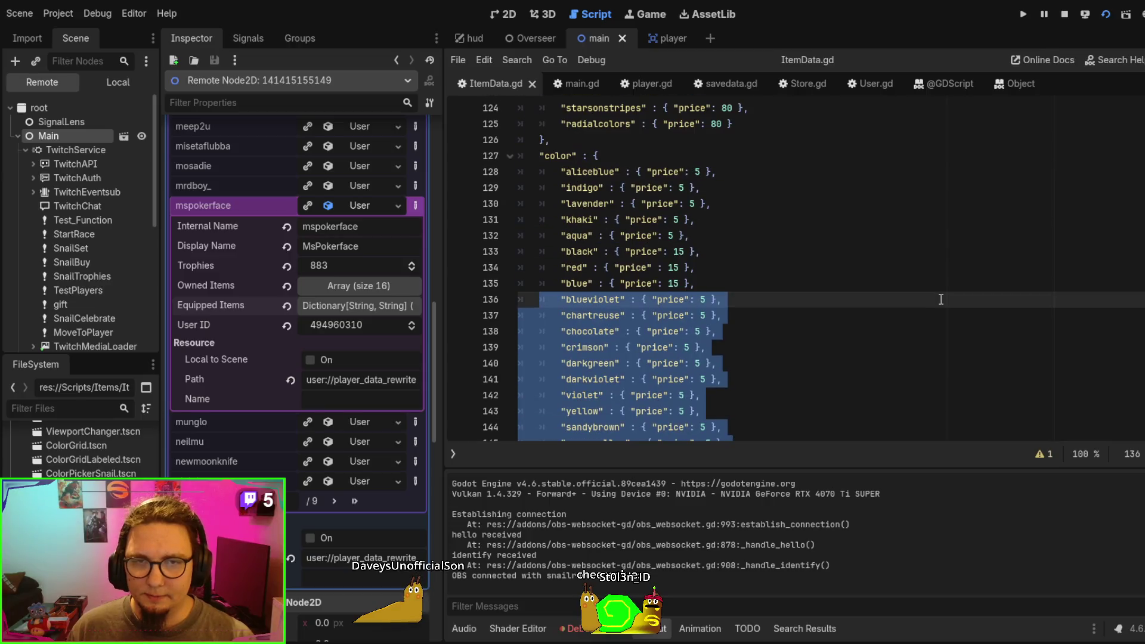
- Clear the selected colour entries, then collapse and re-expand the for-loop inside _ready
click(939, 299)
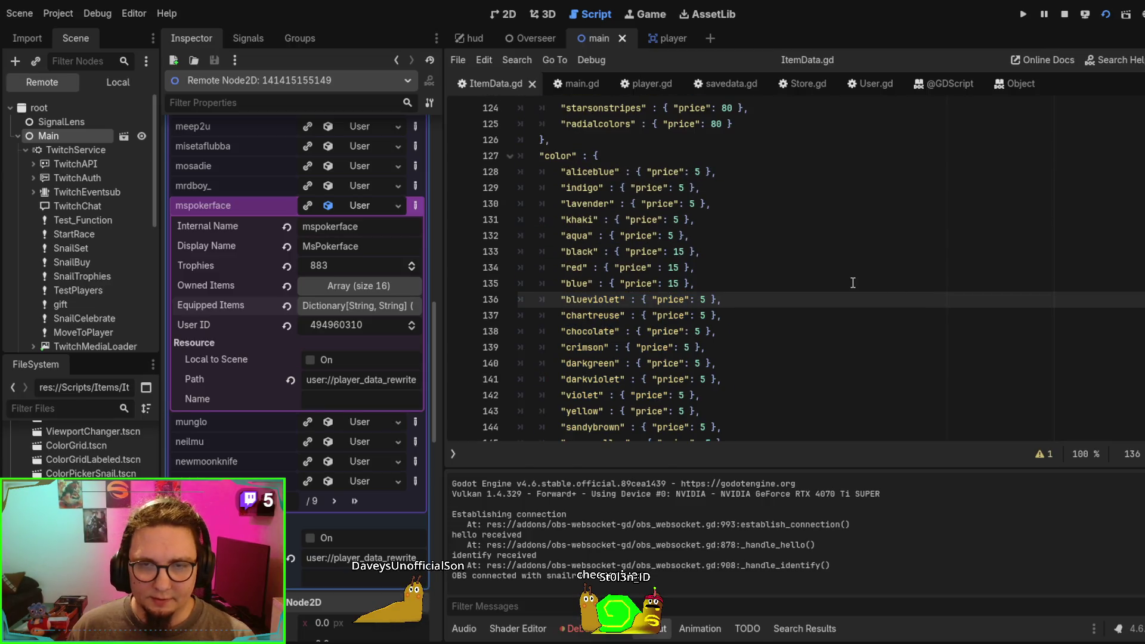
scroll(853, 283, down, 7)
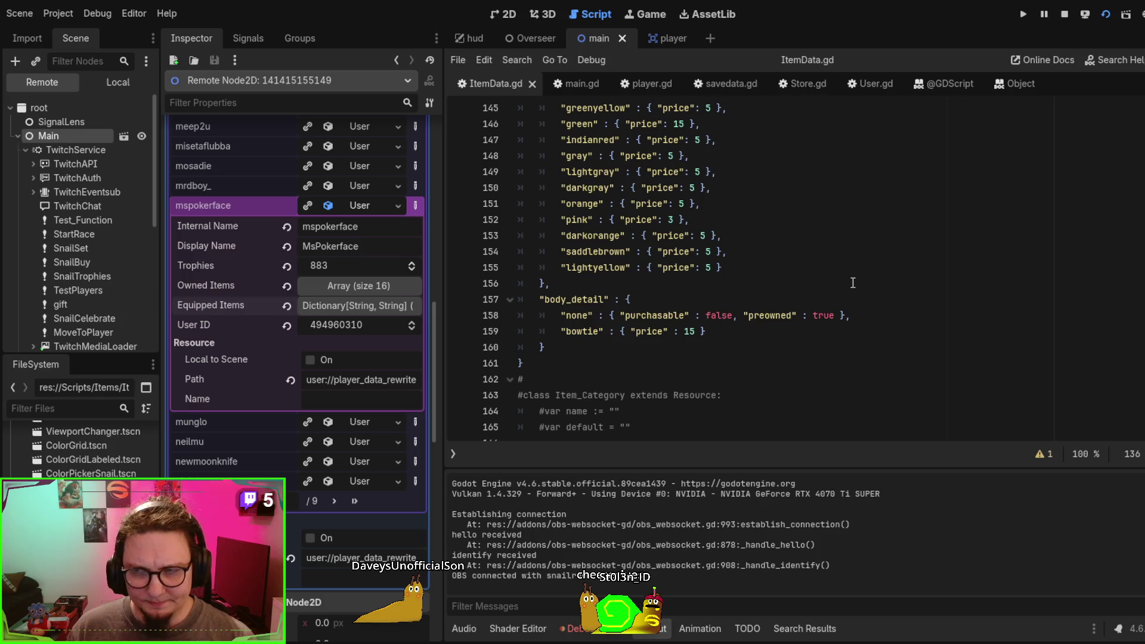
scroll(853, 284, down, 6)
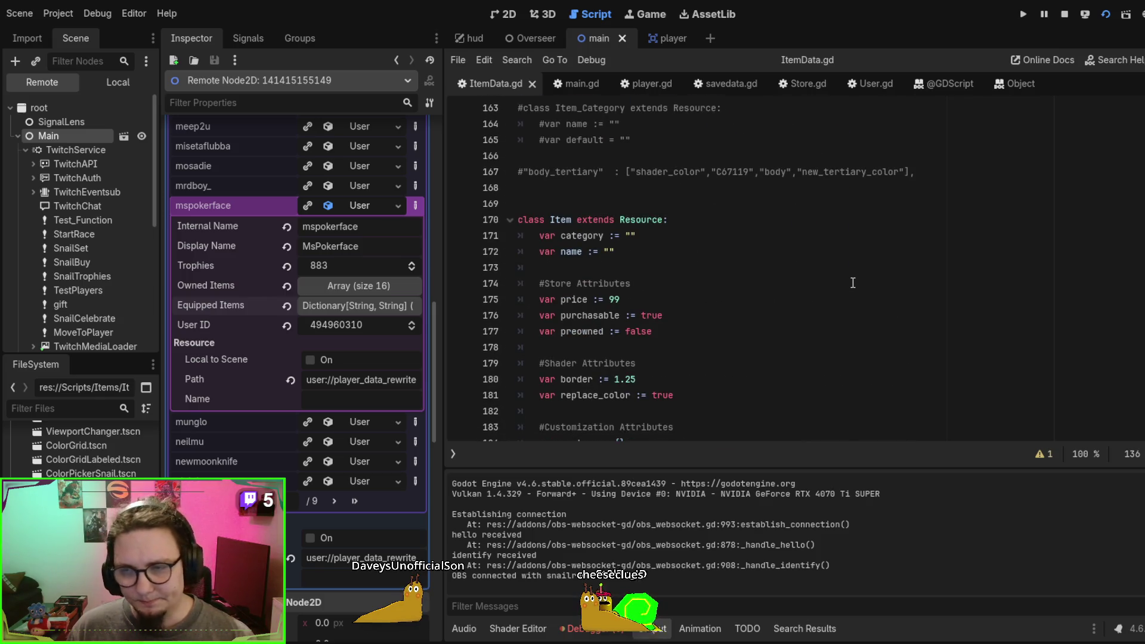
scroll(853, 283, down, 6)
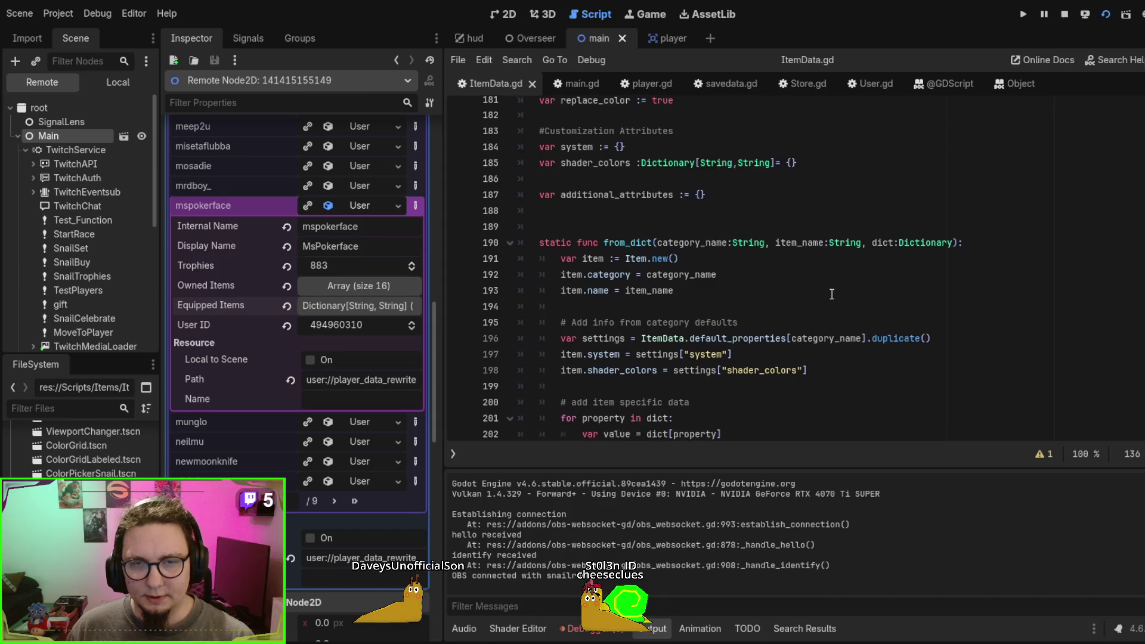
scroll(832, 294, down, 5)
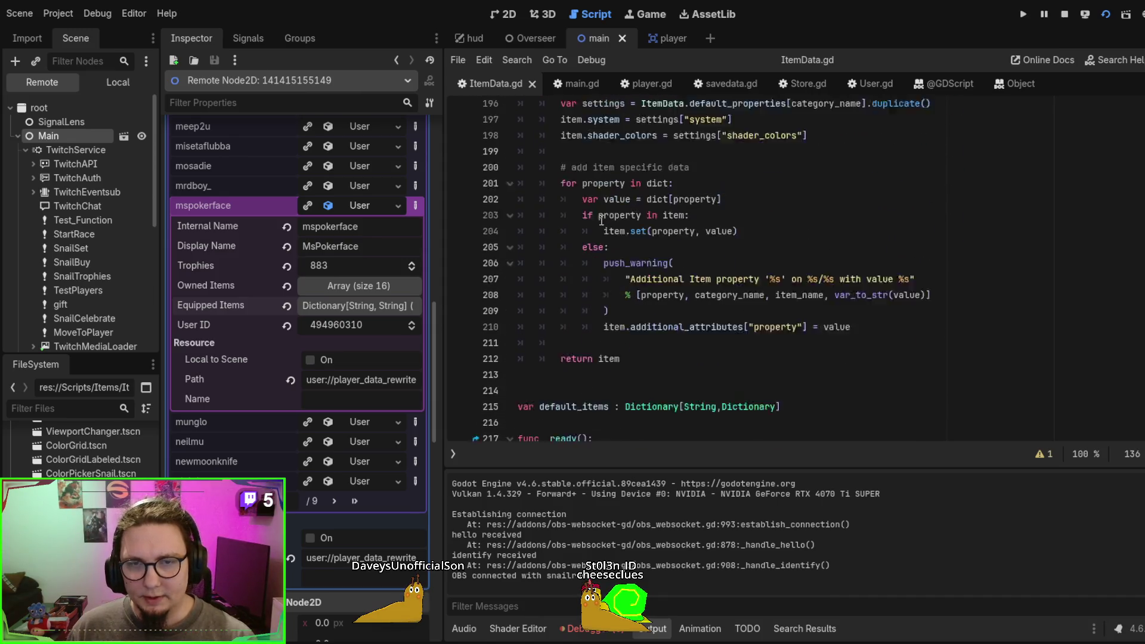
scroll(602, 220, down, 5)
click(511, 220)
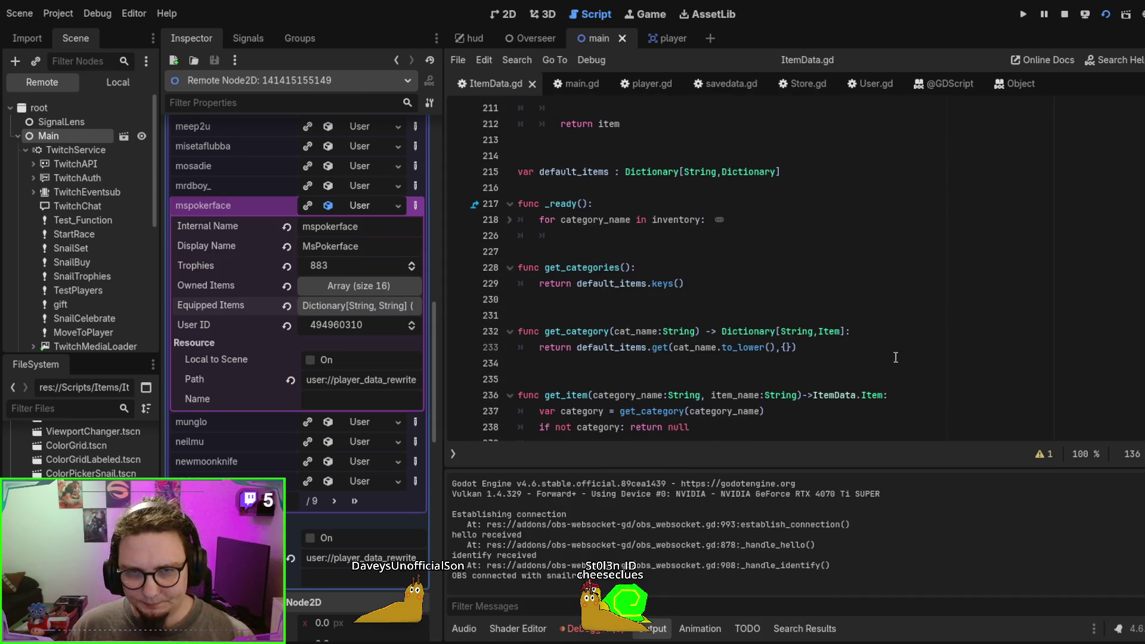
click(510, 219)
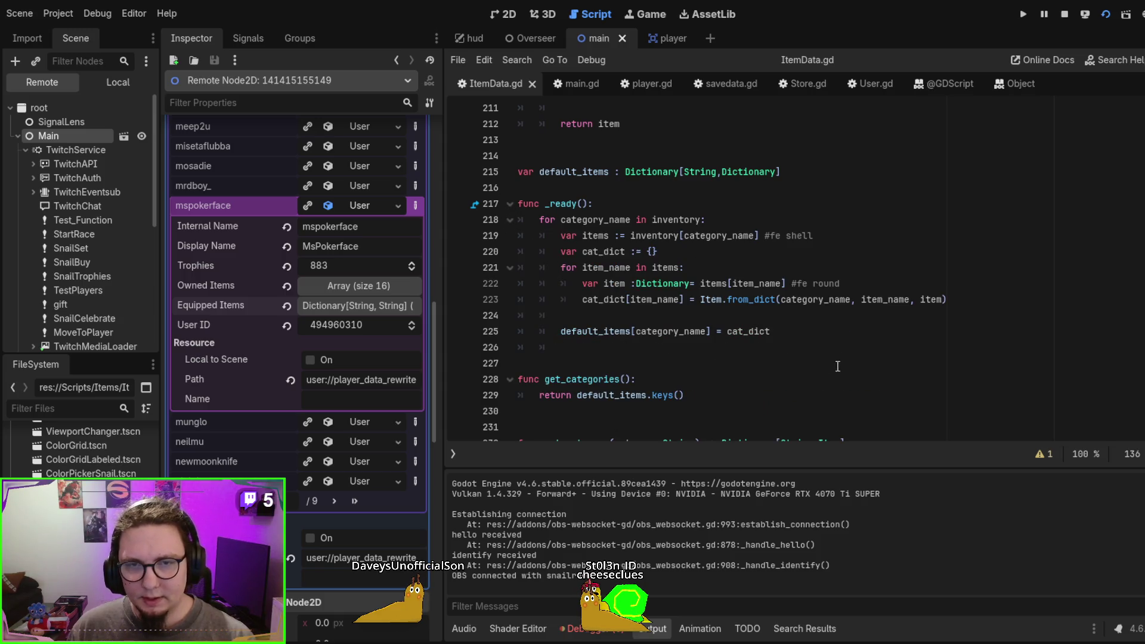
drag(823, 316, 519, 219)
scroll(656, 286, up, 6)
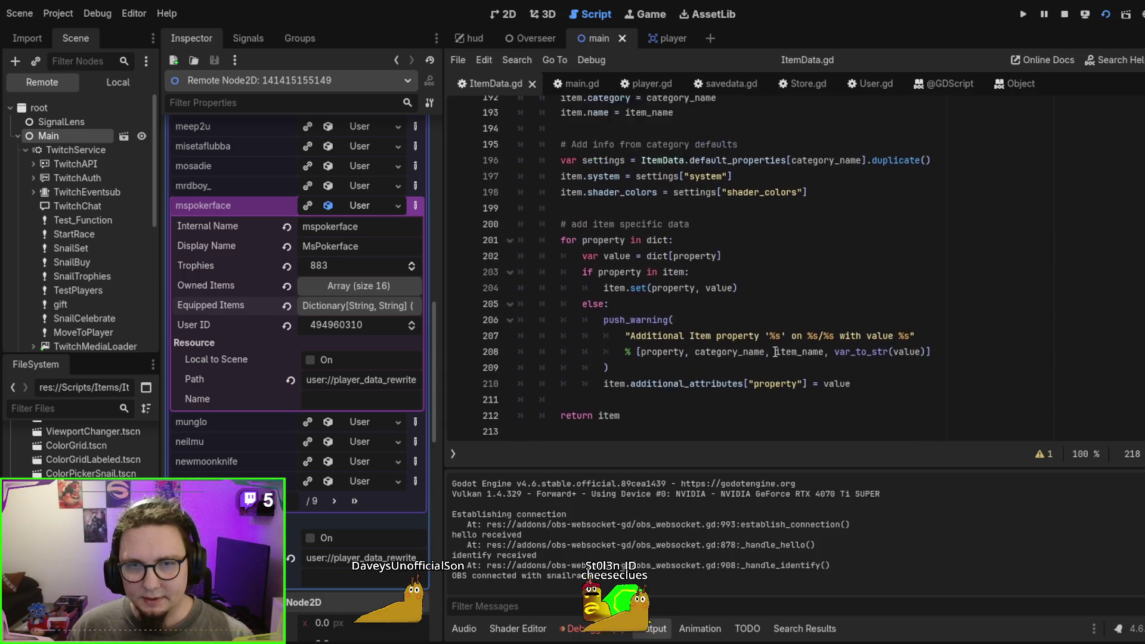
scroll(776, 352, up, 1)
scroll(628, 252, up, 2)
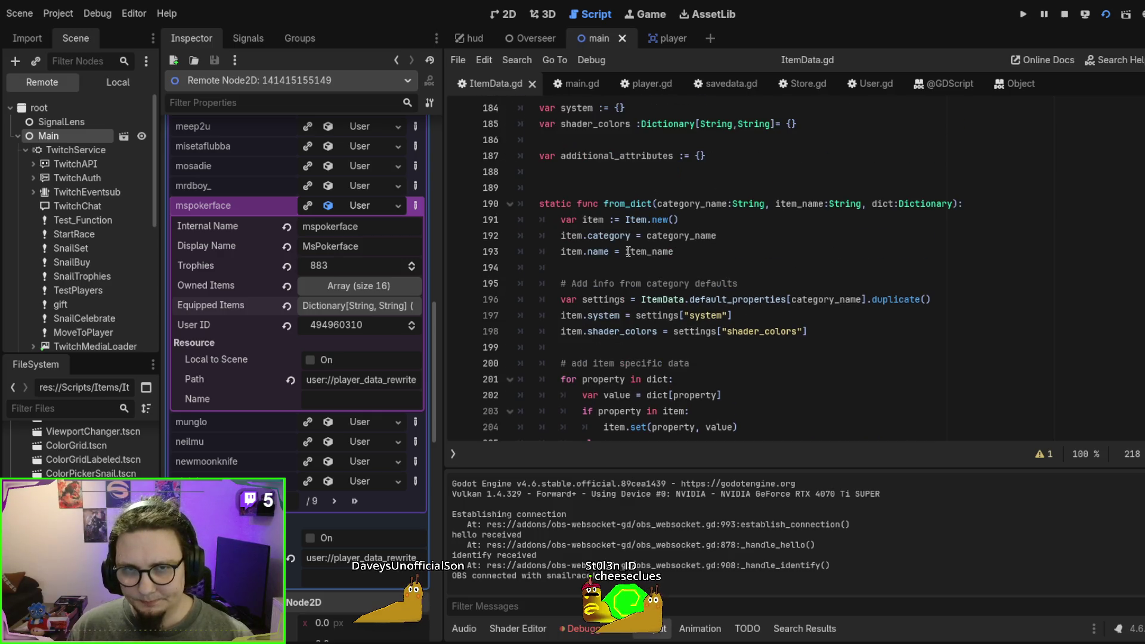
scroll(628, 252, down, 3)
scroll(628, 252, up, 9)
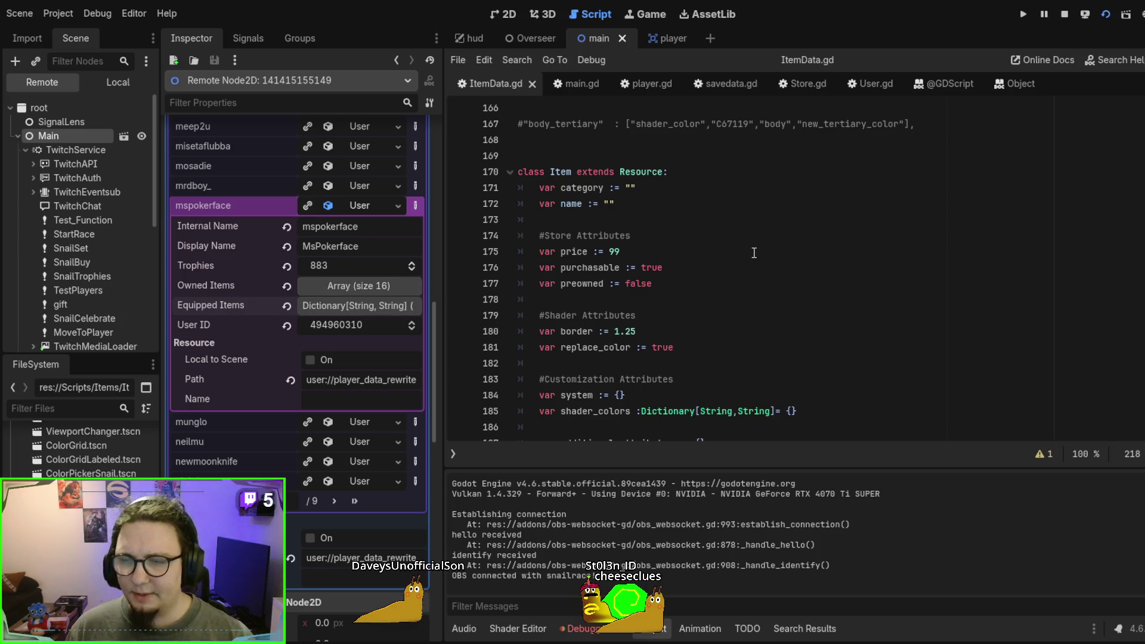
scroll(189, 242, up, 10)
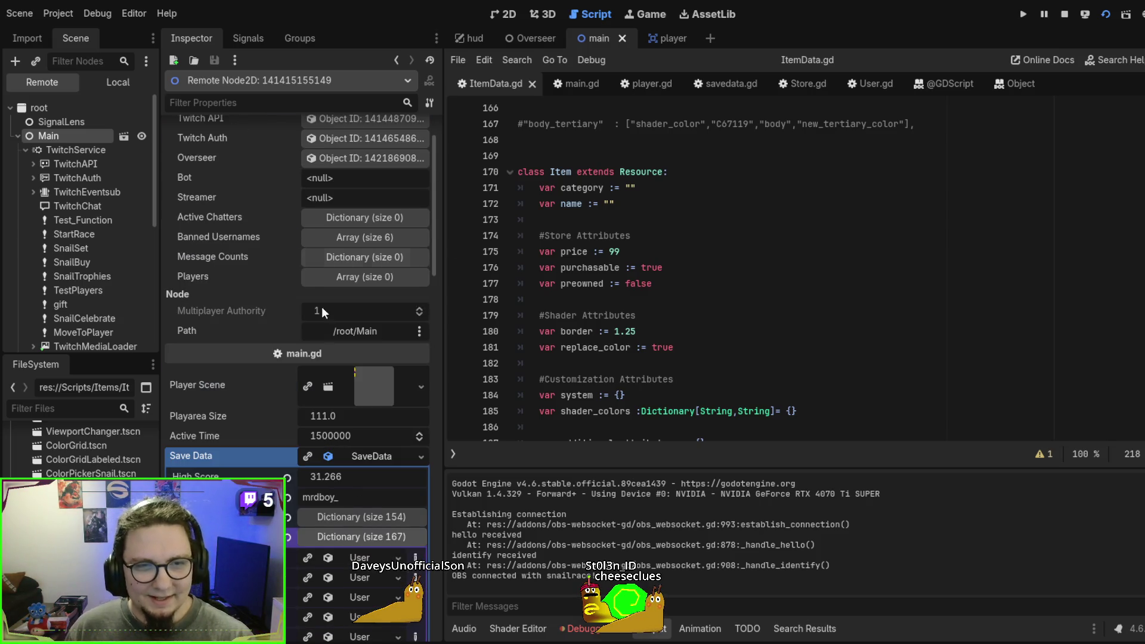
- Collapse and re-expand the live Save Data resource, then collapse its Users dictionary
click(366, 461)
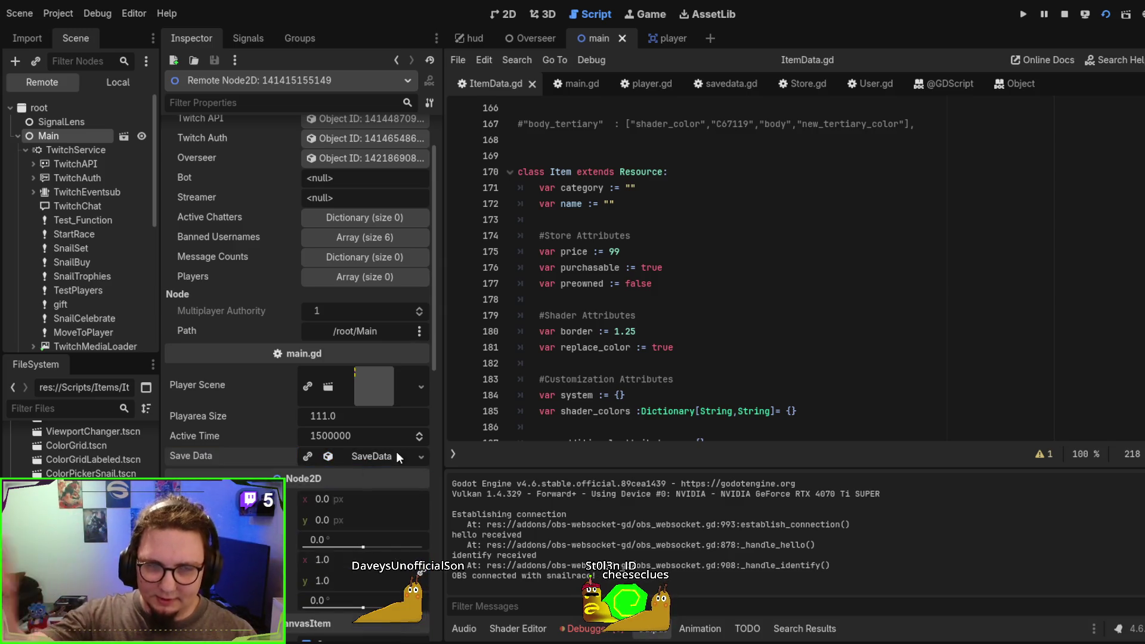
scroll(396, 452, up, 2)
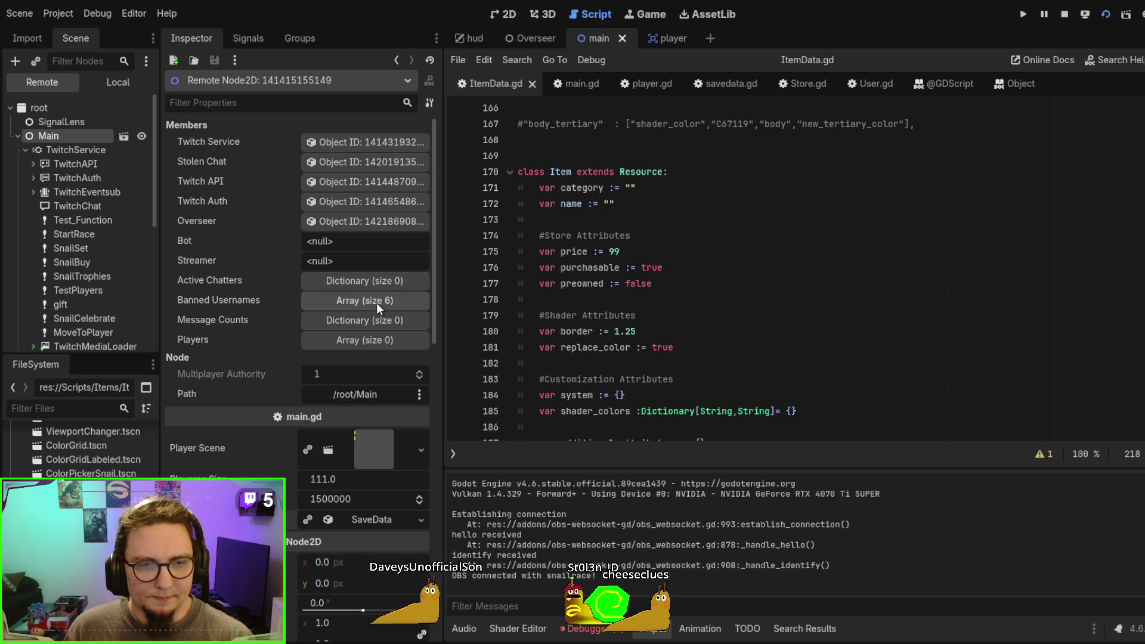
scroll(378, 303, down, 5)
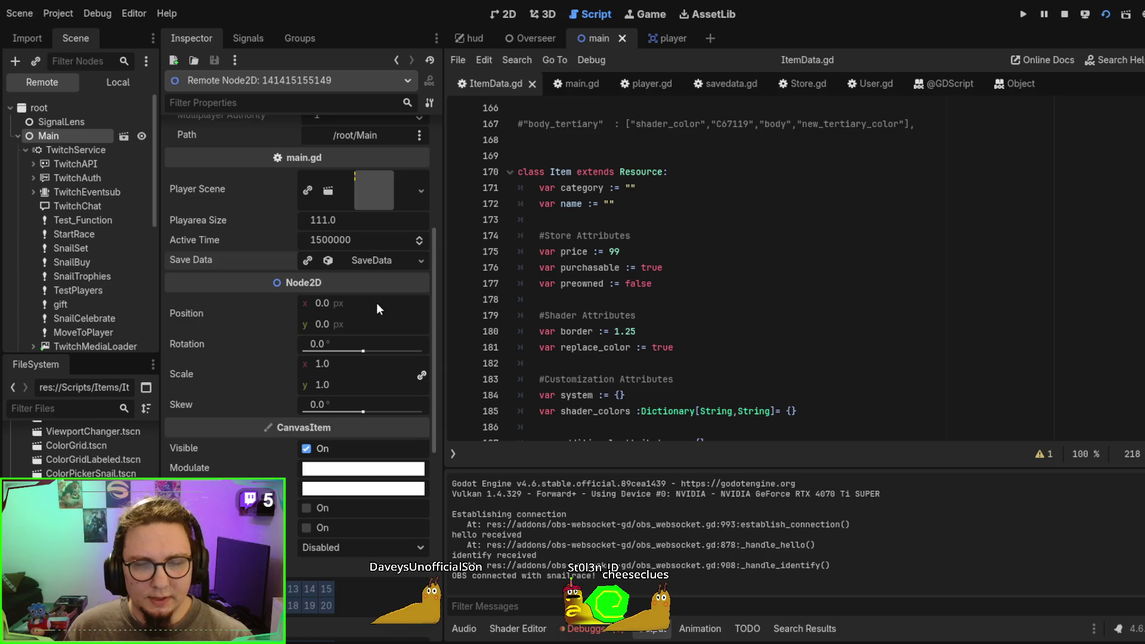
scroll(377, 302, up, 5)
scroll(329, 298, down, 3)
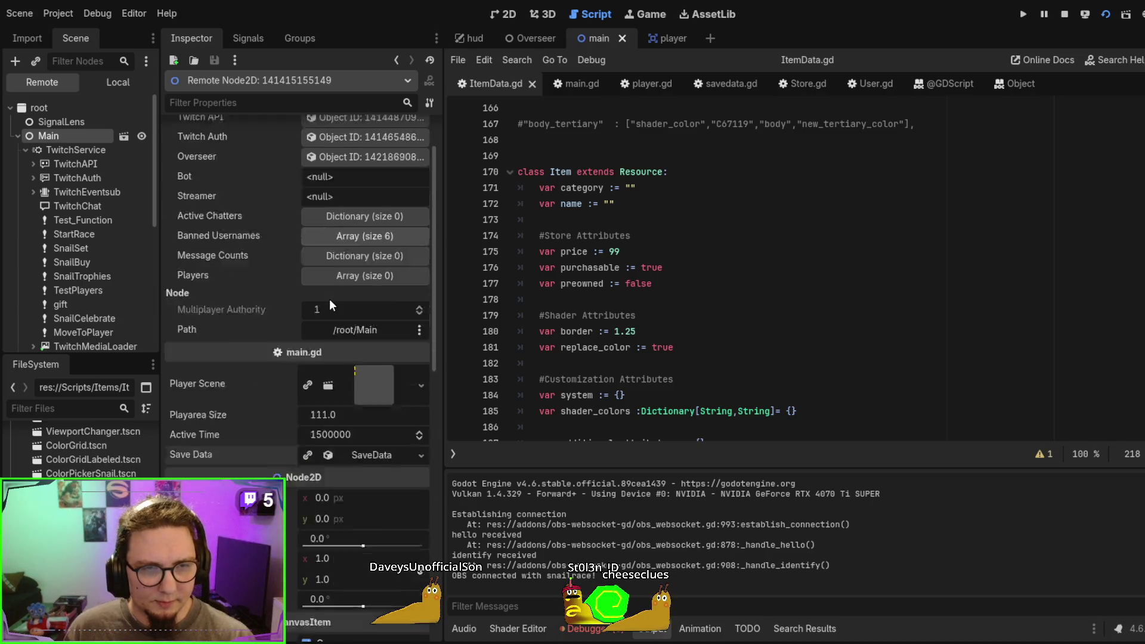
click(375, 390)
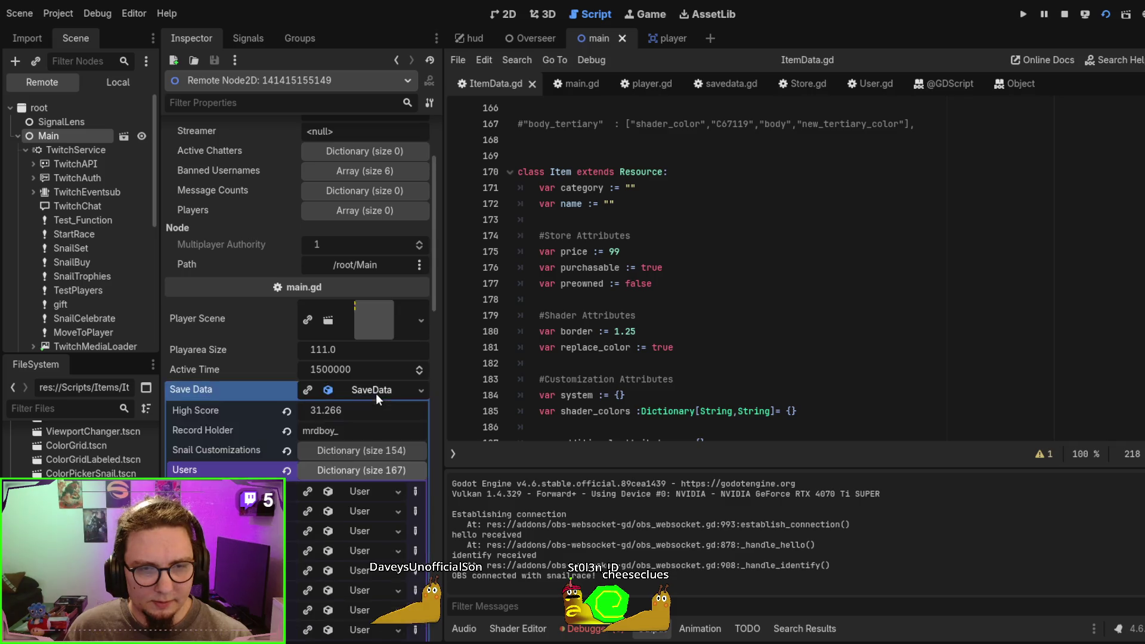
scroll(358, 382, down, 3)
click(368, 342)
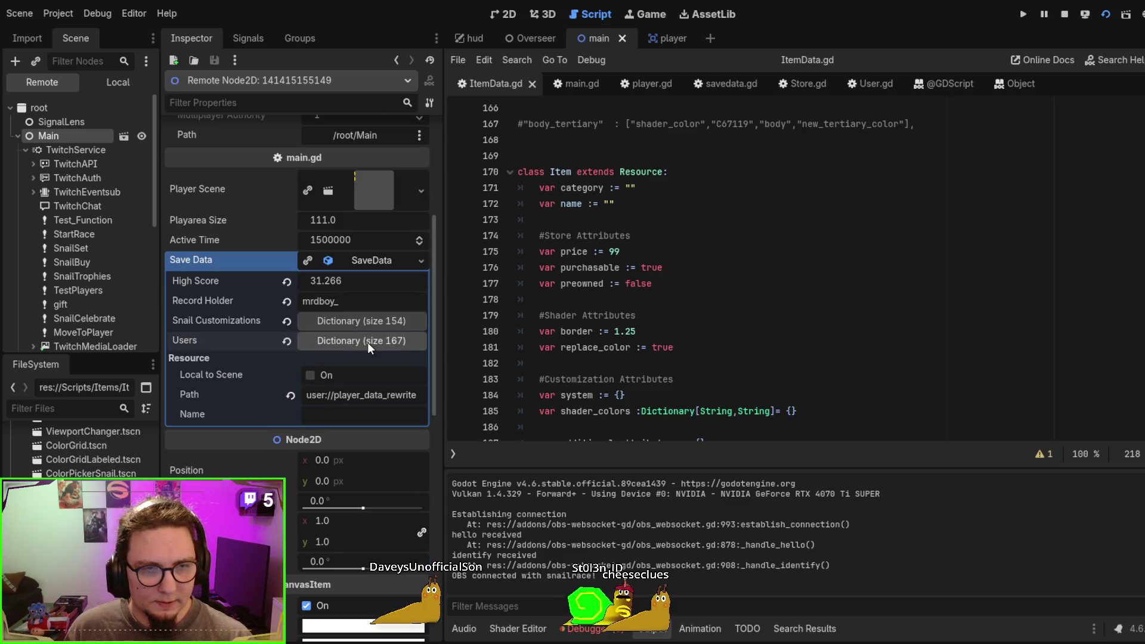
scroll(657, 268, up, 10)
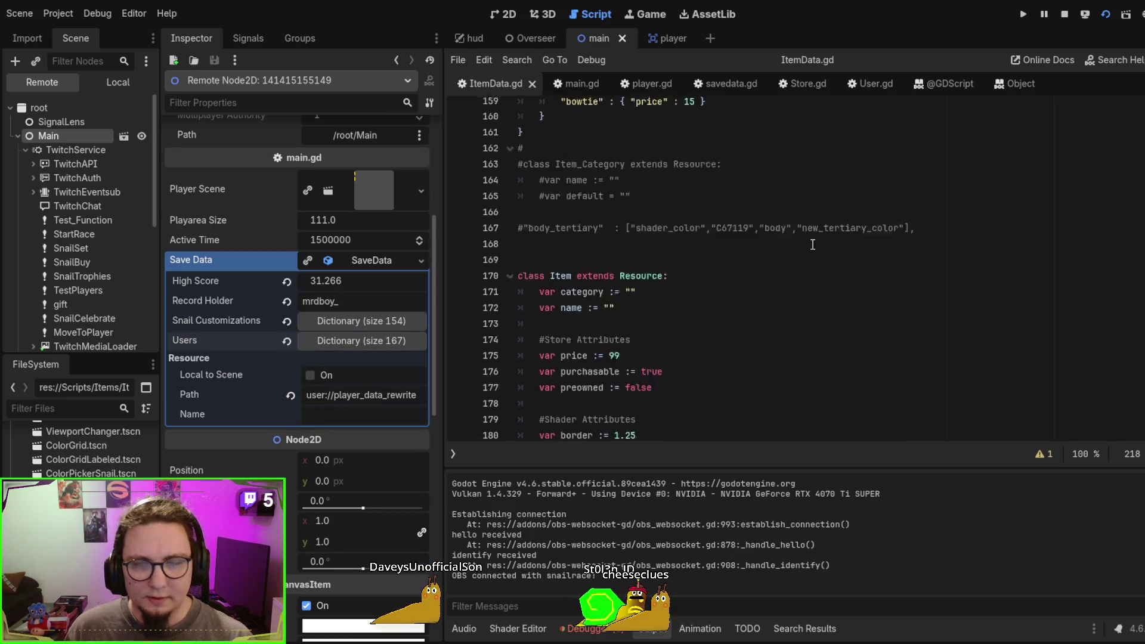
click(800, 83)
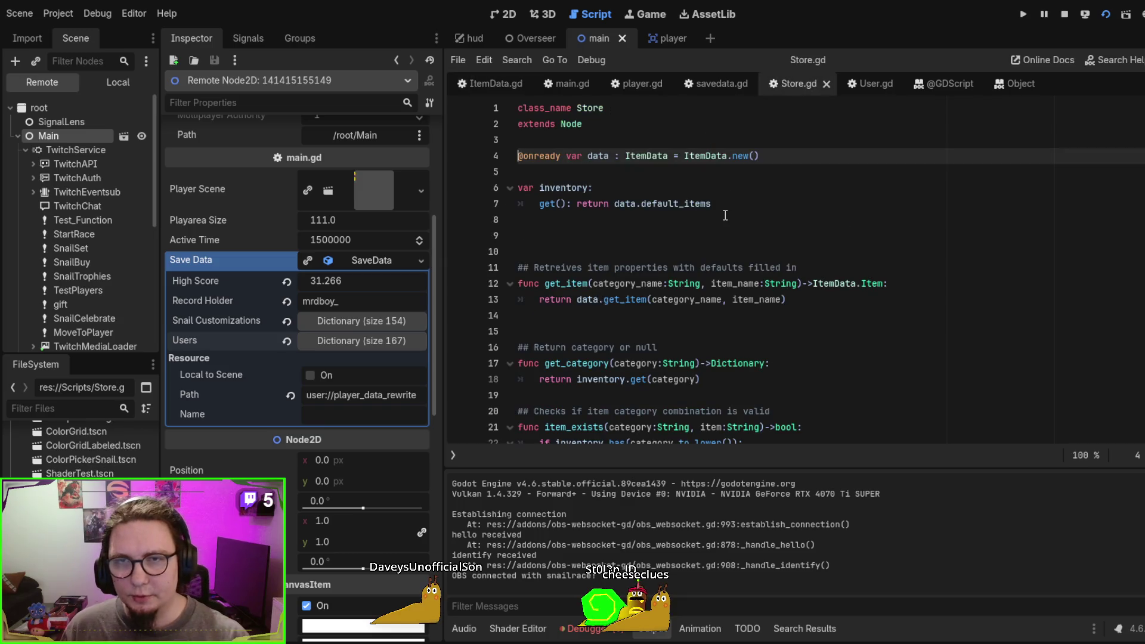
click(722, 84)
scroll(944, 202, up, 20)
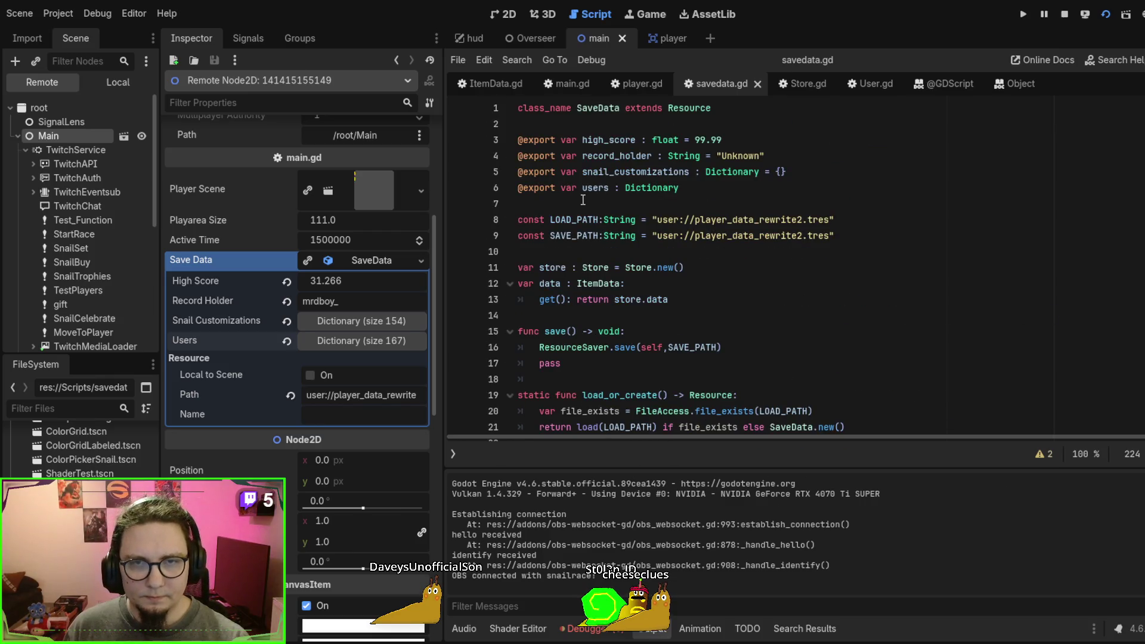
click(519, 267)
text(@)
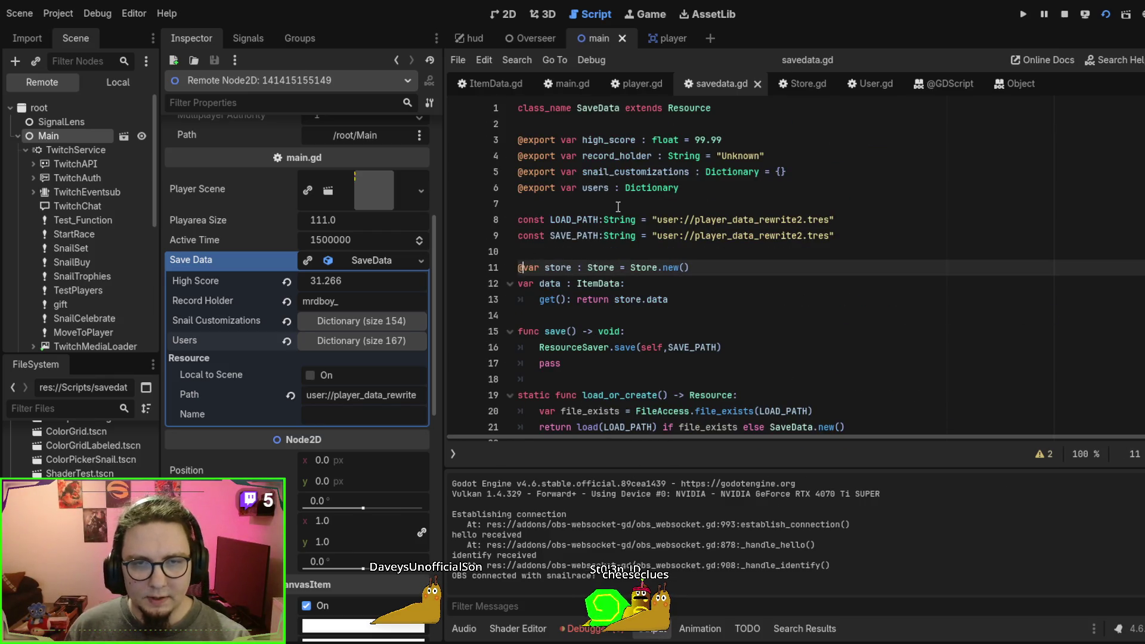
key(BackSpace)
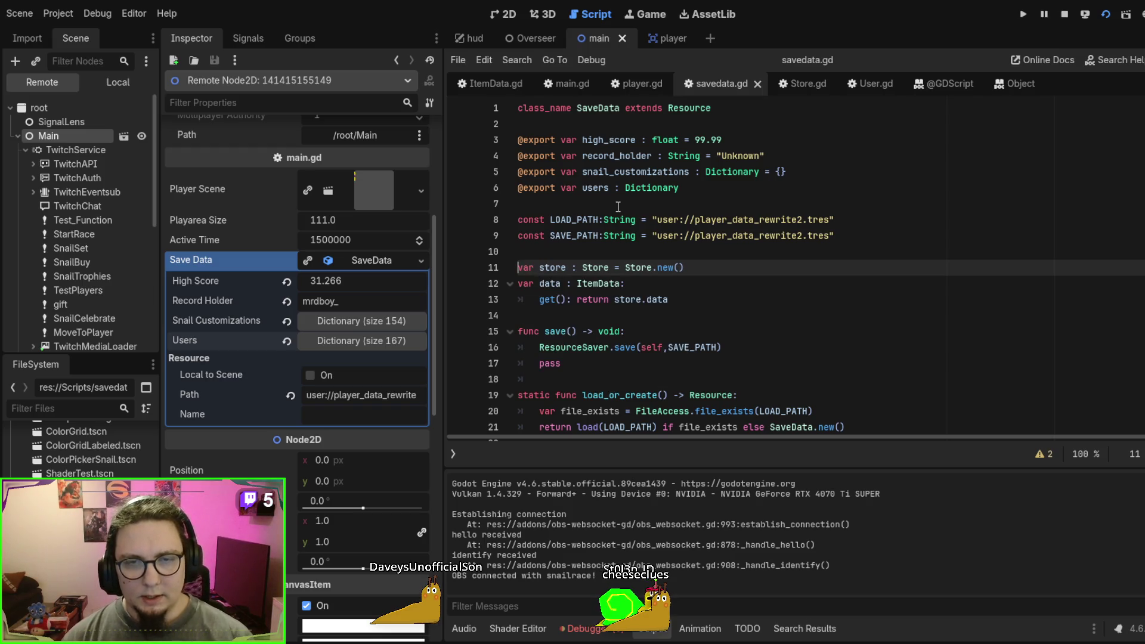
text(@expo)
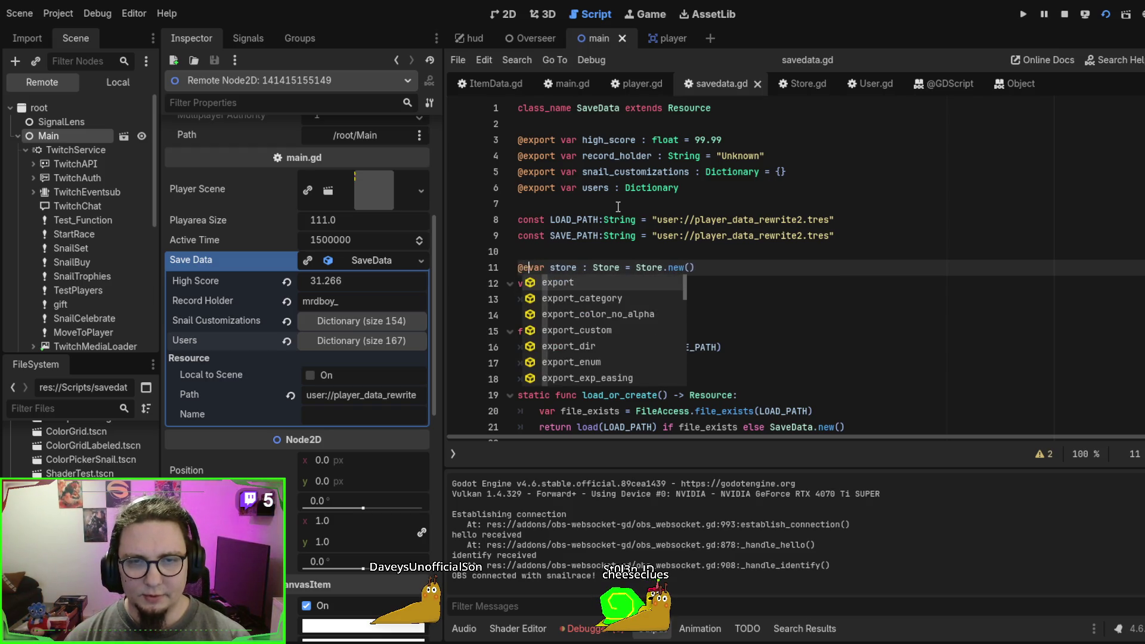
text(rt)
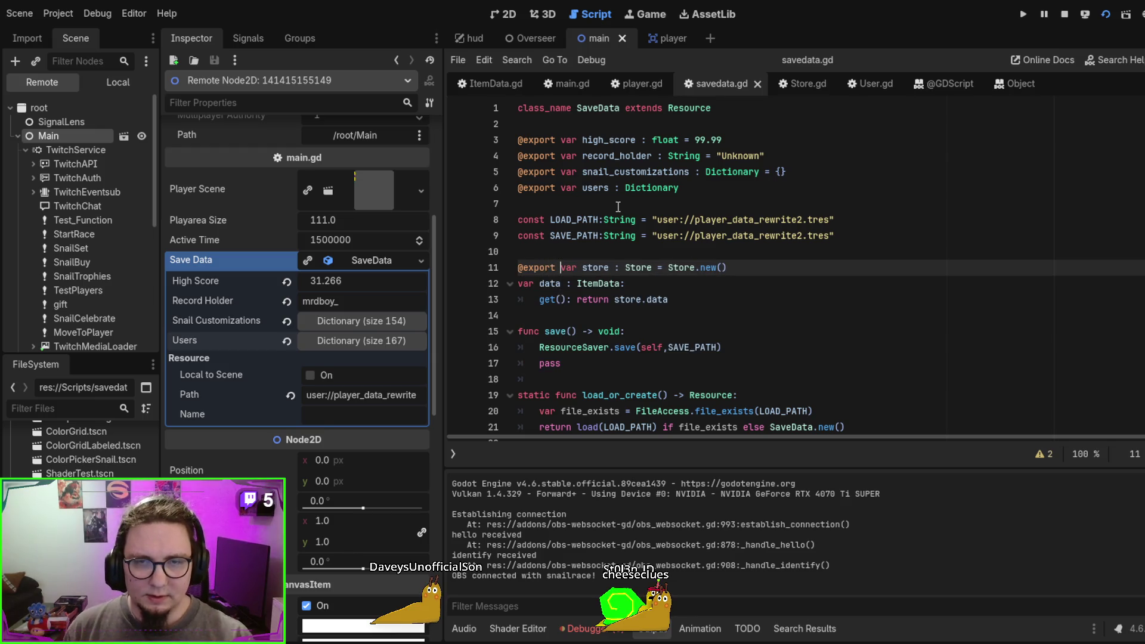
click(571, 302)
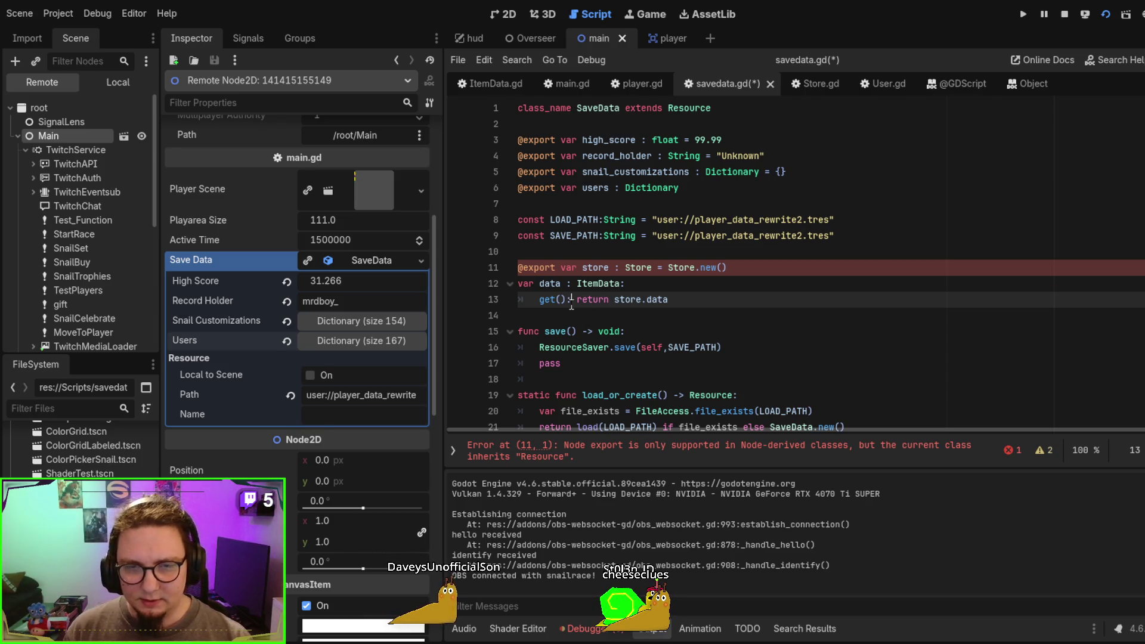
key(Up)
key(Up)
key(Home)
key(Delete)
key(Delete)
key(Delete)
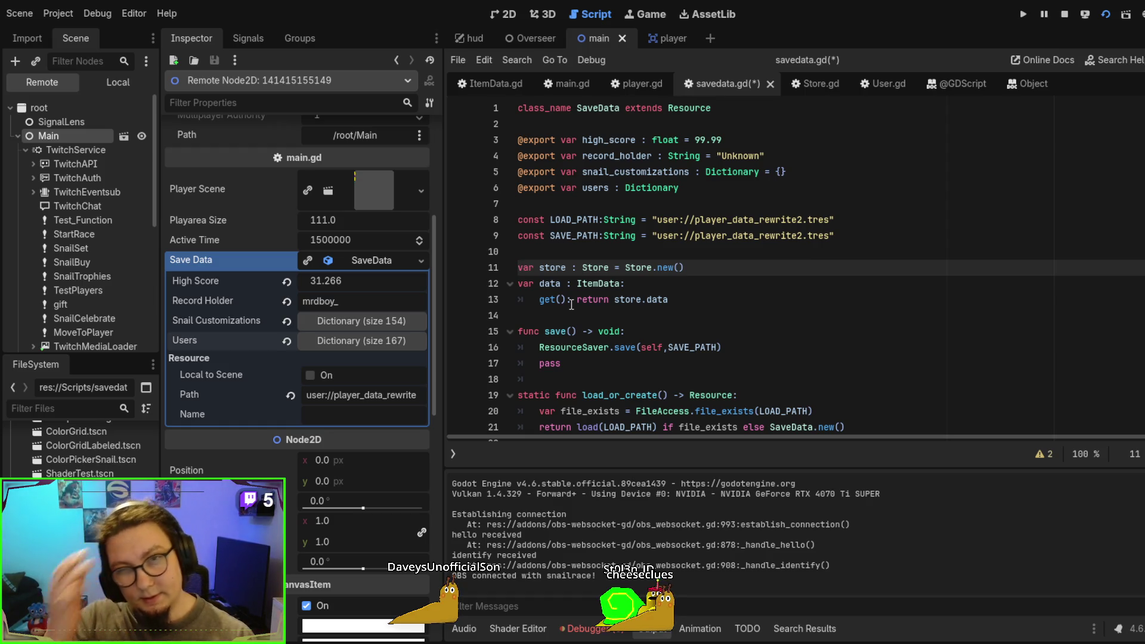
click(819, 89)
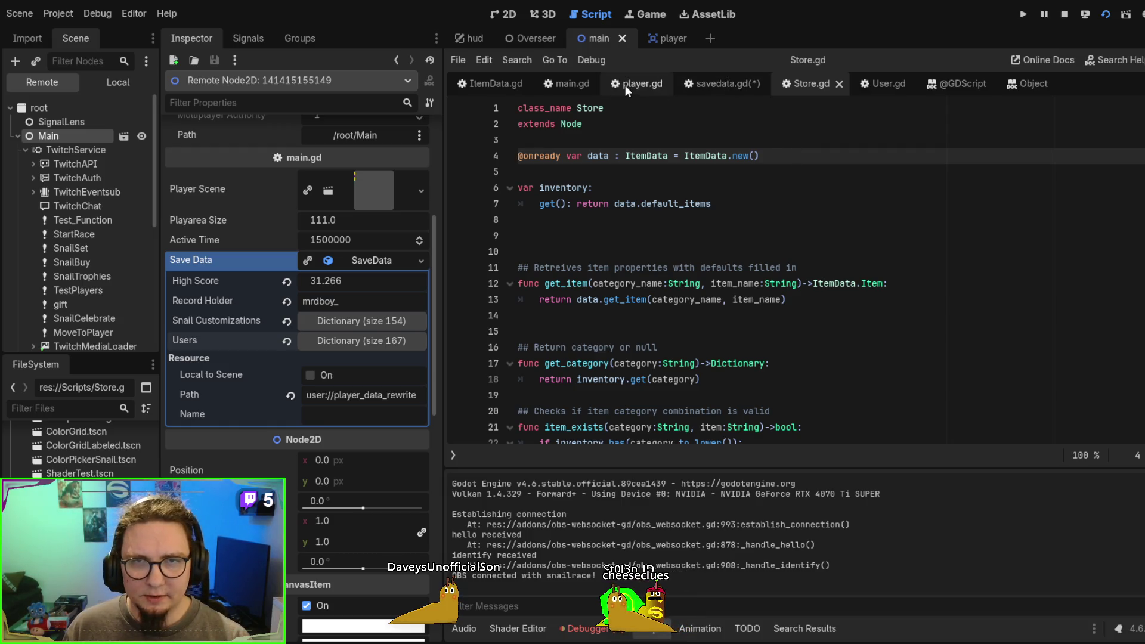
- Uncomment the bot, streamer and spawn_player lines in main.gd's _ready, then rerun with F5
click(553, 91)
scroll(757, 292, down, 1)
scroll(757, 292, down, 8)
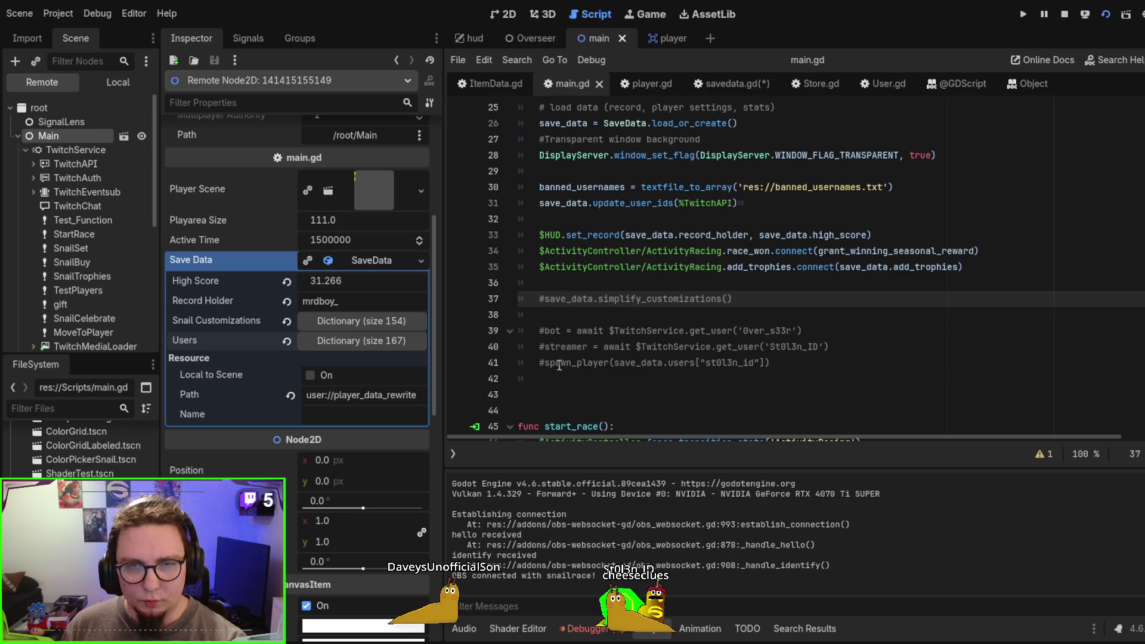
click(540, 331)
key(ctrl+k)
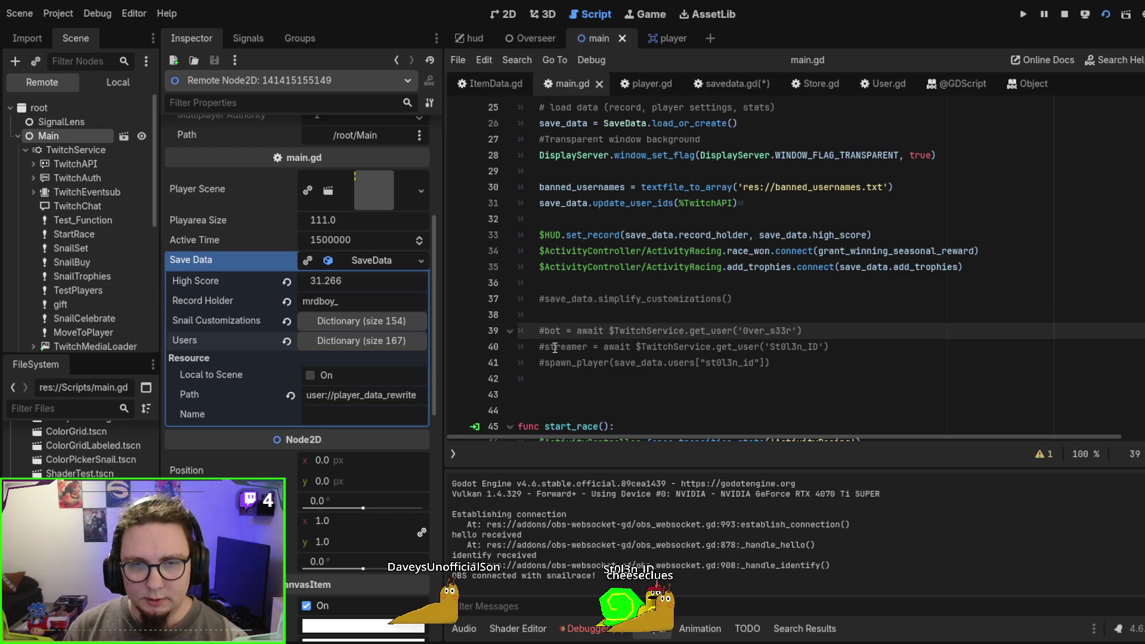
key(Down)
key(ctrl+k)
key(Down)
key(ctrl+k)
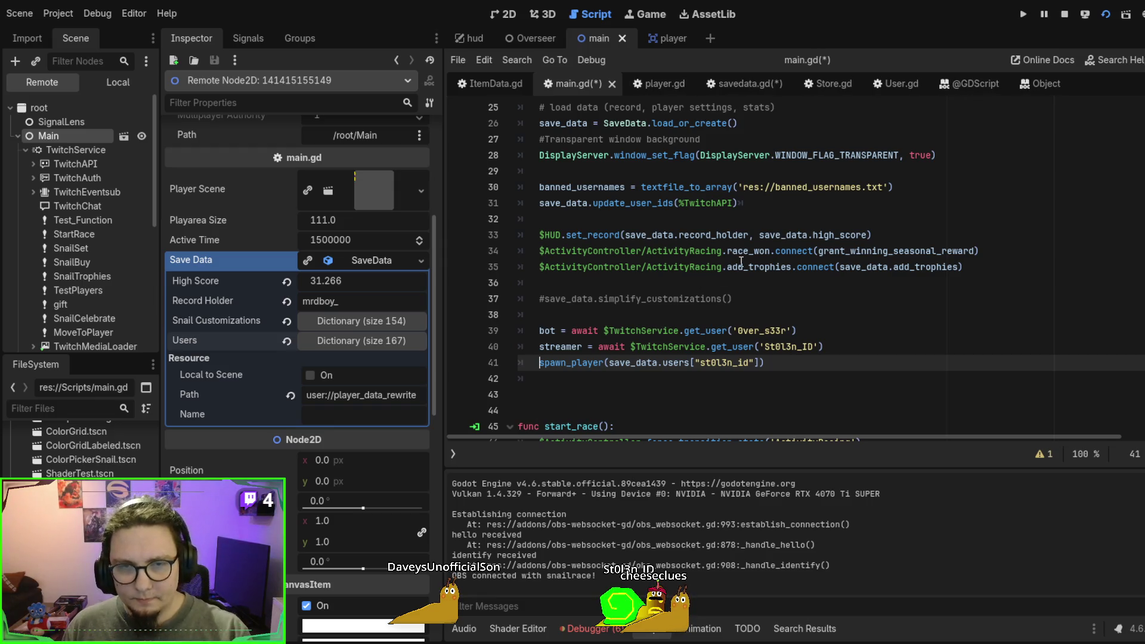
scroll(742, 261, down, 2)
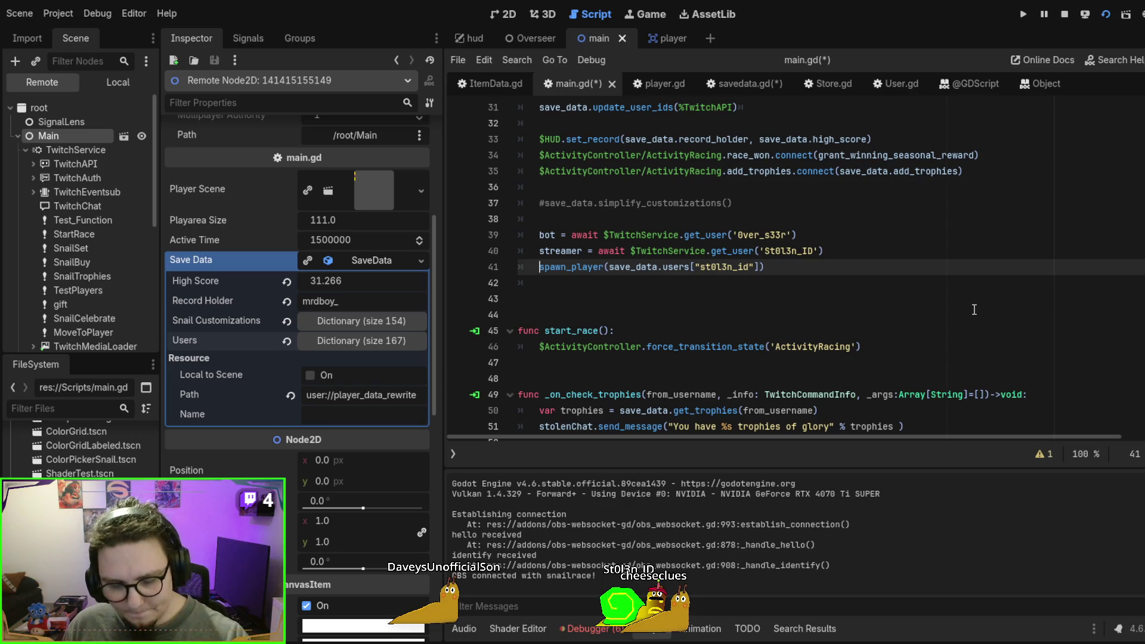
key(F5)
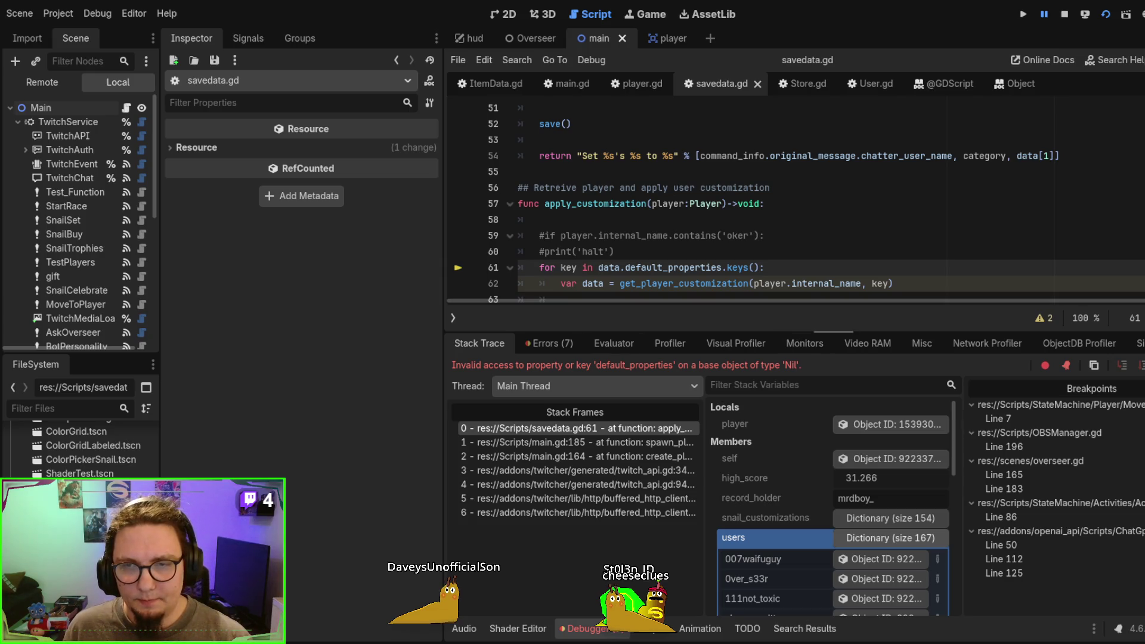
- Enlarge the code area to show lines 63–66 and highlight every use of data
mouse_move(806, 332)
mouse_down()
mouse_move(806, 387)
mouse_move(804, 376)
mouse_up()
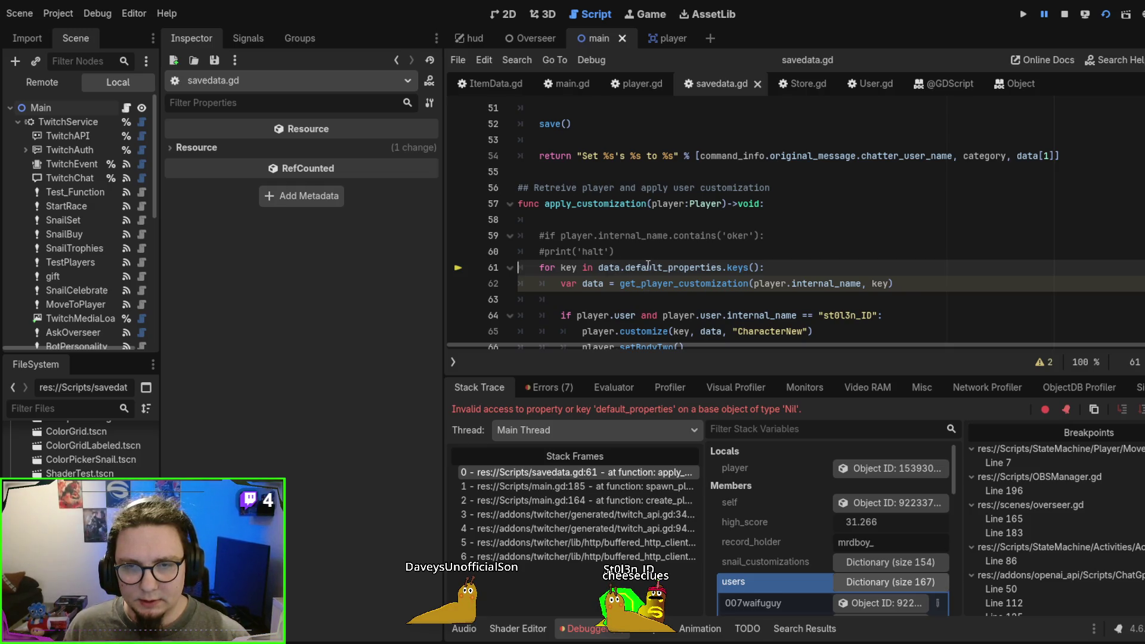
double_click(612, 272)
scroll(935, 274, up, 5)
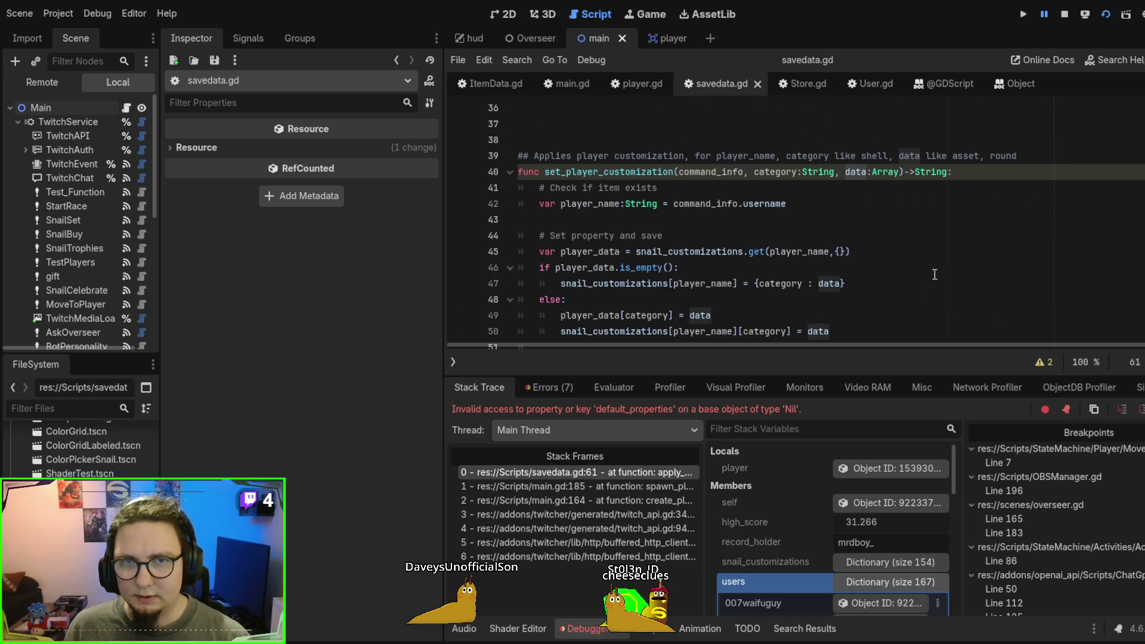
scroll(935, 274, up, 10)
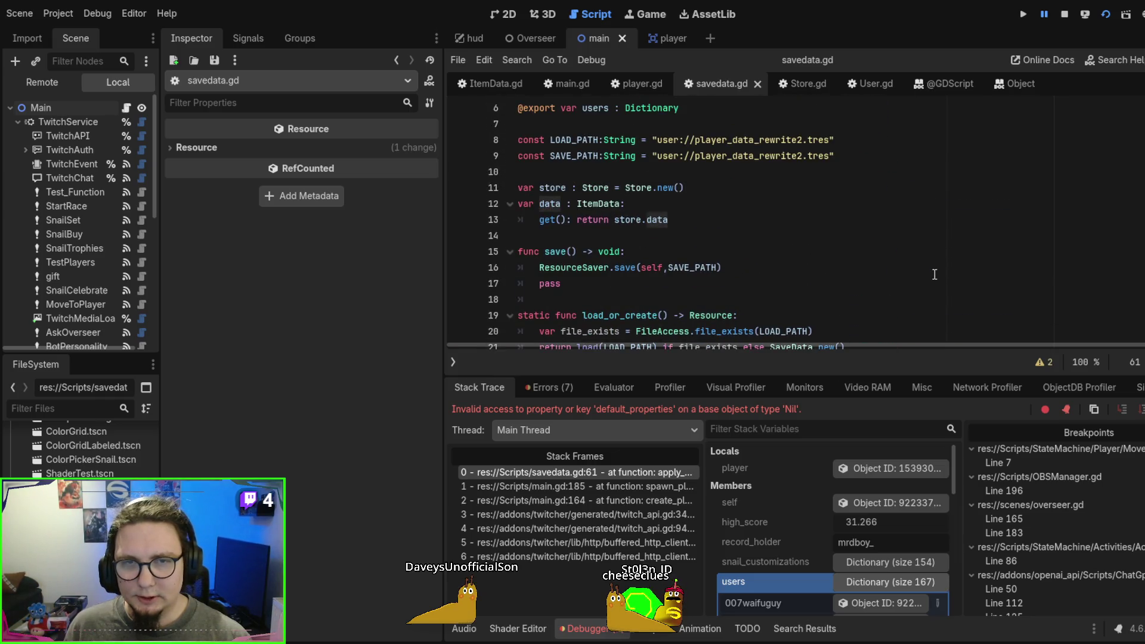
scroll(935, 274, up, 1)
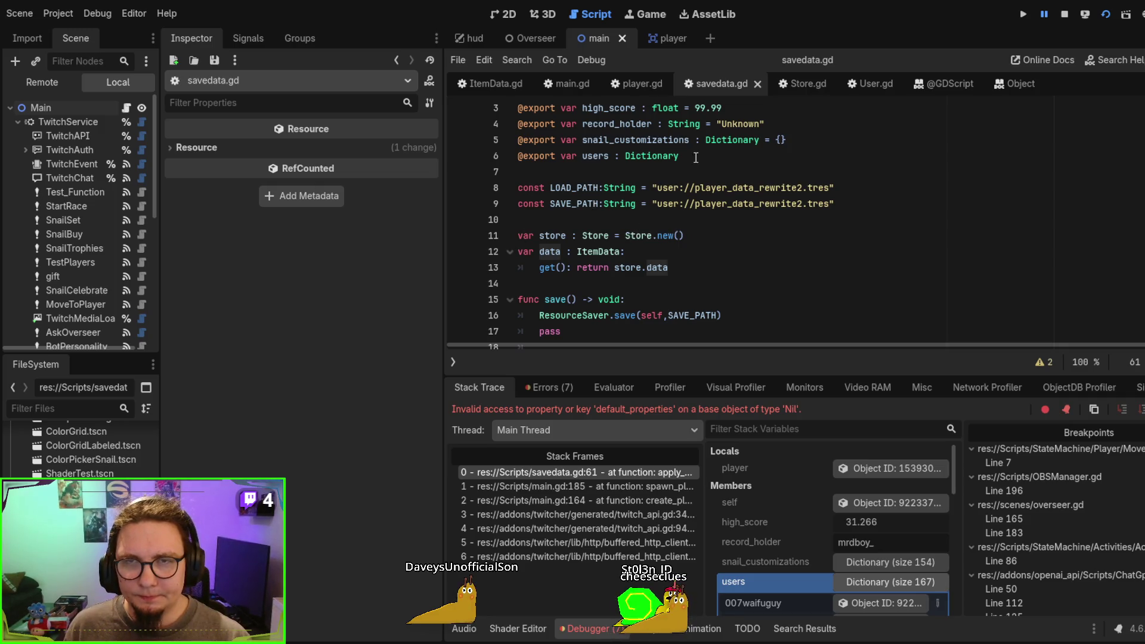
click(802, 82)
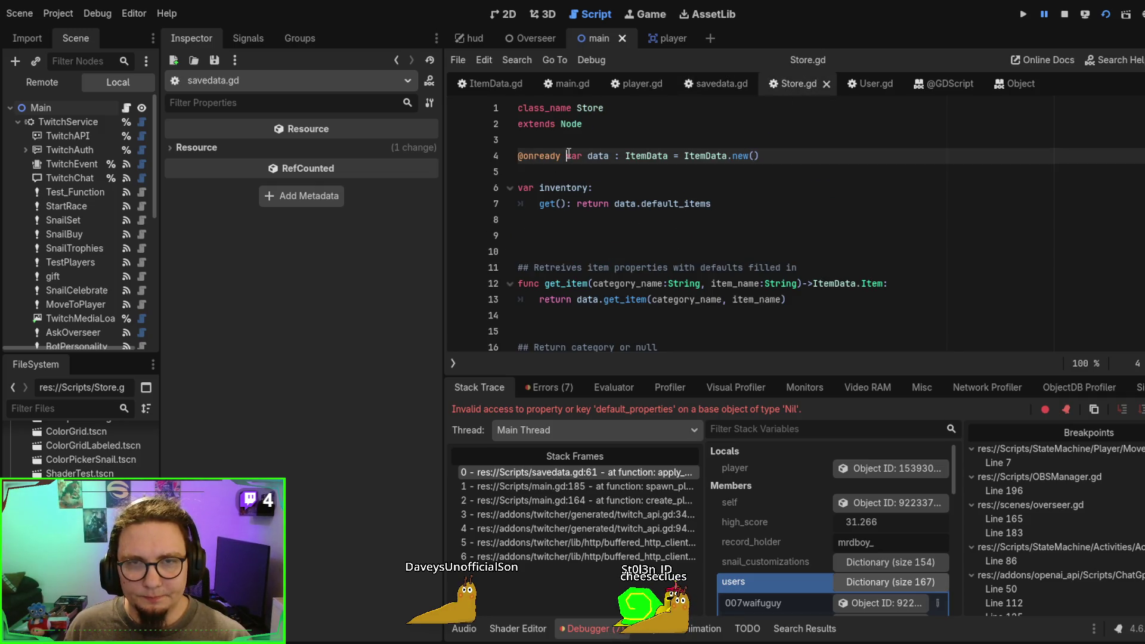
drag(568, 154, 500, 150)
key(ctrl+c)
click(739, 89)
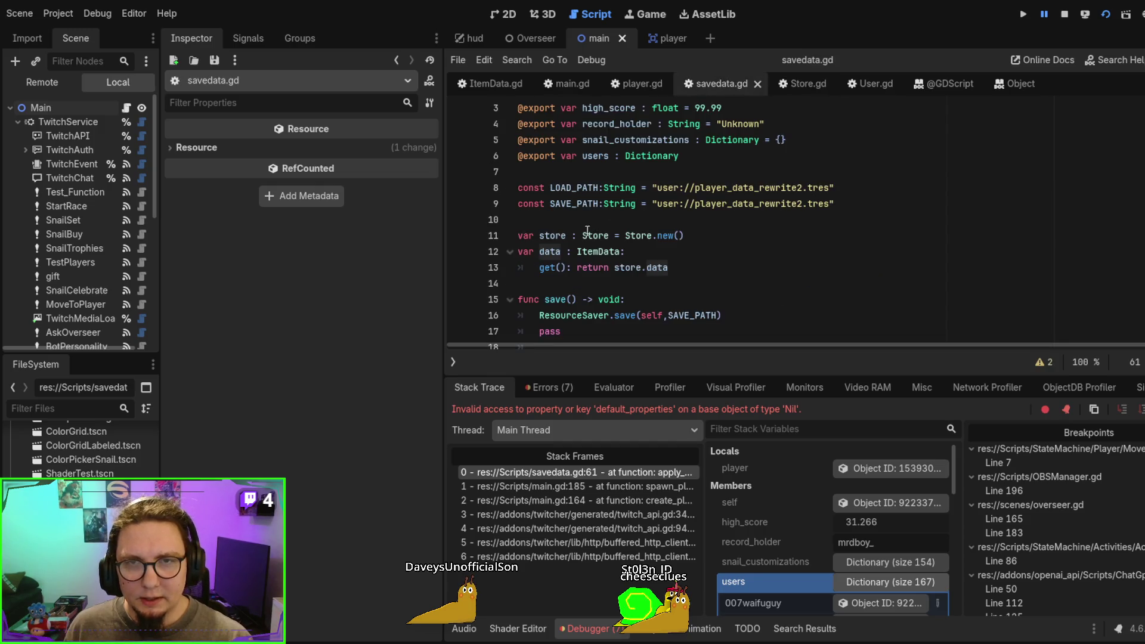
click(515, 235)
key(ctrl+v)
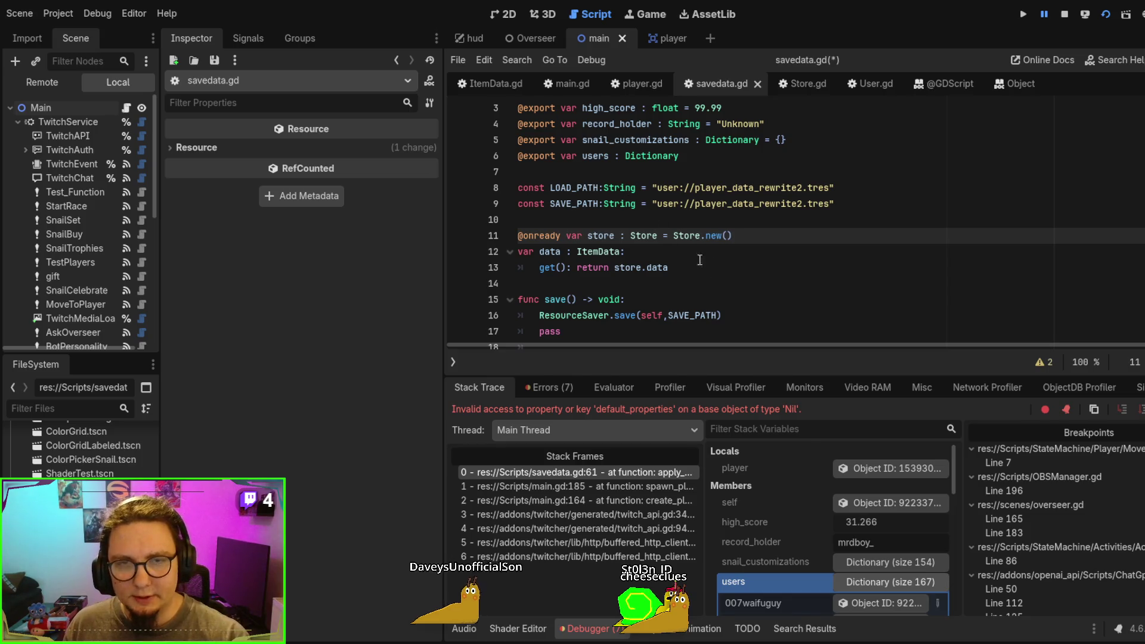
key(F5)
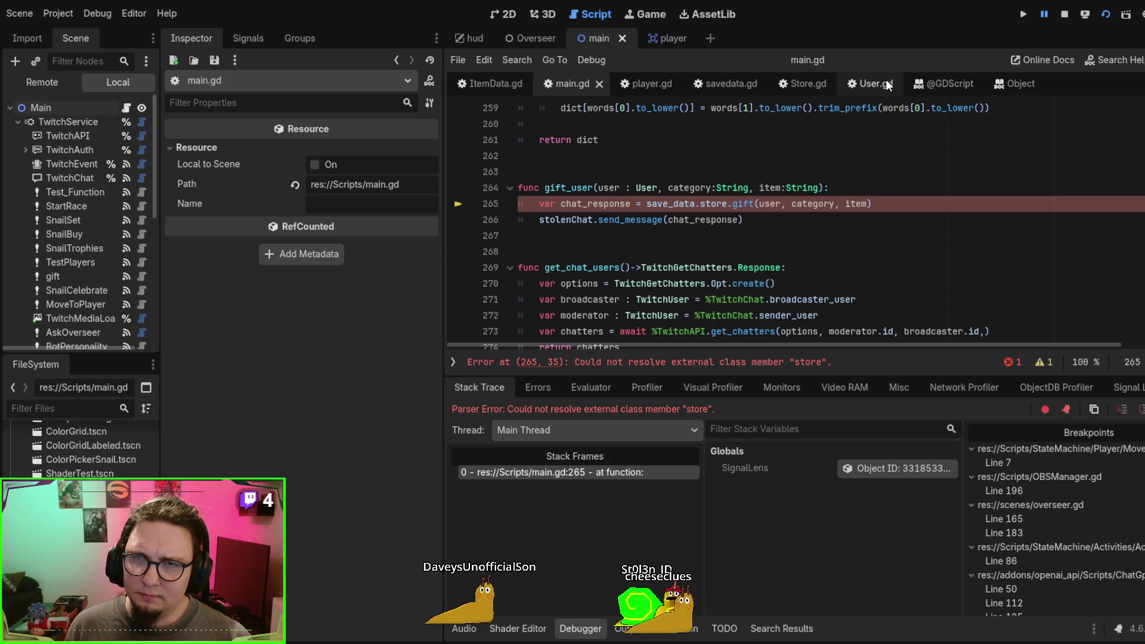
click(708, 81)
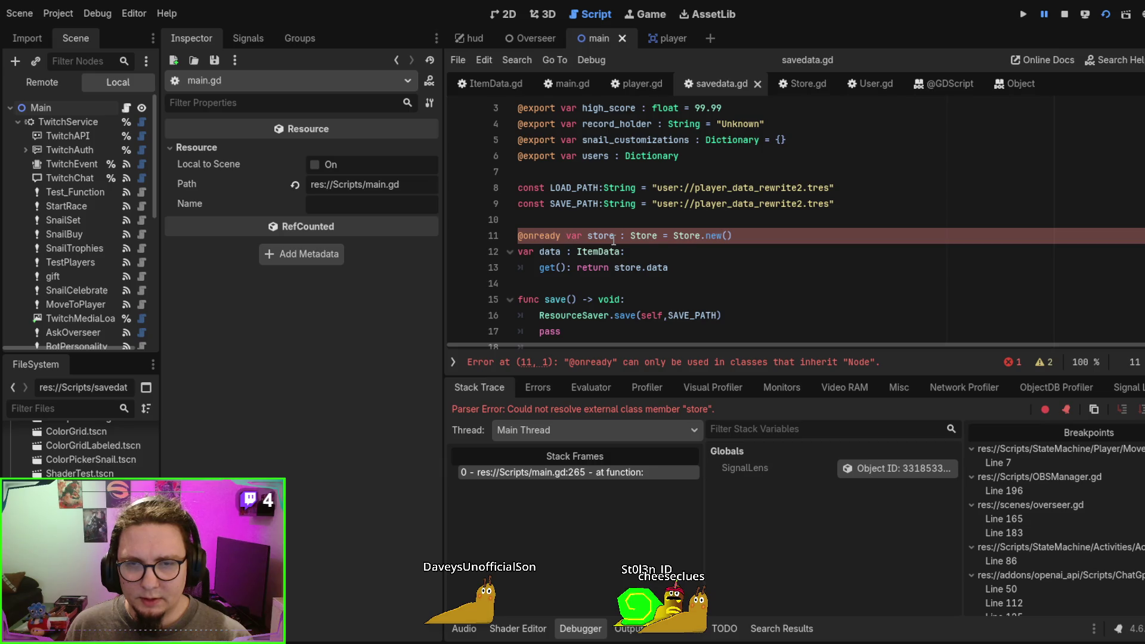
scroll(613, 240, up, 1)
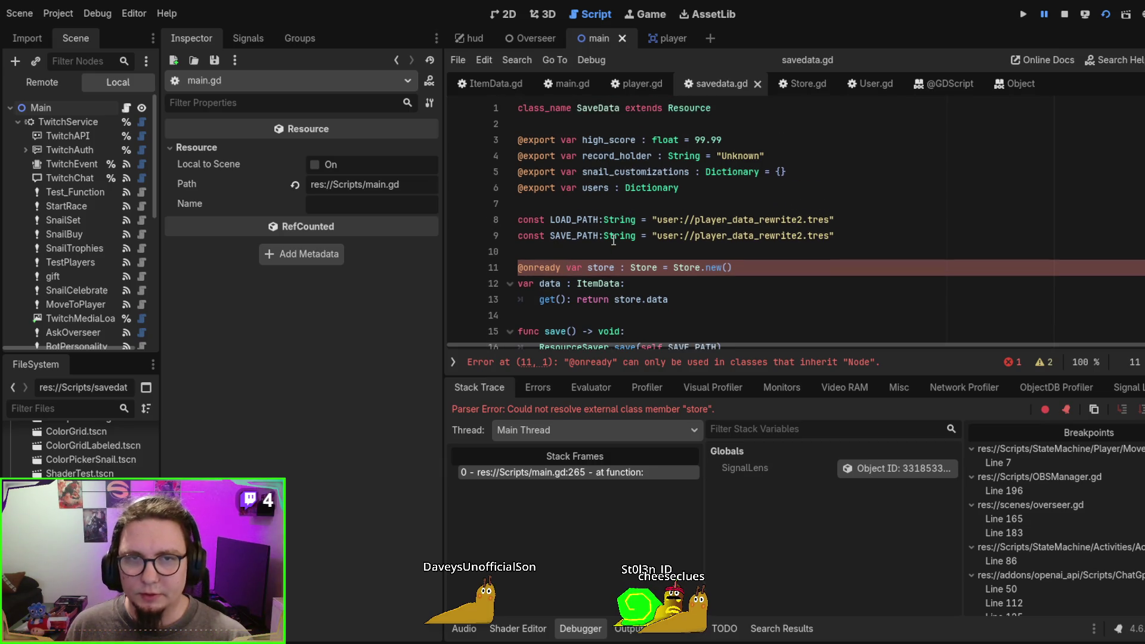
drag(567, 267, 517, 268)
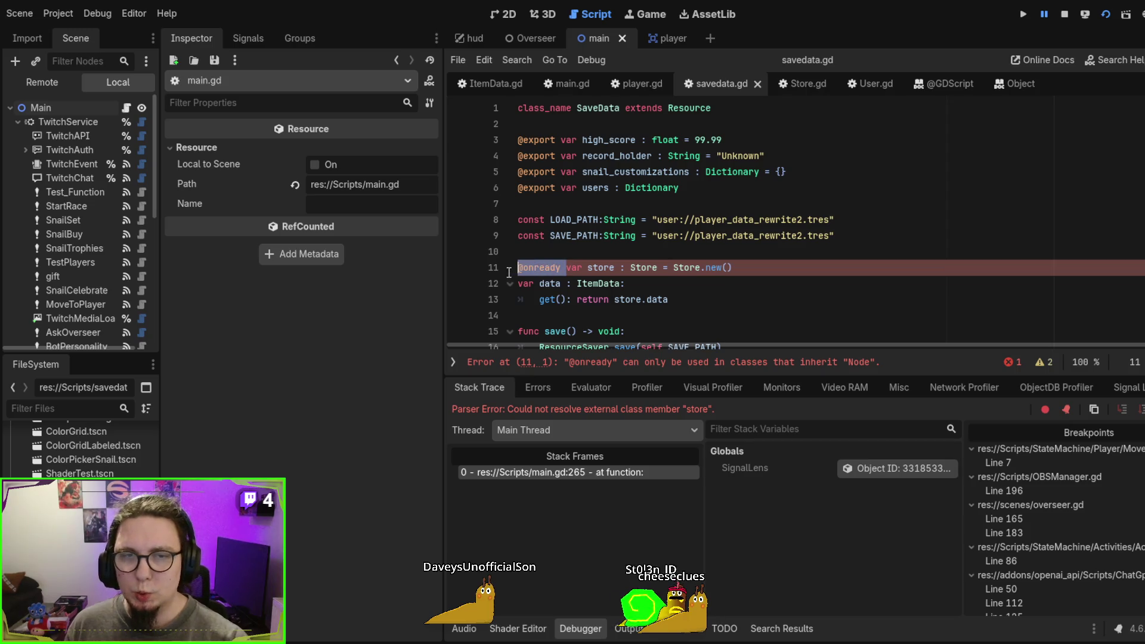
key(BackSpace)
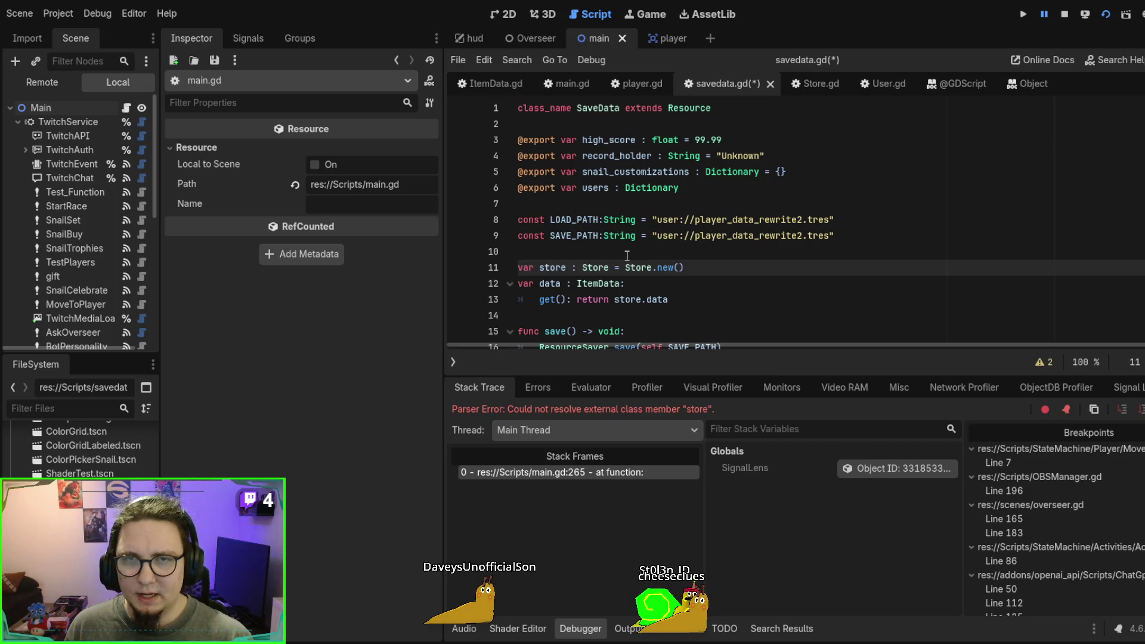
- In load_or_create, assign the load result to a variable named sd
scroll(627, 257, down, 1)
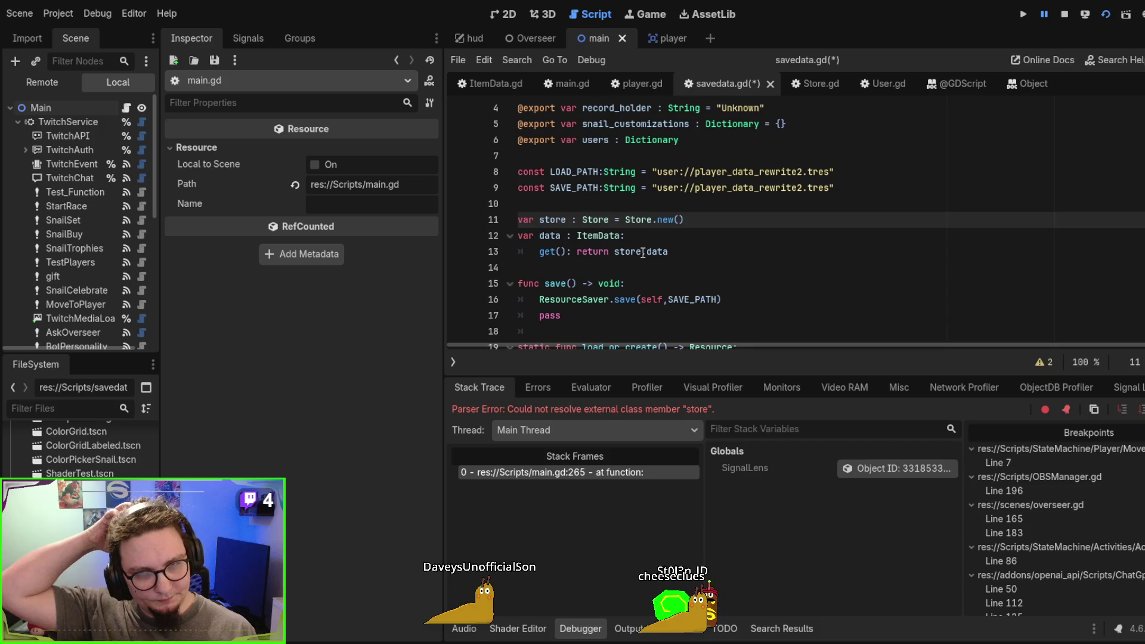
scroll(667, 231, down, 2)
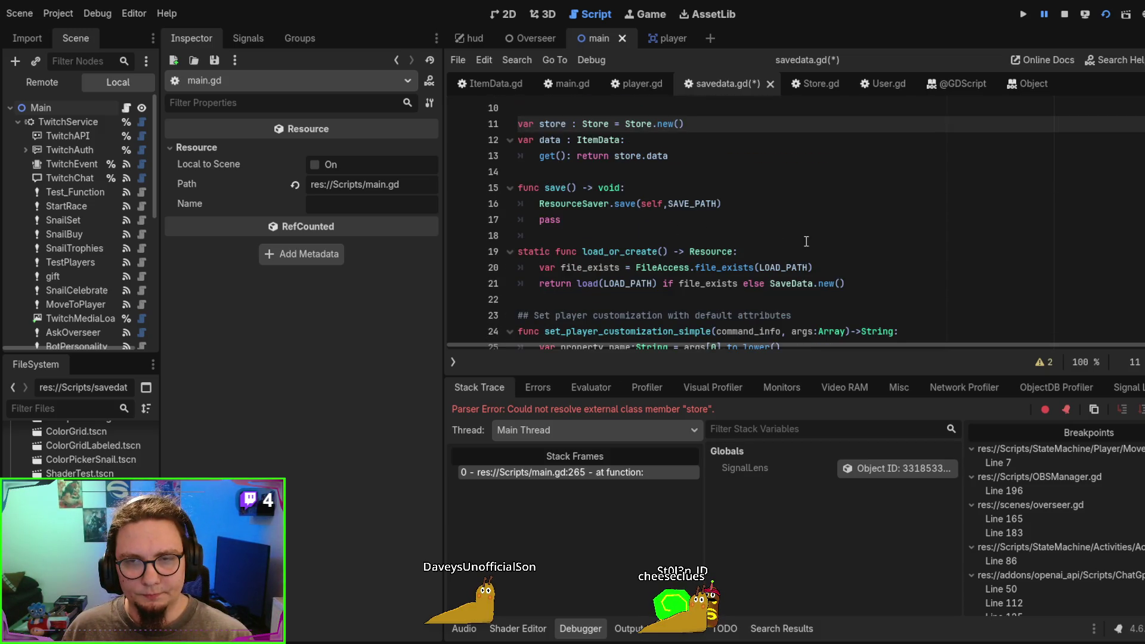
click(788, 247)
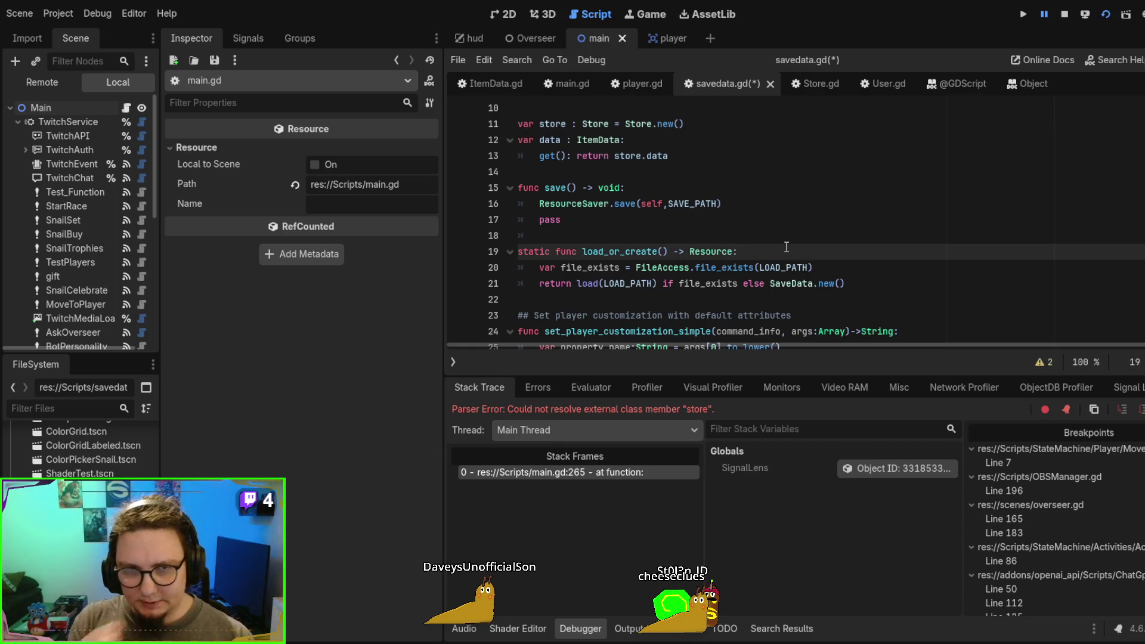
double_click(553, 284)
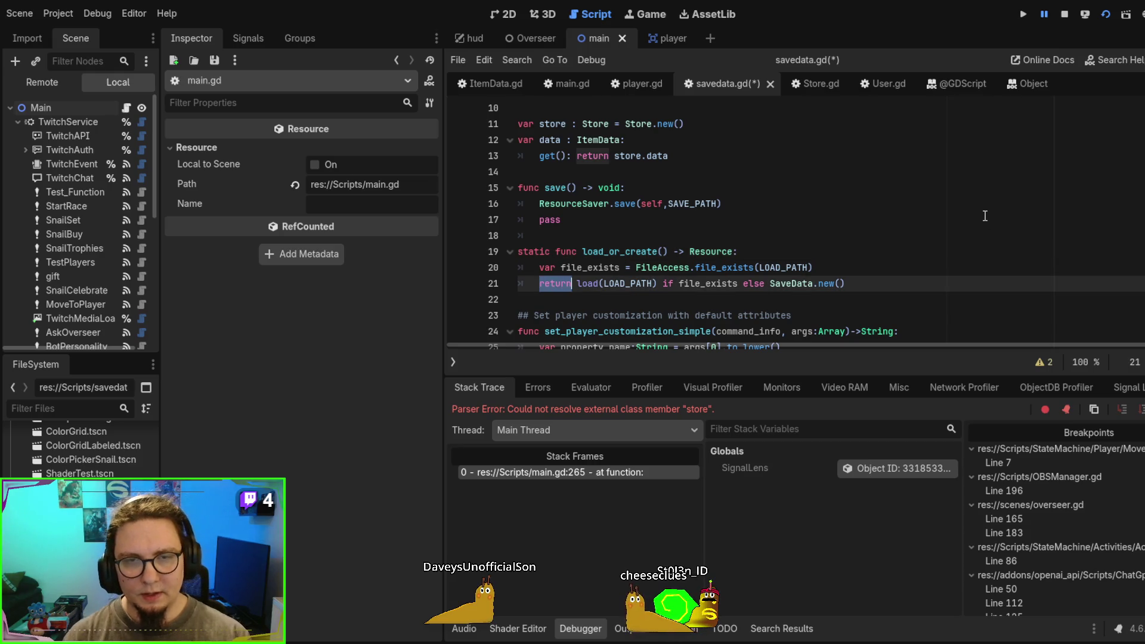
text(save_da)
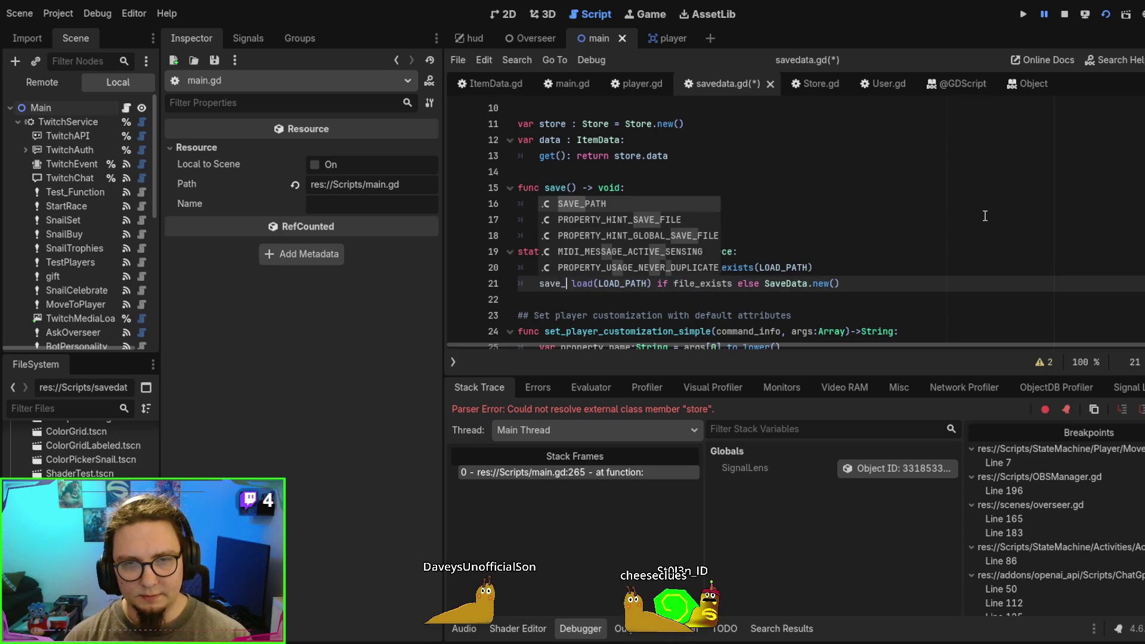
key(BackSpace)
key(BackSpace)
key(BackSpace)
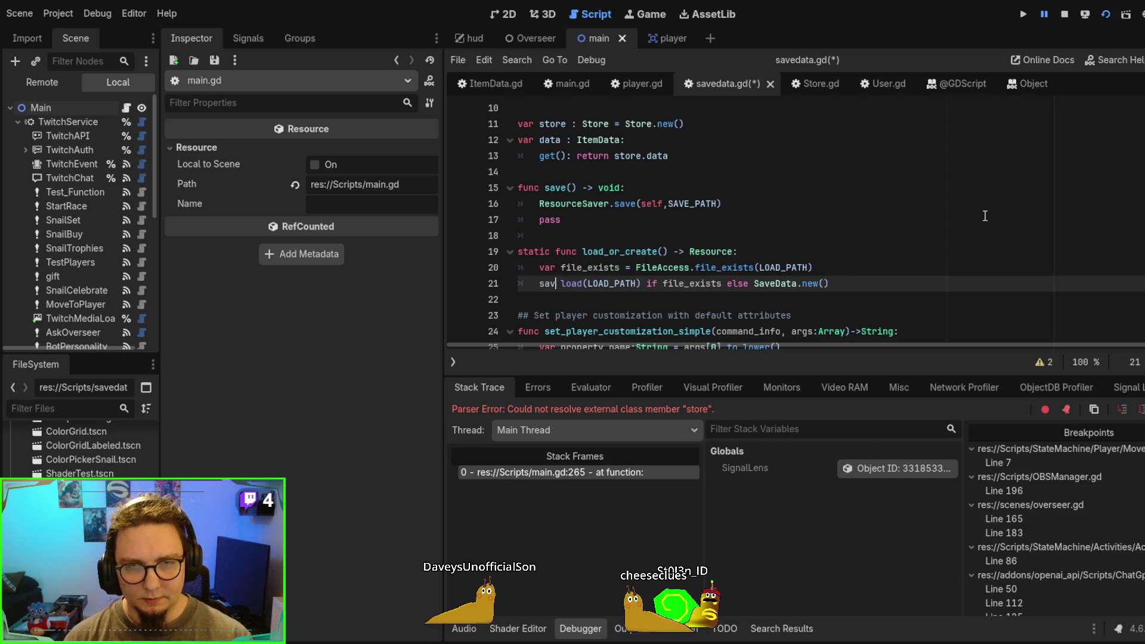
text(s)
key(BackSpace)
text(d)
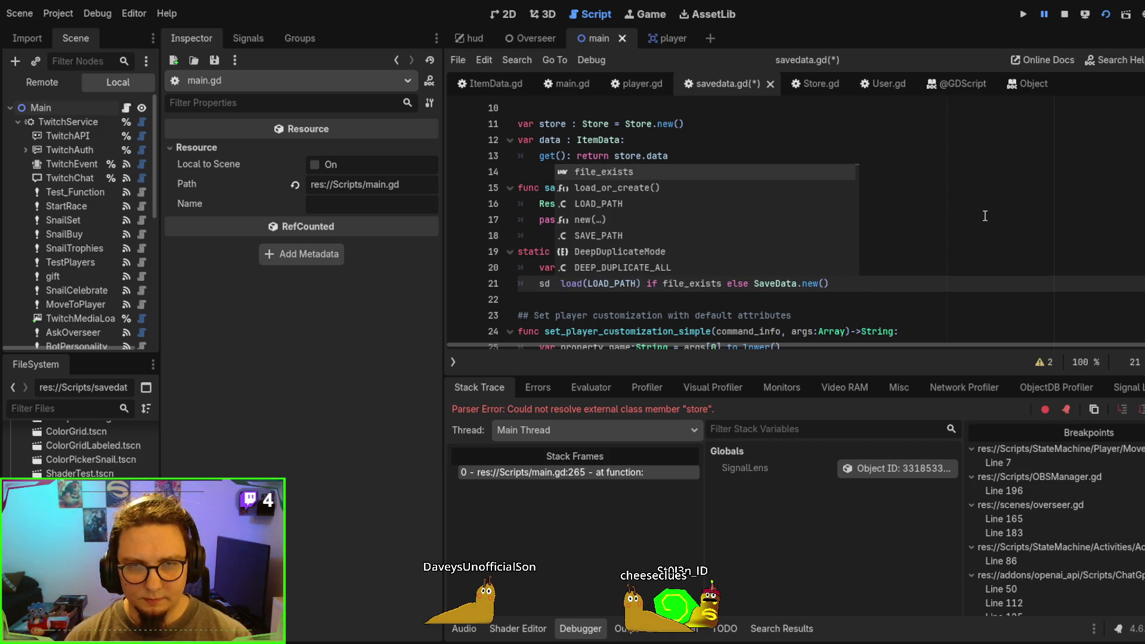
key(Escape)
text(=)
- Add 'sd.store = Store.new()' and 'return sd', declare sd with var, and save
key(Return)
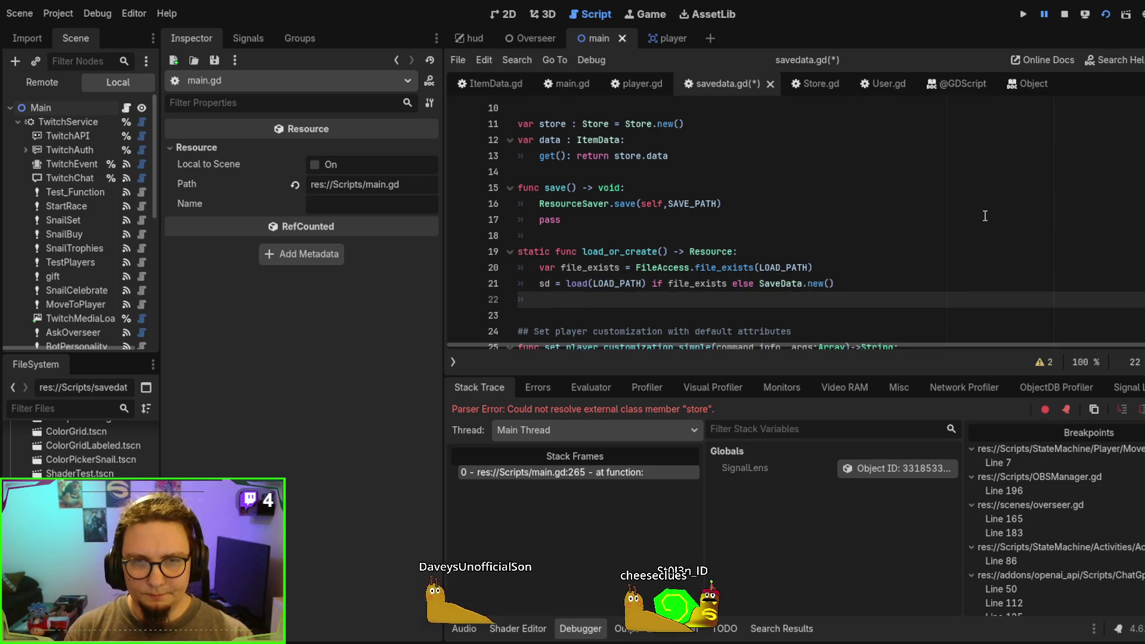
text(sd)
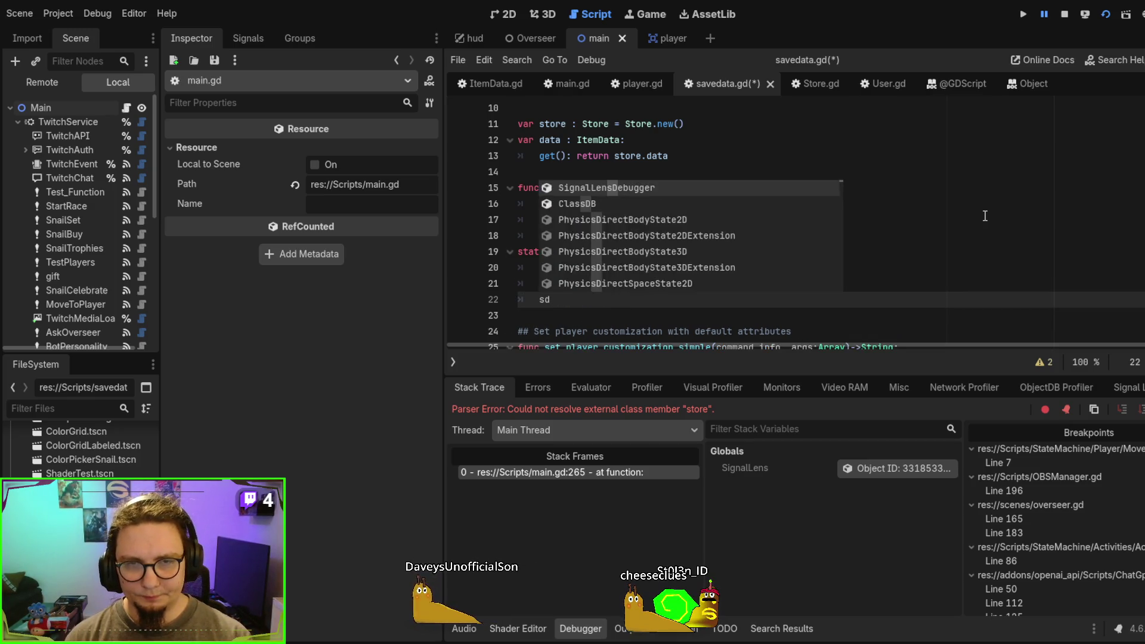
text(.store = )
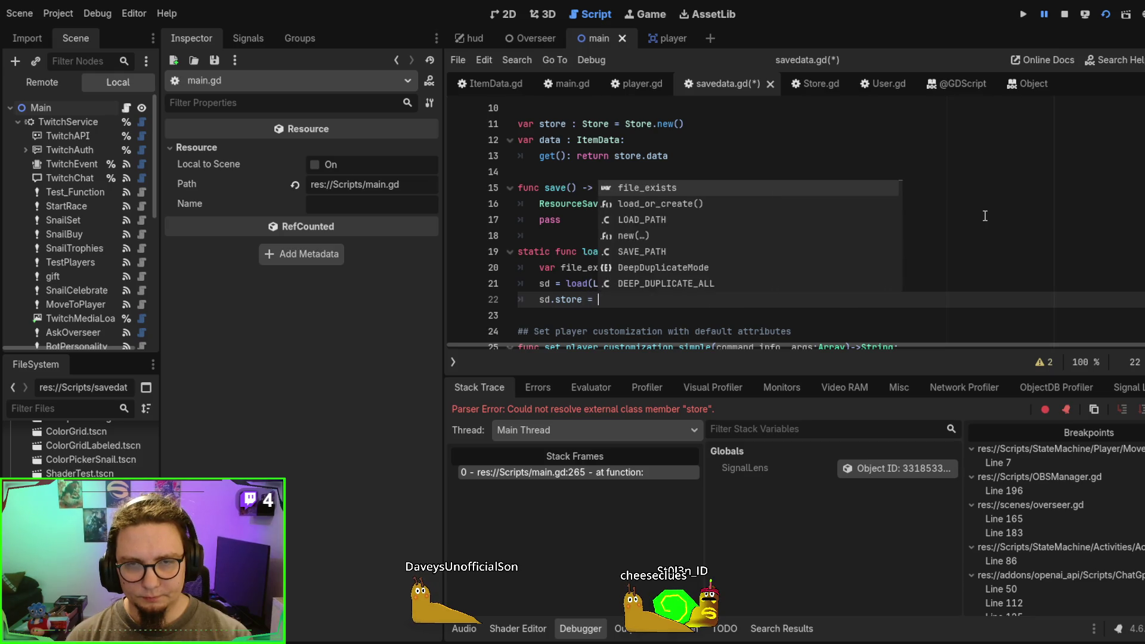
text(Store)
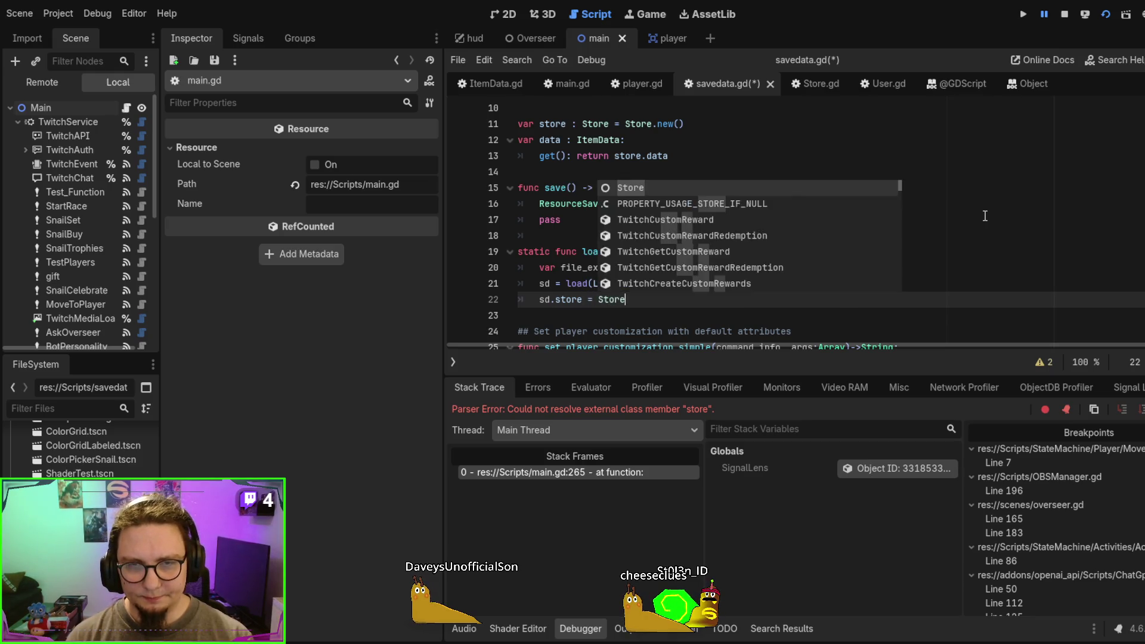
text(.new())
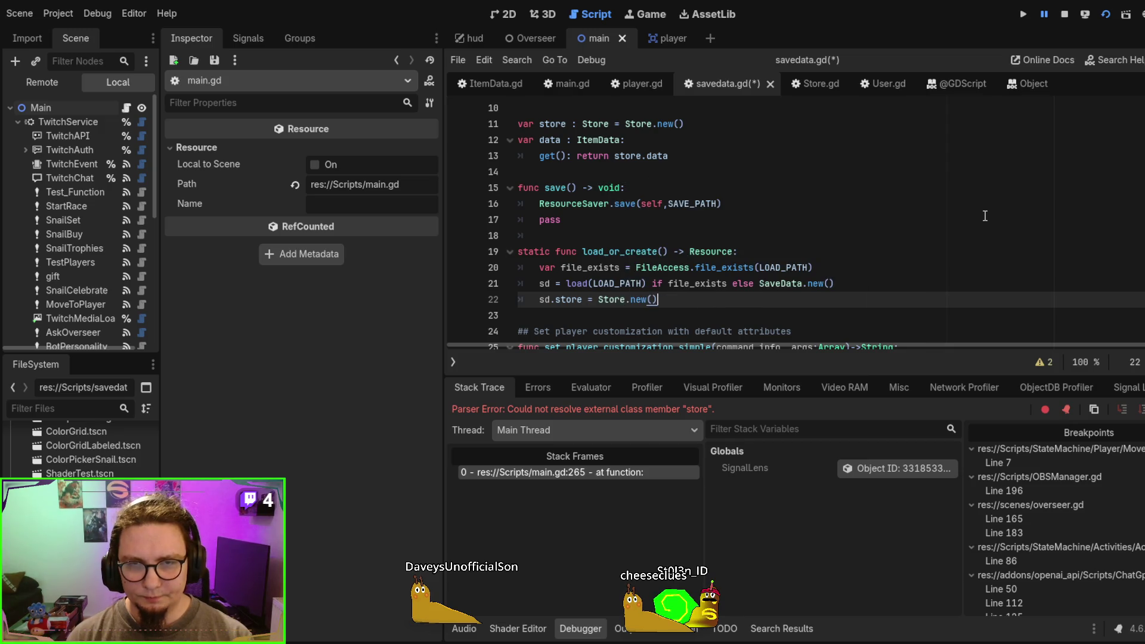
key(Return)
text(n sd)
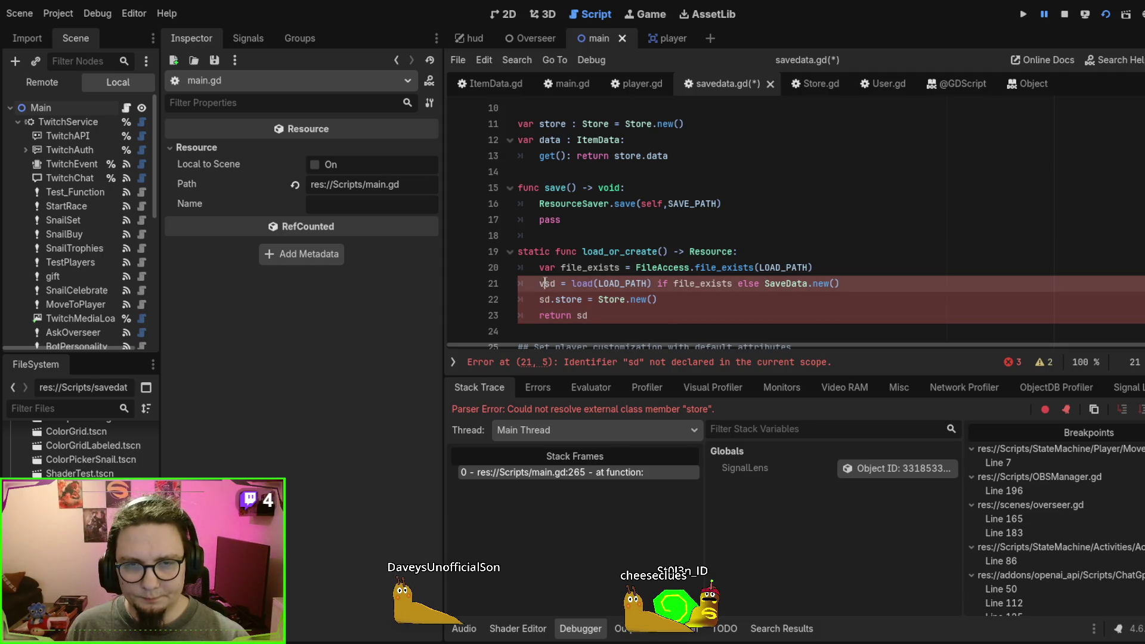
text(vara)
key(BackSpace)
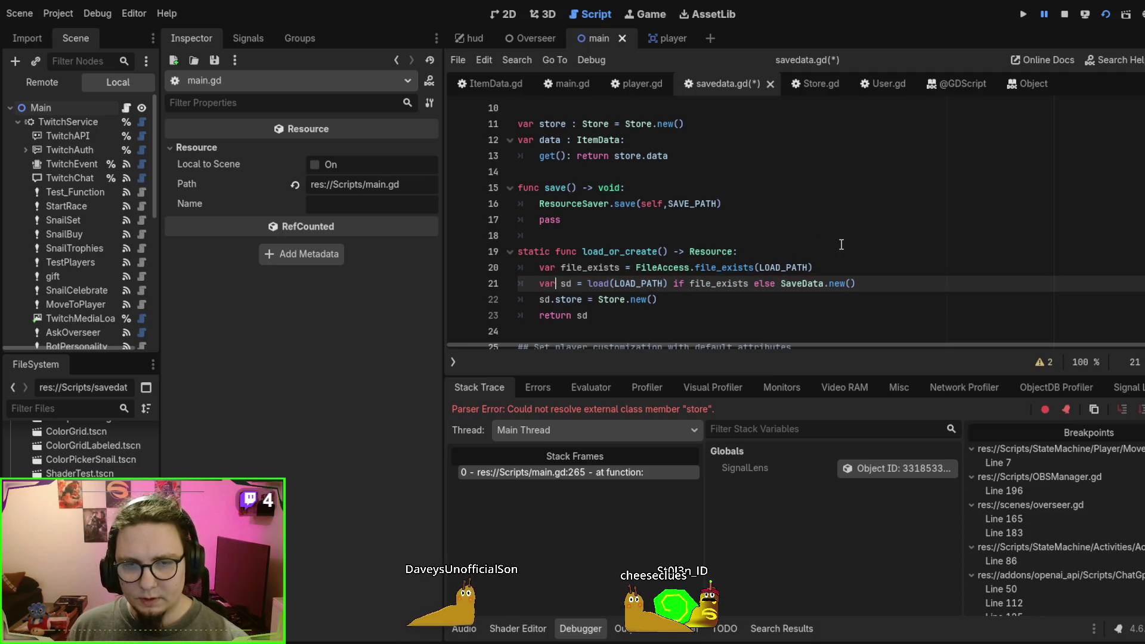
scroll(764, 221, up, 1)
scroll(764, 221, up, 3)
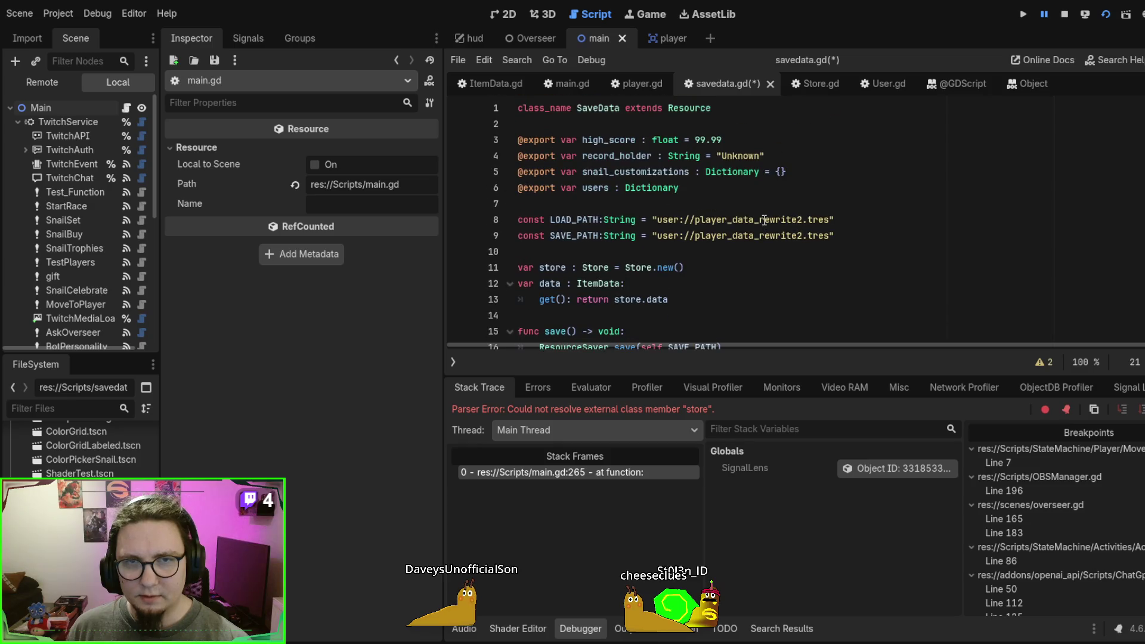
key(ctrl+s)
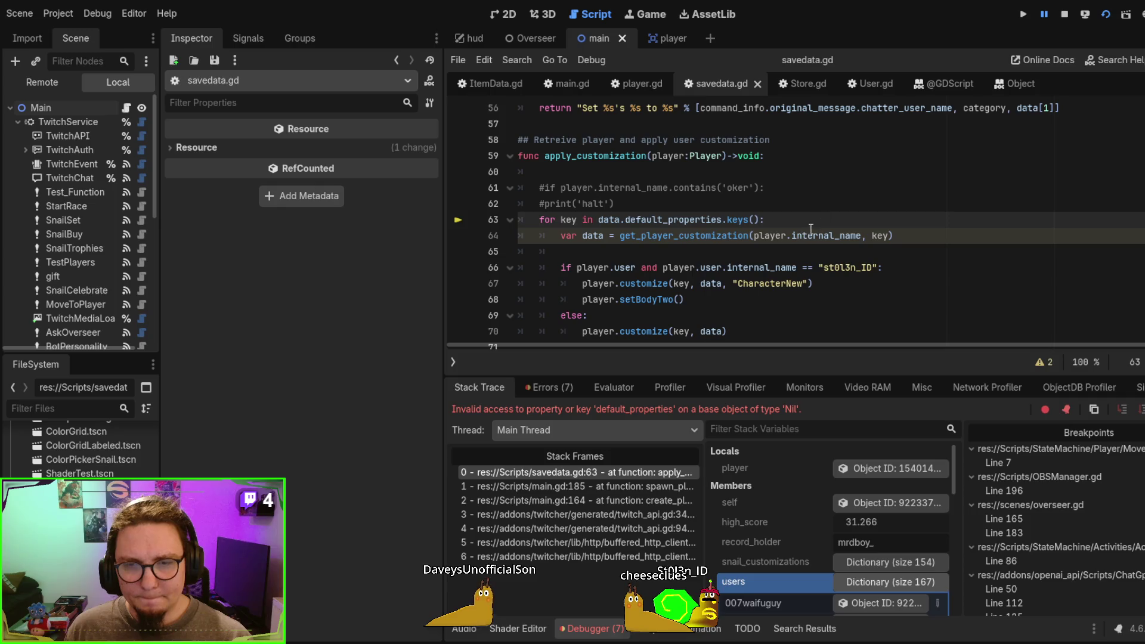
- Highlight the uses of data in apply_customization, then bring up Store.gd
double_click(607, 220)
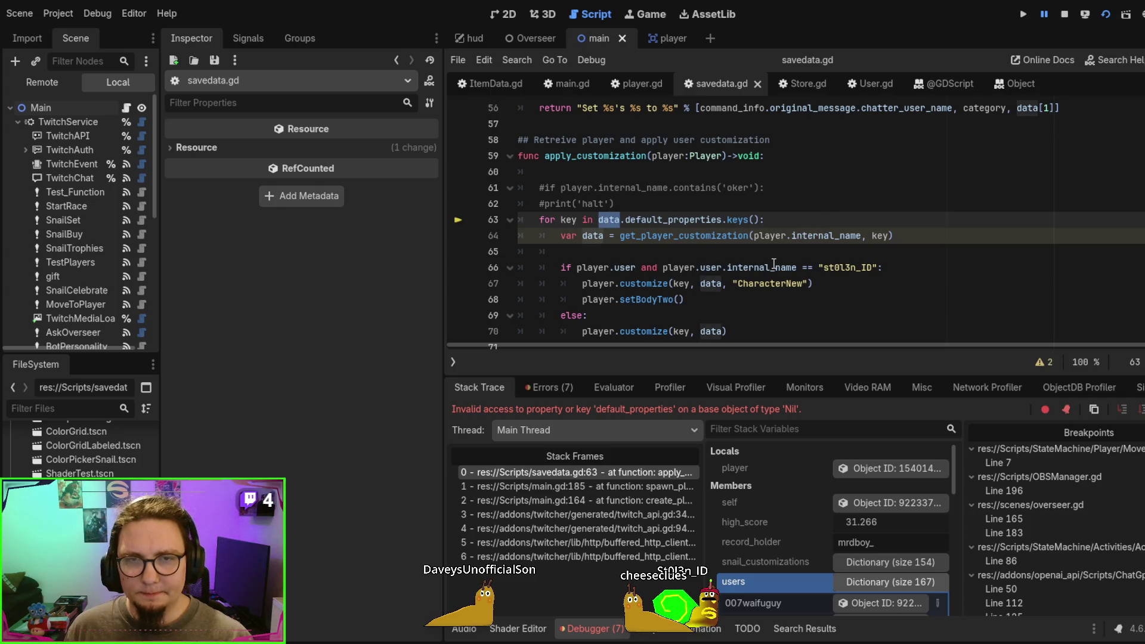
scroll(774, 264, up, 3)
scroll(774, 264, up, 11)
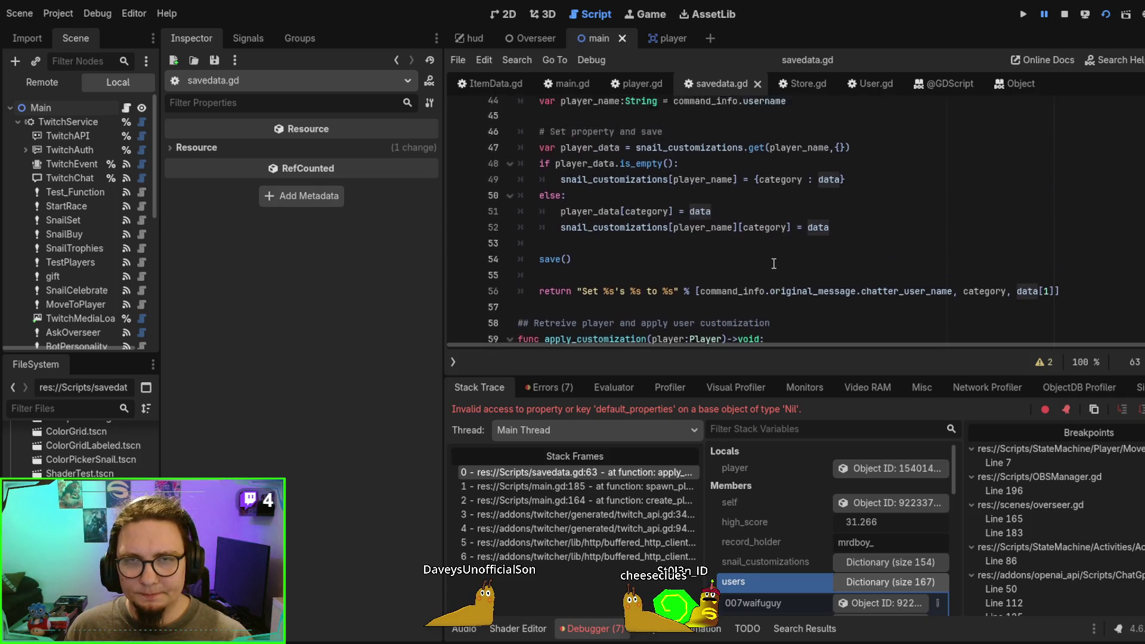
scroll(774, 264, up, 4)
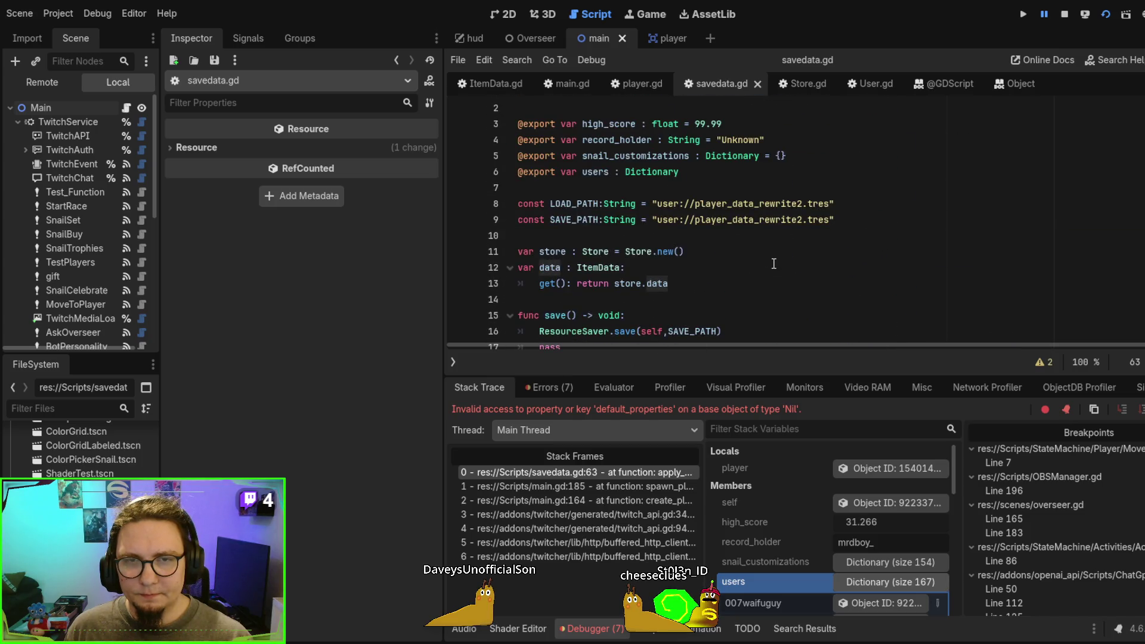
scroll(774, 263, up, 1)
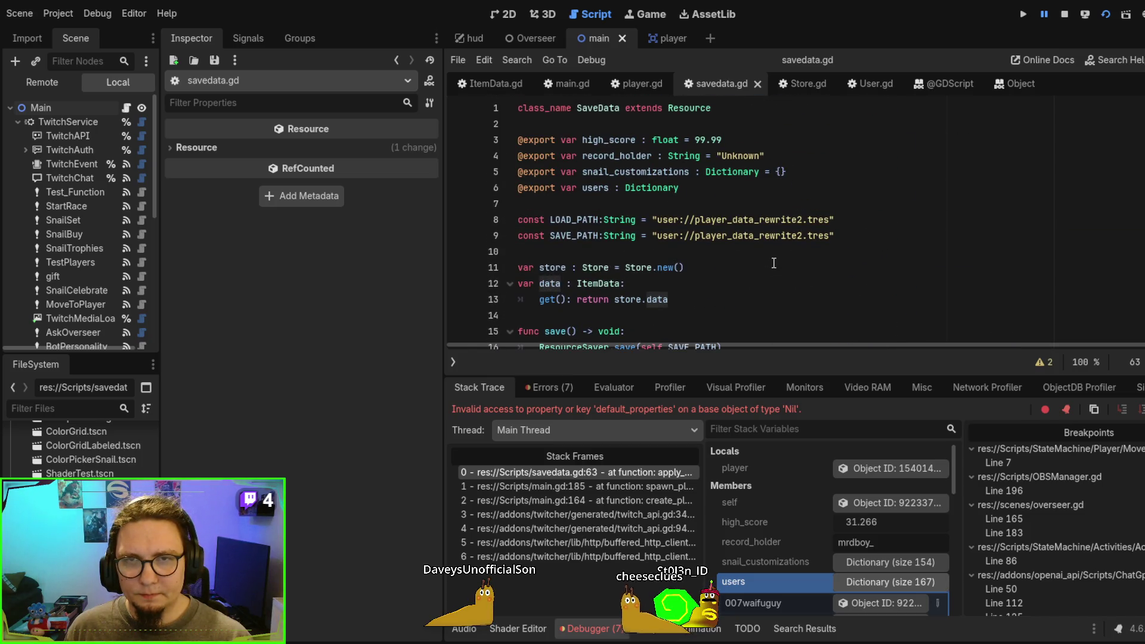
scroll(774, 263, down, 4)
scroll(774, 264, up, 4)
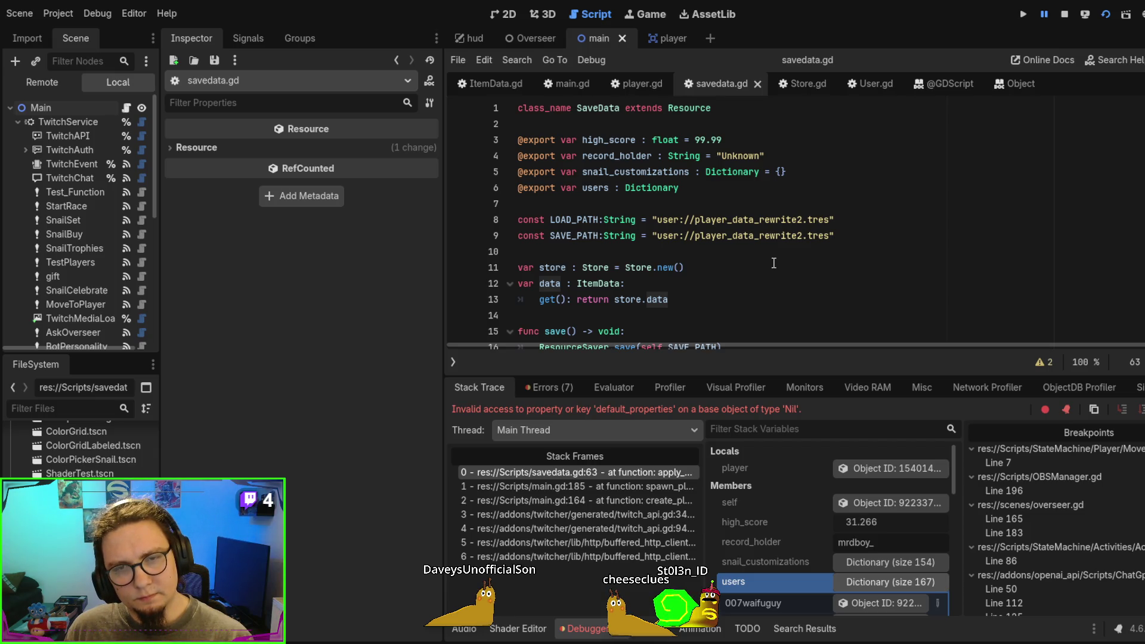
click(803, 84)
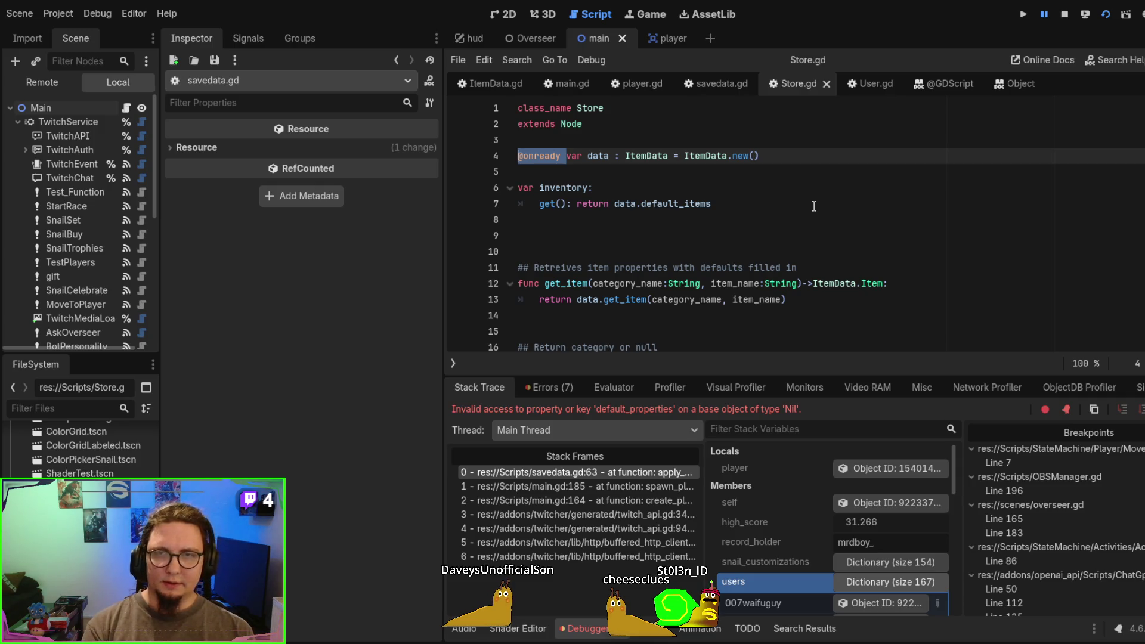
- Change the Store script's base class on line 2 from Node to Resource
double_click(571, 124)
text(Re)
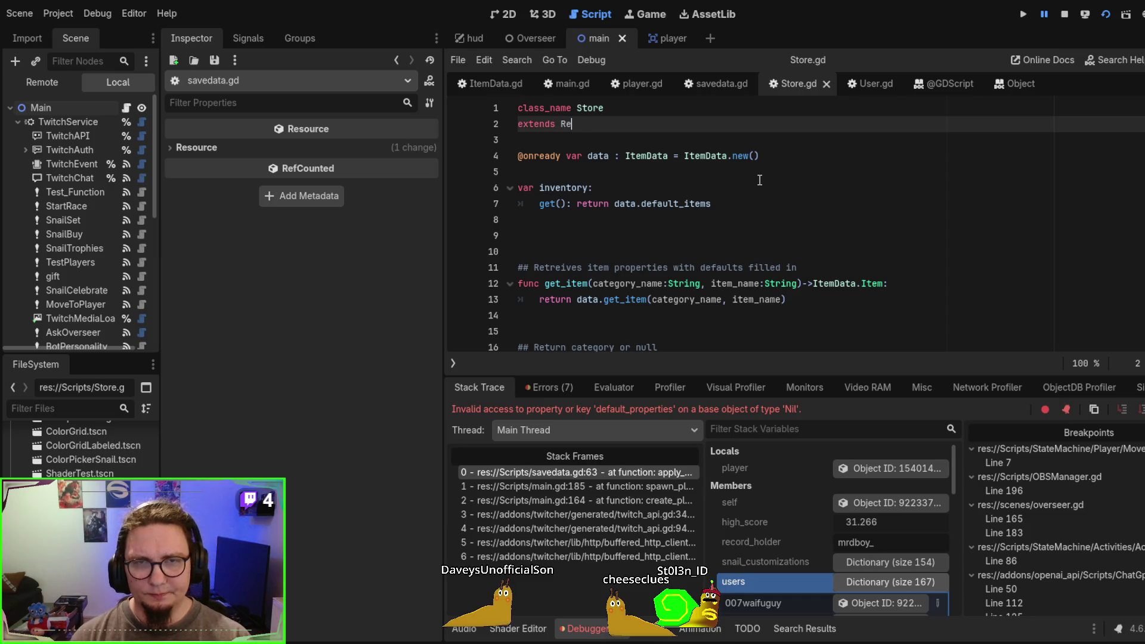
text(e)
key(Escape)
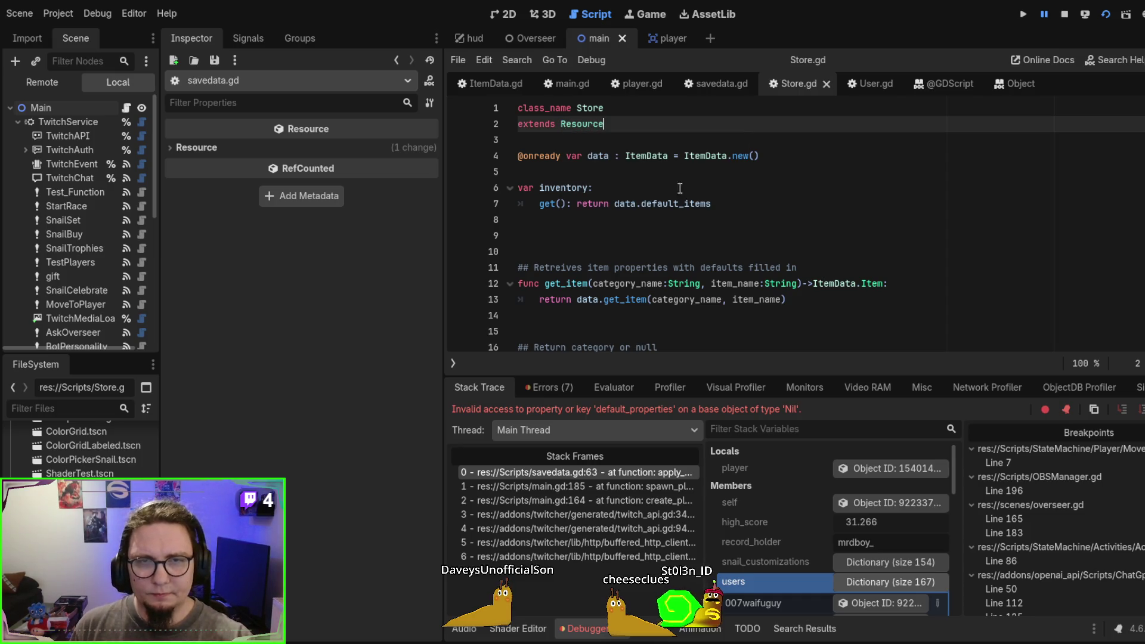
double_click(558, 158)
key(BackSpace)
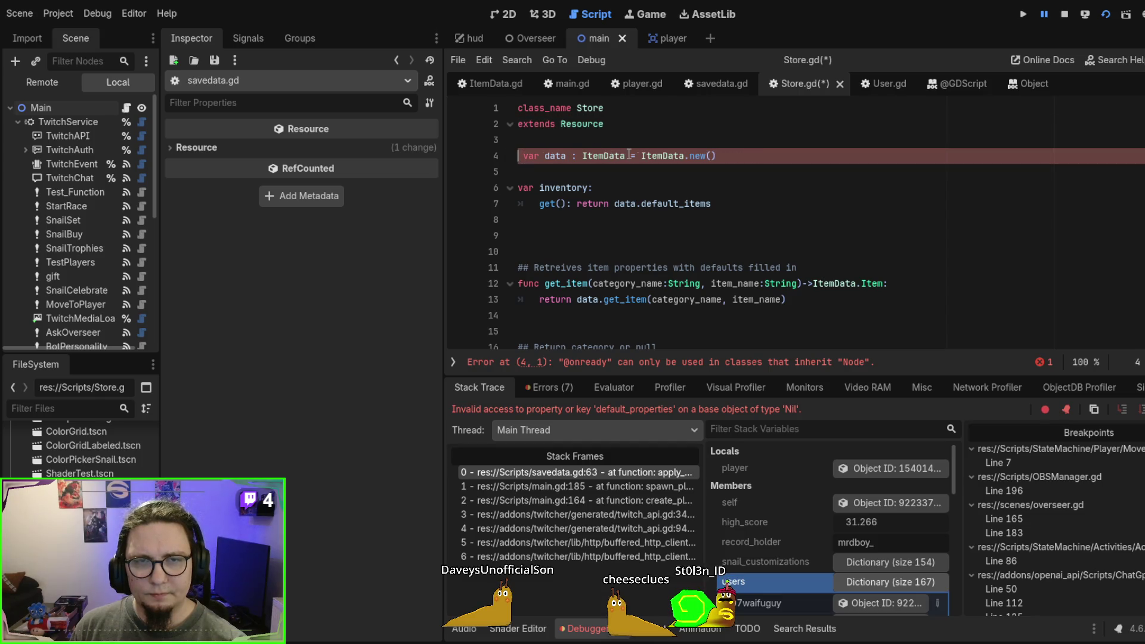
key(Delete)
click(685, 144)
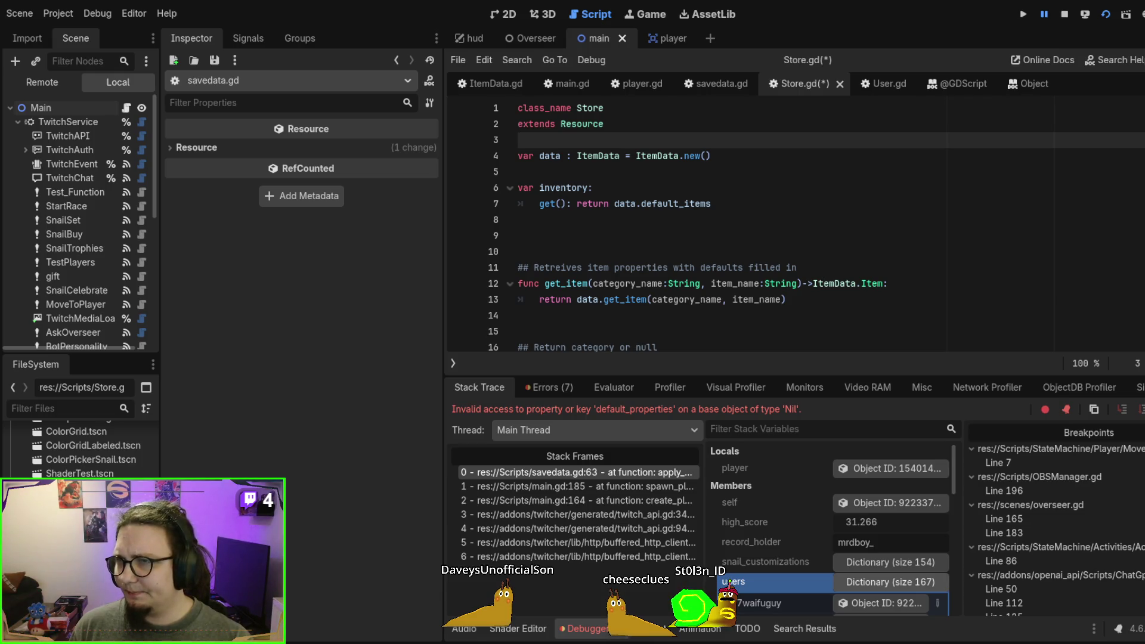
click(981, 200)
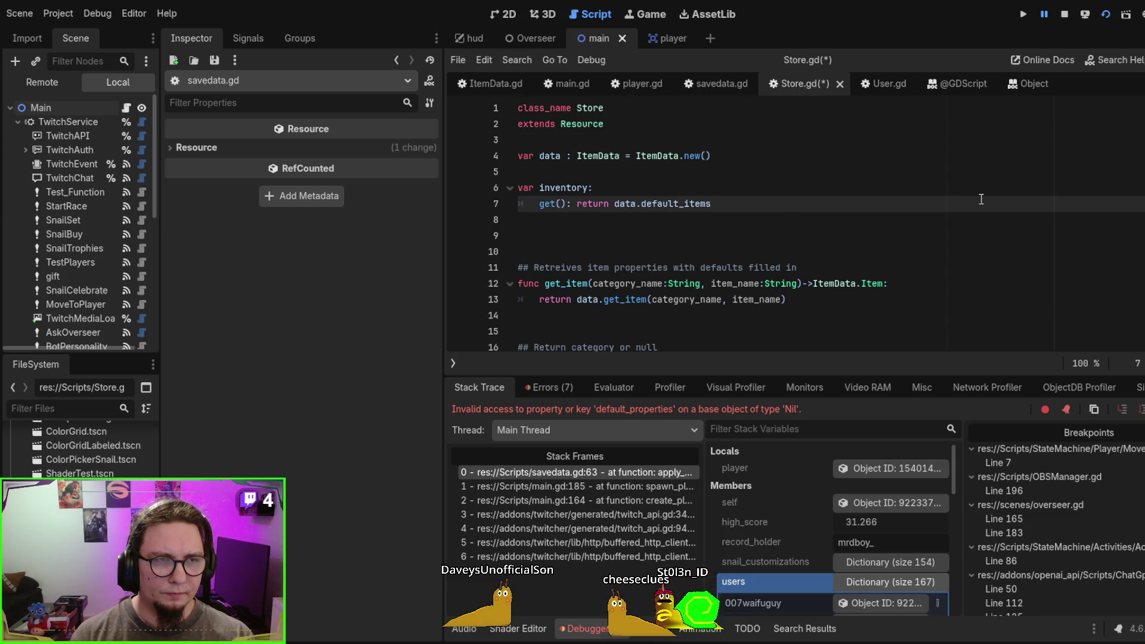
key(alt+F1)
- Read the Resource class reference, then the RefCounted reference's init_ref() method
scroll(936, 231, down, 10)
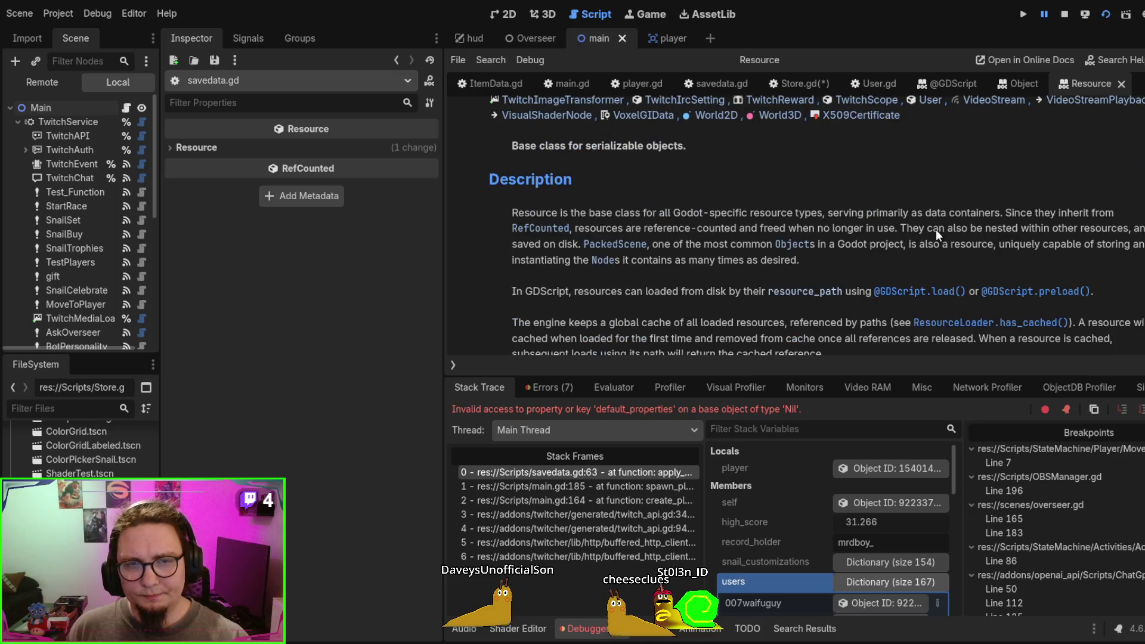
scroll(936, 235, down, 3)
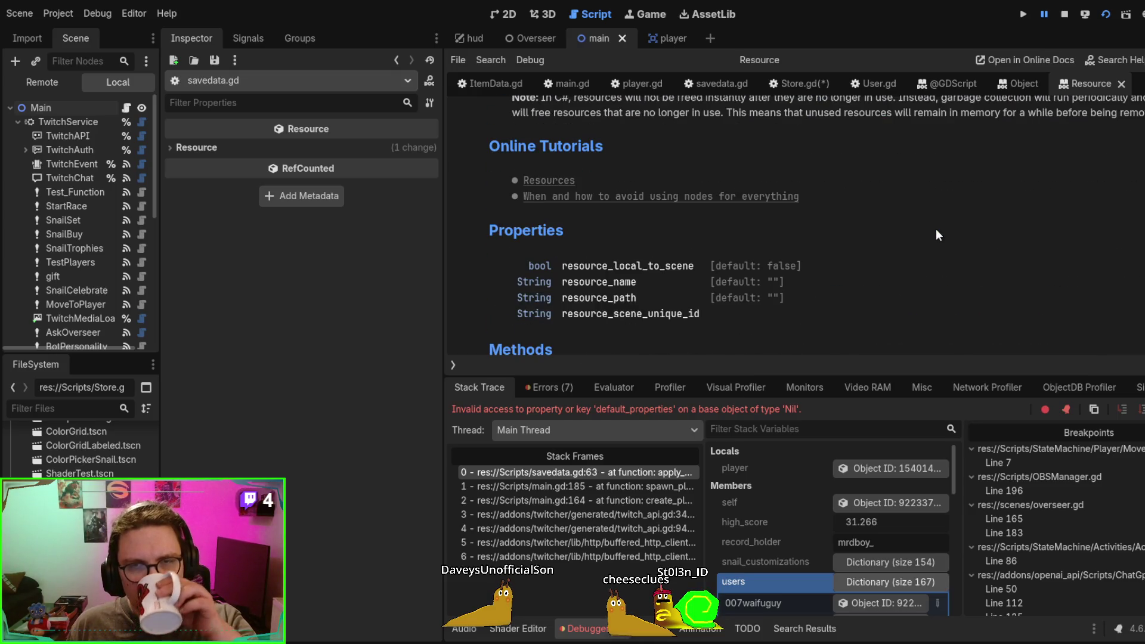
scroll(936, 235, down, 3)
scroll(937, 232, down, 3)
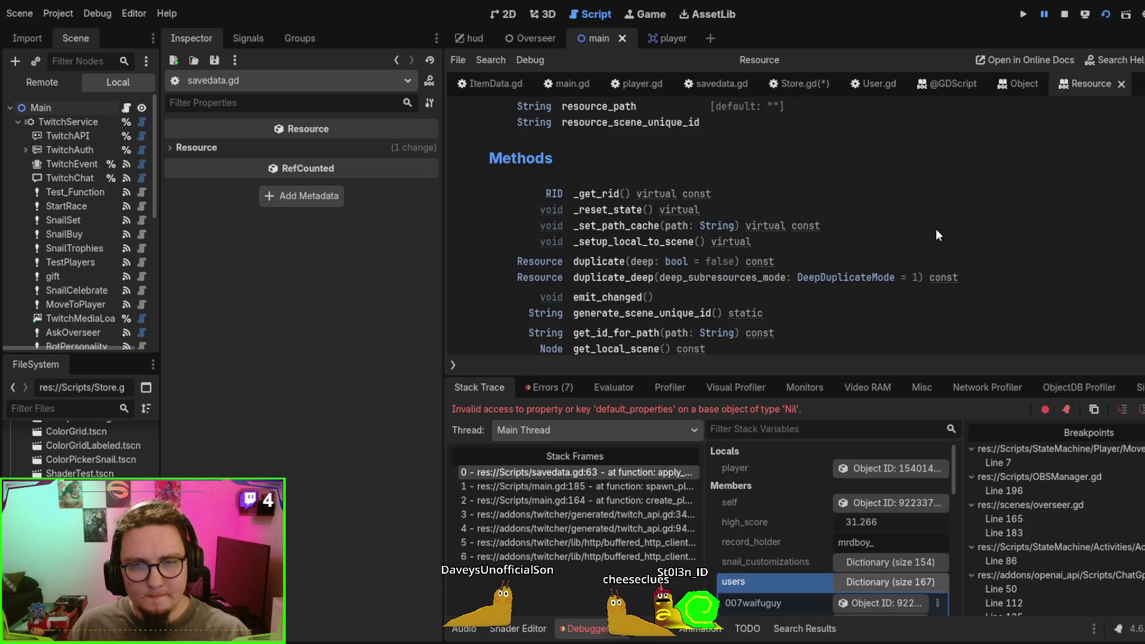
scroll(937, 231, down, 2)
scroll(936, 235, down, 4)
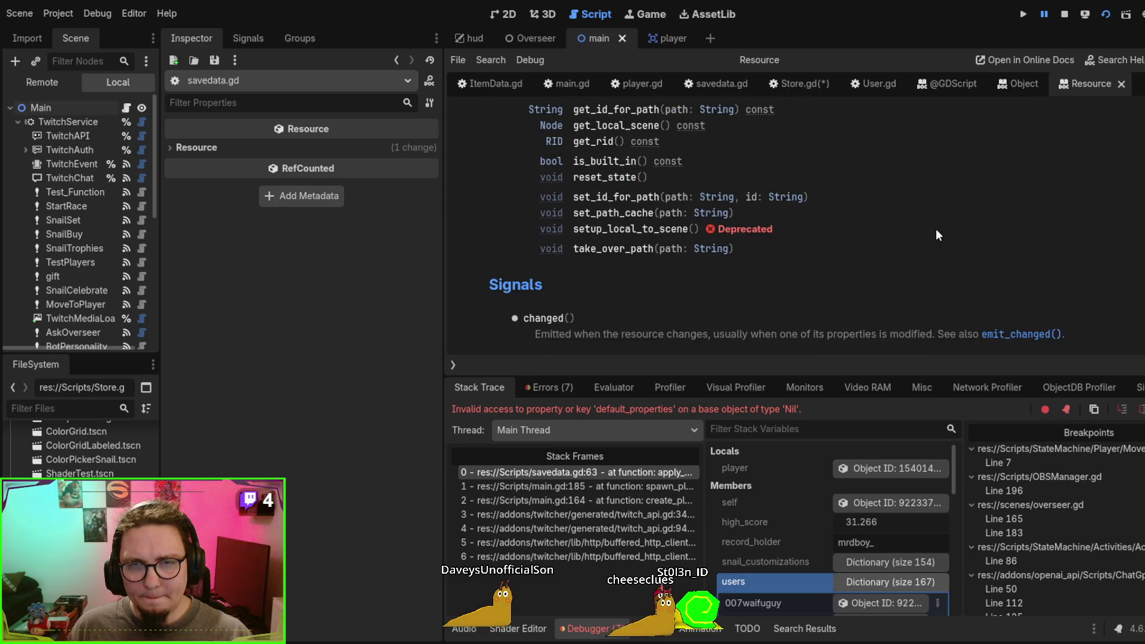
scroll(936, 235, up, 5)
scroll(936, 229, up, 15)
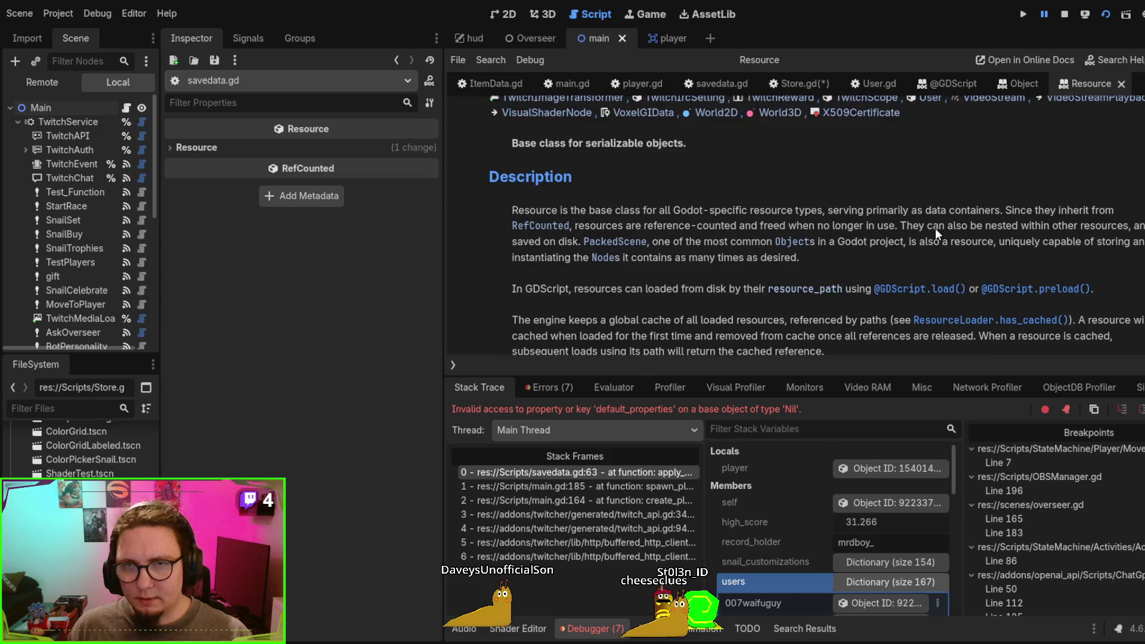
scroll(892, 295, up, 3)
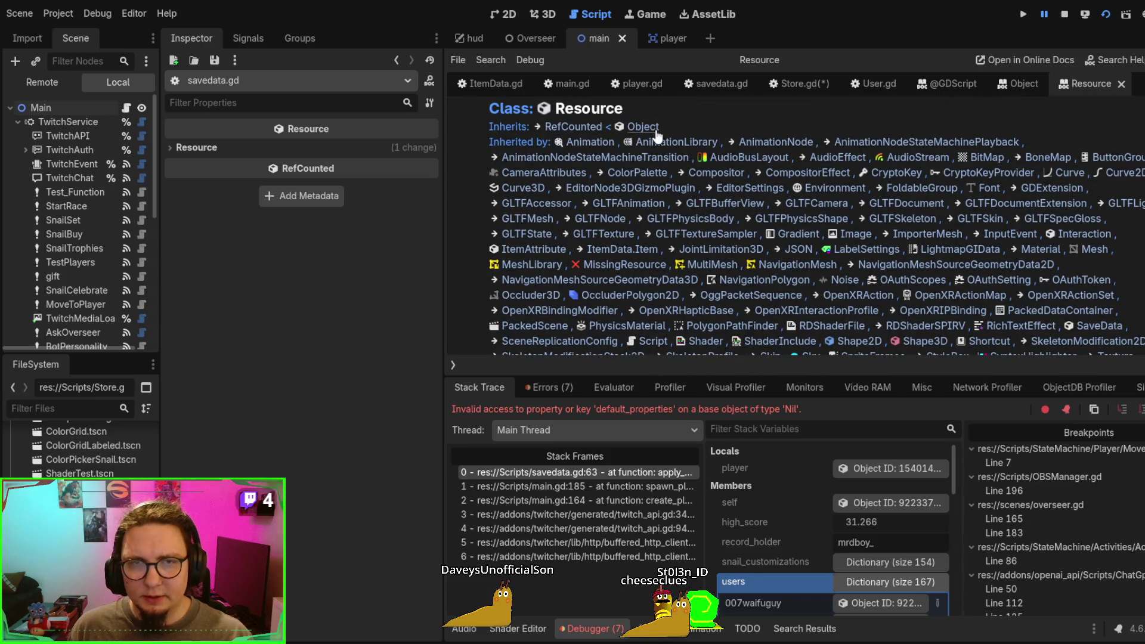
click(574, 127)
scroll(843, 238, down, 20)
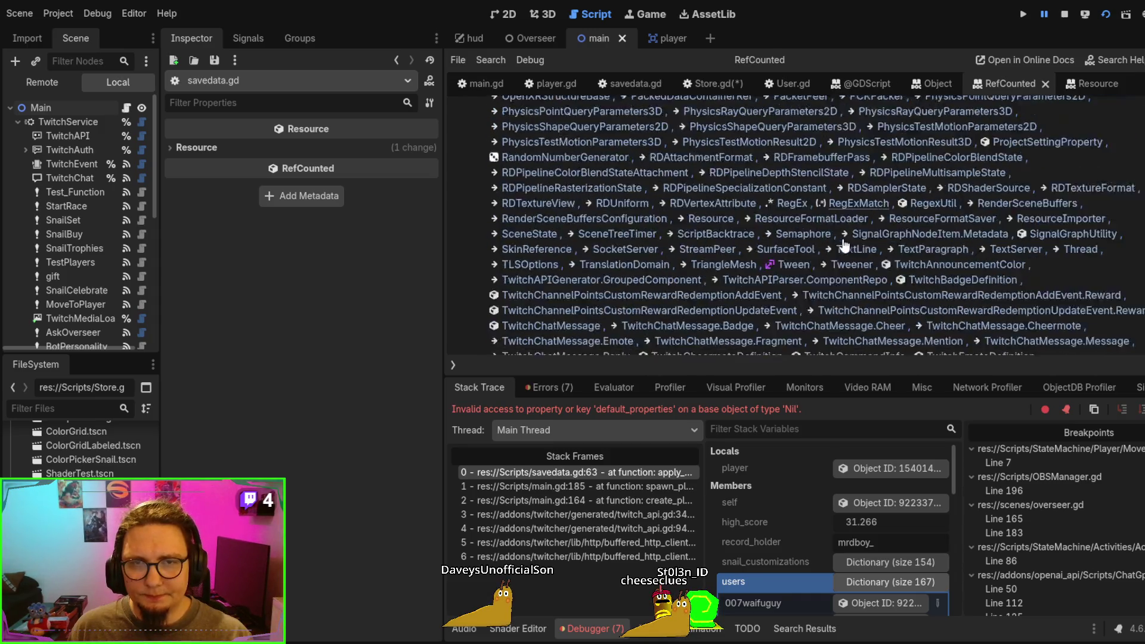
scroll(842, 237, down, 3)
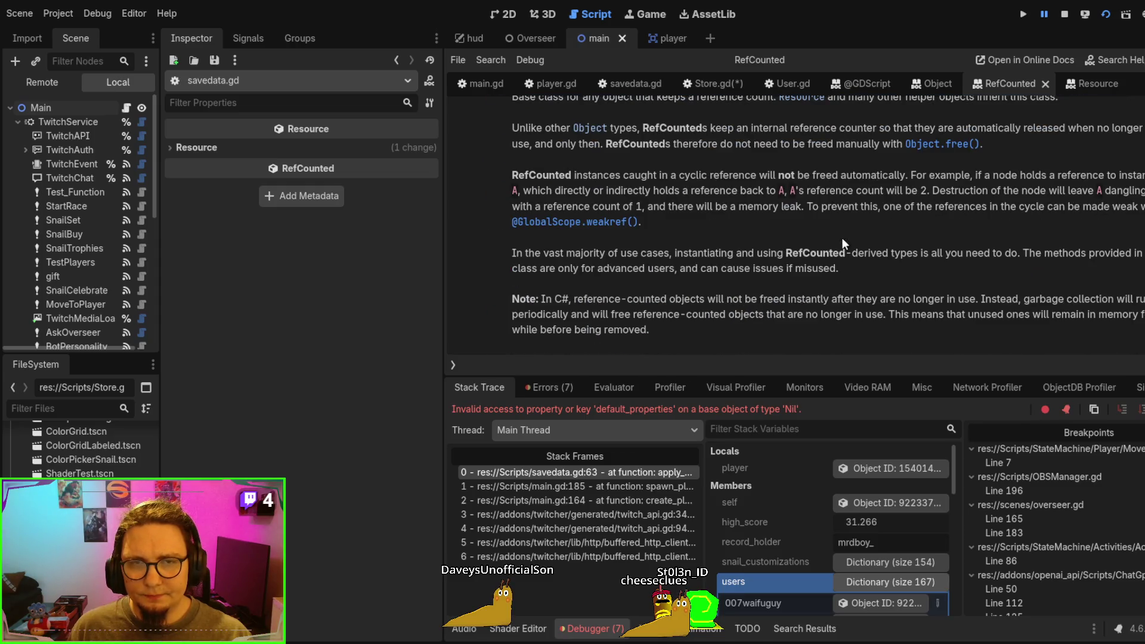
scroll(842, 237, down, 5)
click(572, 227)
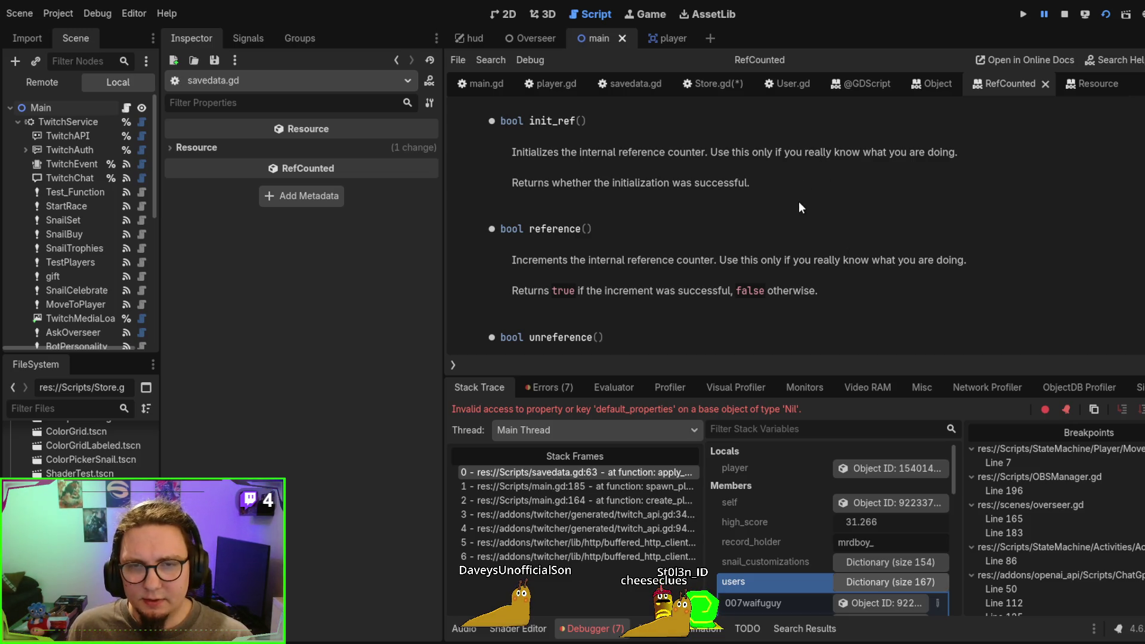
- Look up the _init() method in the Object class reference, then return to Store.gd
scroll(800, 203, up, 5)
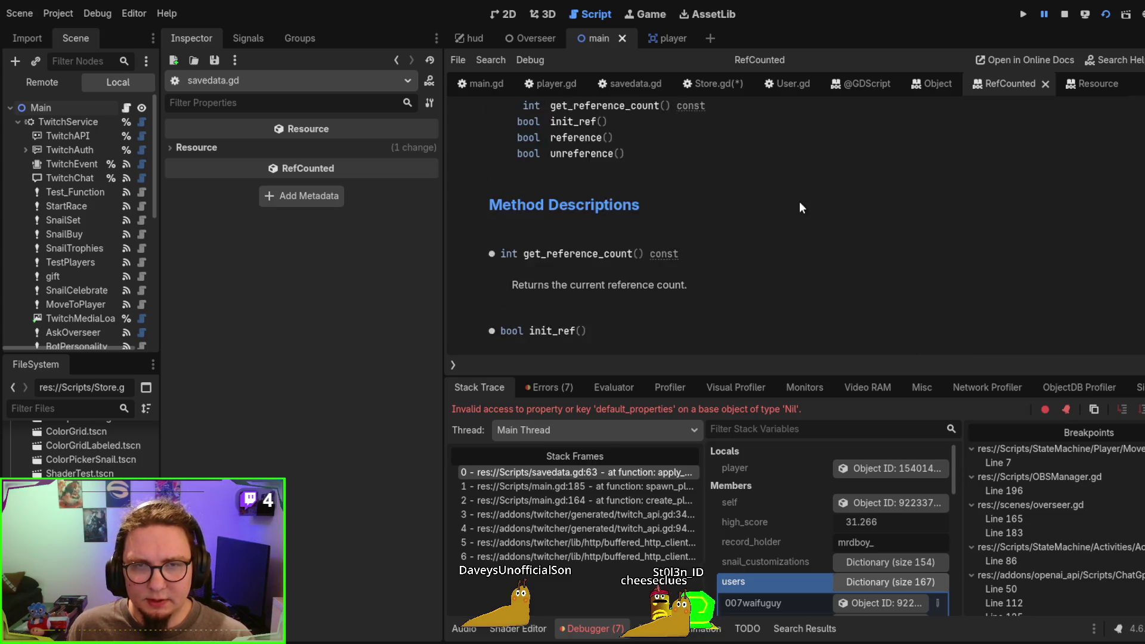
scroll(800, 201, up, 2)
scroll(800, 201, up, 5)
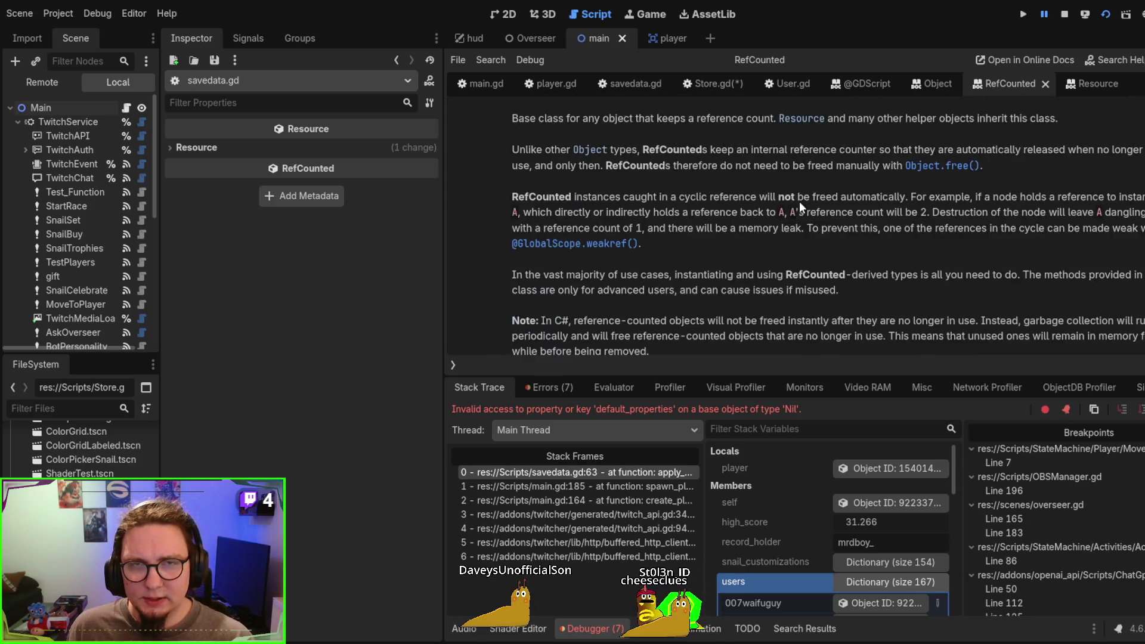
scroll(800, 202, up, 15)
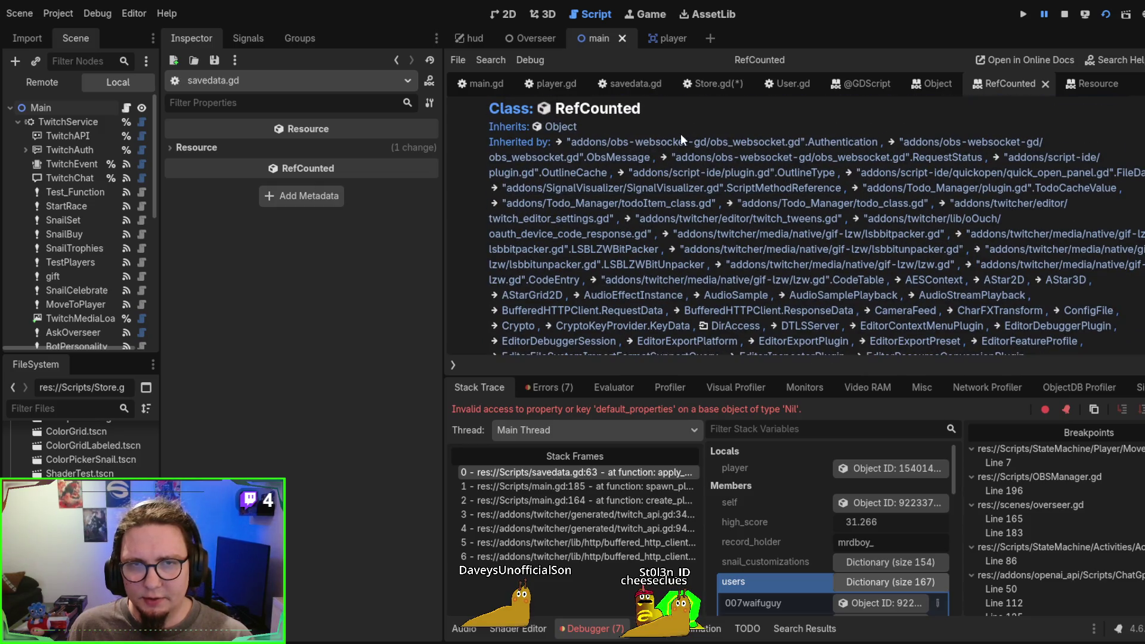
click(572, 126)
scroll(836, 202, down, 5)
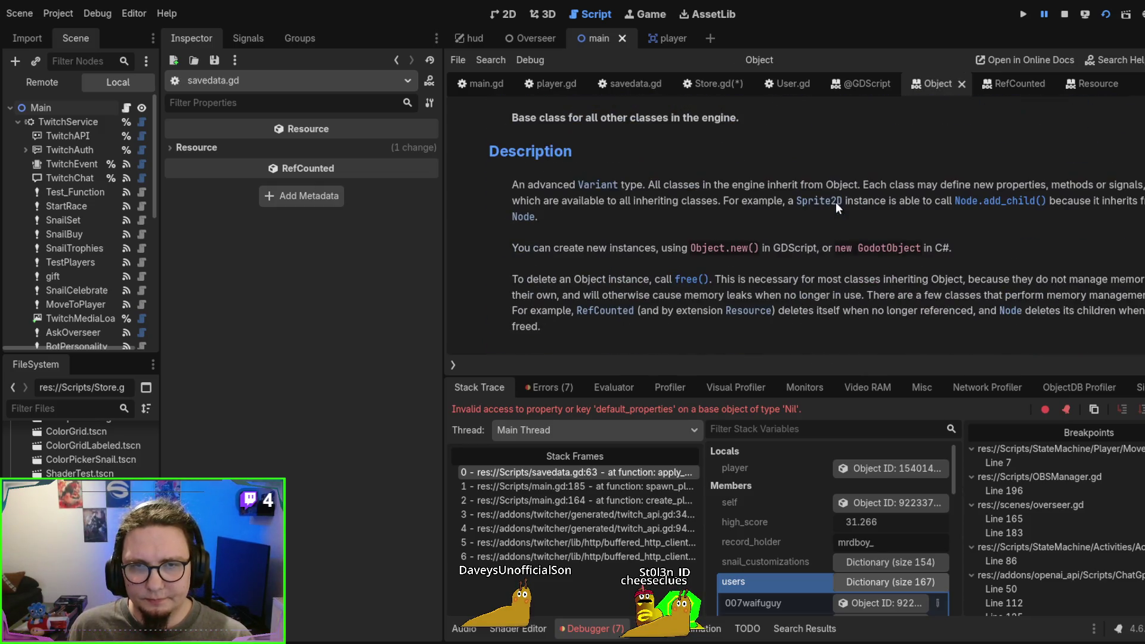
scroll(836, 220, down, 10)
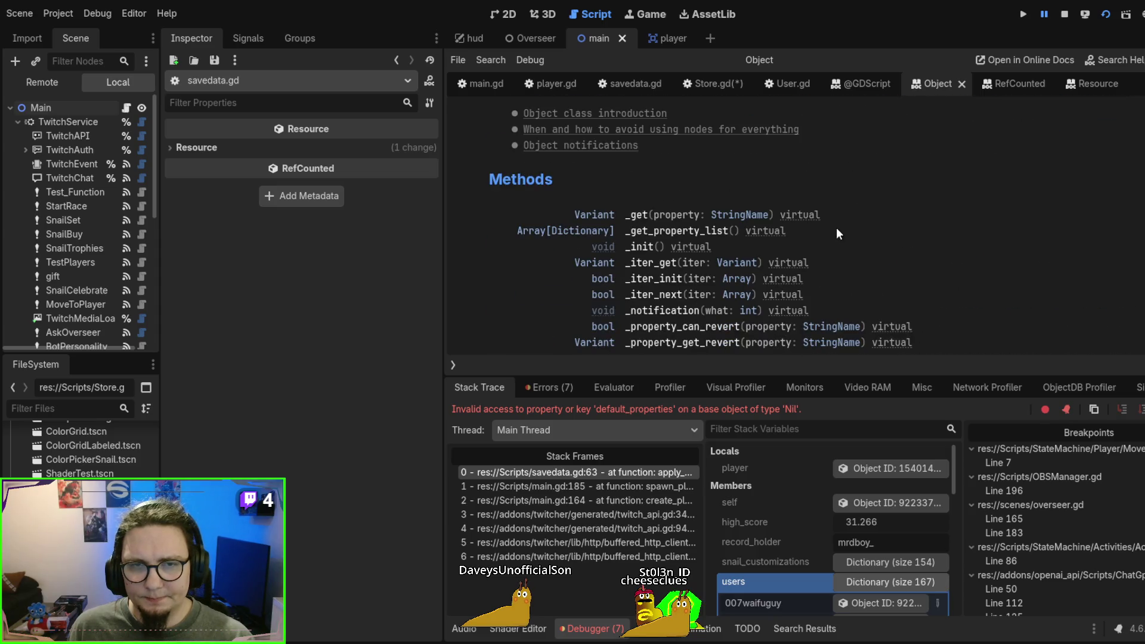
click(644, 247)
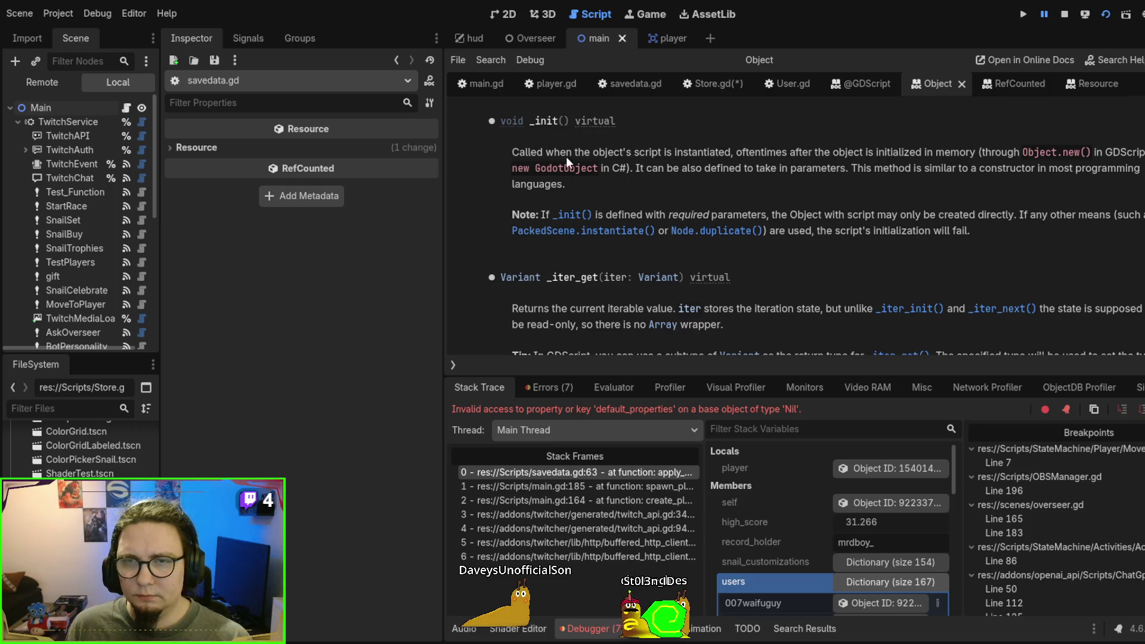
drag(530, 121, 567, 121)
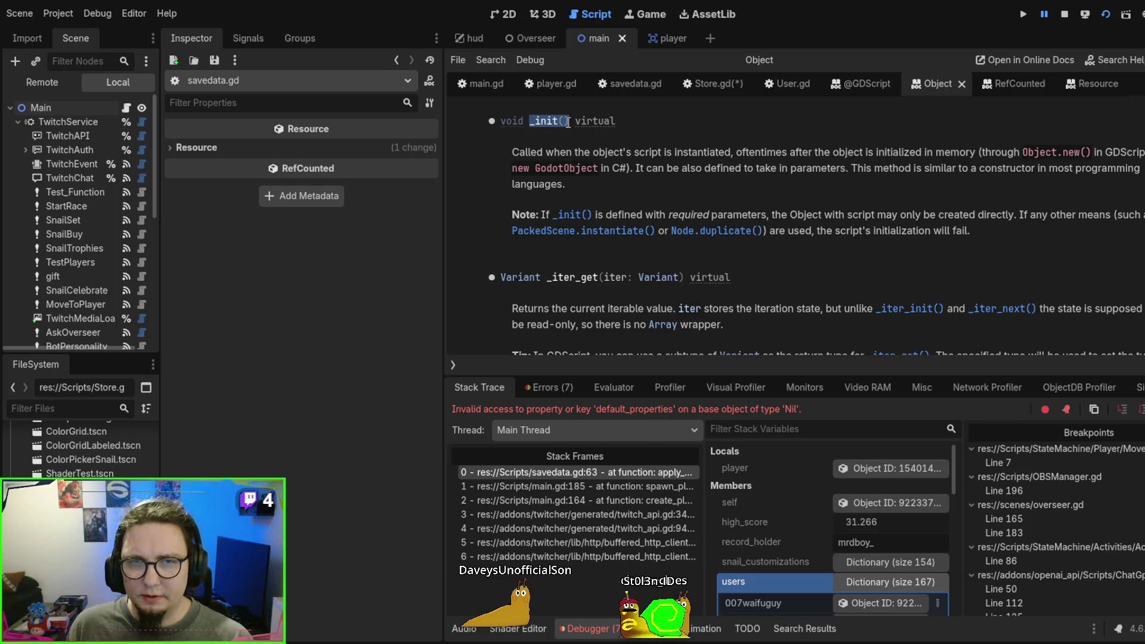
click(713, 80)
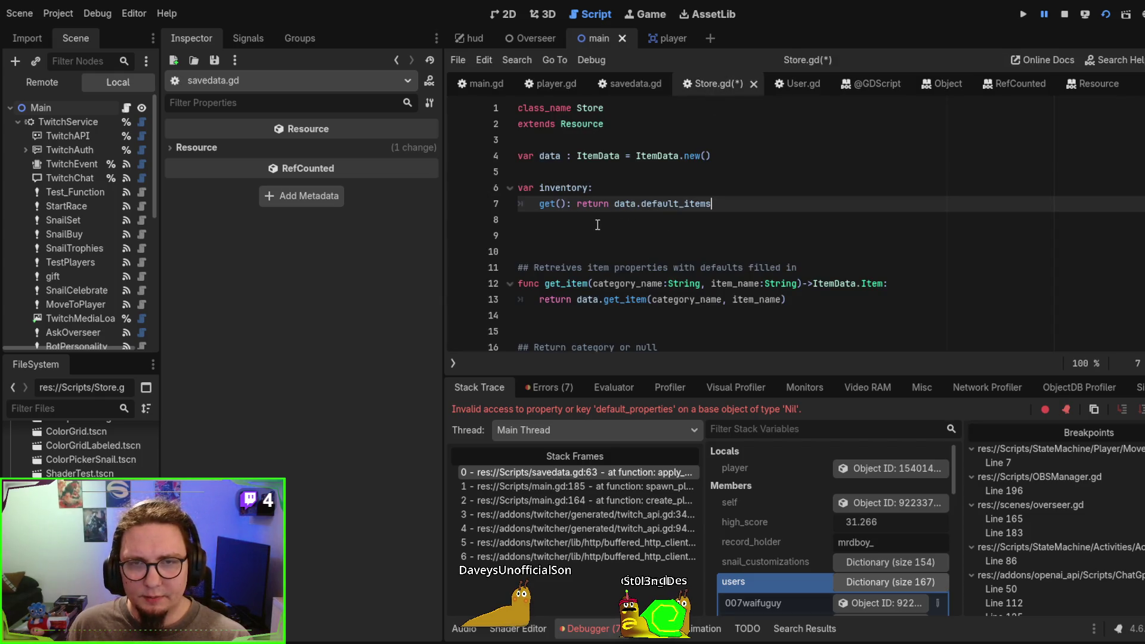
- Delete the '= ItemData.new()' initialiser from the data declaration on line 4
double_click(657, 156)
click(674, 156)
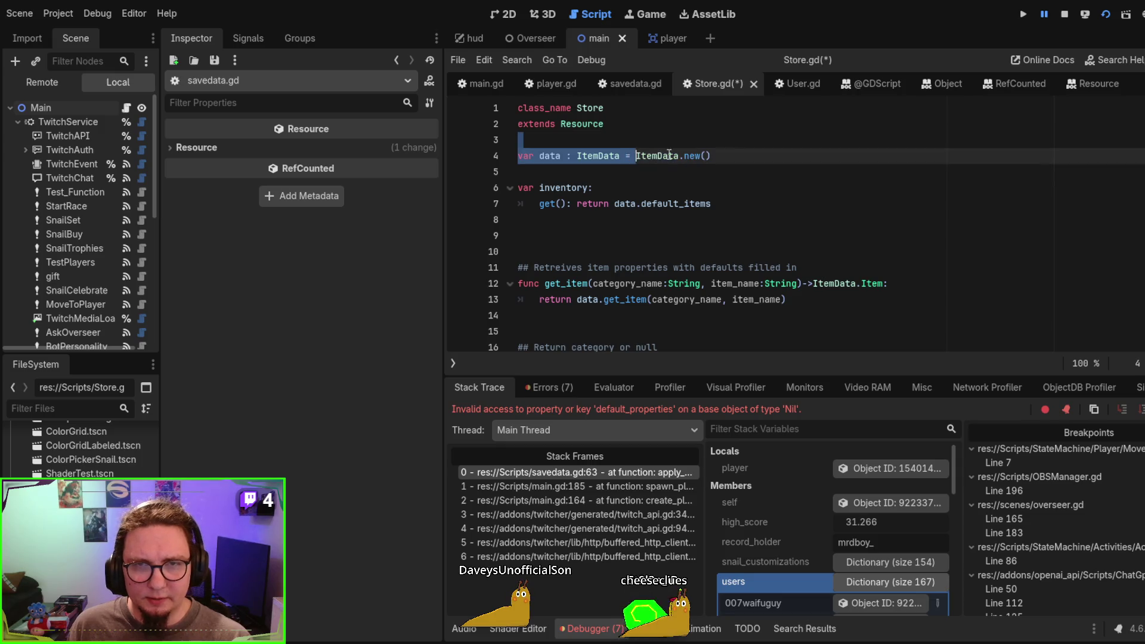
drag(638, 155, 768, 151)
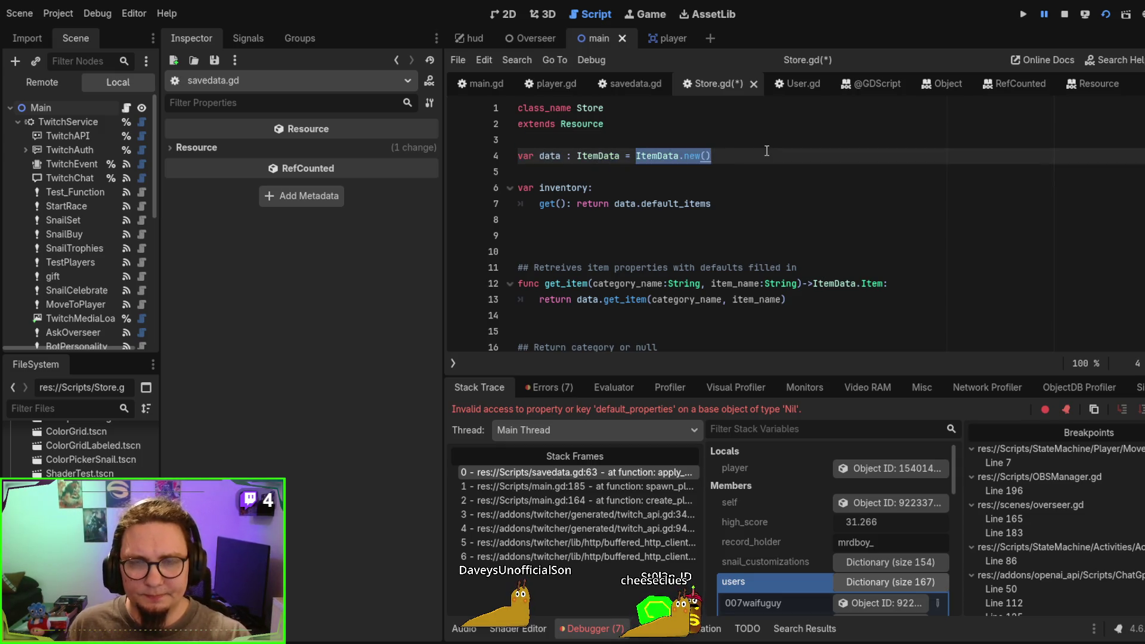
key(BackSpace)
key(BackSpace)
key(BackSpace)
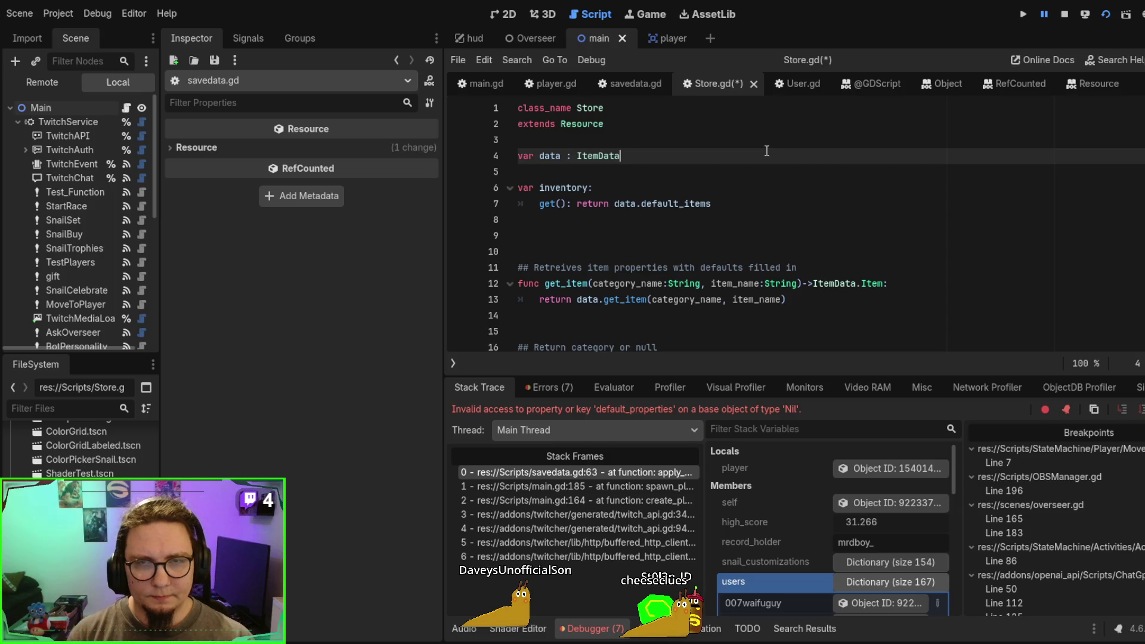
- Start a func _init() on line 9 with an indented line assigning data
key(Down)
key(Down)
key(Down)
key(Up)
key(Up)
key(Up)
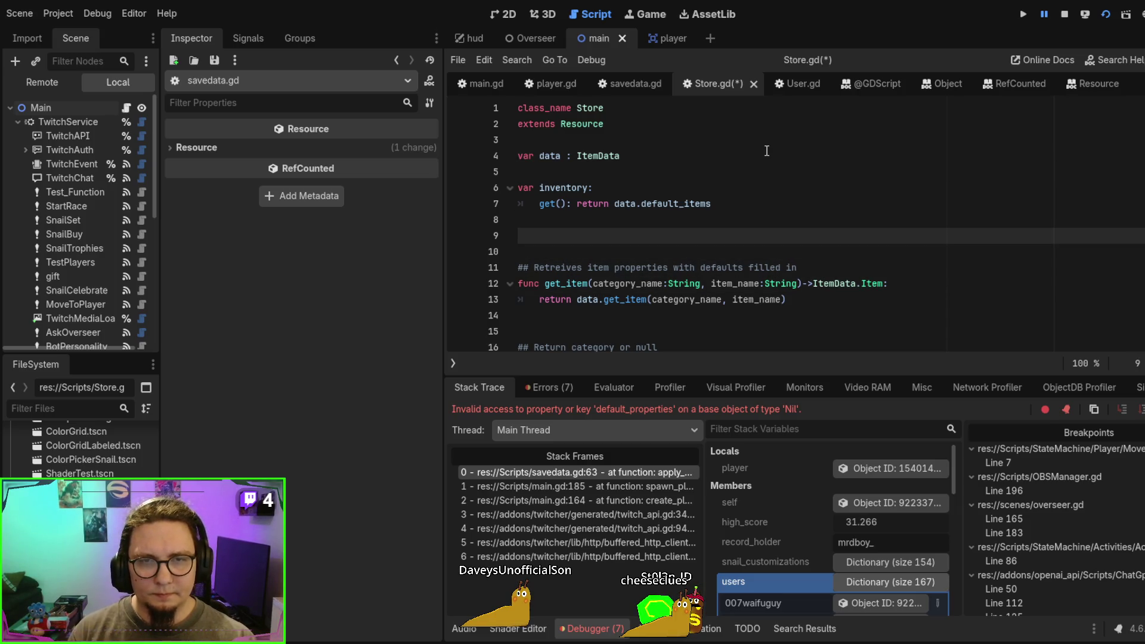
text(func _init():)
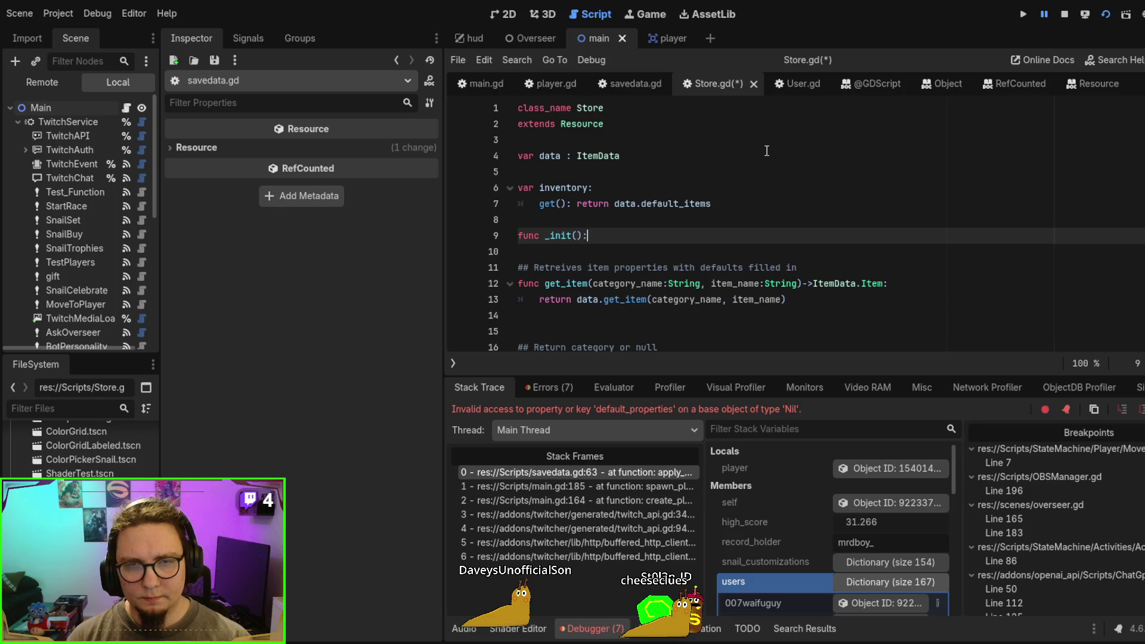
key(Return)
text(data :=)
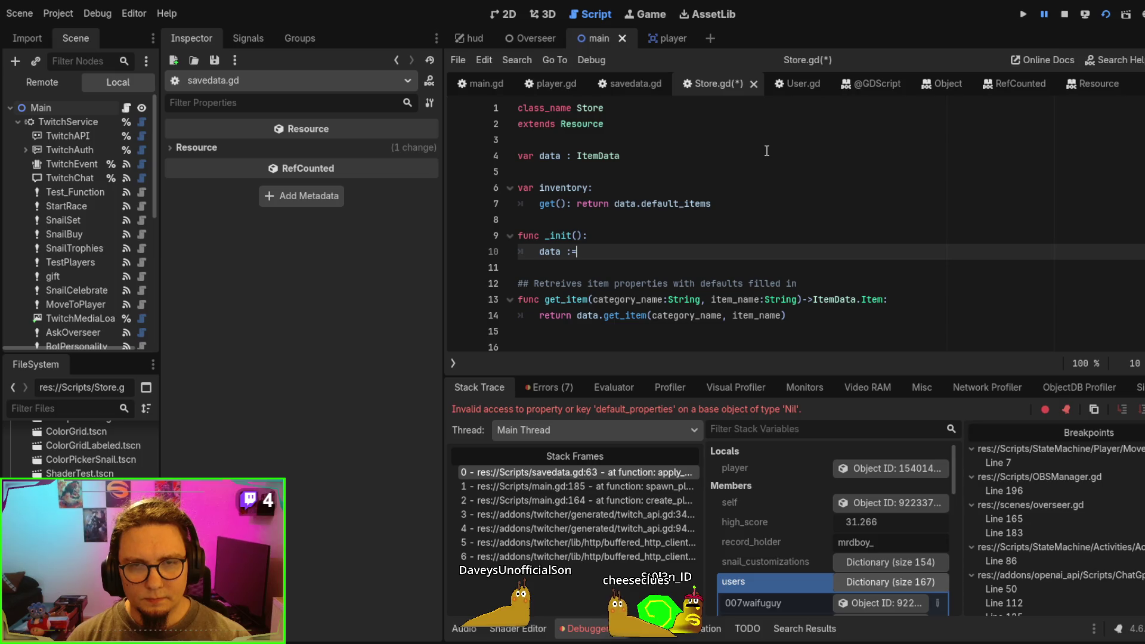
text(Data)
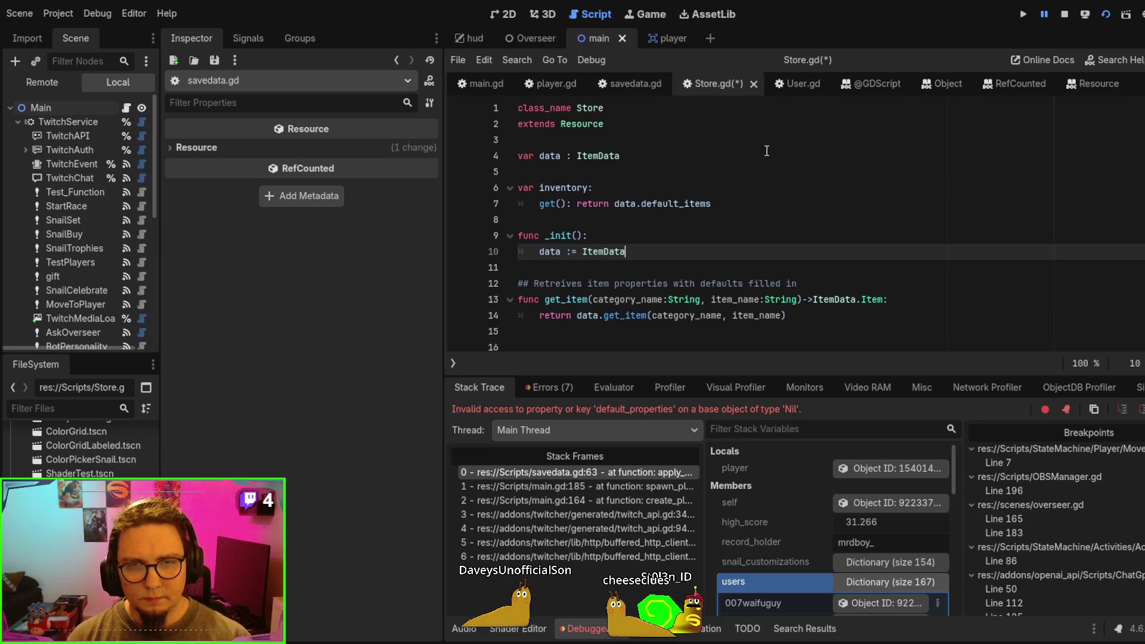
text())
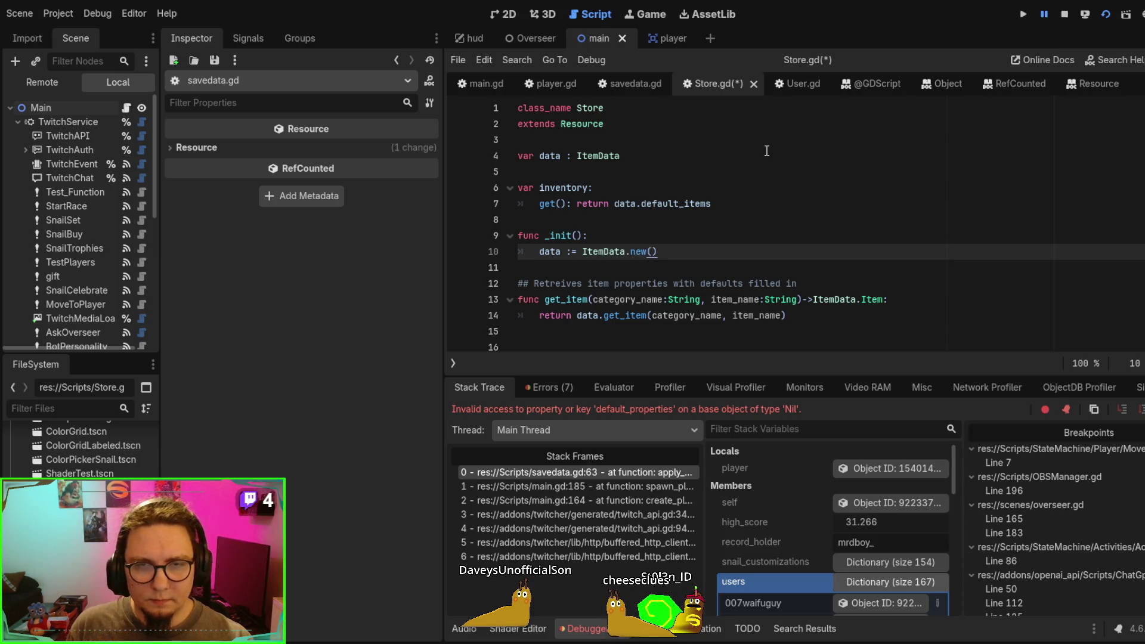
- Remove the '= Store.new()' initializer from the store declaration on line 11 of savedata.gd
click(624, 84)
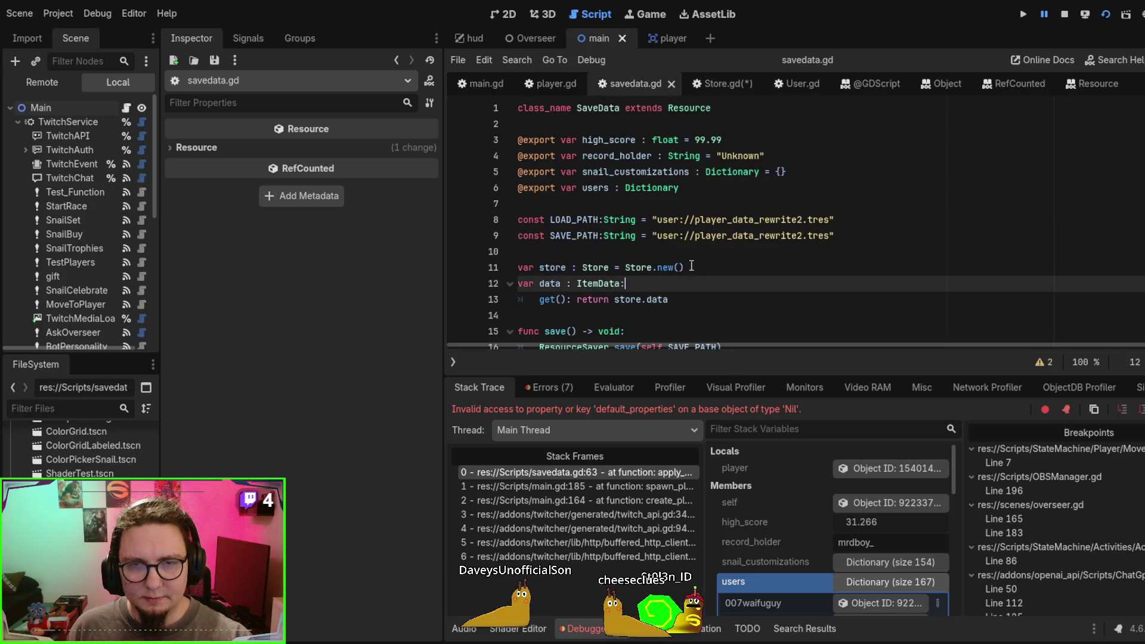
drag(685, 268, 611, 273)
key(BackSpace)
scroll(611, 273, down, 2)
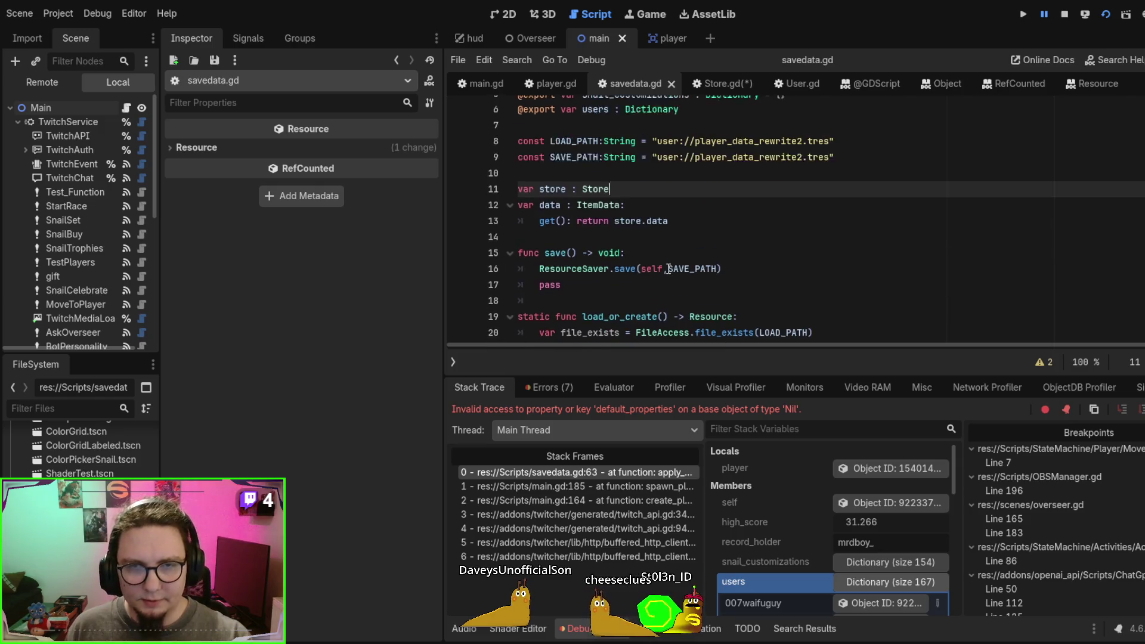
- Add an _init() that sets store := Store.new(), then run the project with F5
click(611, 219)
text(func _init(): 	data := ItemData.new())
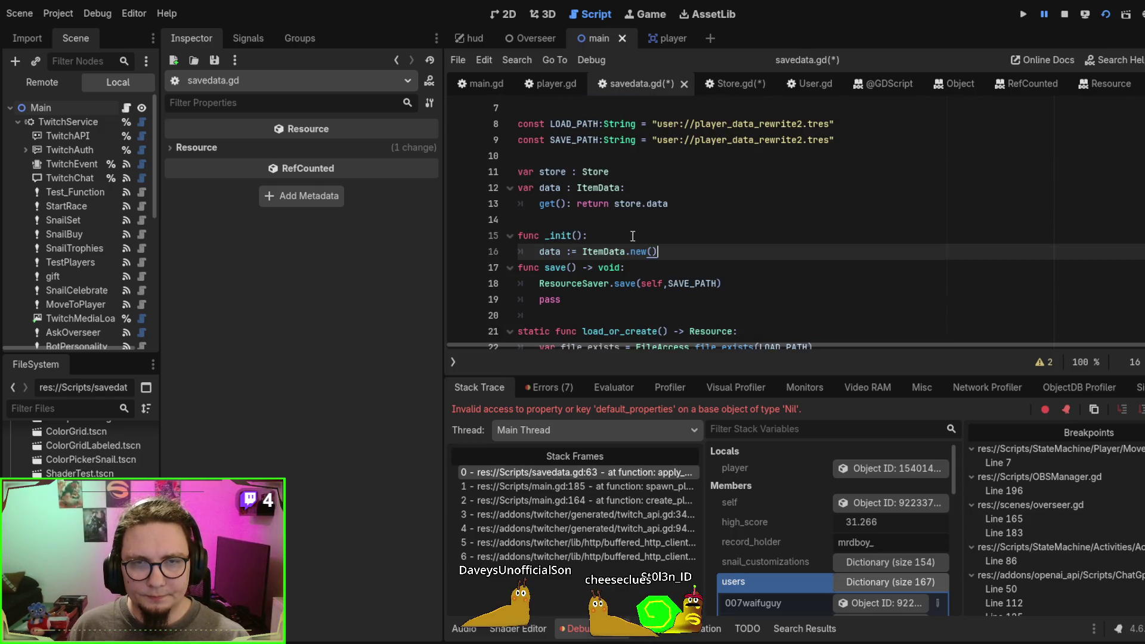
key(Return)
double_click(600, 251)
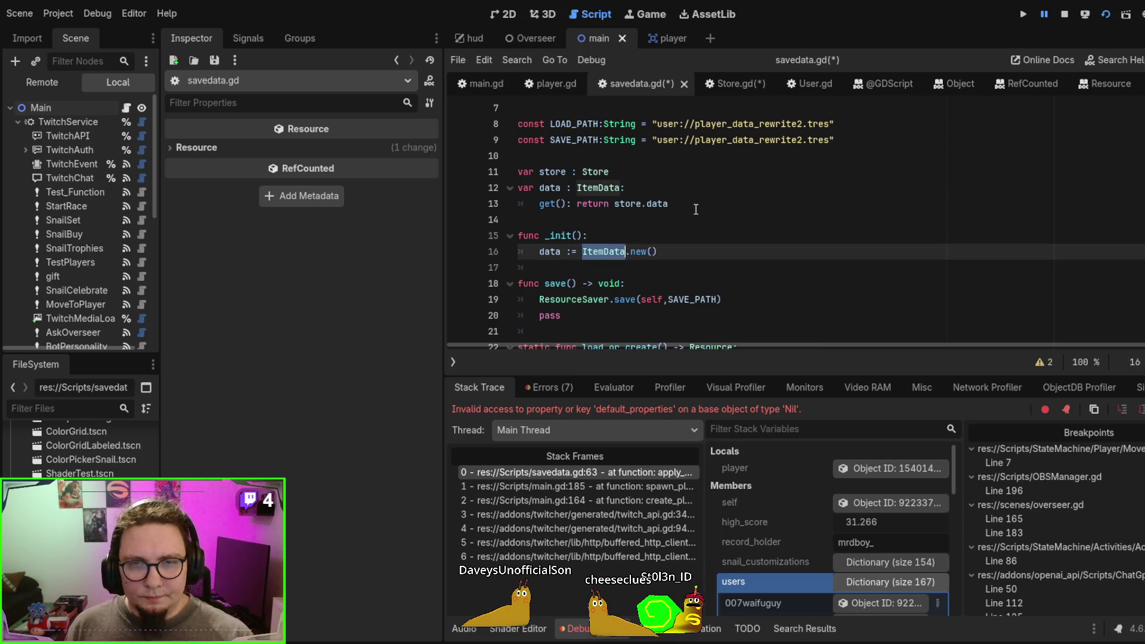
text(Store)
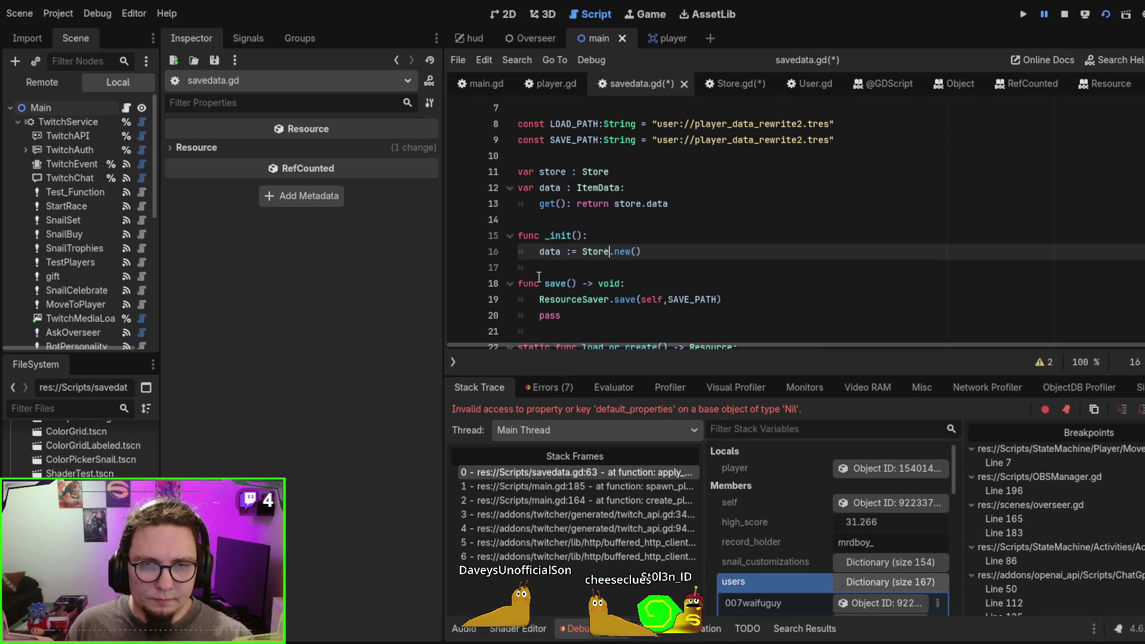
double_click(549, 251)
text(store)
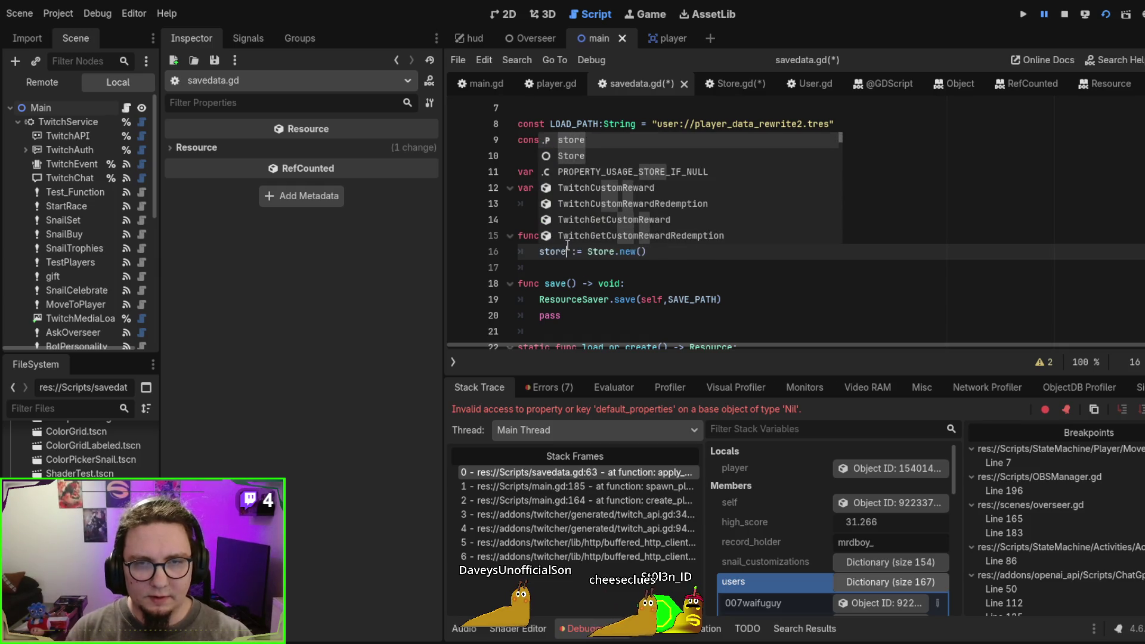
scroll(796, 238, up, 2)
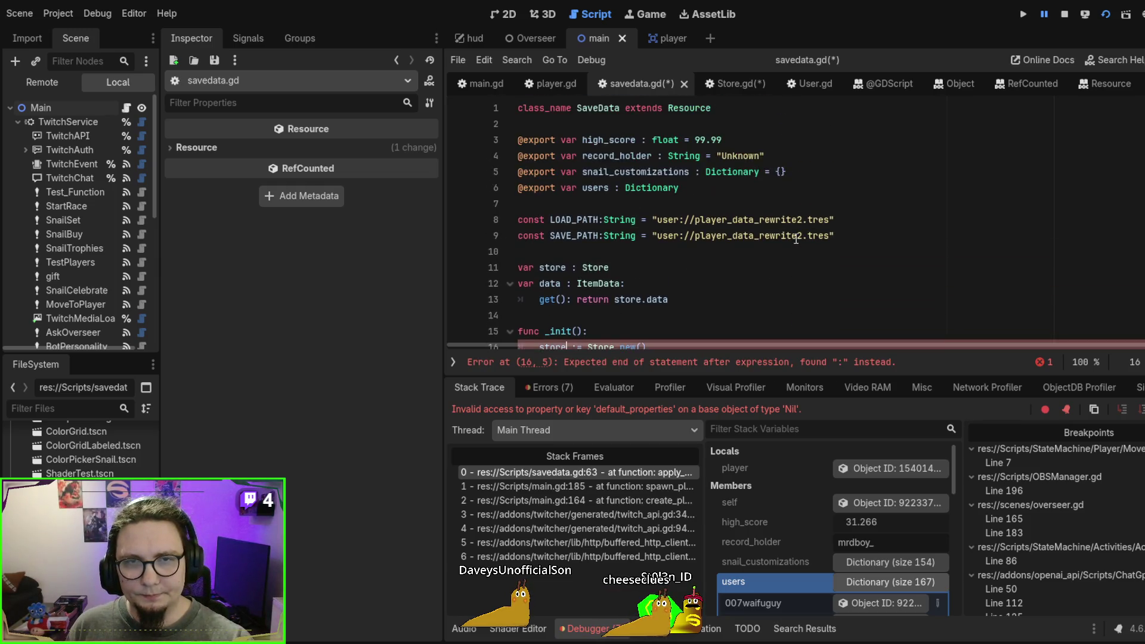
key(F5)
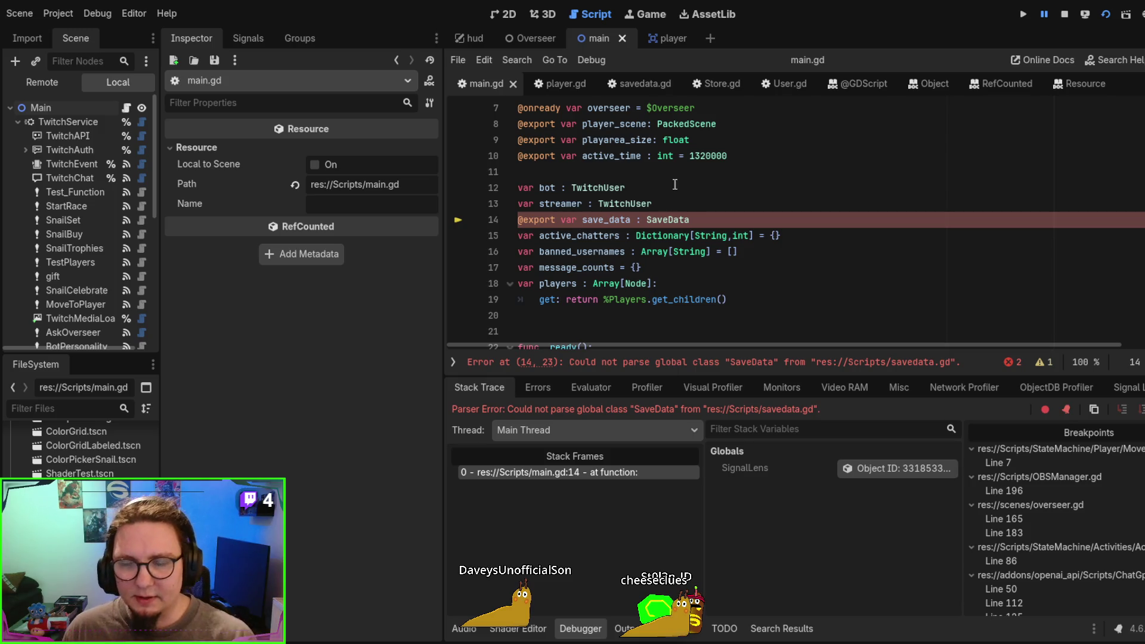
- Change line 16 of savedata.gd's _init() to store = Store.new() and stop the game
click(635, 81)
click(691, 298)
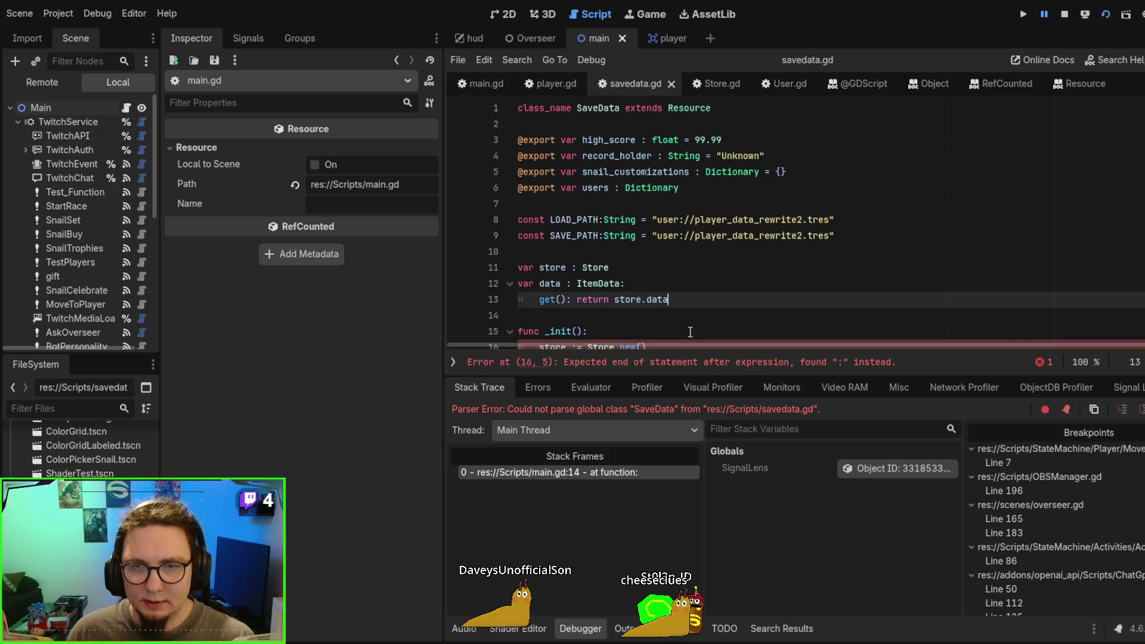
scroll(721, 298, down, 2)
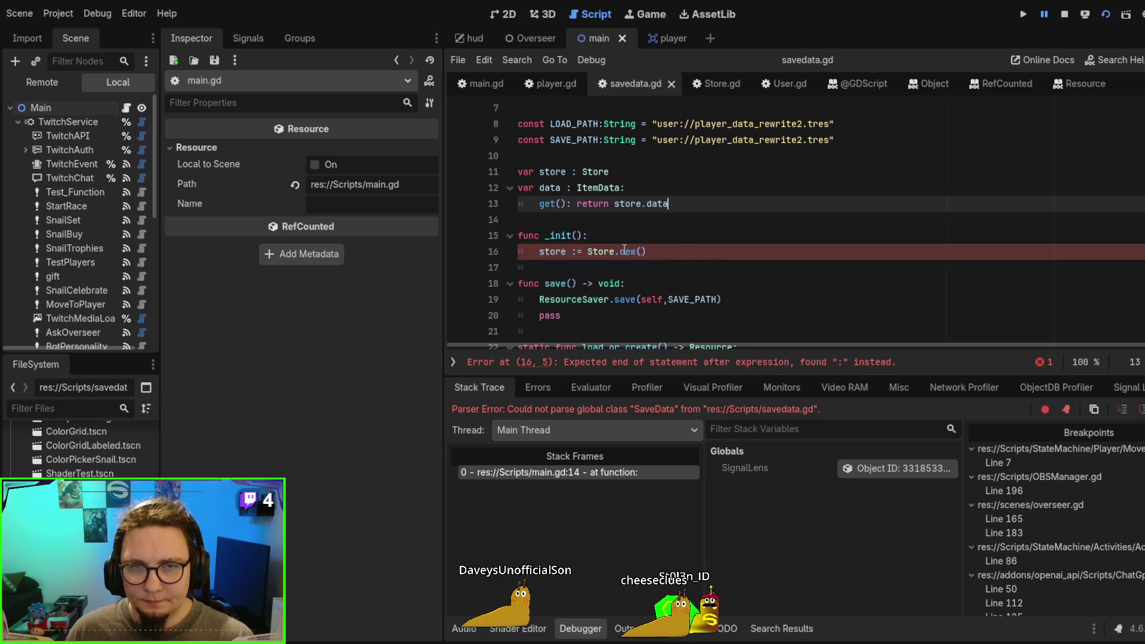
click(577, 251)
key(BackSpace)
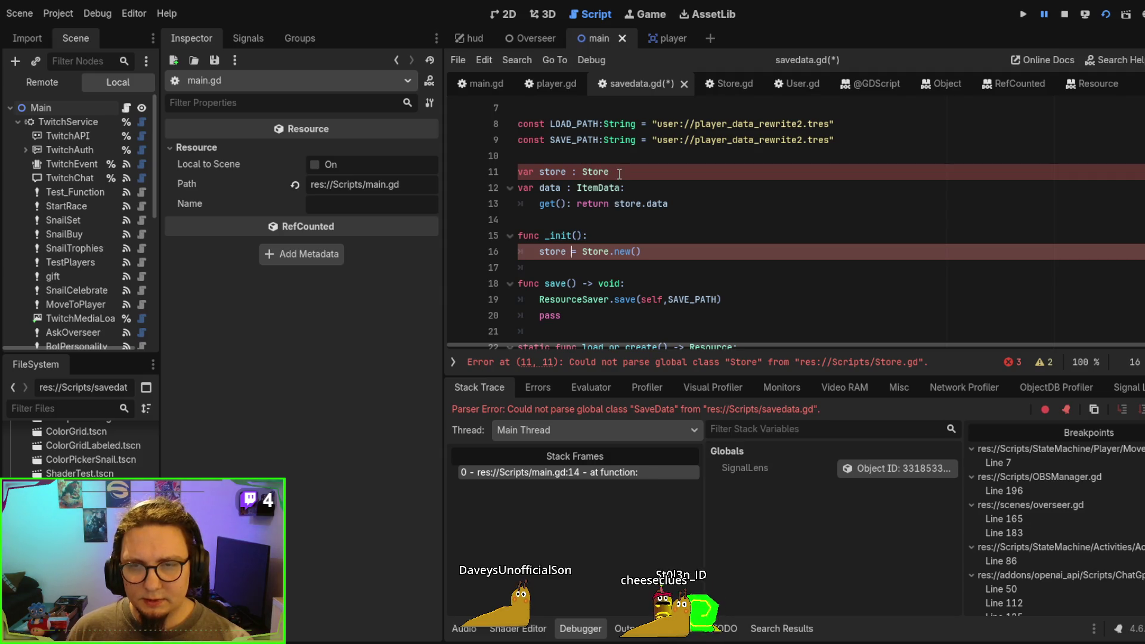
click(619, 174)
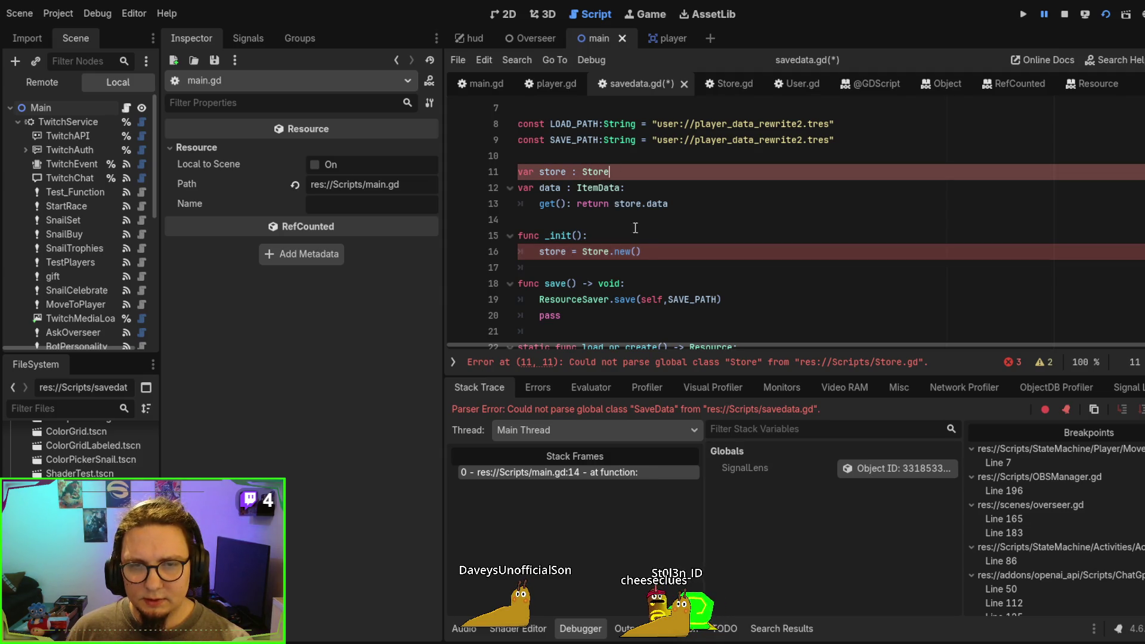
click(1065, 13)
click(605, 362)
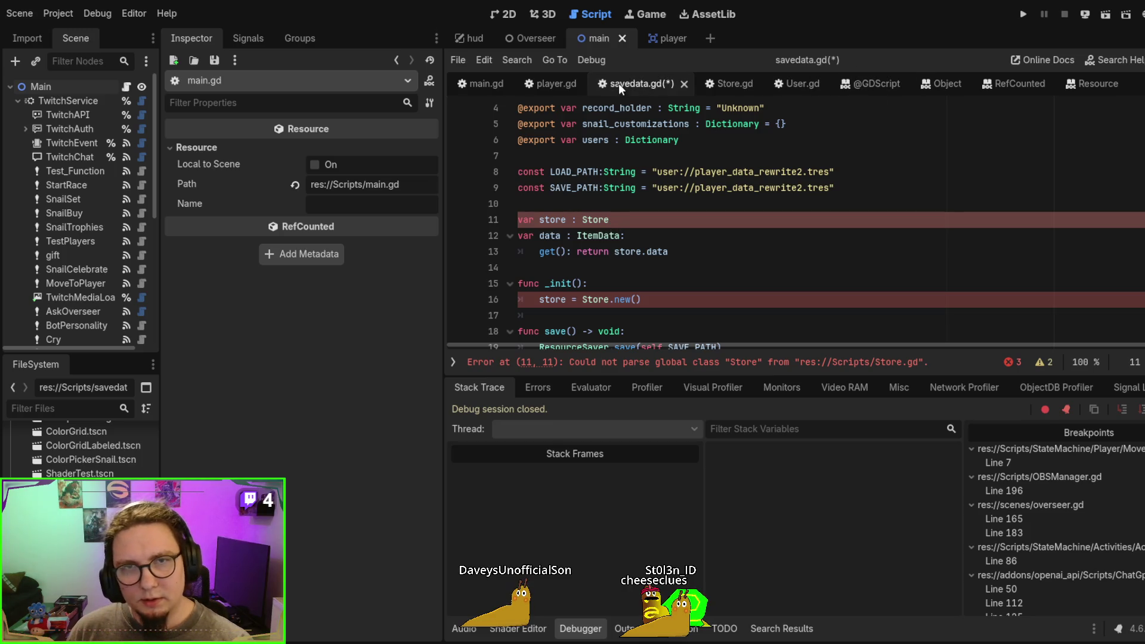
- Change Store.gd line 10 to data = ItemData.new(), then rerun the game with F5
click(753, 88)
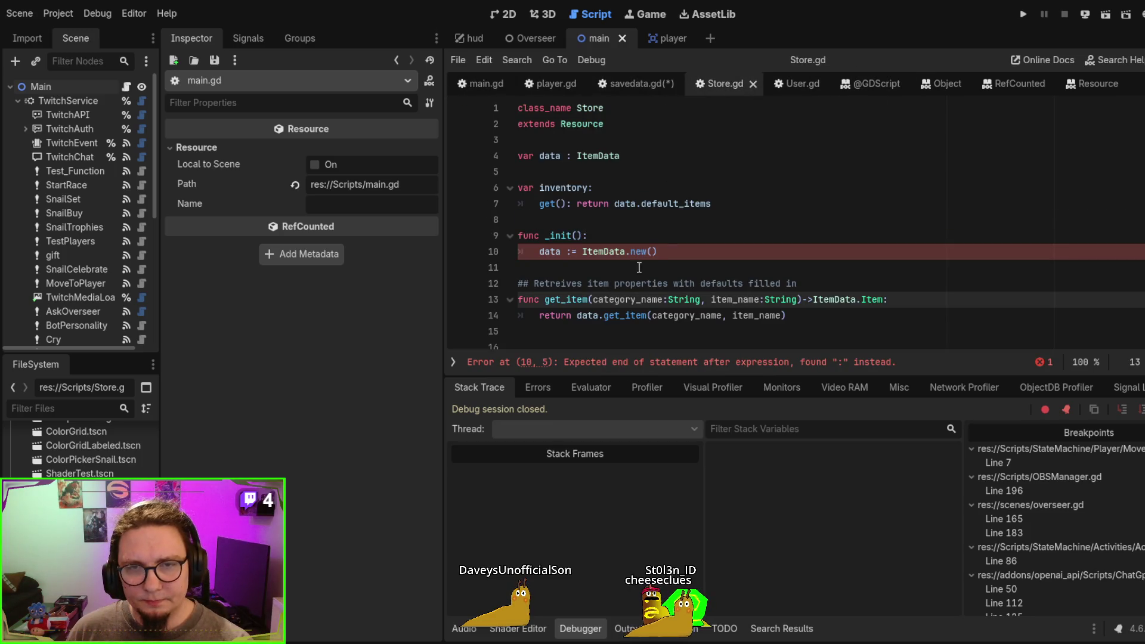
click(567, 251)
key(Delete)
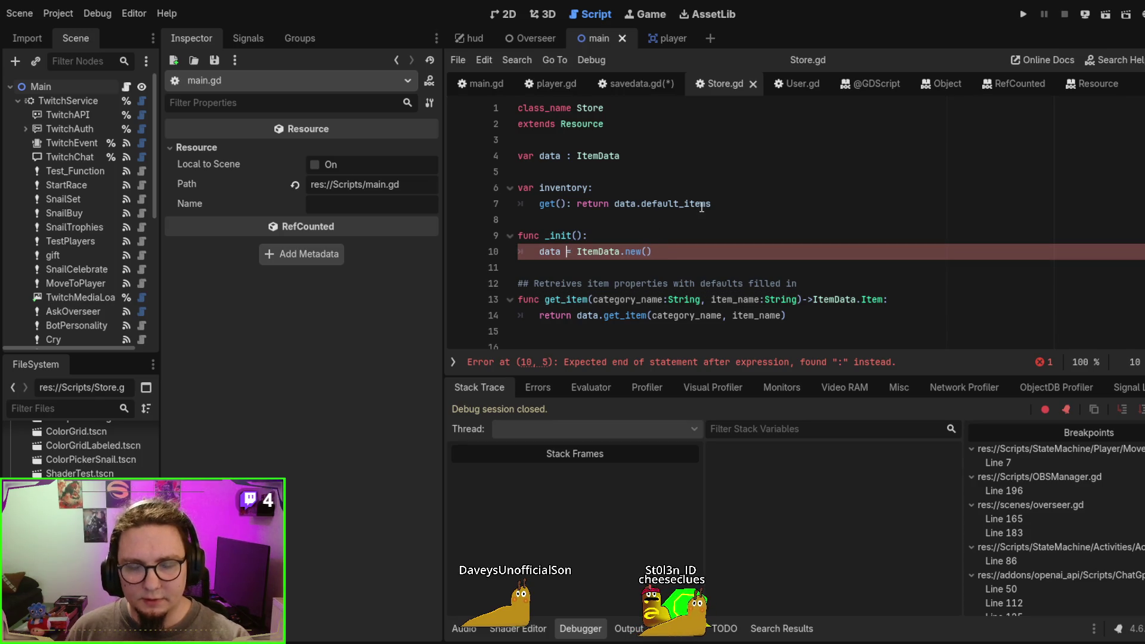
key(F5)
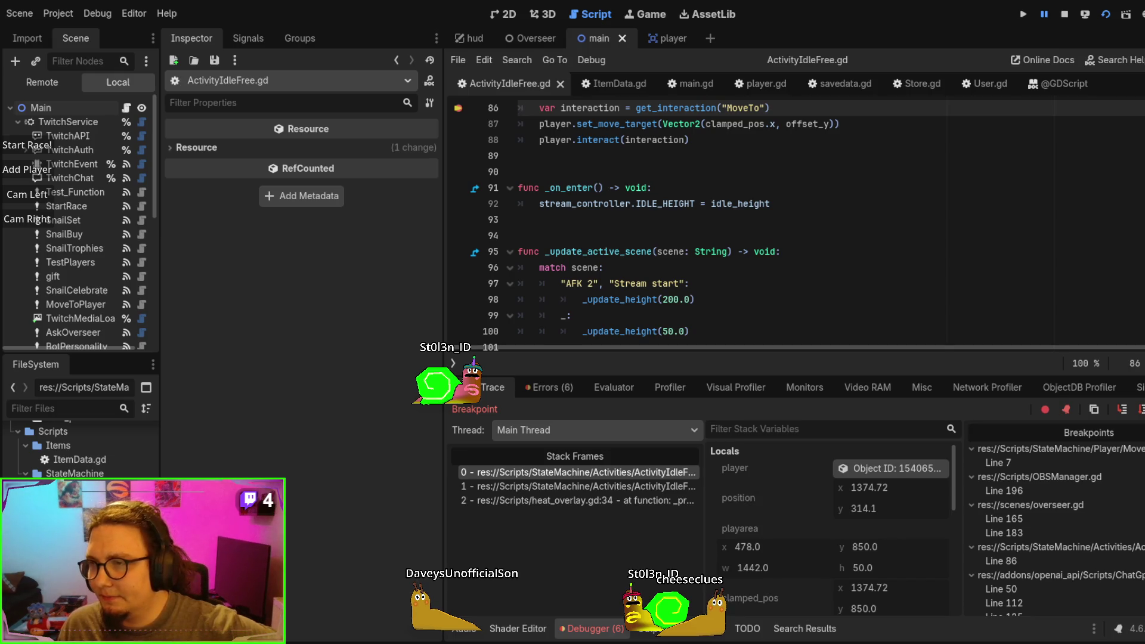
- Remove the line-86 breakpoint in ActivityIdleFree.gd, continue with F12, then stop with F8
click(607, 300)
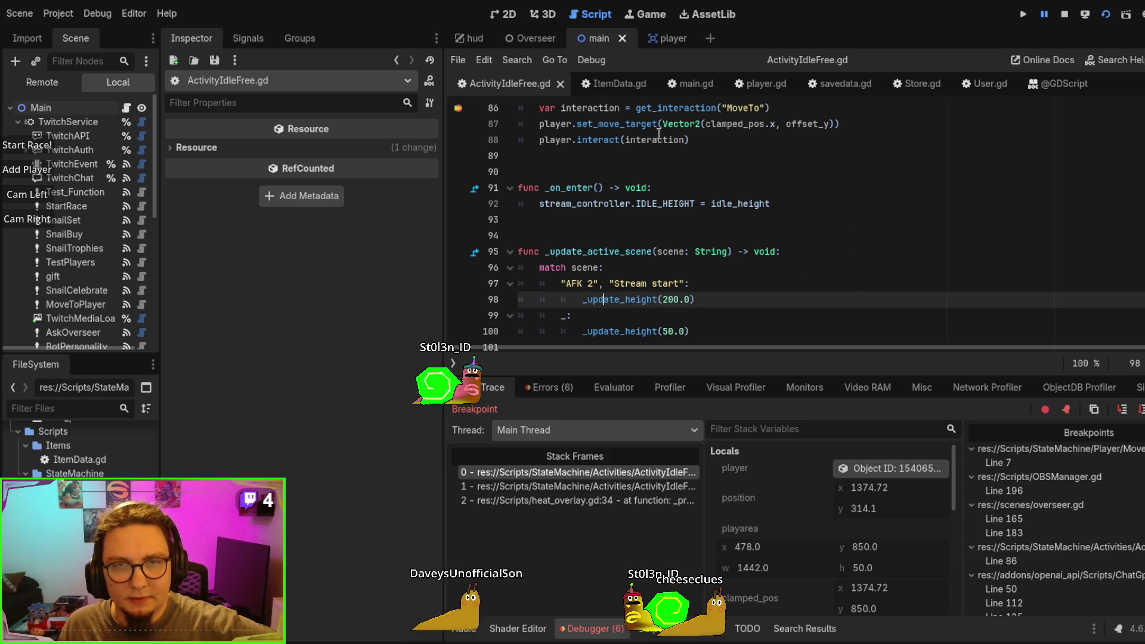
scroll(766, 223, up, 2)
click(458, 203)
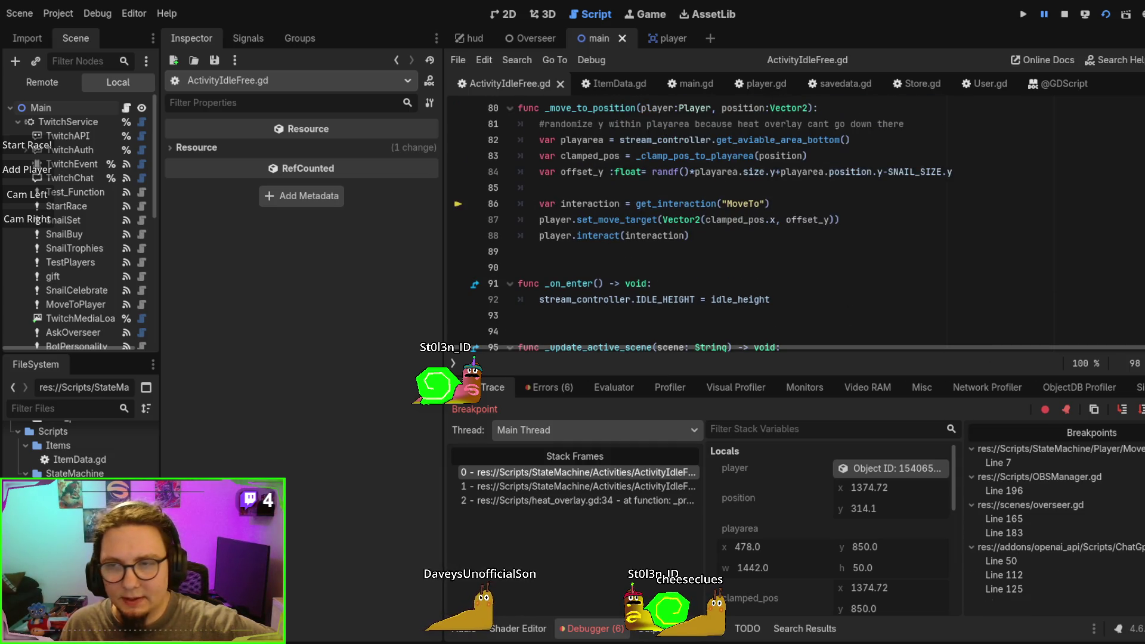
key(F12)
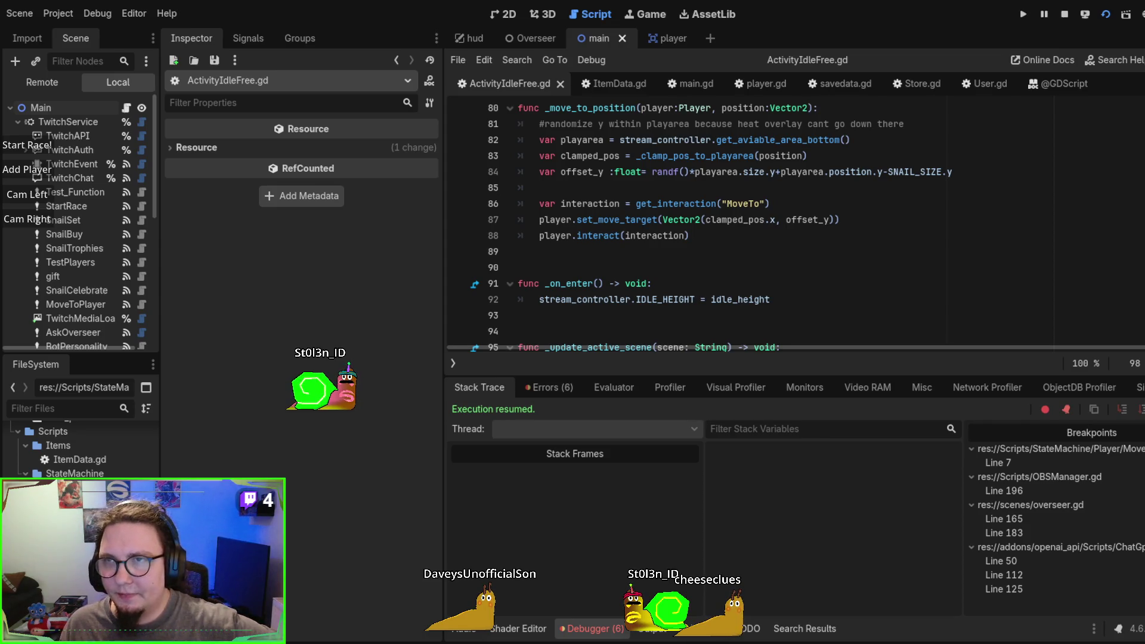
key(F8)
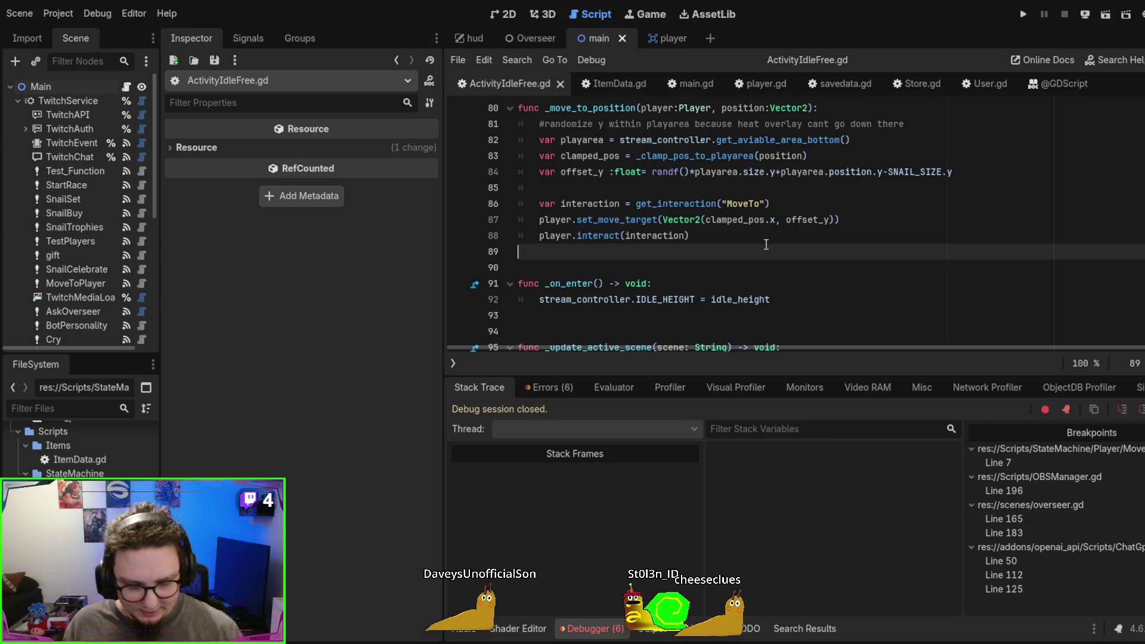
- Hide the debugger, review ActivityIdleFree.gd, then return to Store.gd
click(766, 245)
key(ctrl+j)
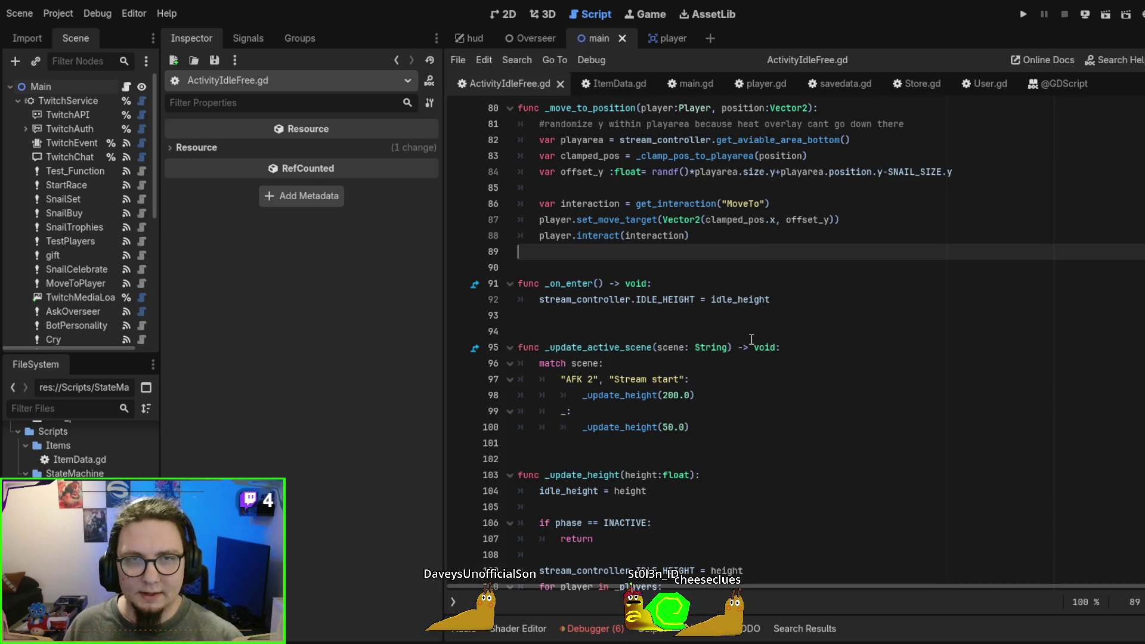
scroll(751, 339, up, 10)
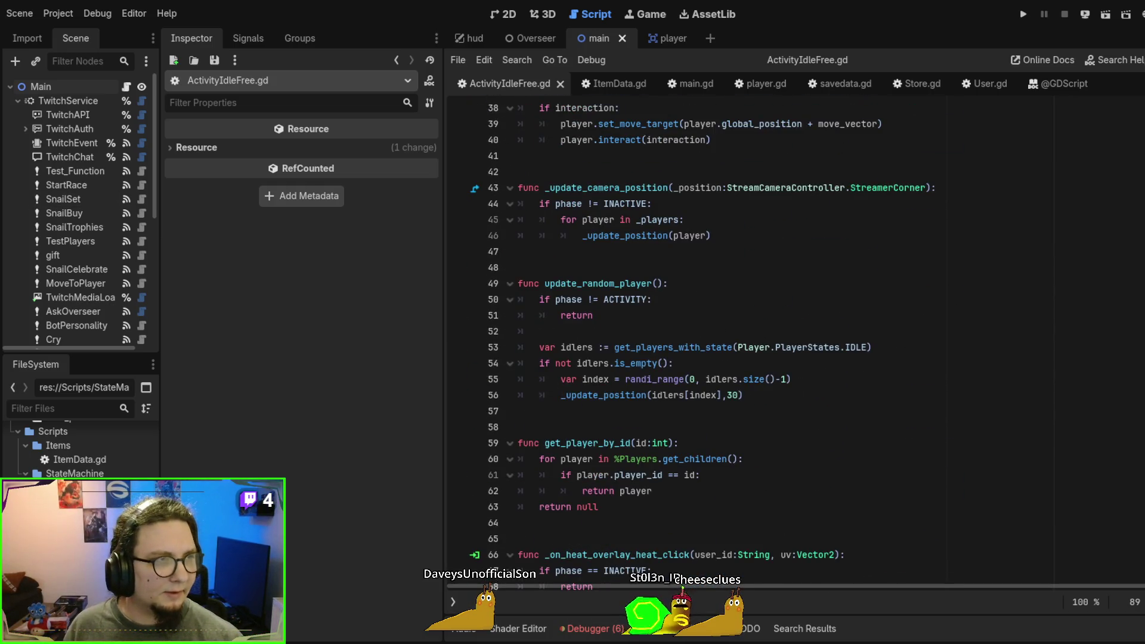
click(740, 411)
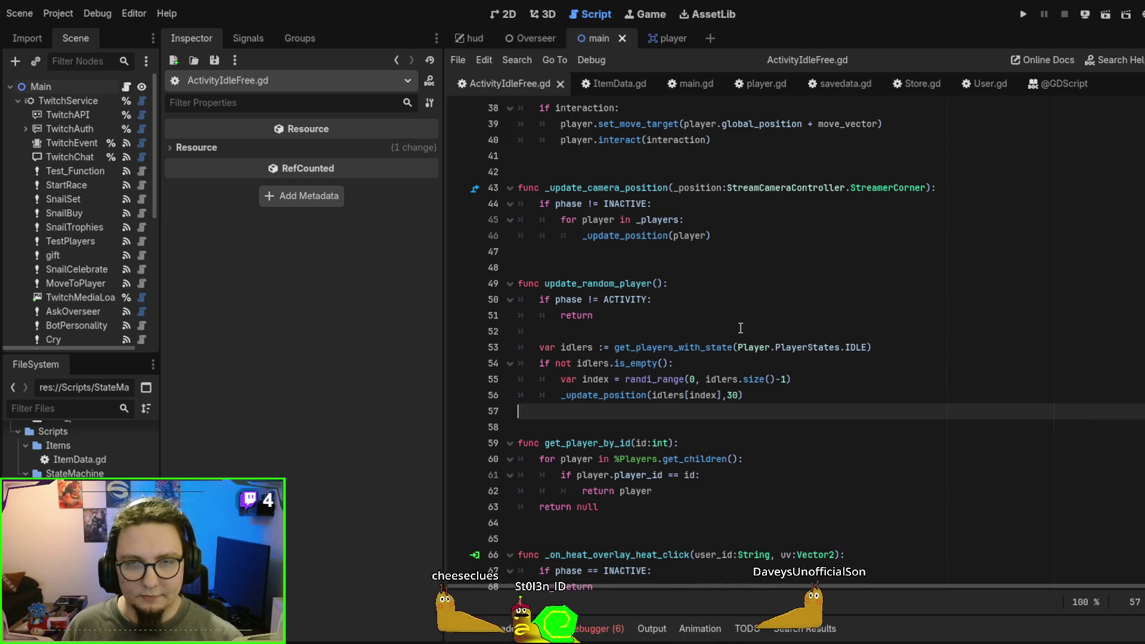
scroll(740, 328, down, 4)
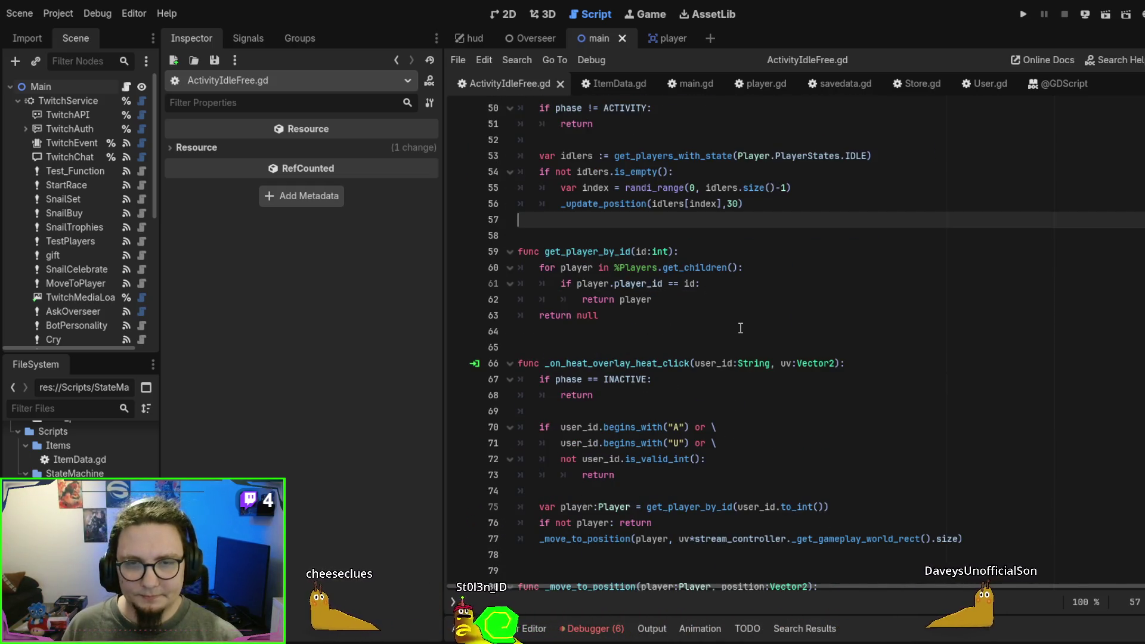
scroll(740, 329, down, 3)
scroll(741, 329, down, 3)
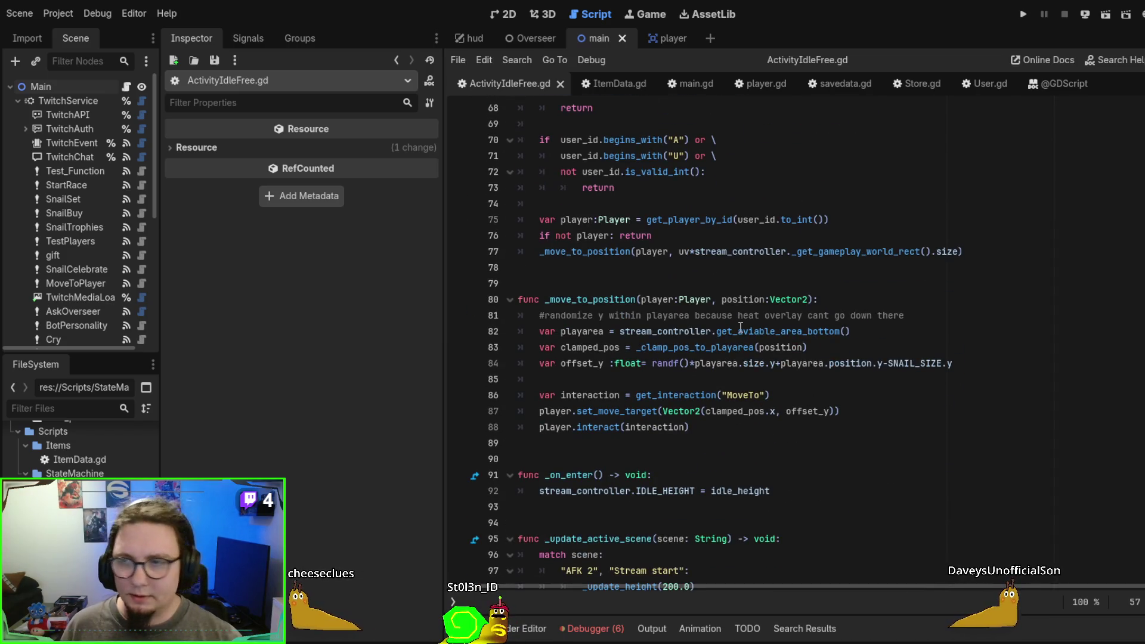
scroll(740, 328, down, 3)
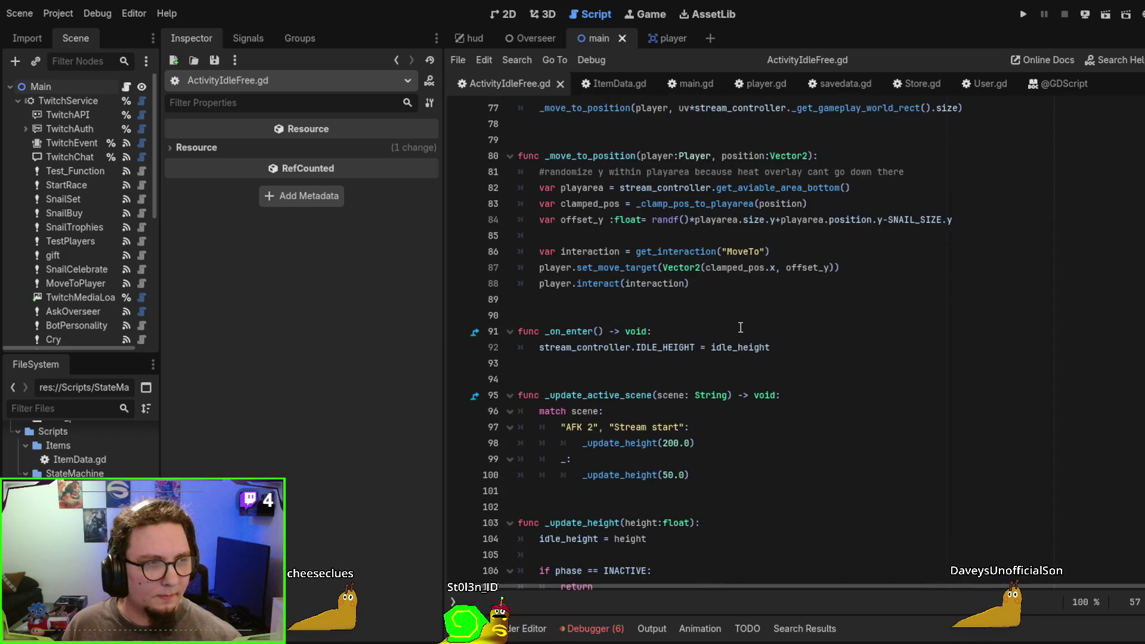
scroll(740, 328, down, 4)
scroll(740, 328, up, 9)
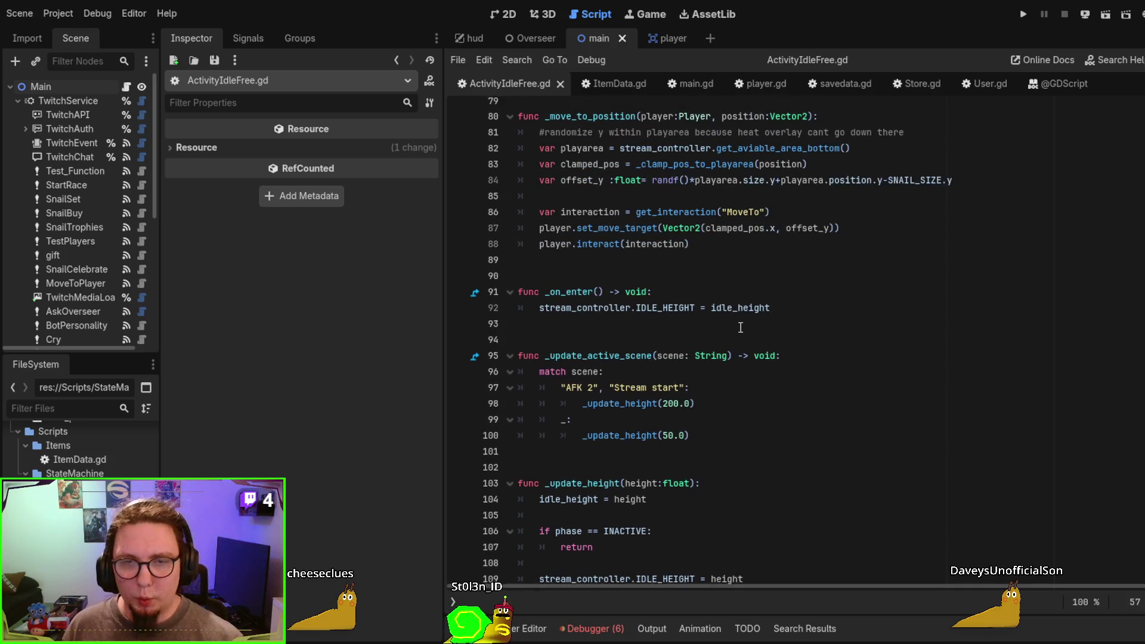
scroll(740, 328, up, 17)
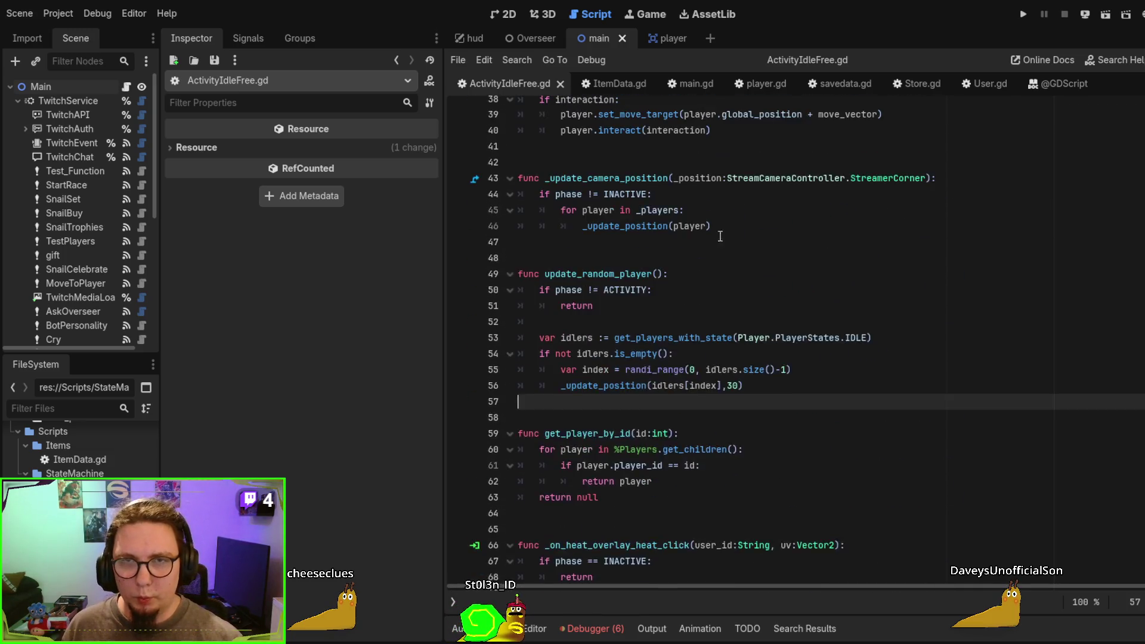
scroll(690, 192, up, 4)
key(alt+Left)
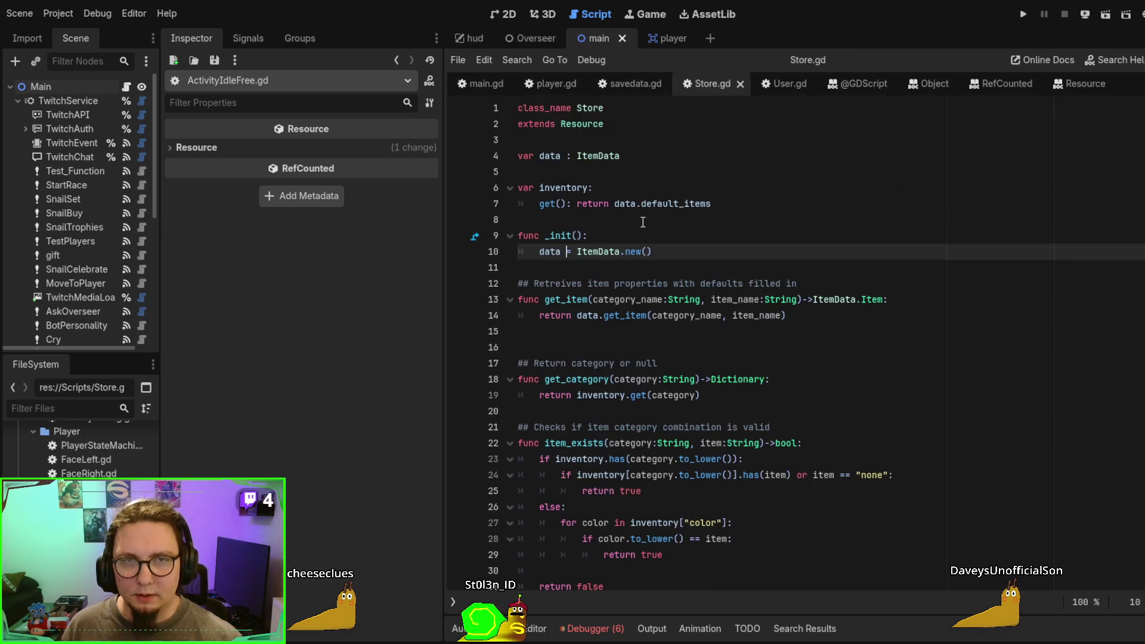
- Review Store.gd and close it with Ctrl+W
click(679, 202)
scroll(704, 268, down, 9)
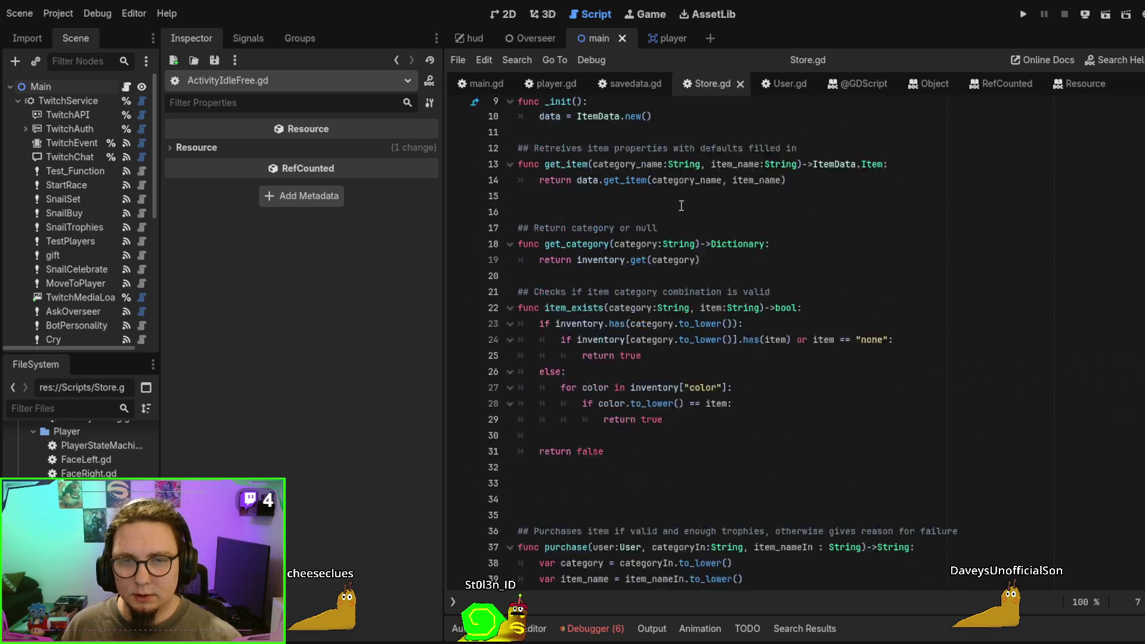
scroll(734, 321, down, 20)
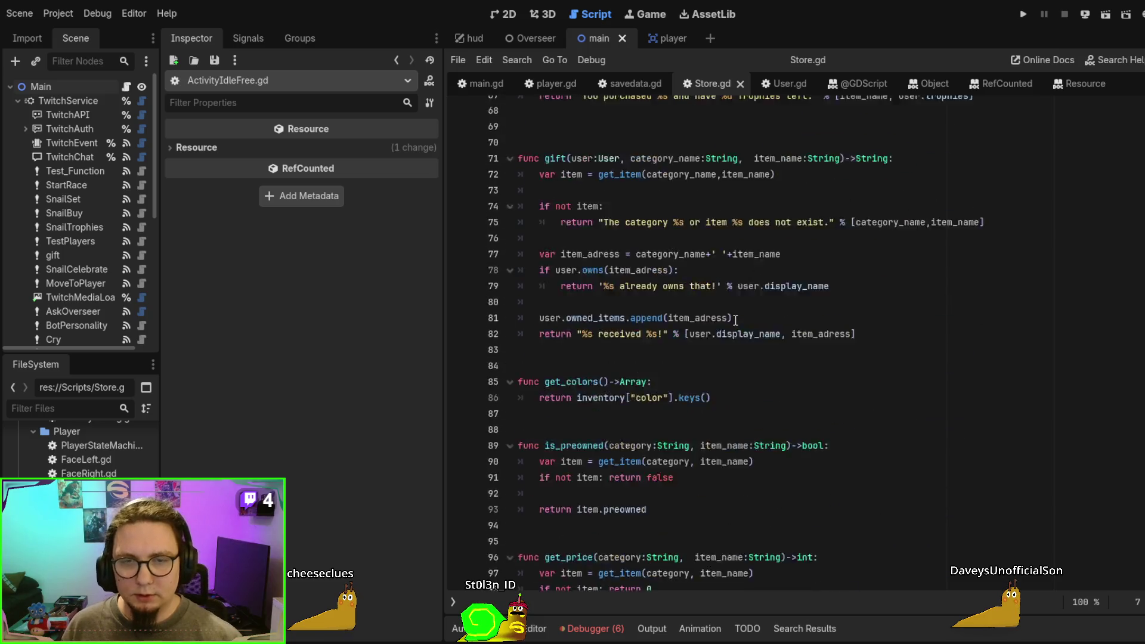
key(ctrl+w)
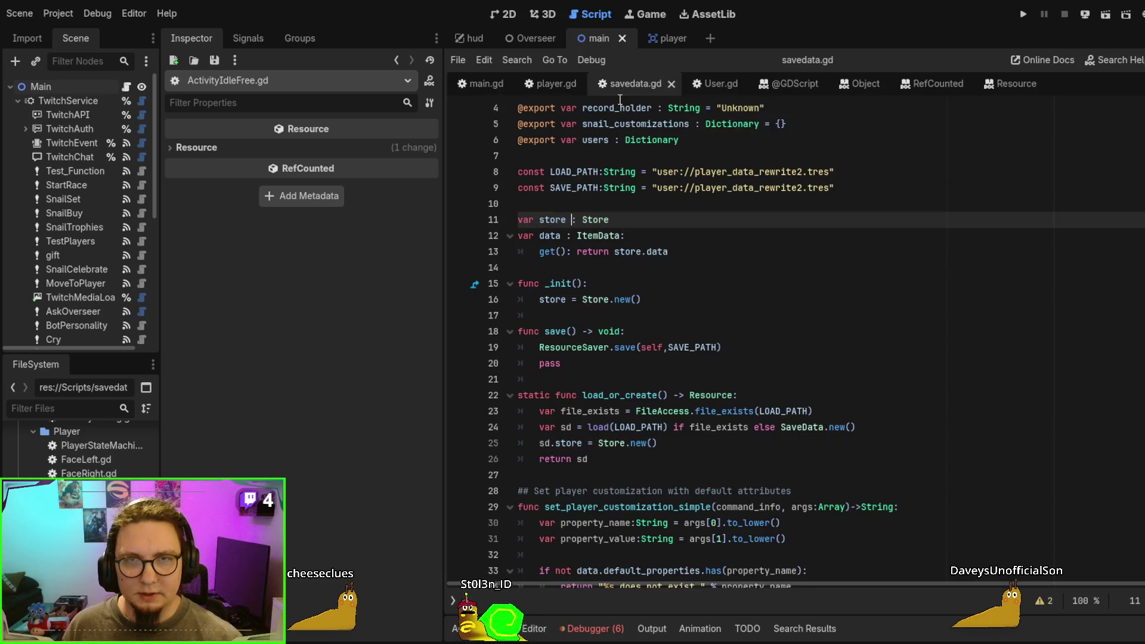
- Review set_player_customization and the other customization functions in savedata.gd, then open player.gd
scroll(710, 299, down, 12)
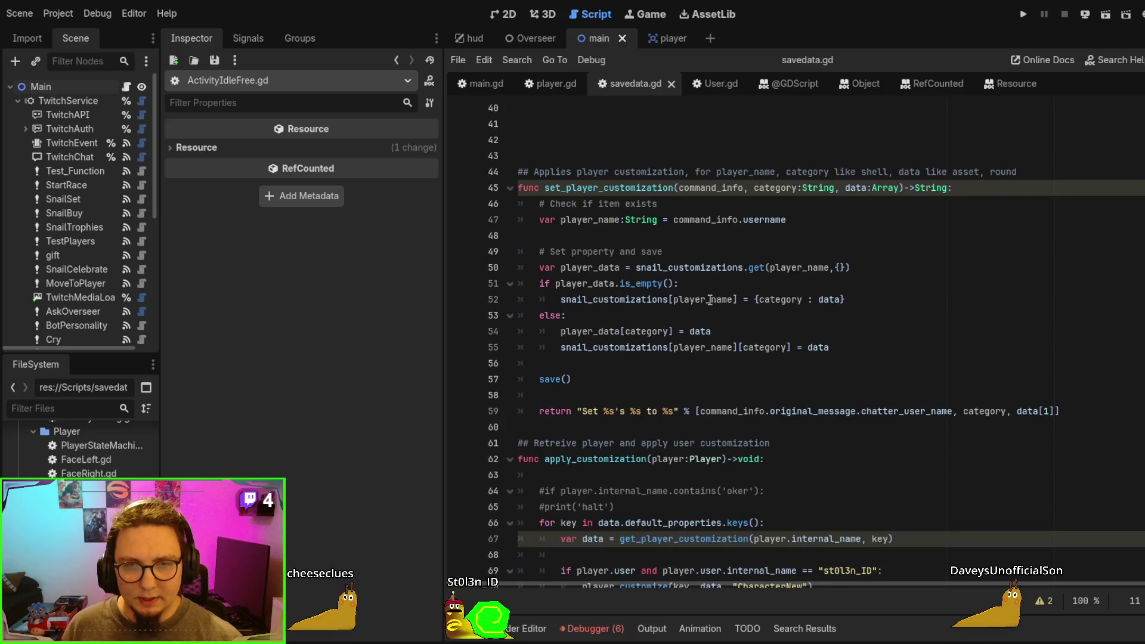
mouse_move(539, 395)
mouse_down()
mouse_move(519, 205)
mouse_move(471, 178)
mouse_up()
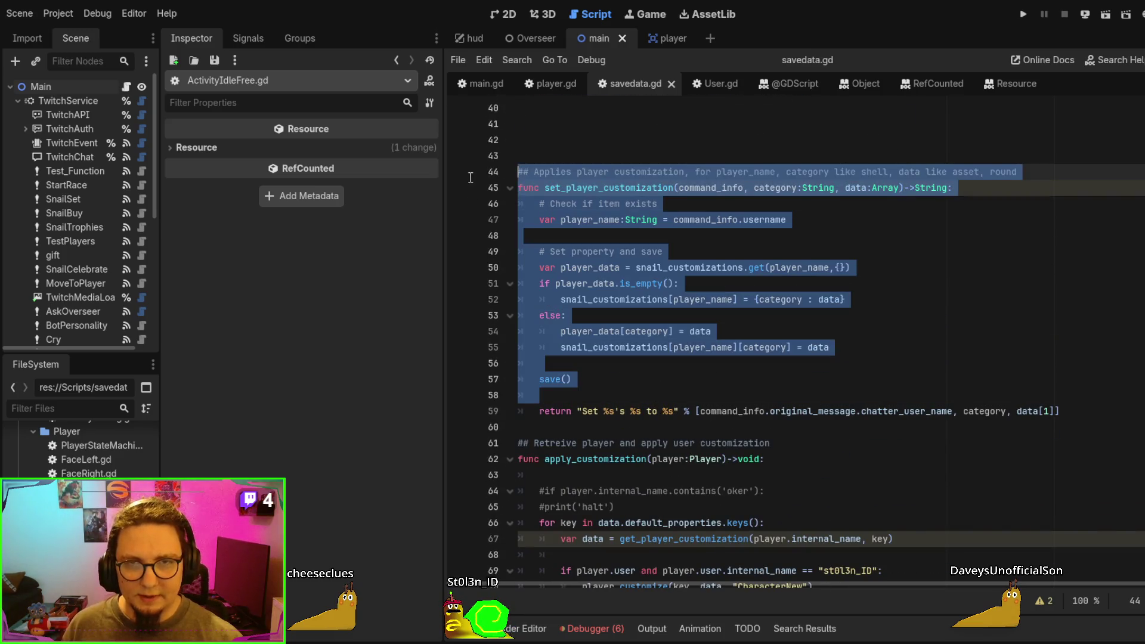
scroll(764, 378, down, 4)
click(769, 378)
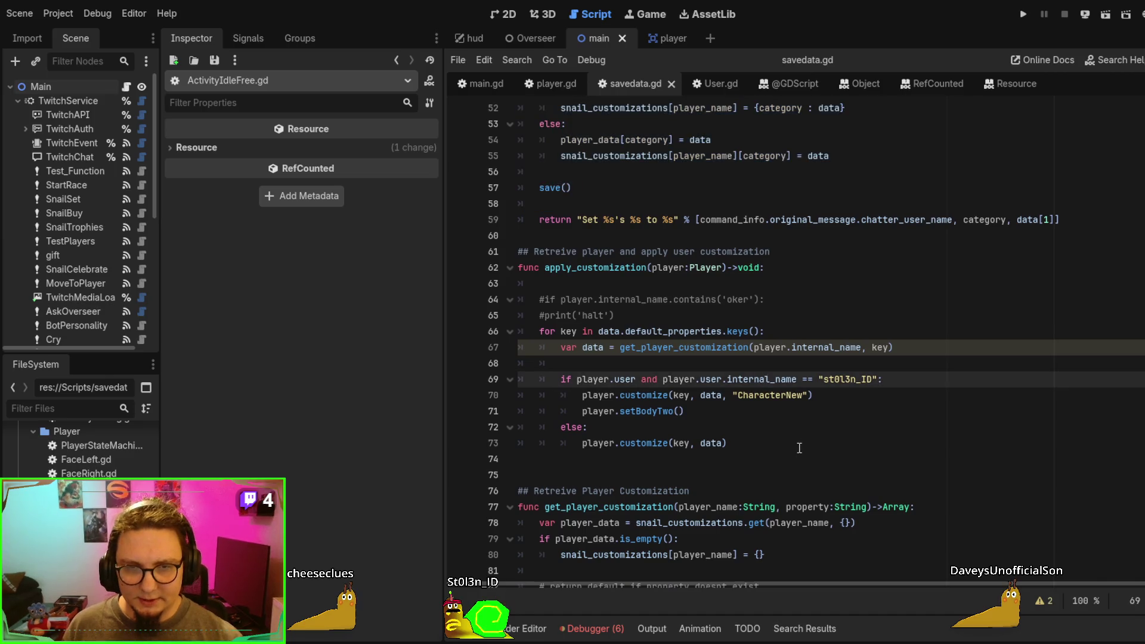
scroll(800, 432, down, 2)
scroll(801, 432, down, 3)
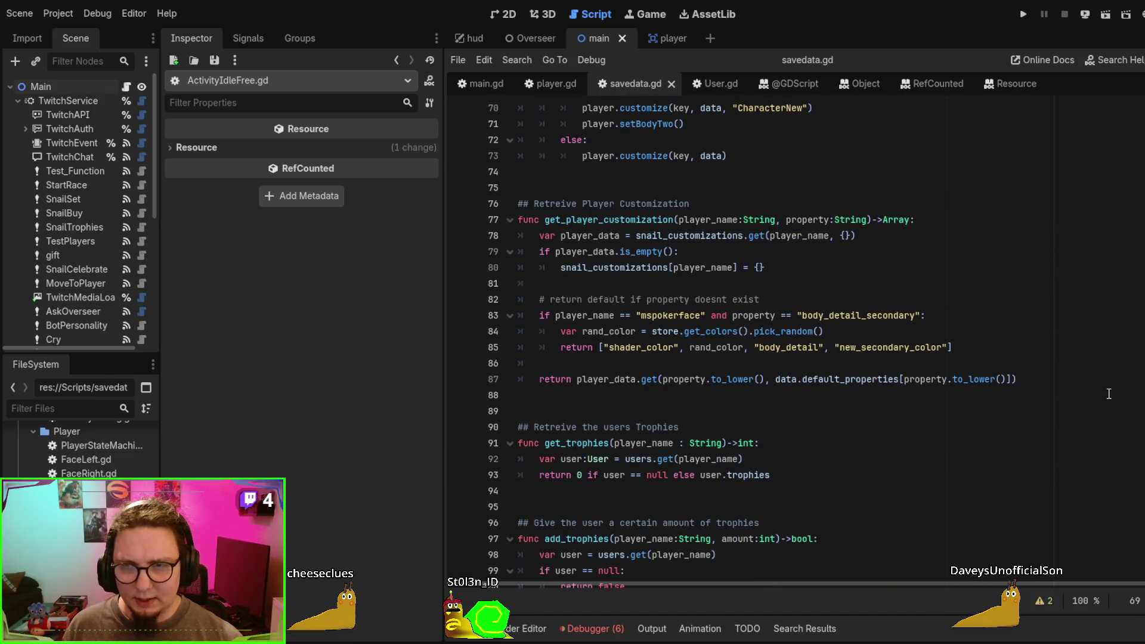
mouse_move(1109, 394)
mouse_down()
mouse_move(525, 267)
mouse_move(513, 302)
mouse_move(513, 249)
mouse_move(490, 224)
mouse_move(512, 299)
mouse_up()
scroll(782, 393, down, 15)
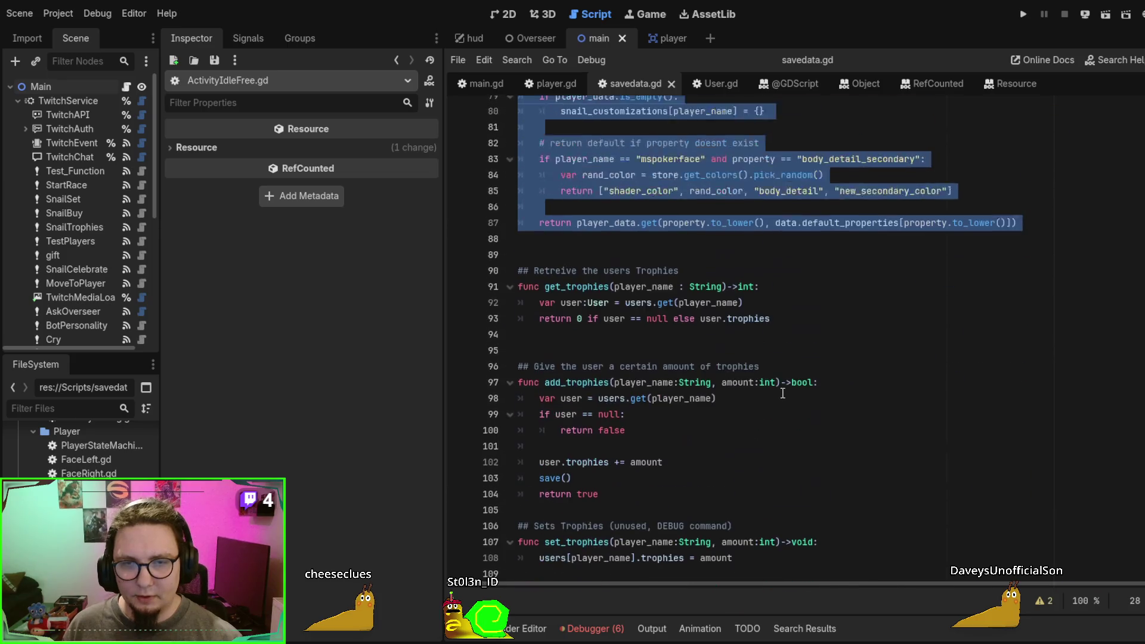
scroll(793, 388, down, 3)
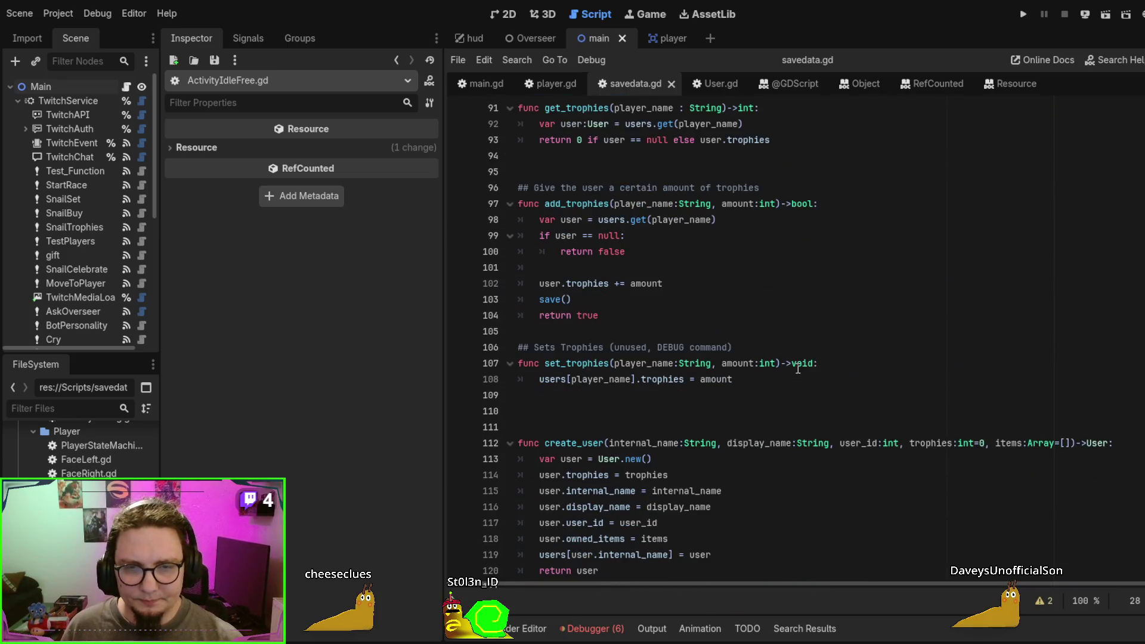
scroll(798, 369, up, 8)
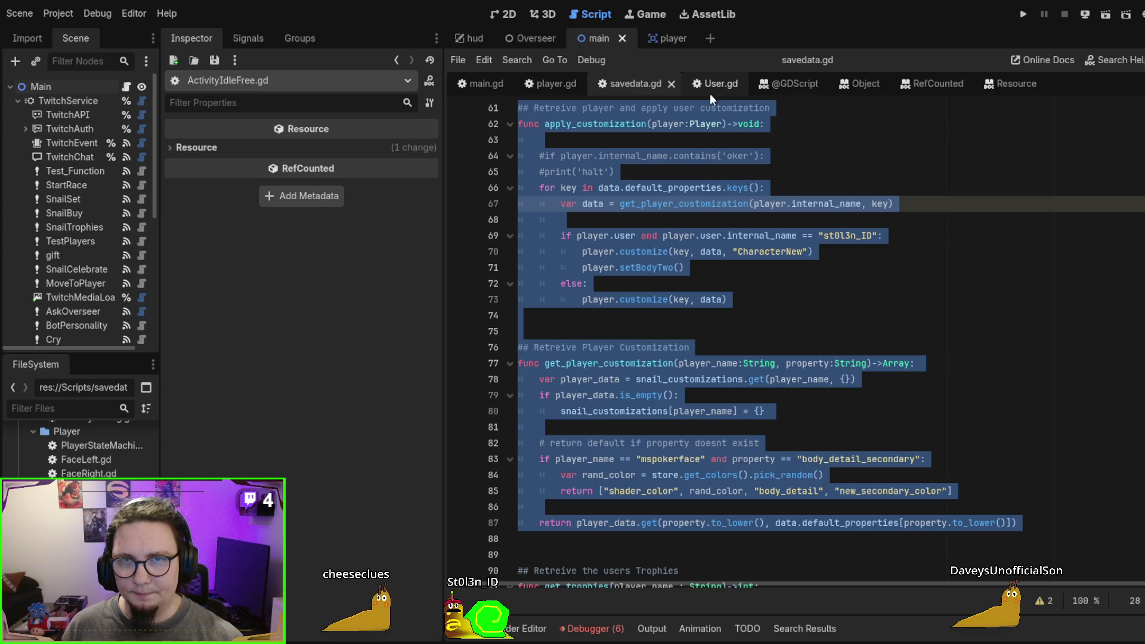
click(555, 84)
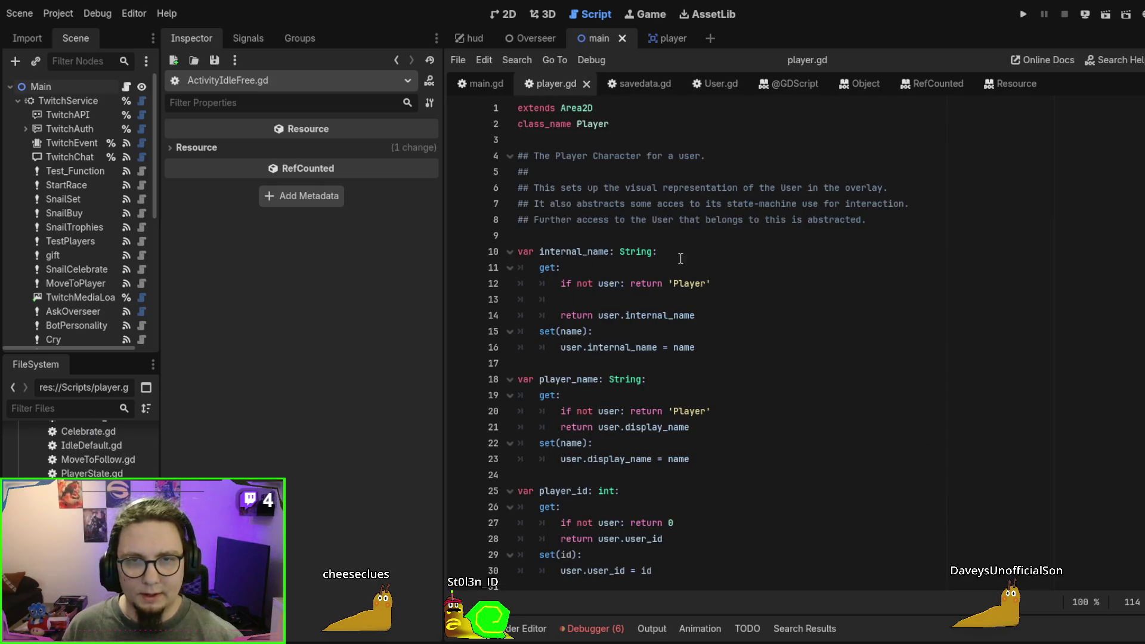
- Inspect the shader_color branch of the customize() function in player.gd
scroll(955, 257, down, 20)
click(798, 263)
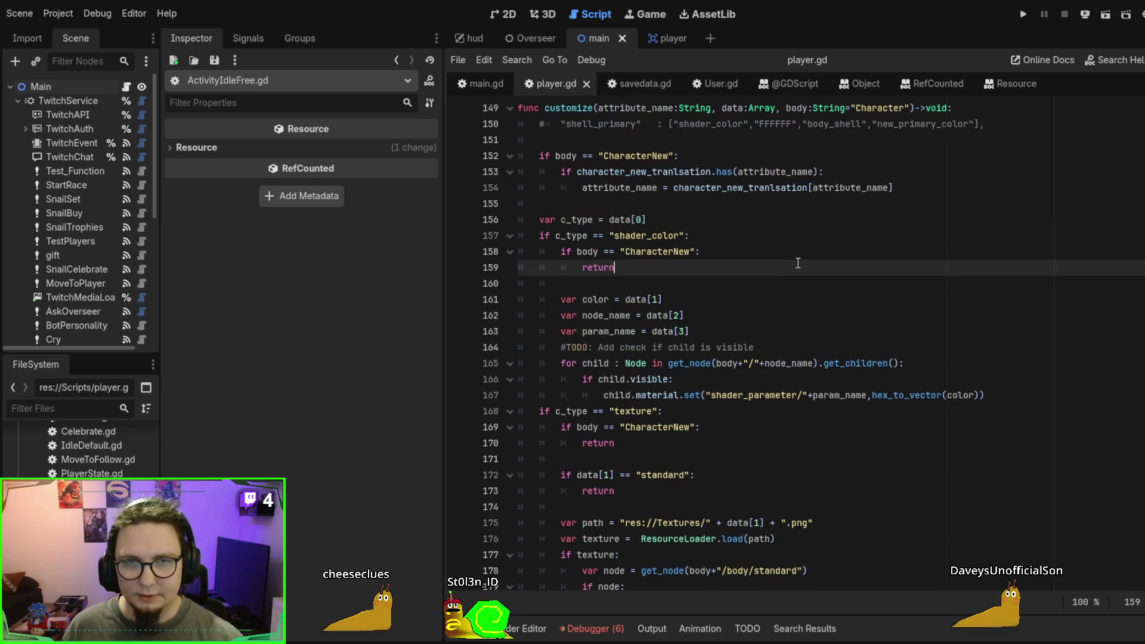
scroll(1041, 302, down, 8)
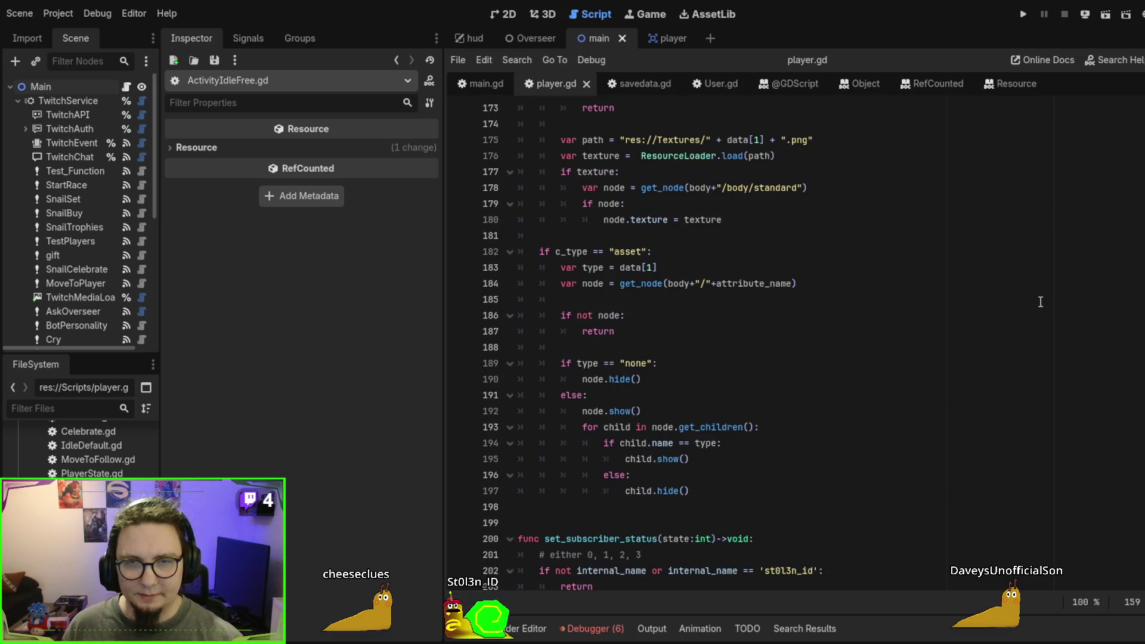
scroll(1041, 302, up, 6)
scroll(1041, 302, up, 4)
scroll(1041, 302, down, 9)
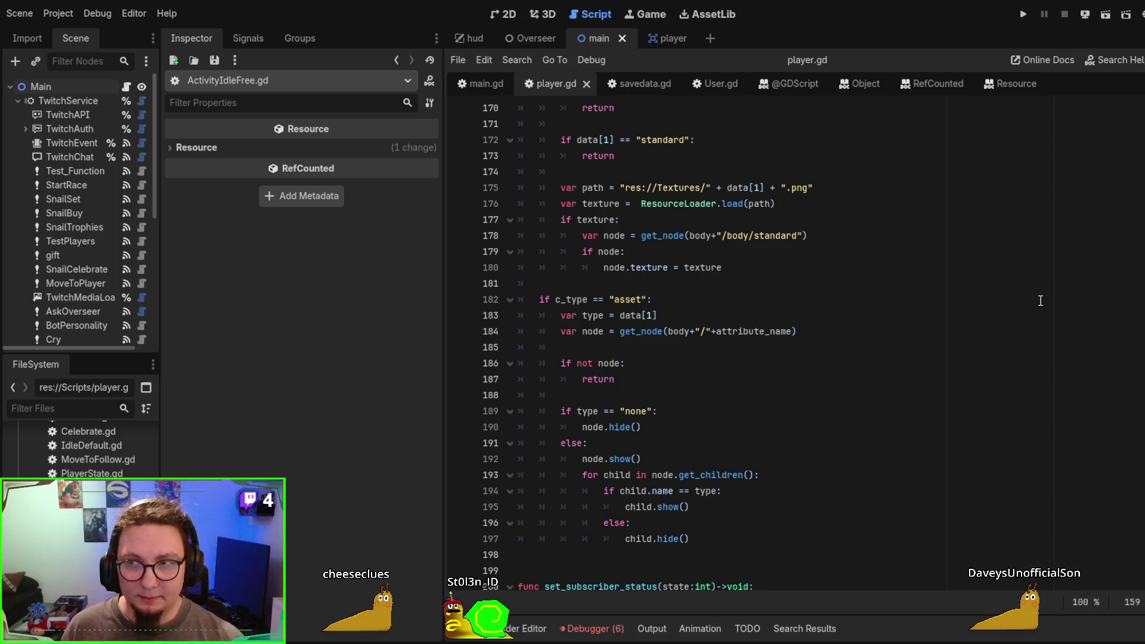
scroll(1042, 301, up, 3)
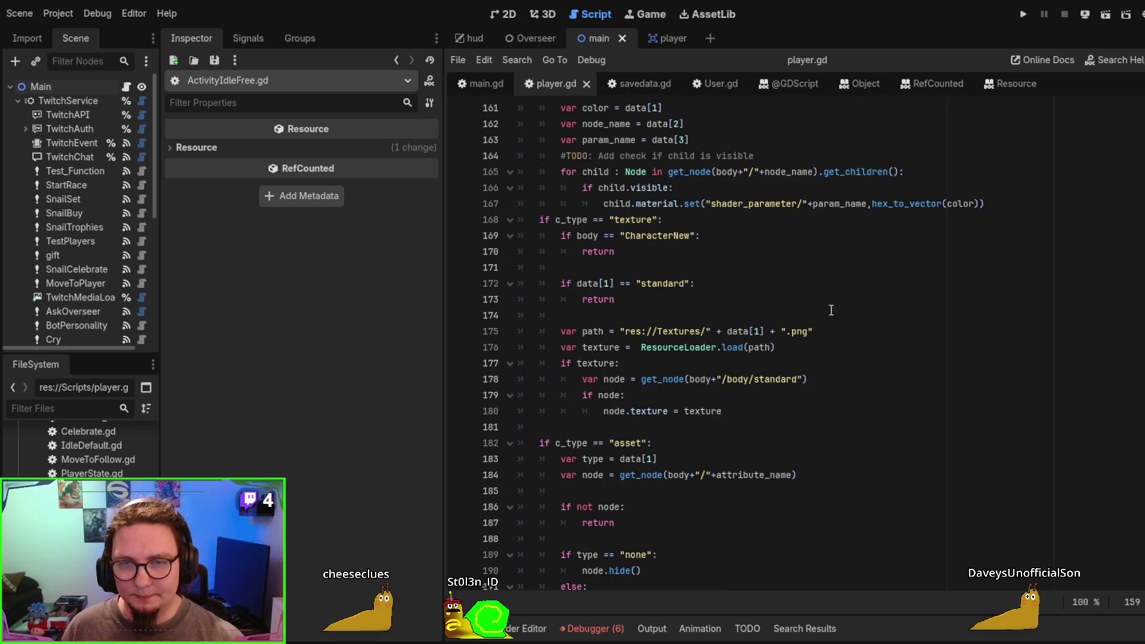
scroll(863, 328, up, 1)
scroll(862, 328, up, 2)
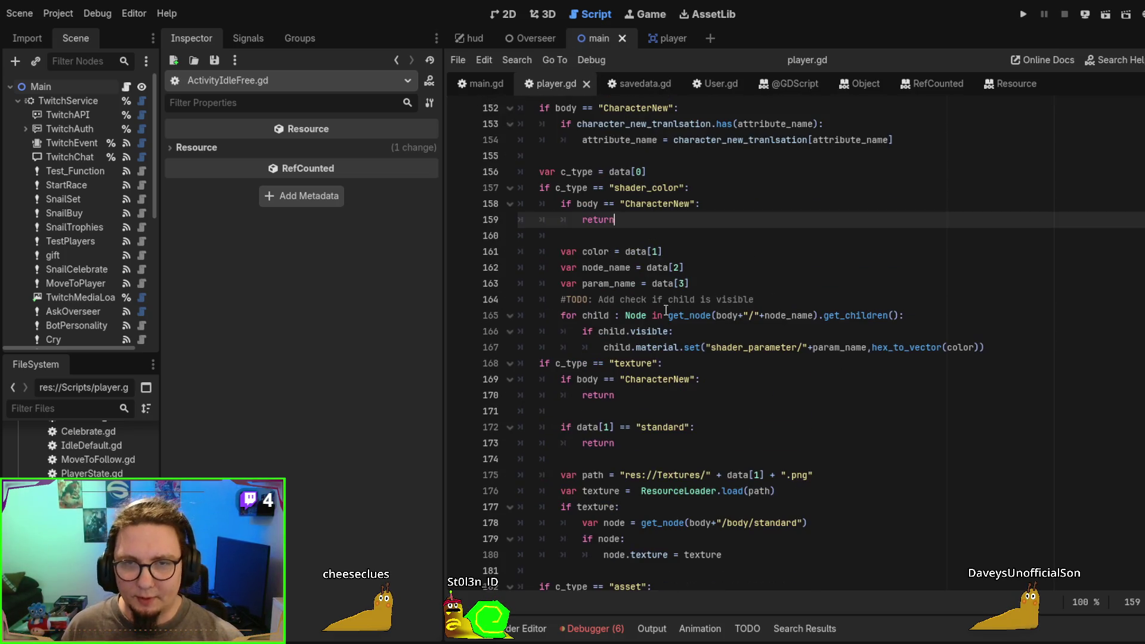
drag(580, 240, 674, 332)
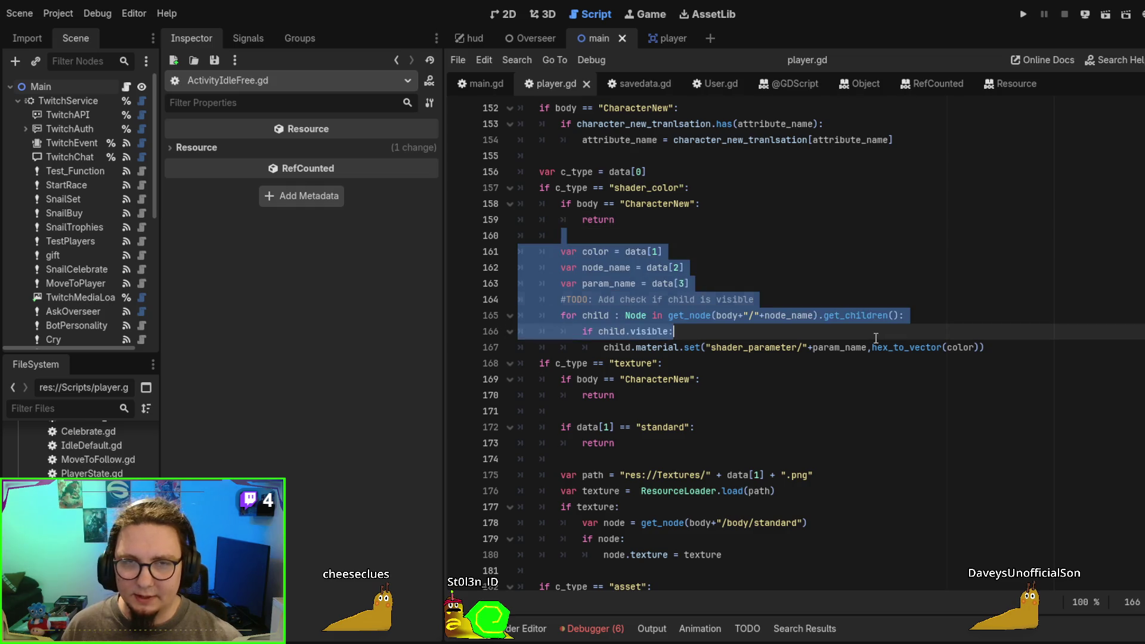
click(735, 266)
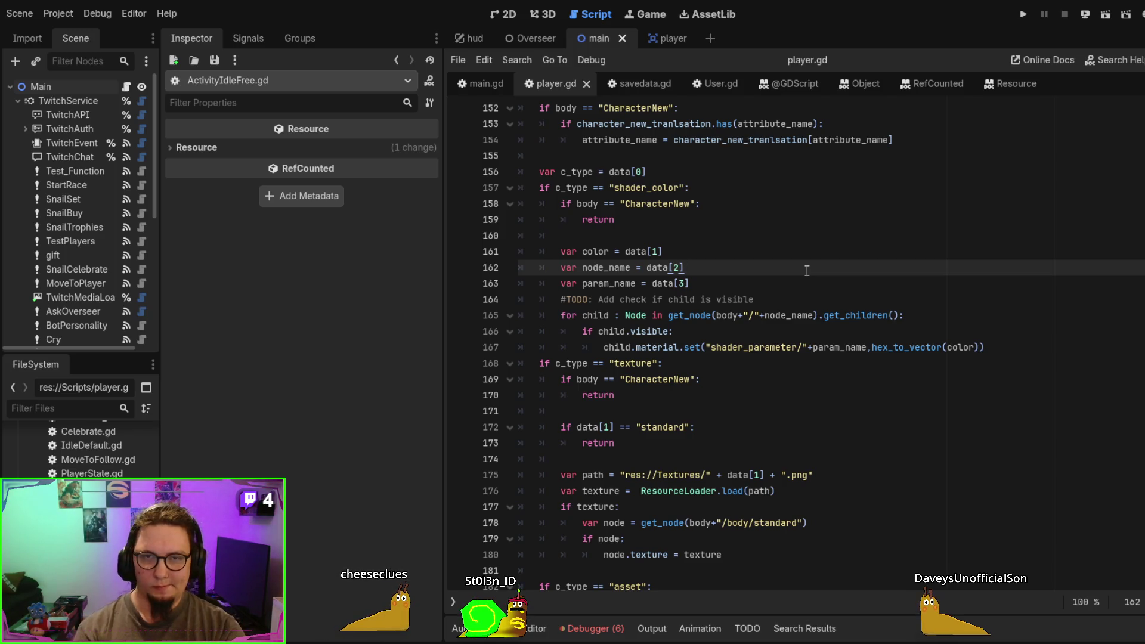
- Highlight the uses of data[0] and add a breakpoint on line 152
scroll(776, 287, up, 3)
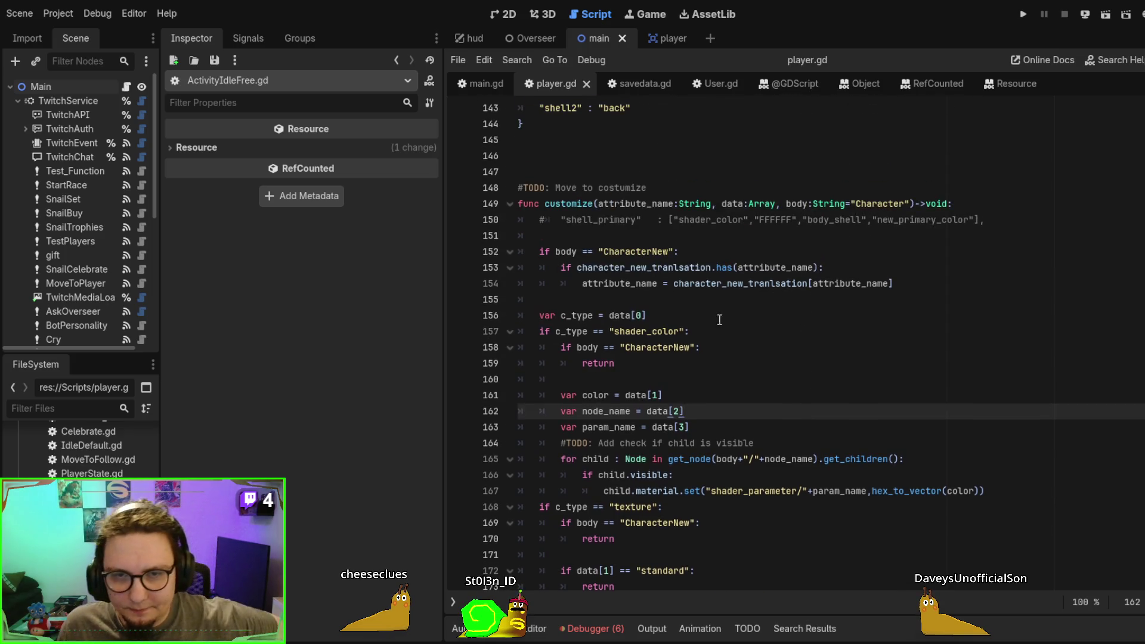
double_click(610, 315)
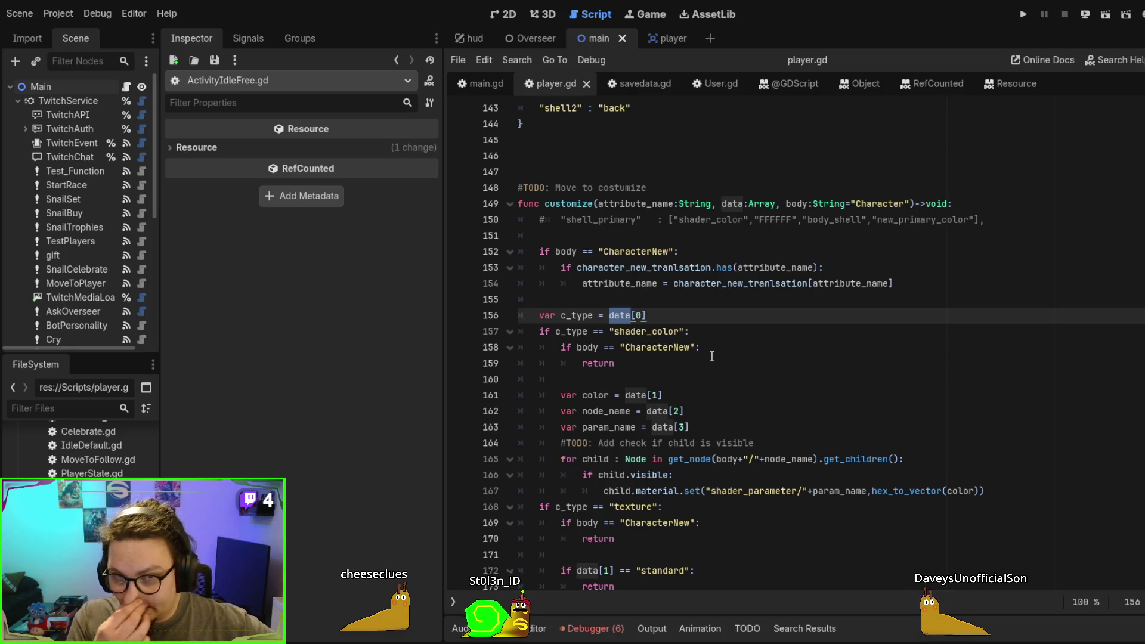
scroll(712, 356, down, 1)
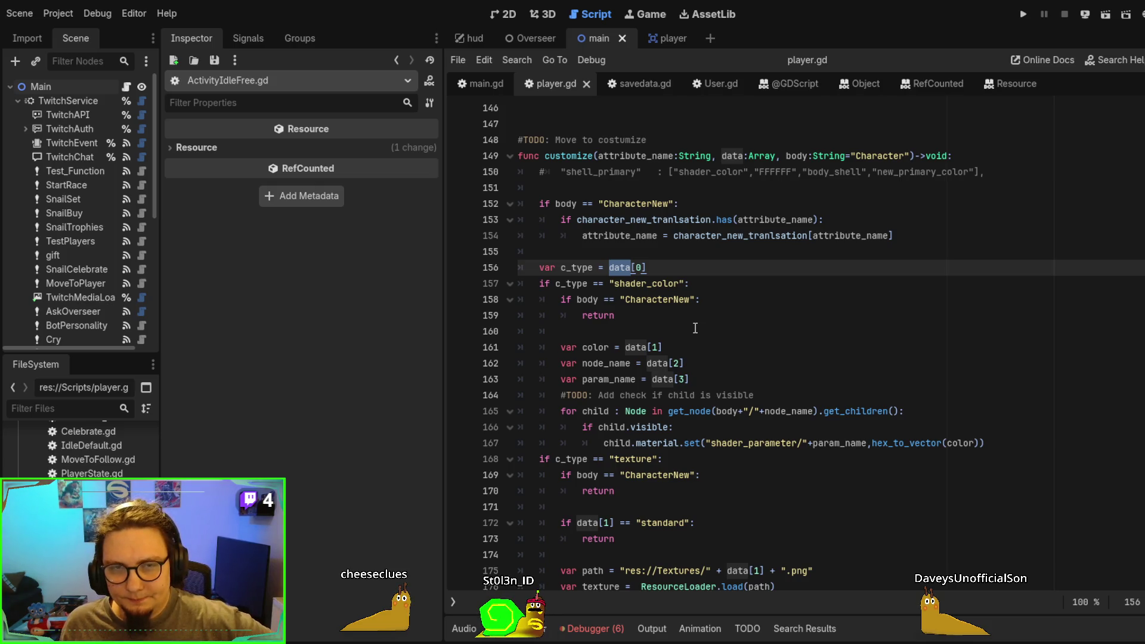
scroll(656, 278, up, 1)
click(457, 257)
click(738, 285)
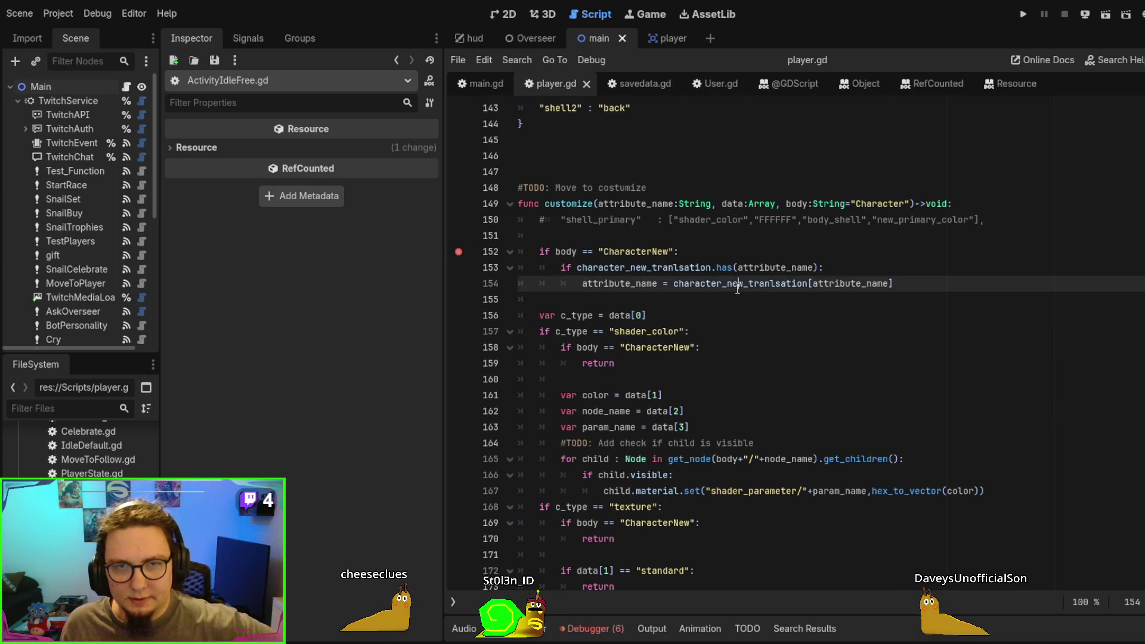
- Run to the line-152 breakpoint, check data holds asset and polygon, and view the savedata.gd line 73 caller
key(F5)
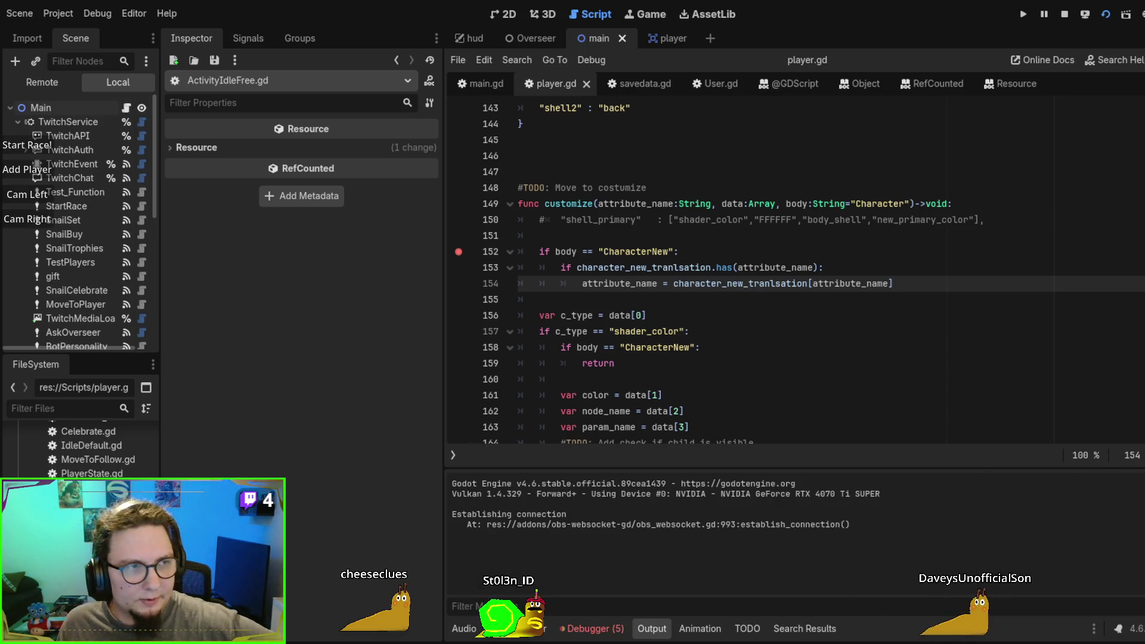
scroll(796, 472, down, 2)
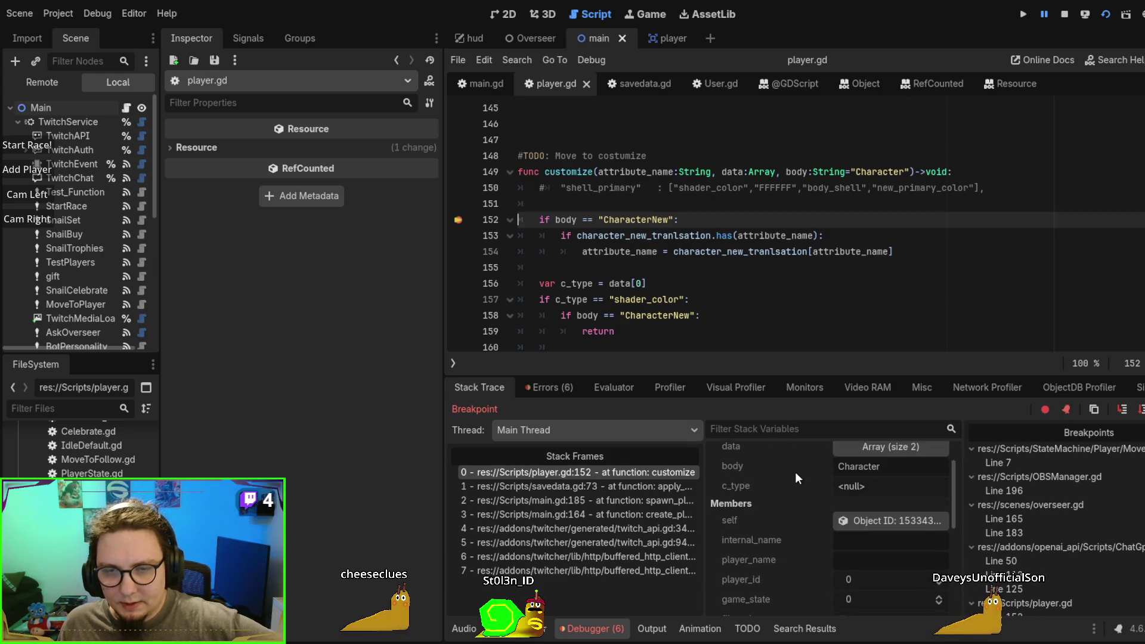
scroll(795, 471, up, 1)
click(883, 473)
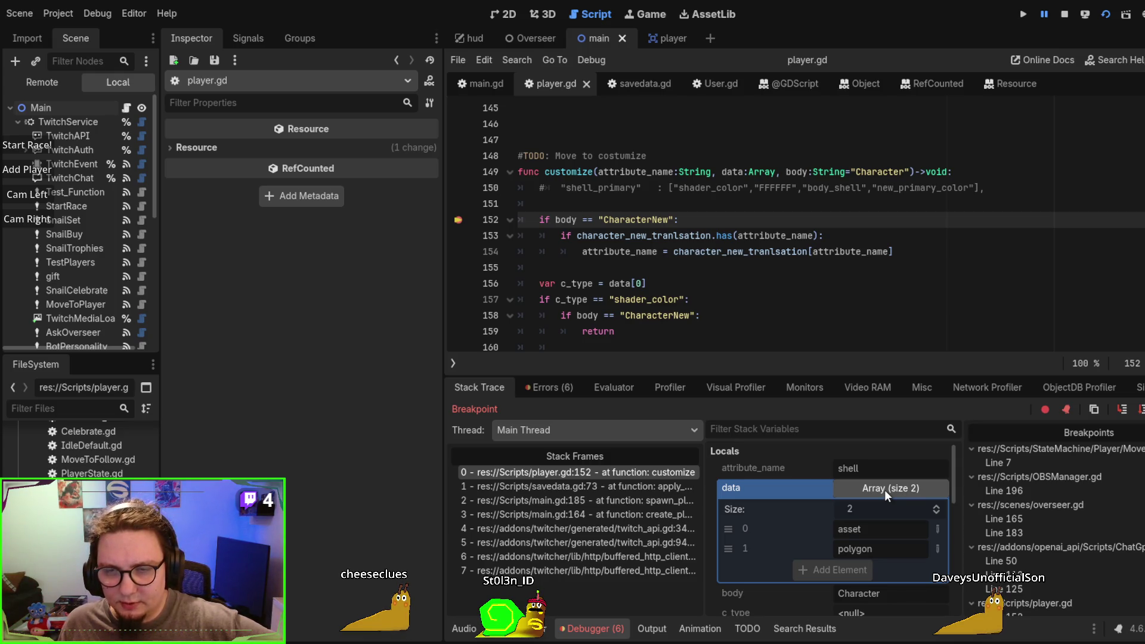
click(886, 489)
click(675, 488)
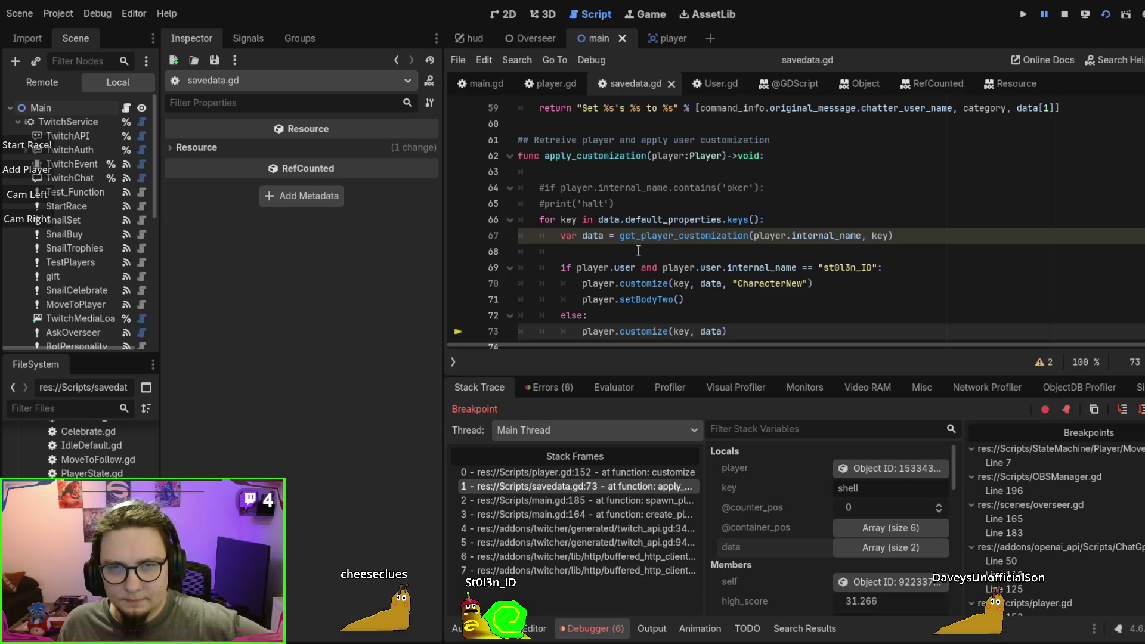
- Compare the customize and apply_customization stack frames, ending at savedata.gd line 73
click(709, 239)
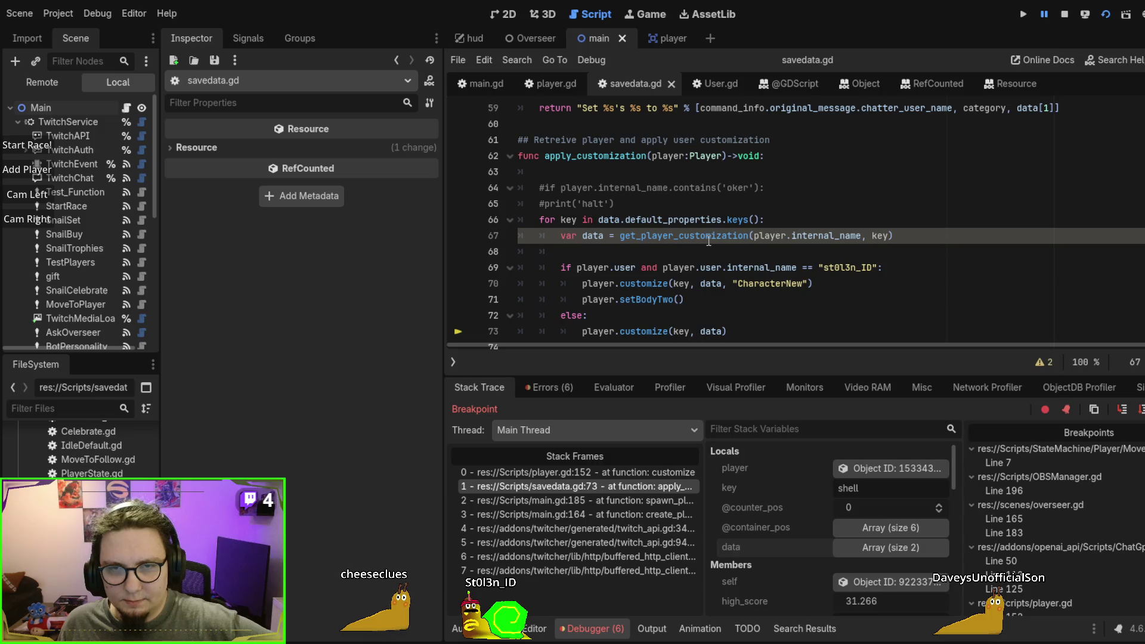
click(657, 472)
click(658, 488)
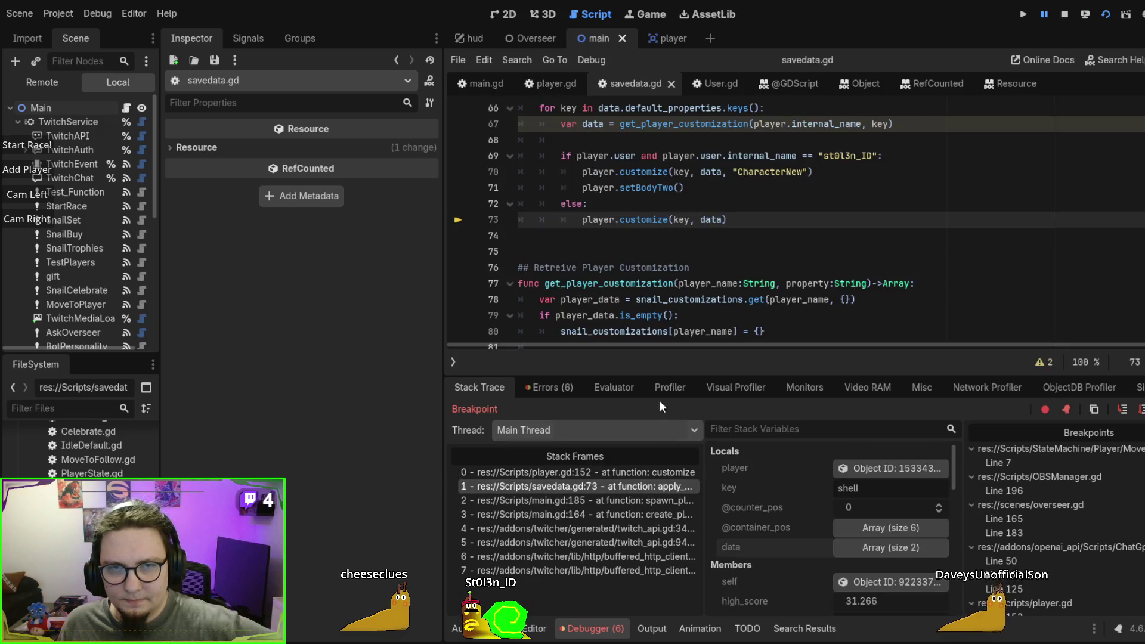
- Jump to get_player_customization at line 77, inspect line 87's default lookup, and stop debugging
scroll(687, 238, up, 1)
ctrl+click(687, 176)
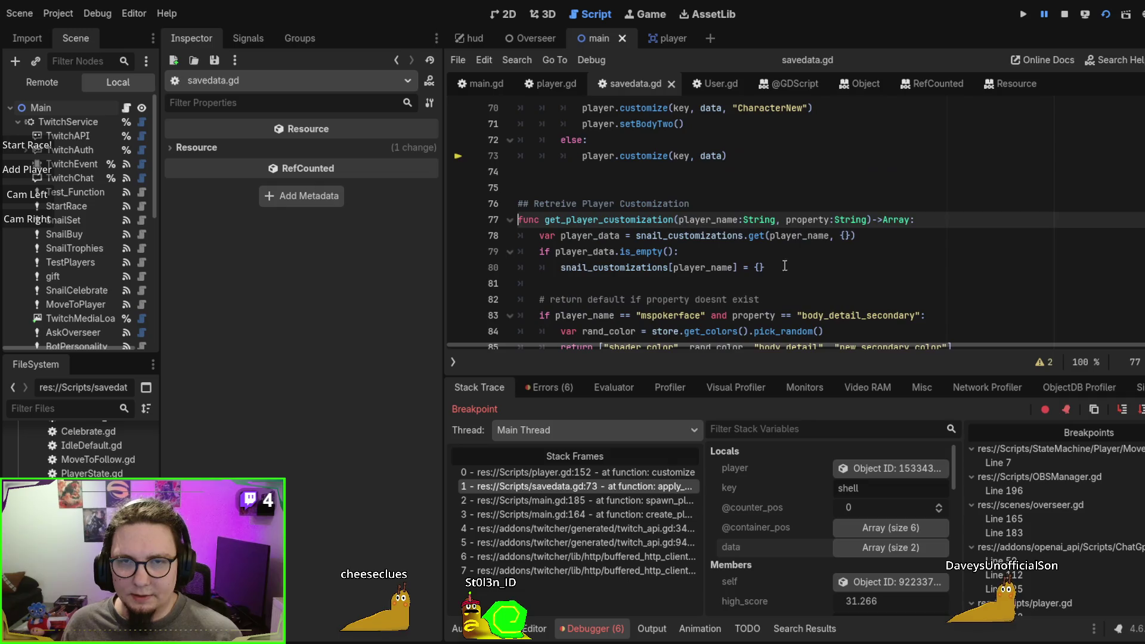
scroll(809, 290, down, 2)
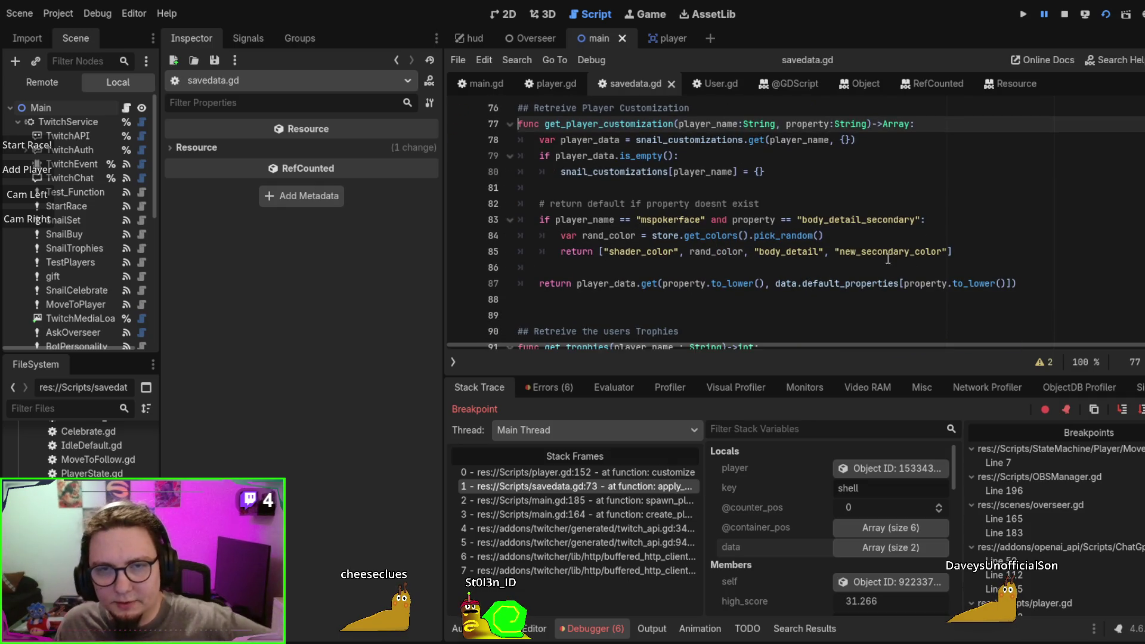
scroll(801, 241, up, 1)
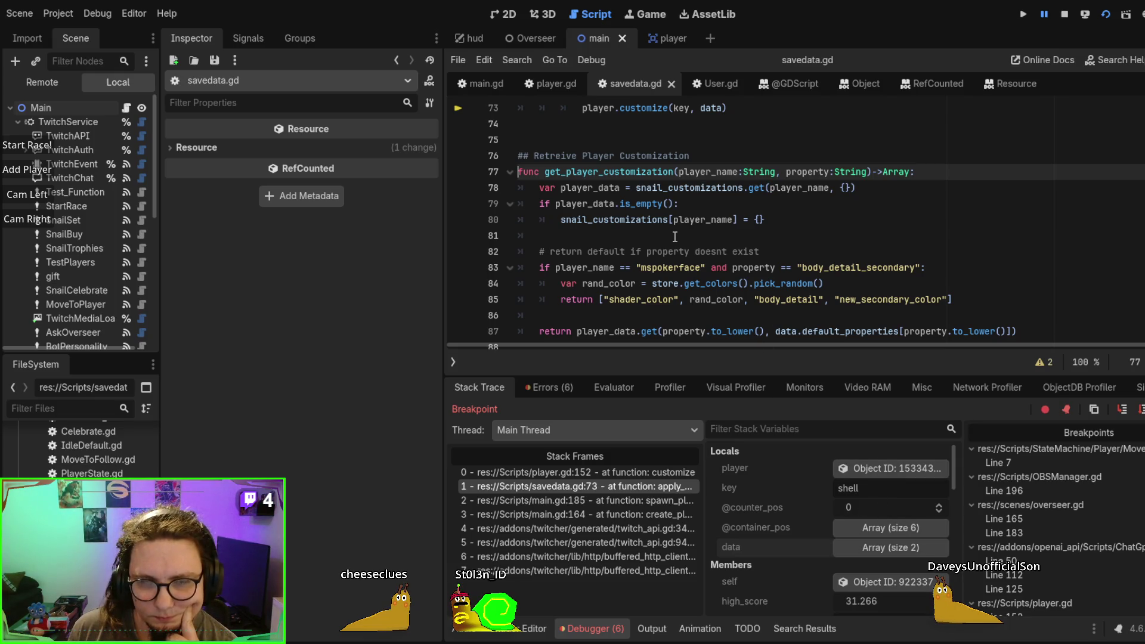
scroll(675, 238, down, 1)
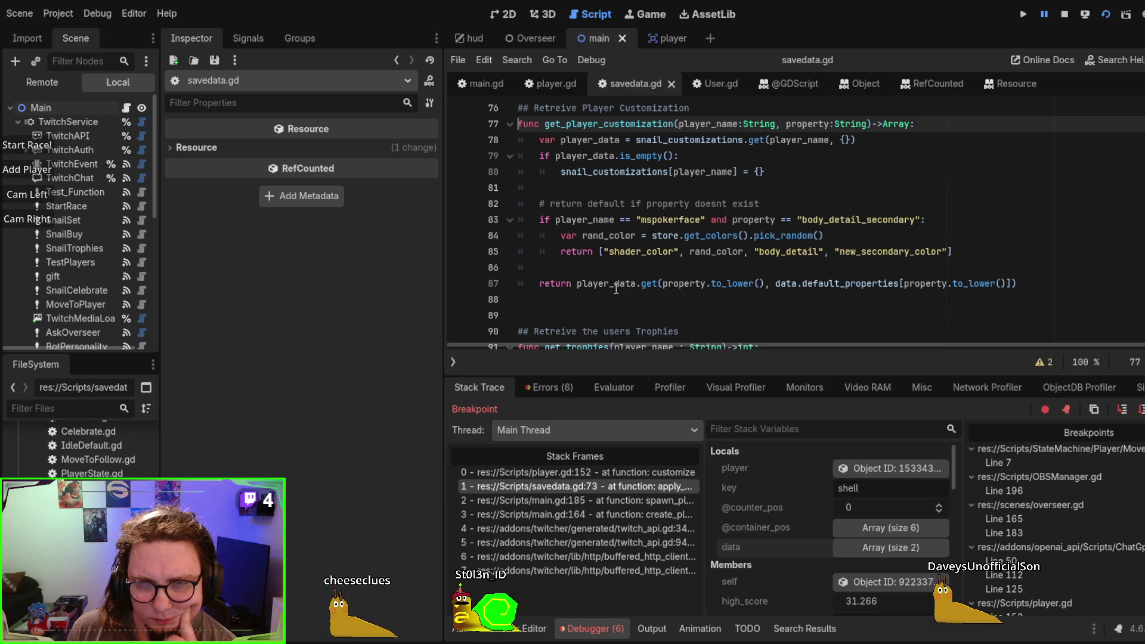
drag(616, 289, 1042, 282)
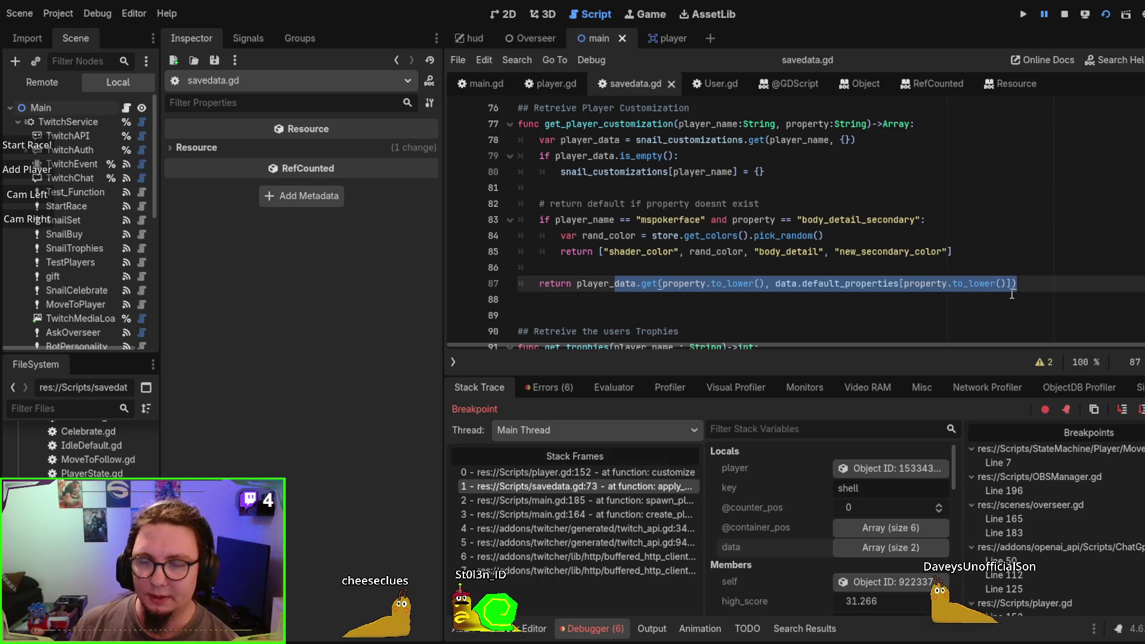
click(1064, 14)
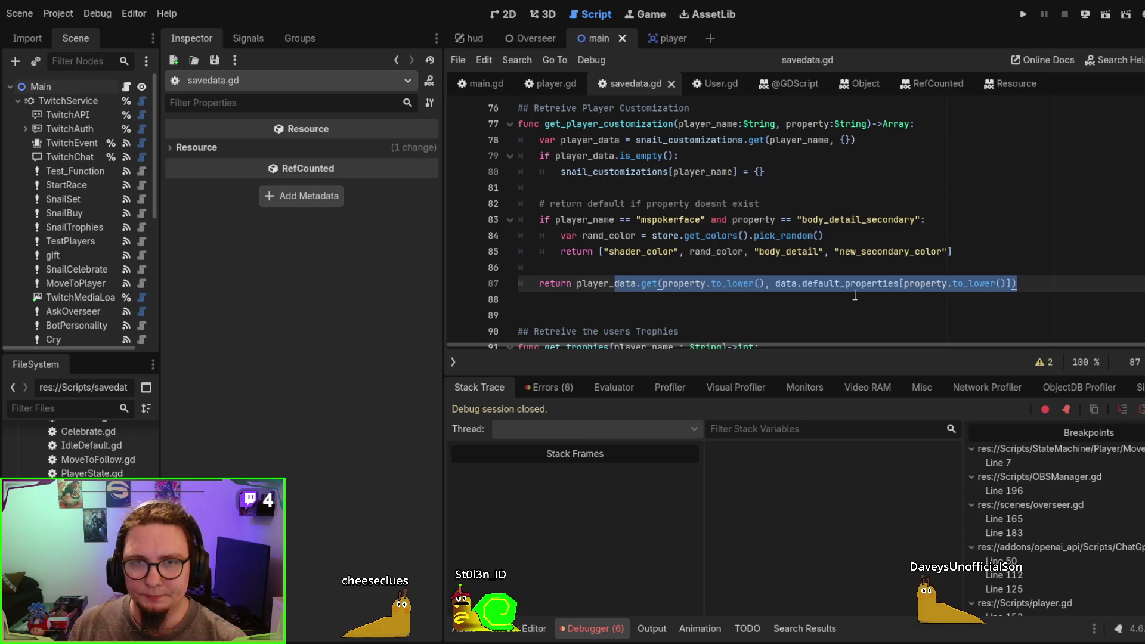
- Hide the debugger panel and select the snail_customizations lookup on line 78 of savedata.gd
scroll(613, 198, up, 1)
scroll(613, 197, down, 1)
scroll(613, 197, up, 1)
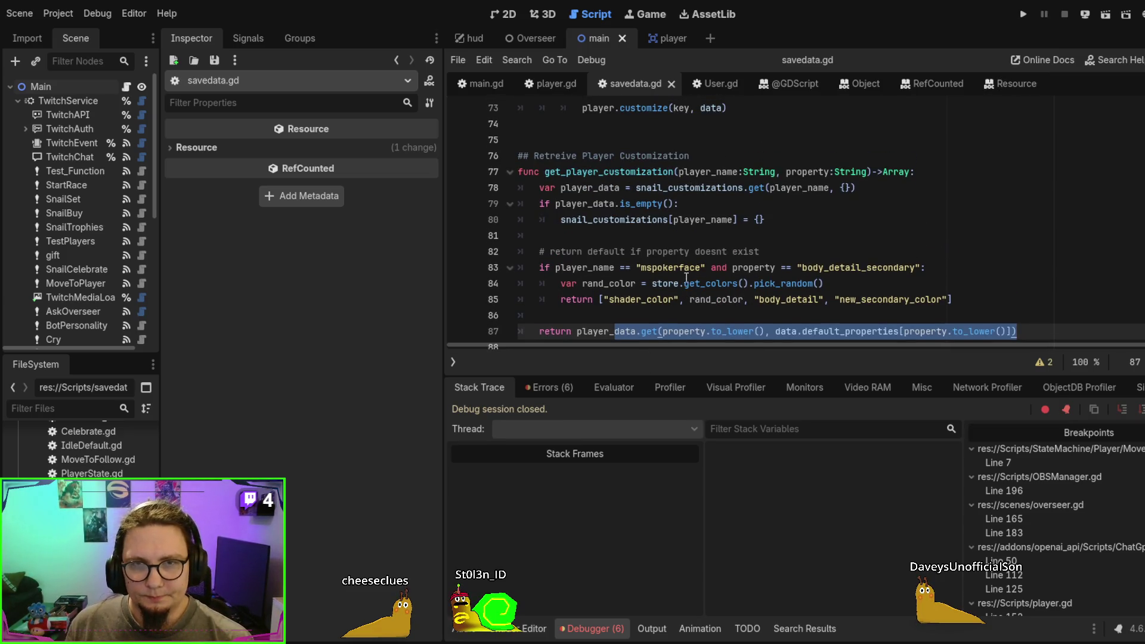
key(ctrl+j)
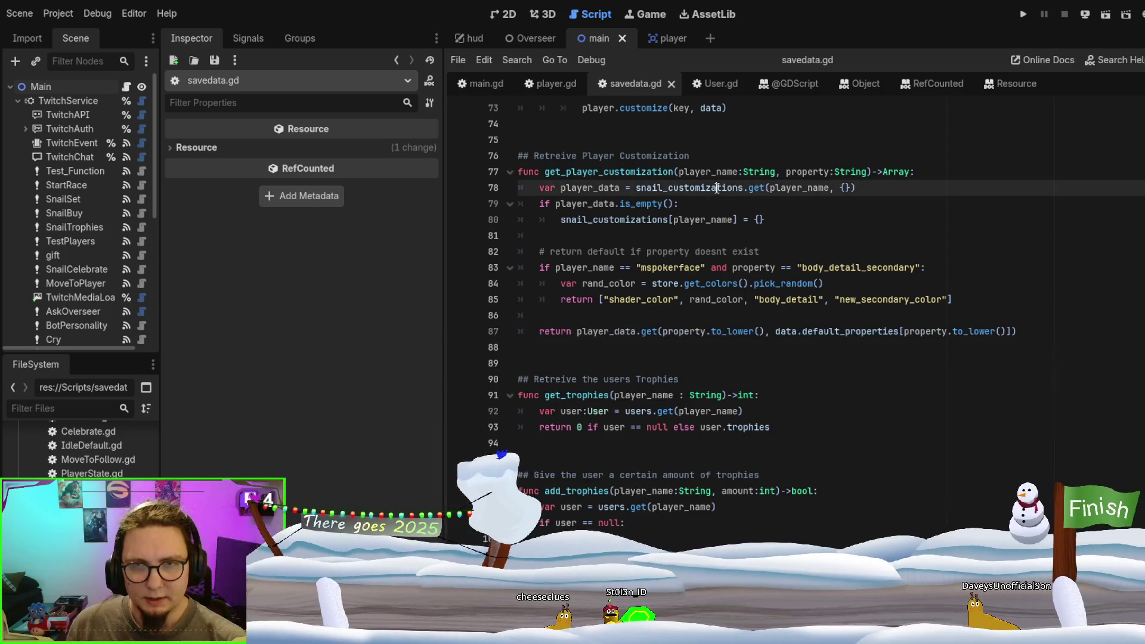
double_click(689, 188)
scroll(975, 255, up, 1)
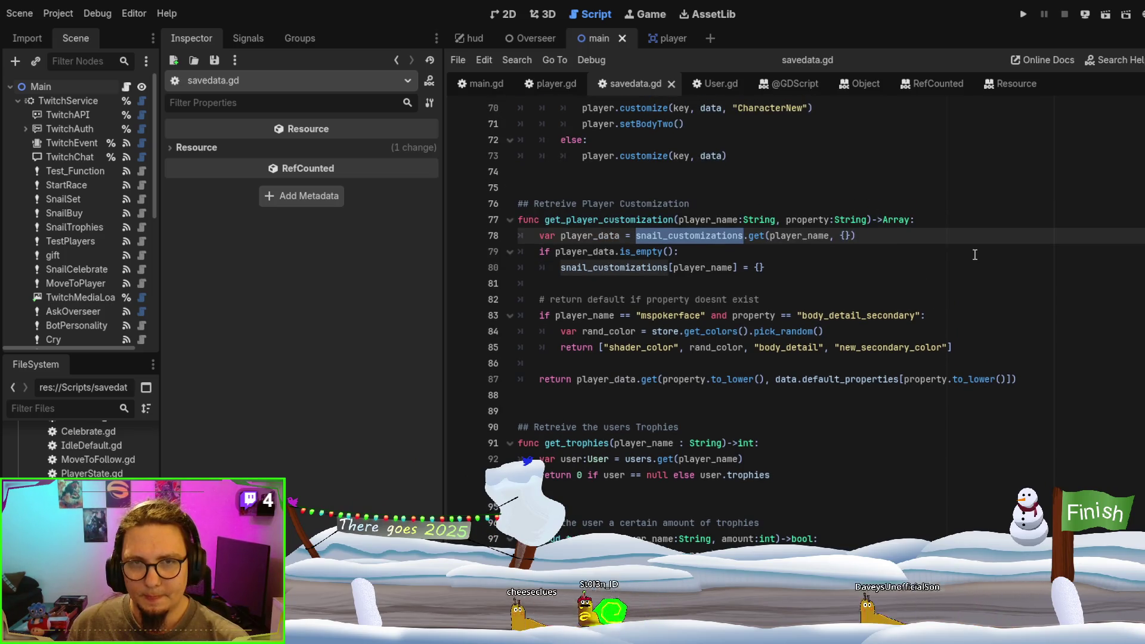
click(871, 236)
shift+click(637, 235)
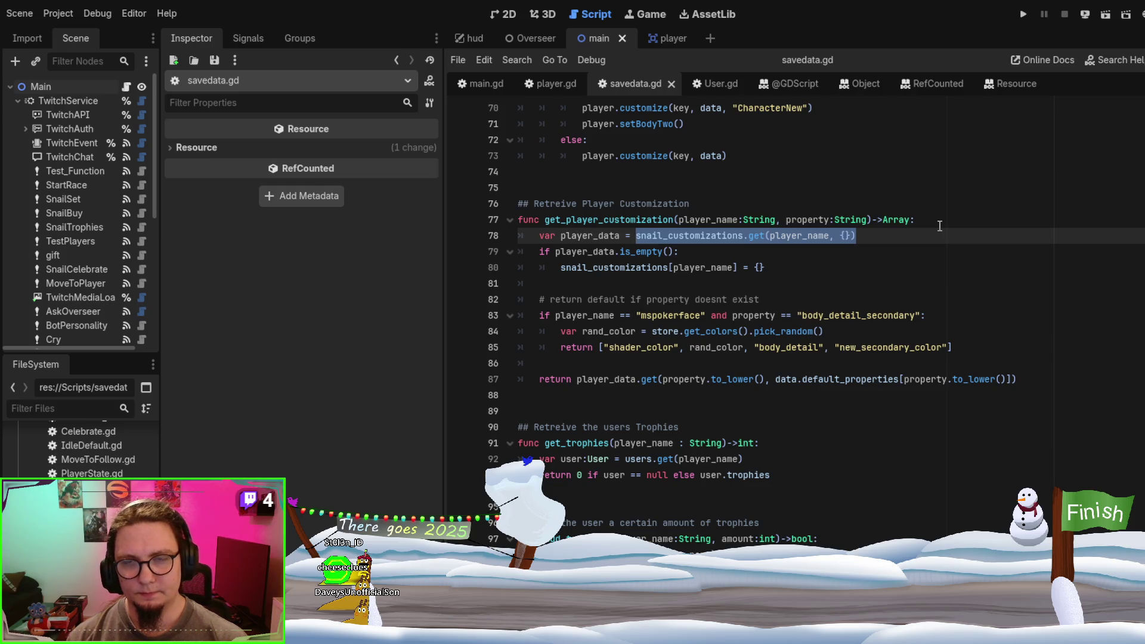
- Replace the line-78 lookup with users.get(player_name)
text(users)
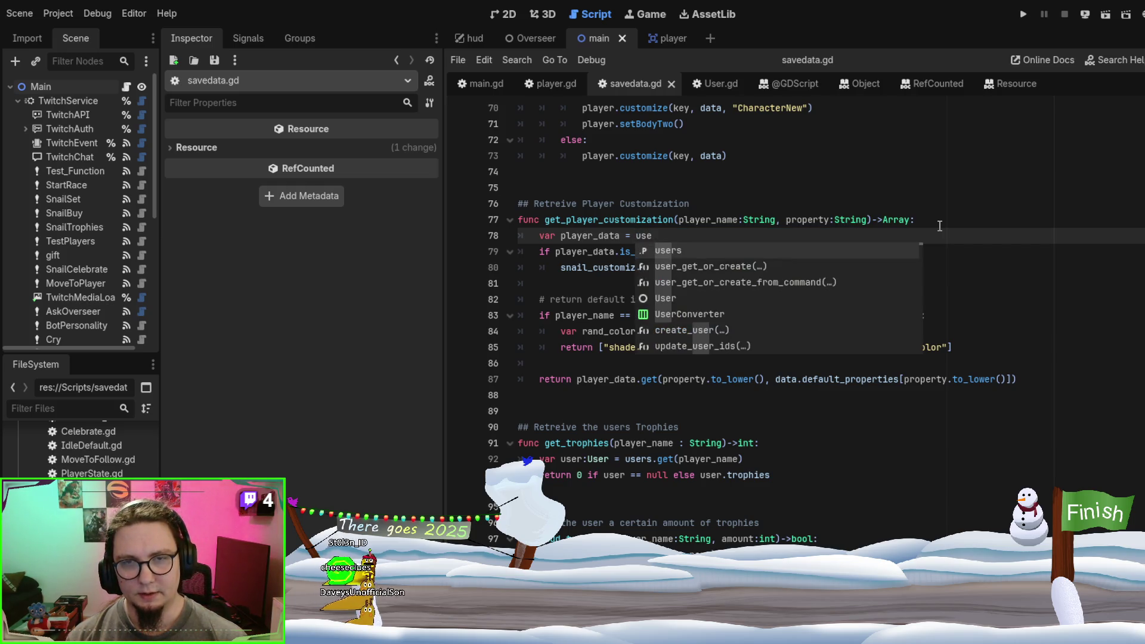
text(.get()
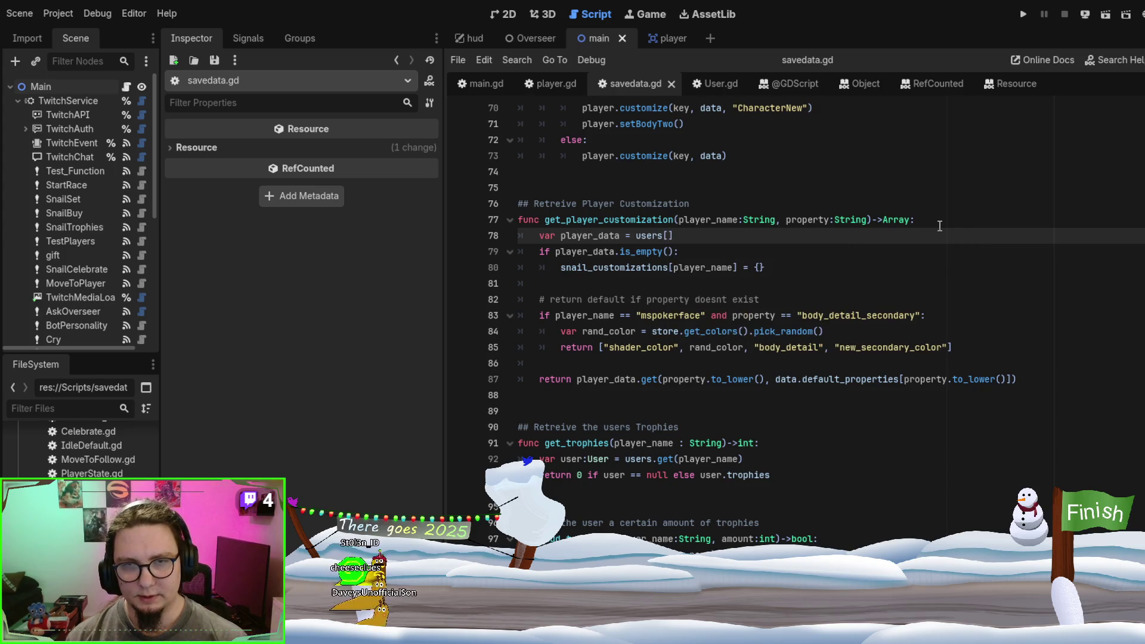
text(pl)
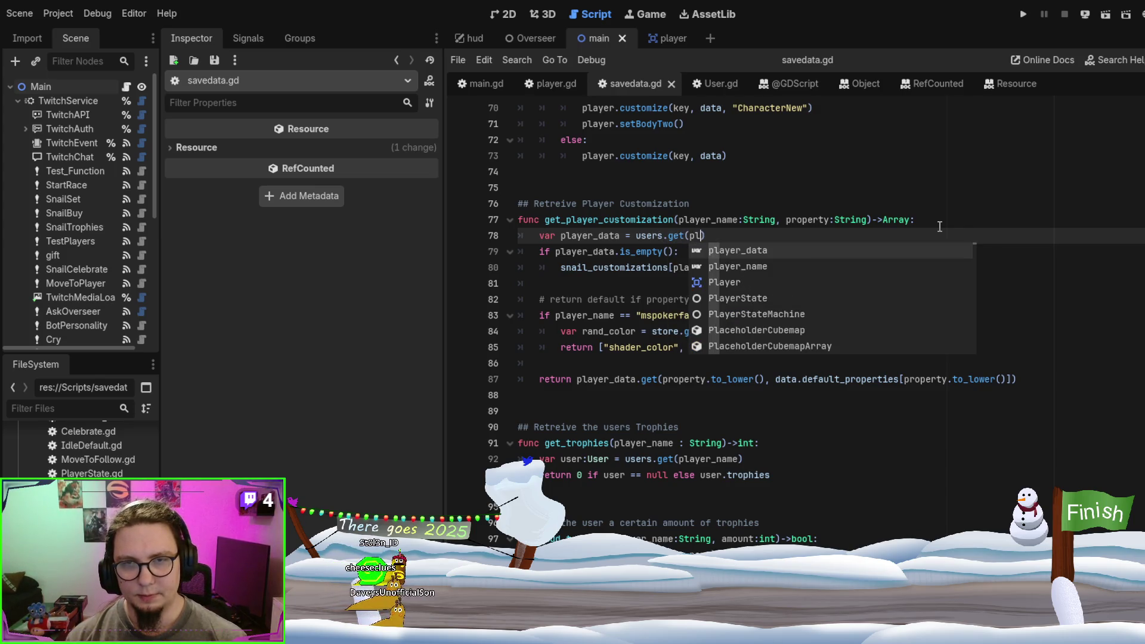
key(Return)
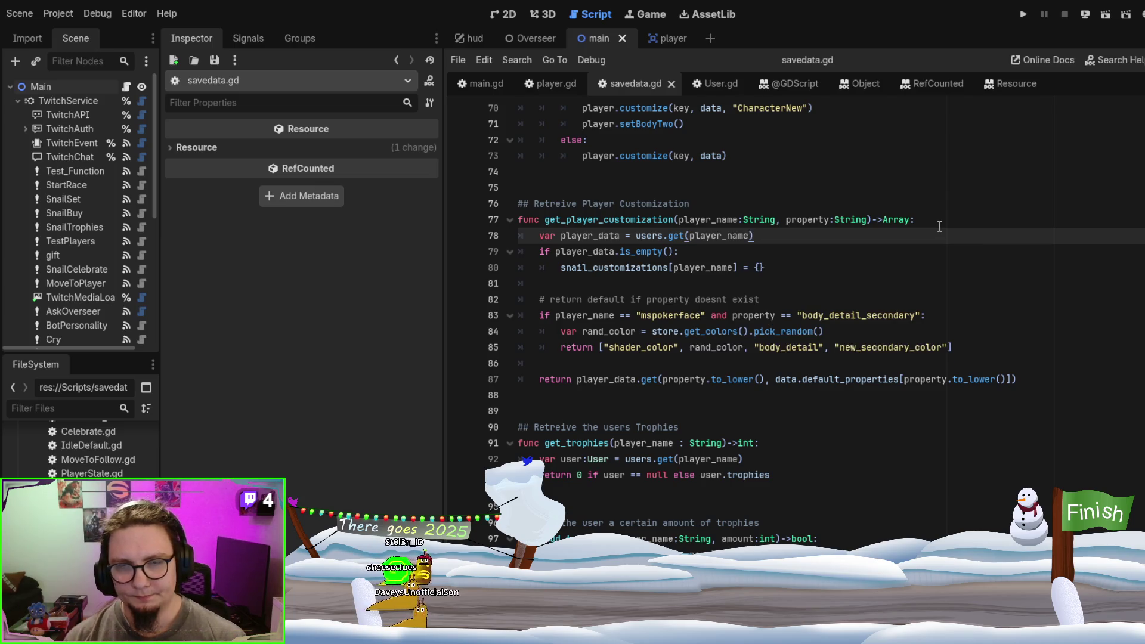
key(End)
- Reduce the following condition to 'if not player_data:', dropping the is_empty check
key(Return)
text(if )
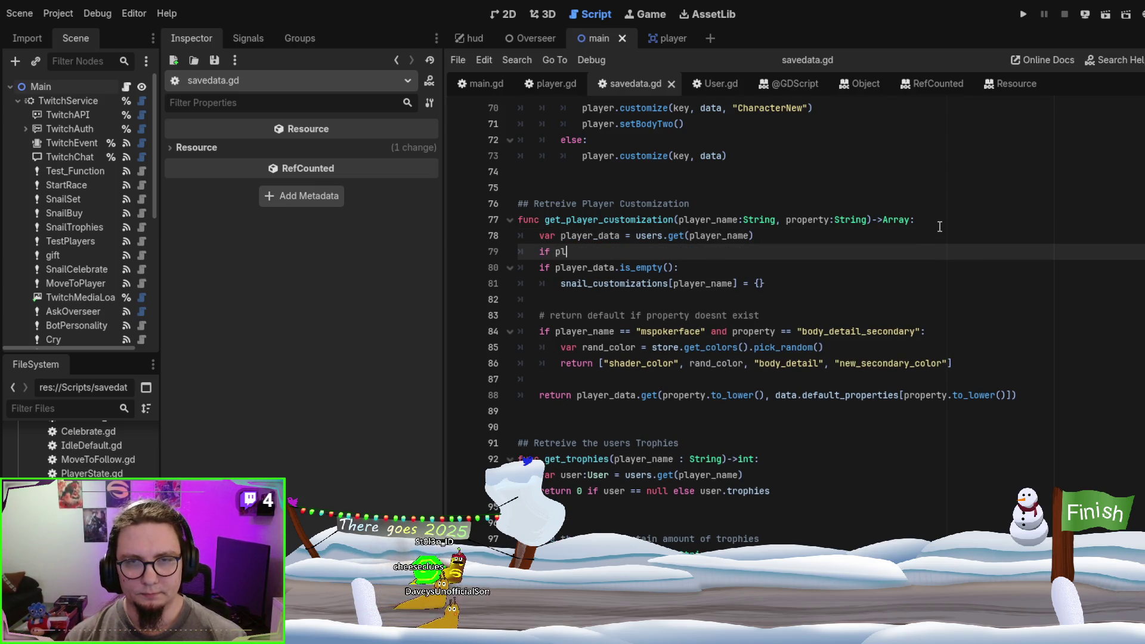
text(playe)
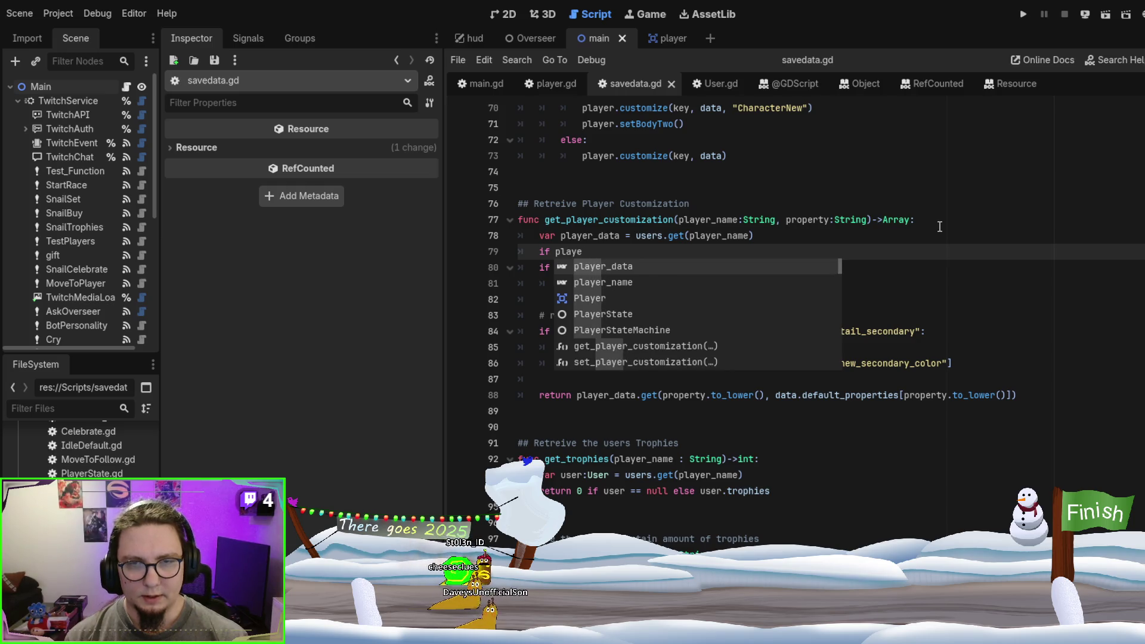
key(BackSpace)
key(BackSpace)
key(BackSpace)
text(not player_data)
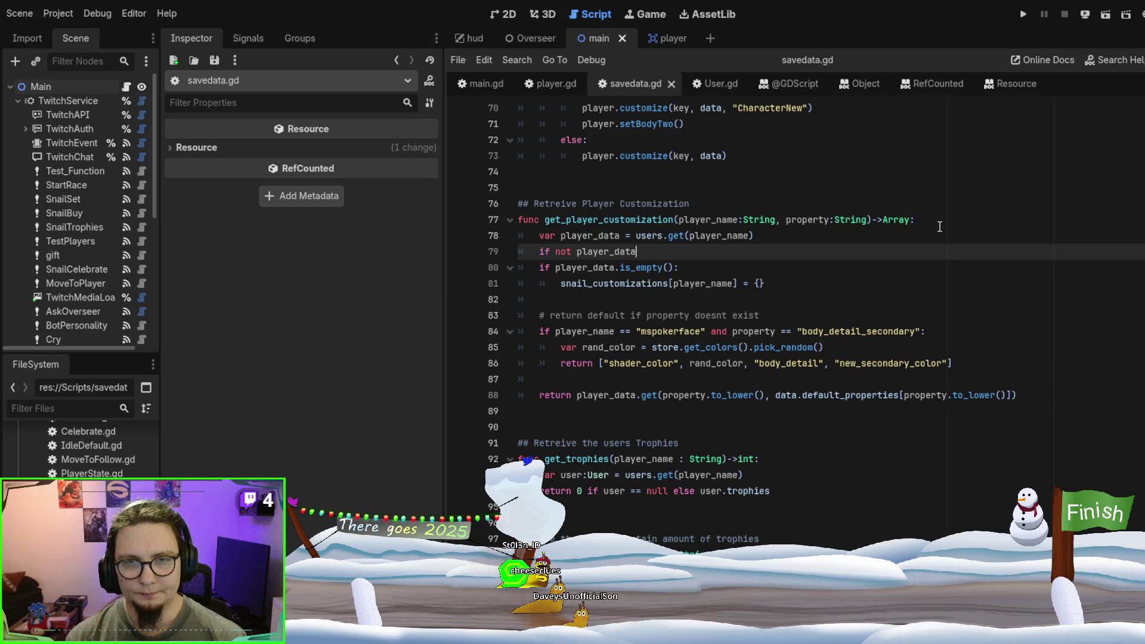
text( or)
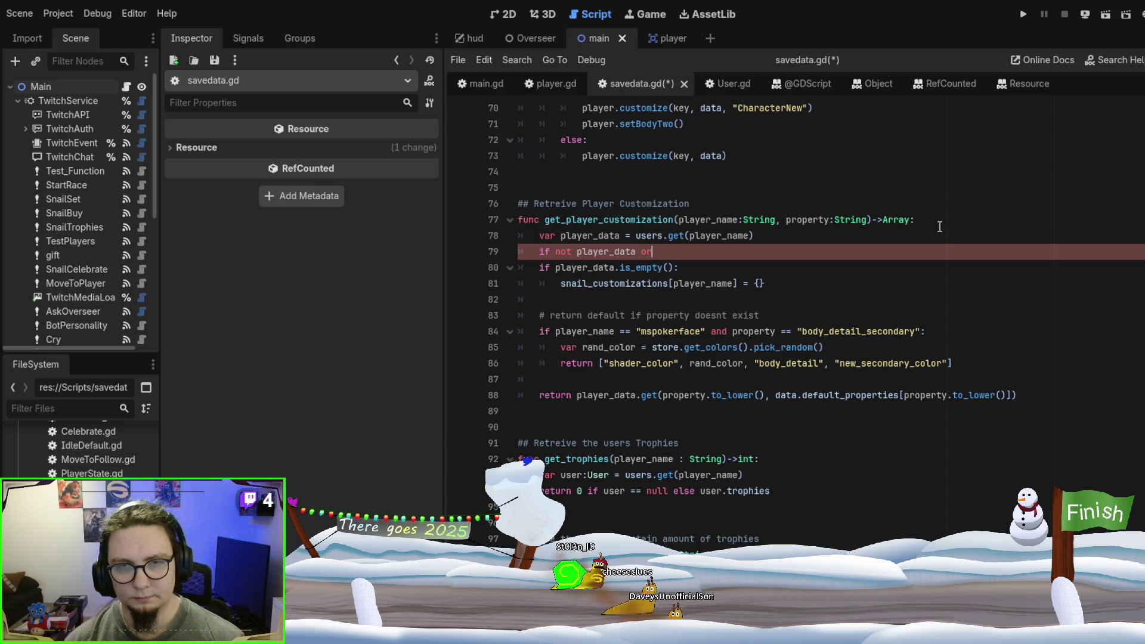
key(Delete)
key(Delete)
key(Delete)
key(Delete)
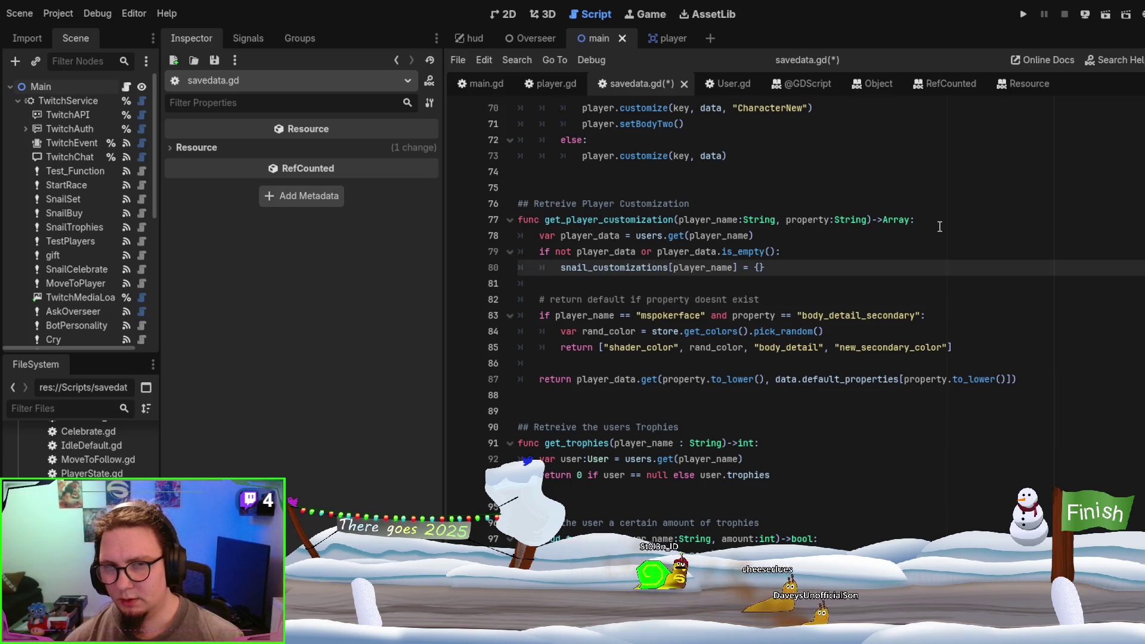
key(Up)
key(Delete)
key(Delete)
key(Delete)
key(Delete)
key(BackSpace)
key(BackSpace)
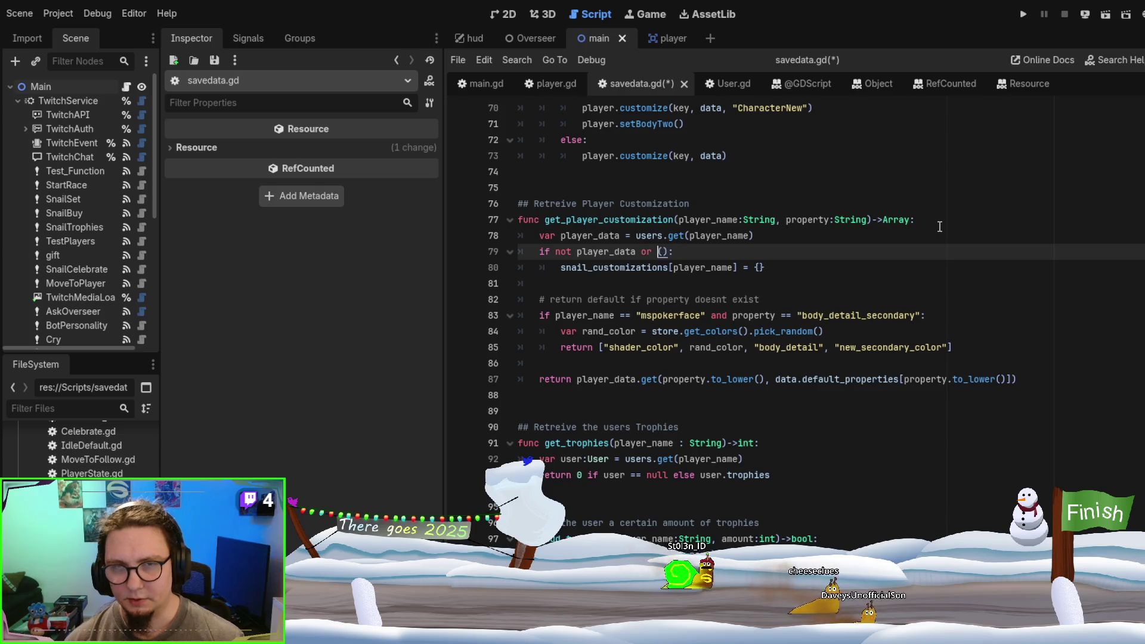
key(Delete)
key(BackSpace)
key(BackSpace)
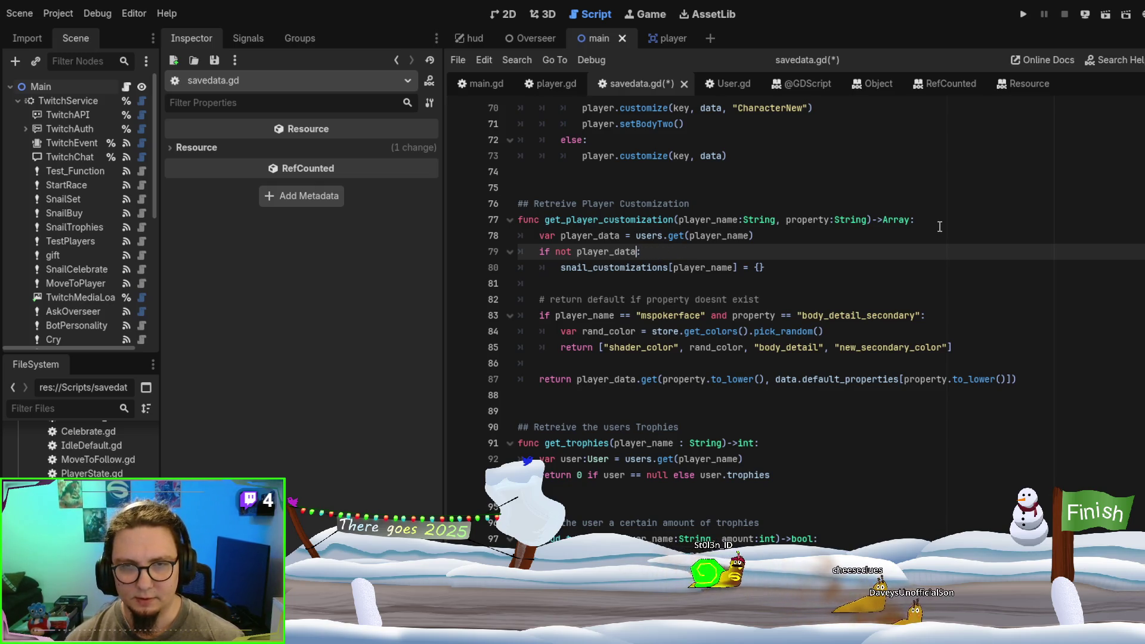
double_click(636, 270)
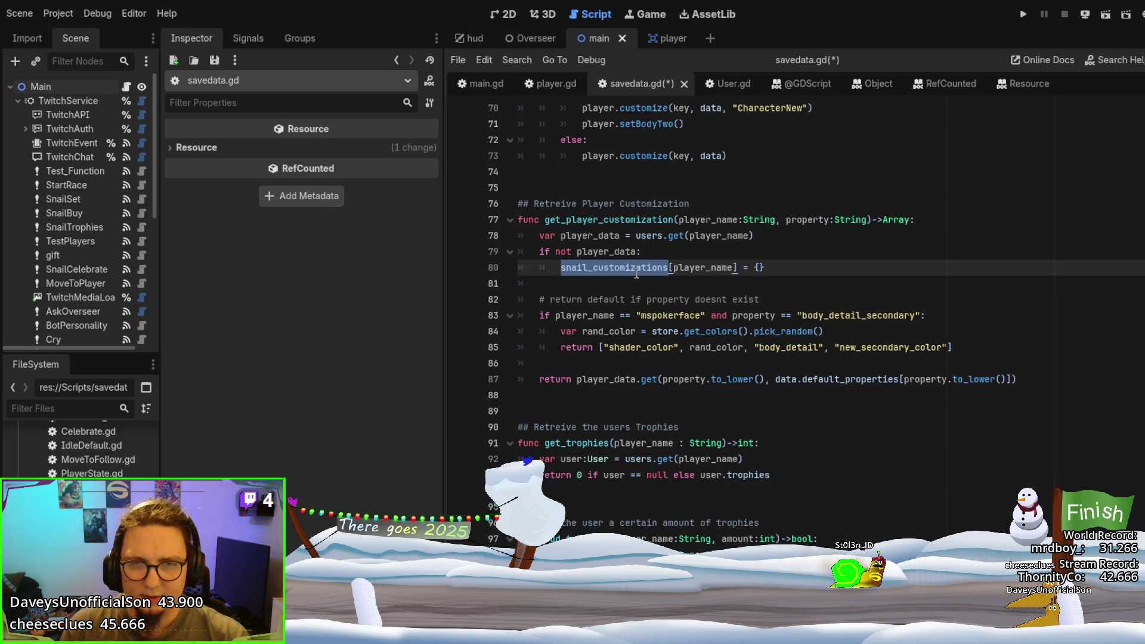
click(637, 270)
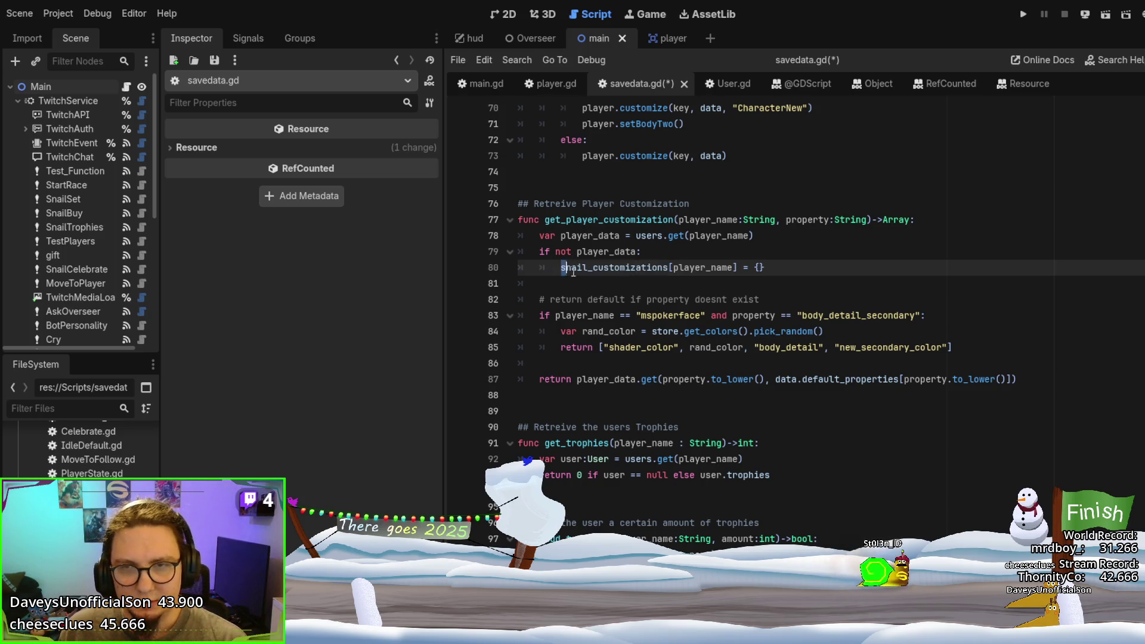
drag(561, 267, 767, 269)
text(retu)
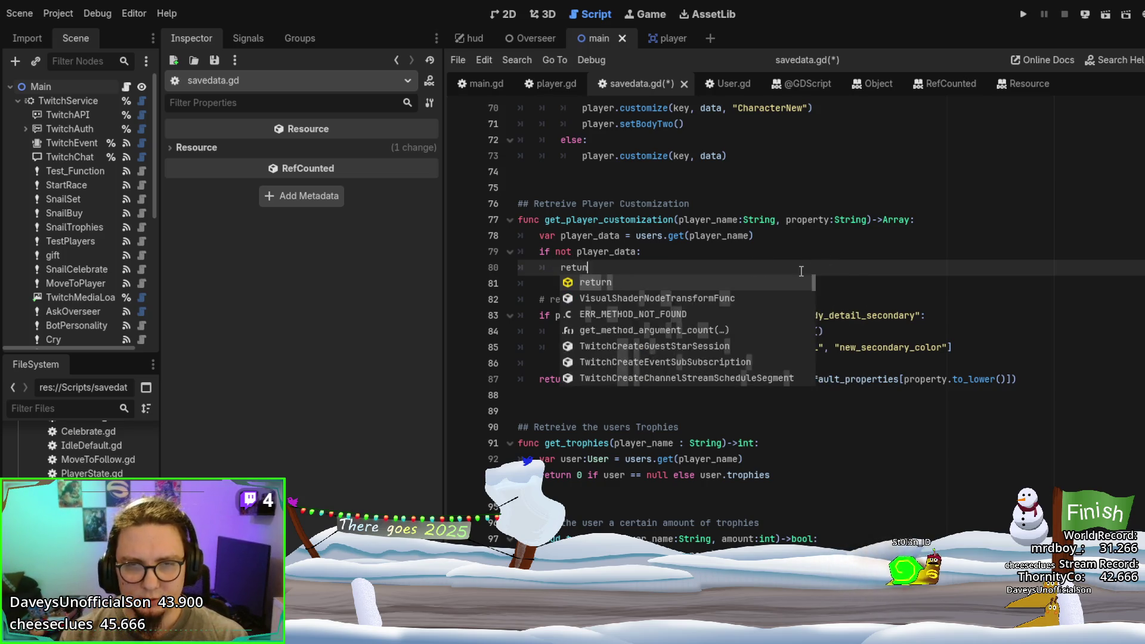
text(rn [)
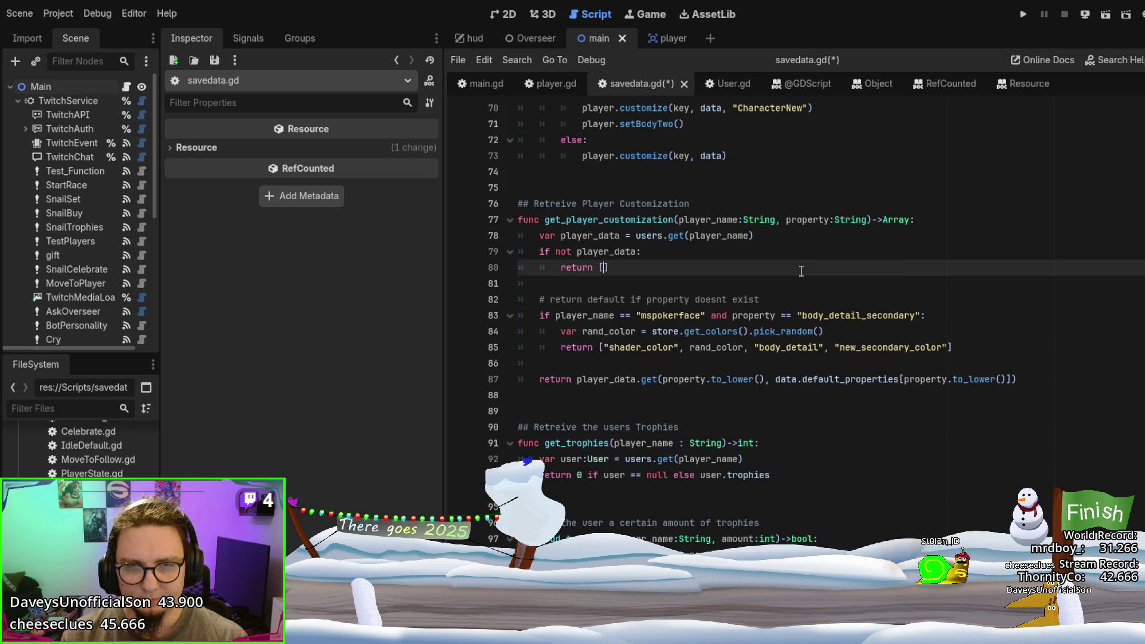
click(664, 316)
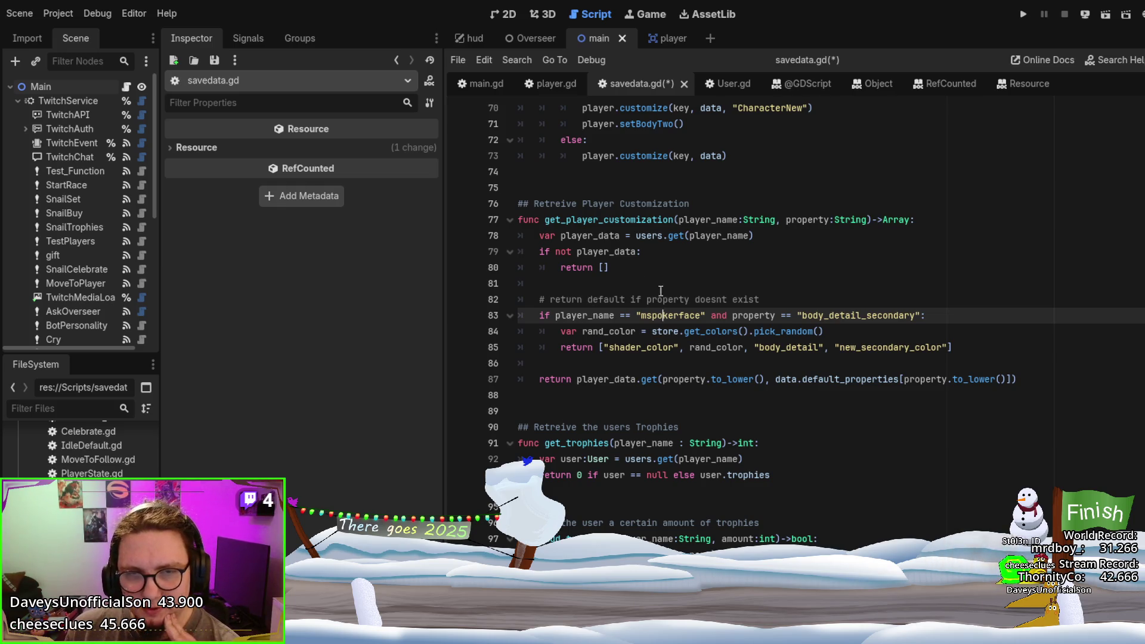
scroll(661, 291, down, 1)
mouse_move(543, 235)
mouse_down()
mouse_move(955, 275)
mouse_move(1062, 305)
mouse_move(1009, 302)
mouse_move(955, 254)
mouse_move(958, 265)
mouse_up()
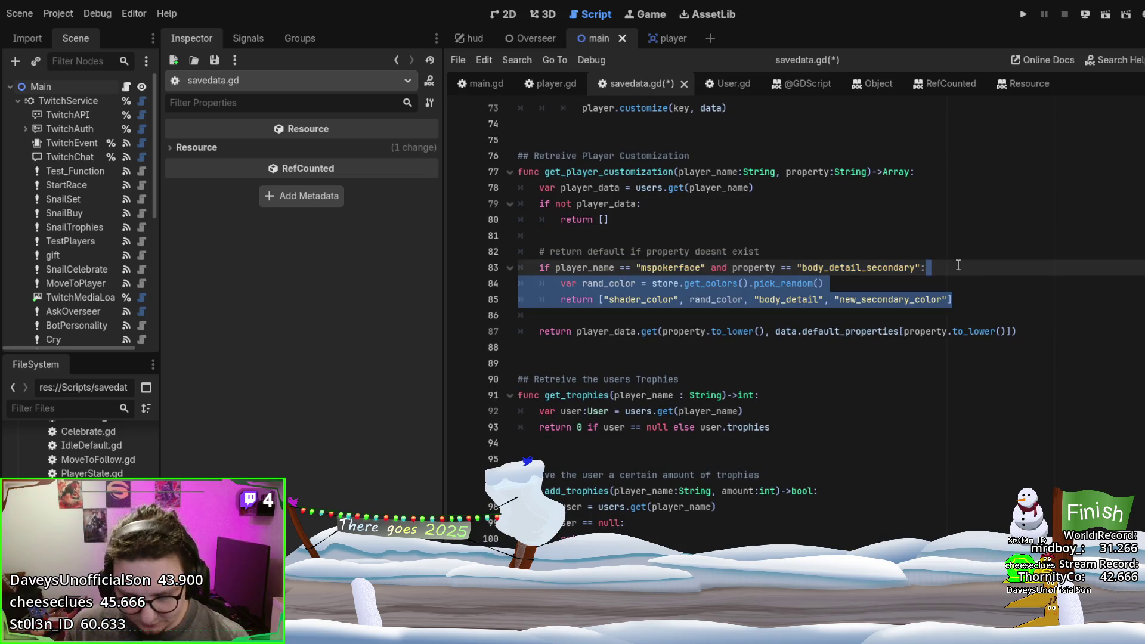
key(ctrl+k)
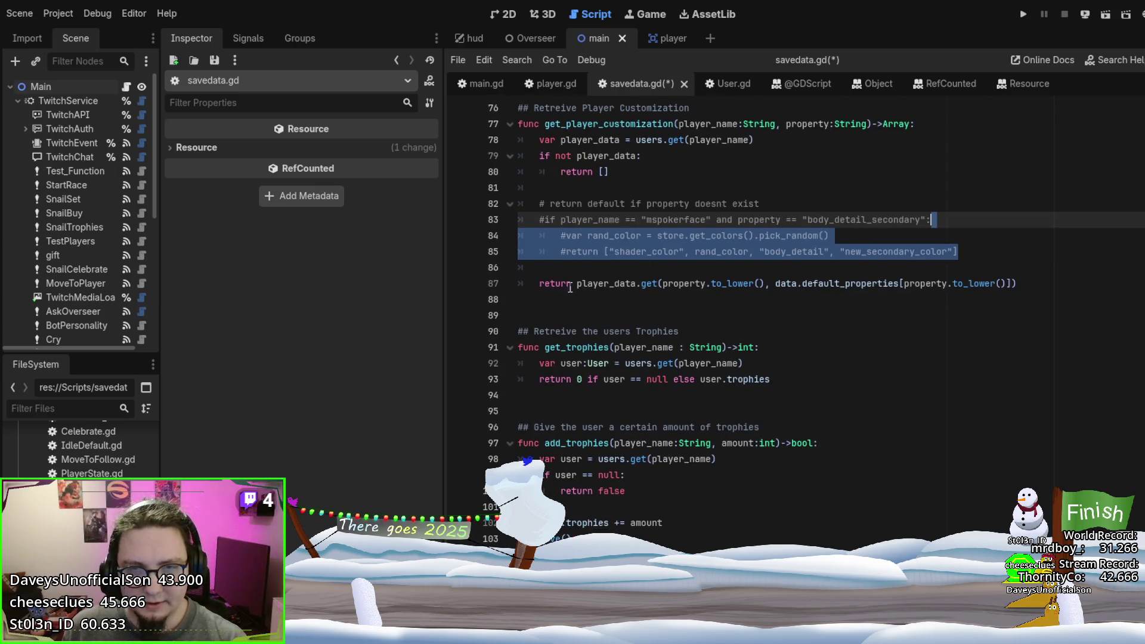
- Begin a new return statement on empty line 86 after the final return
click(595, 322)
double_click(603, 333)
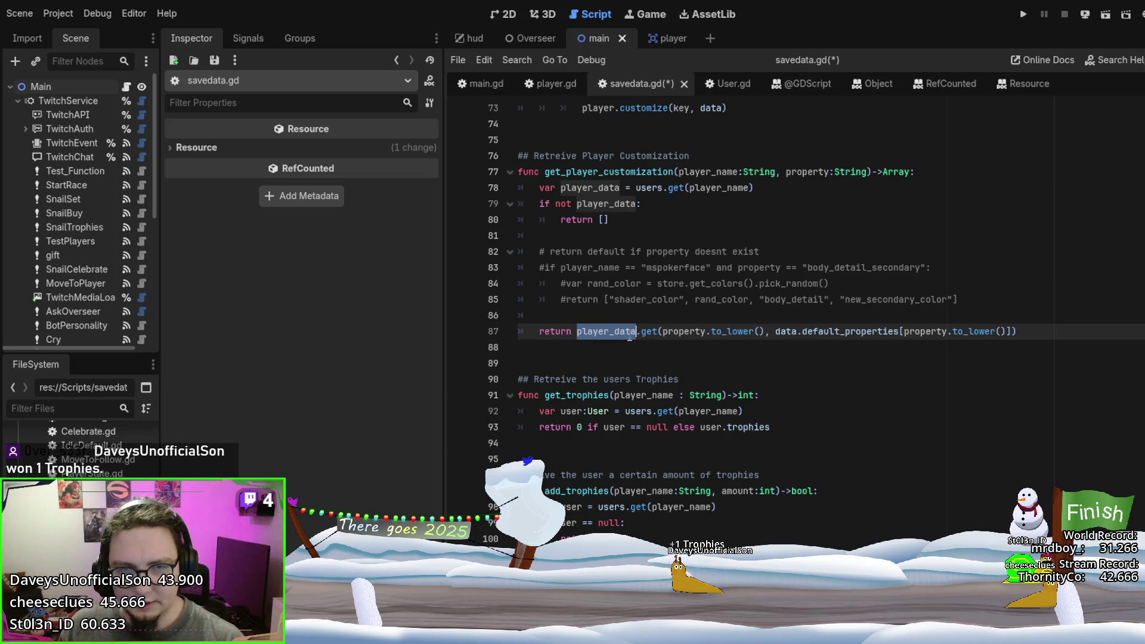
click(606, 311)
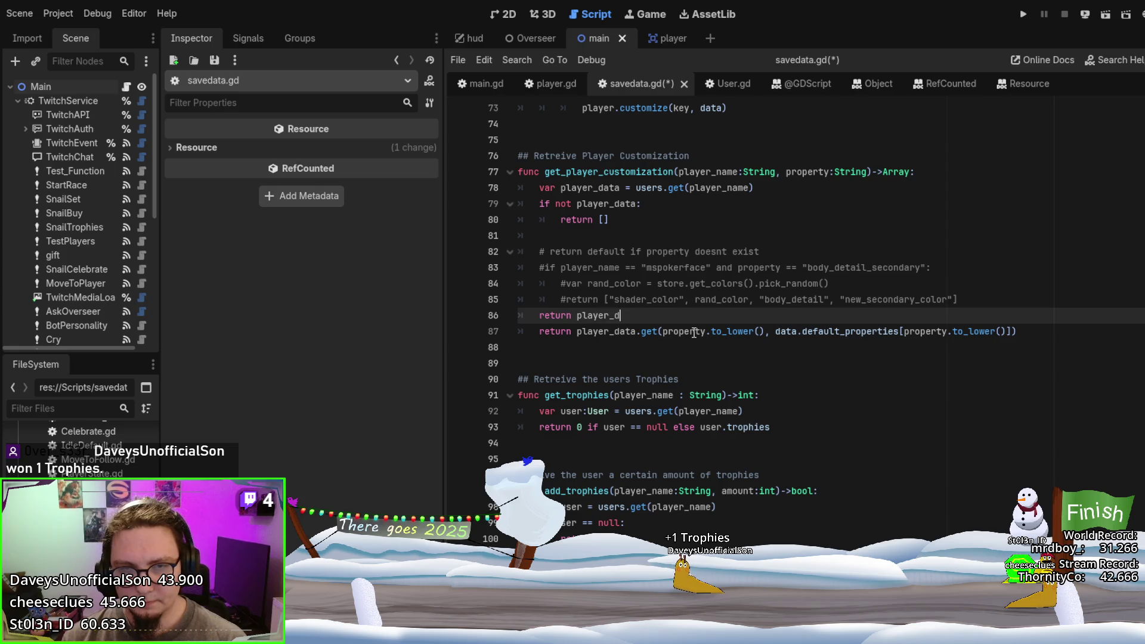
text(at.)
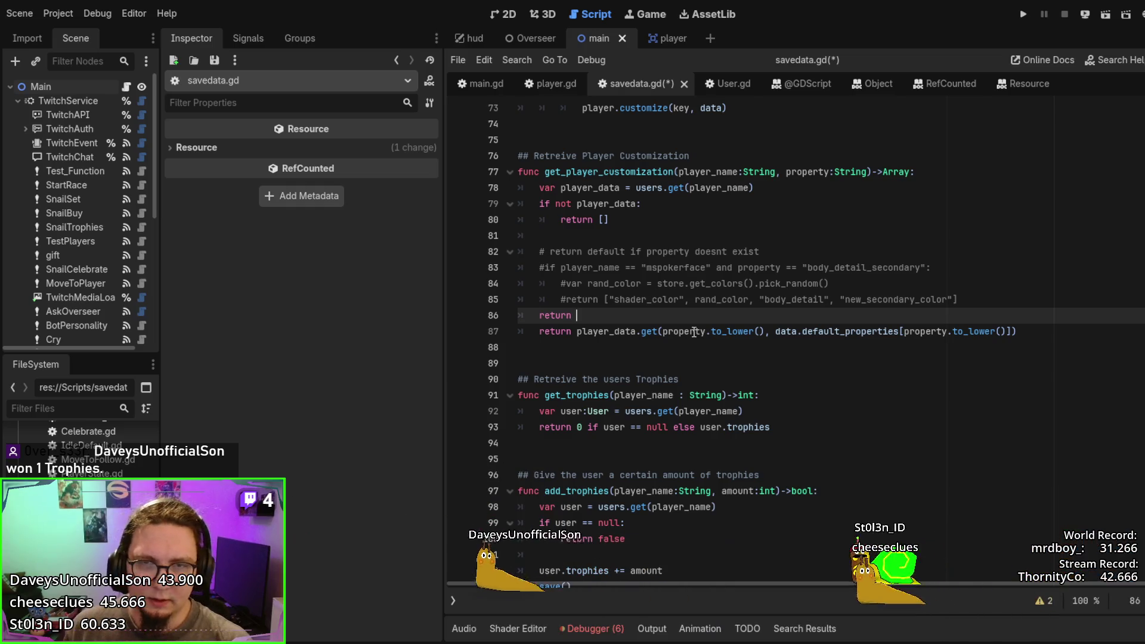
- Rename the player_data variable to user on lines 78 and 79
drag(545, 172, 597, 182)
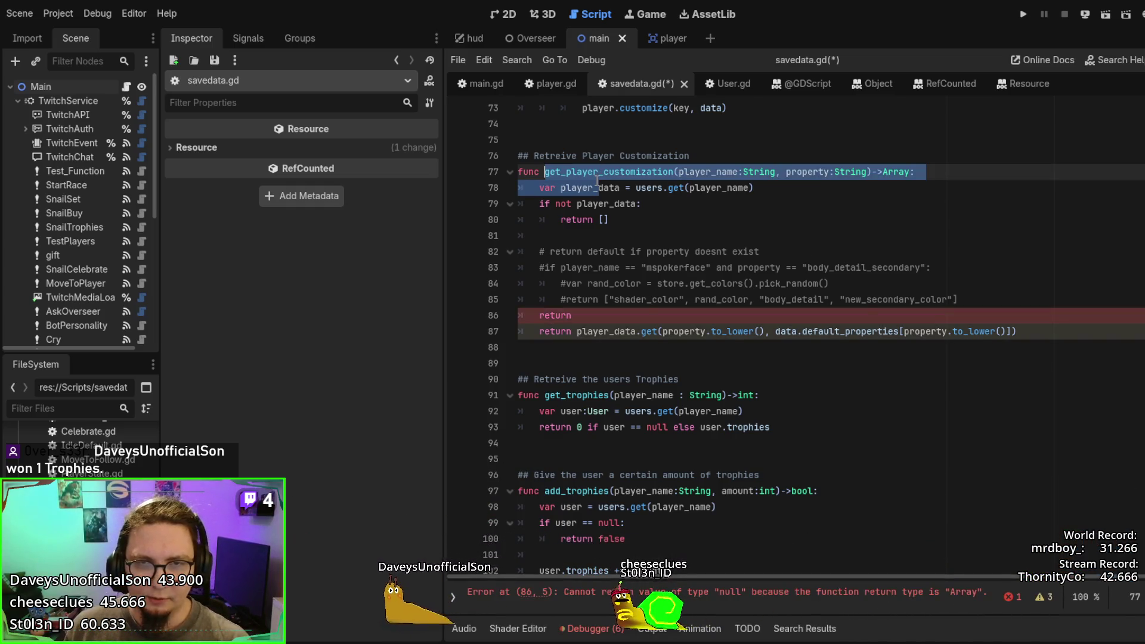
double_click(606, 188)
text(user)
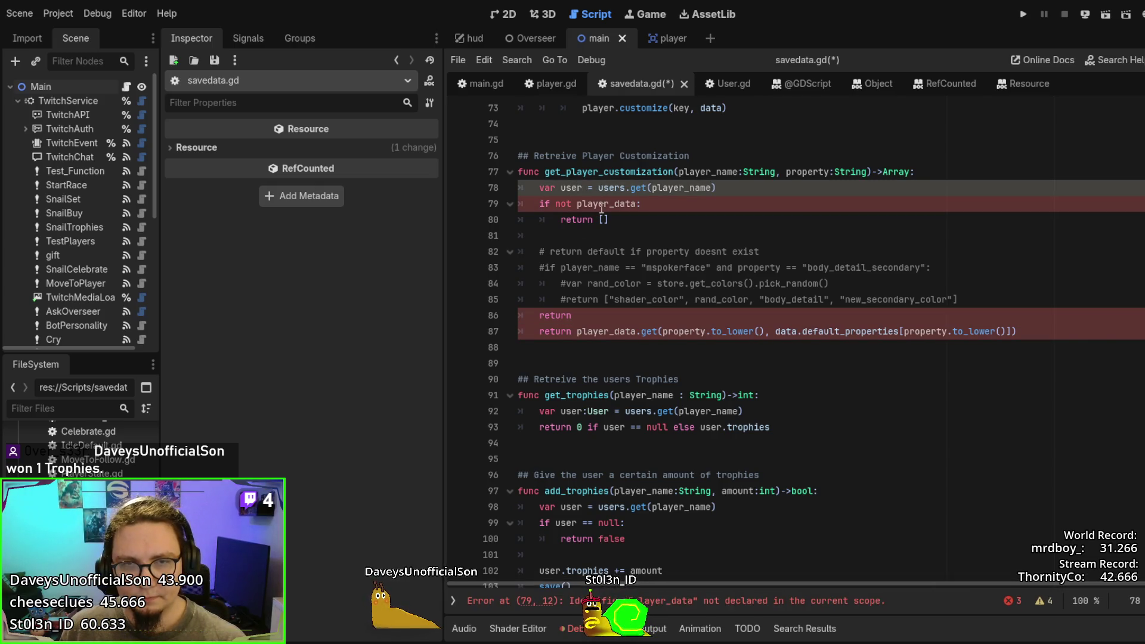
click(601, 204)
double_click(601, 204)
text(user)
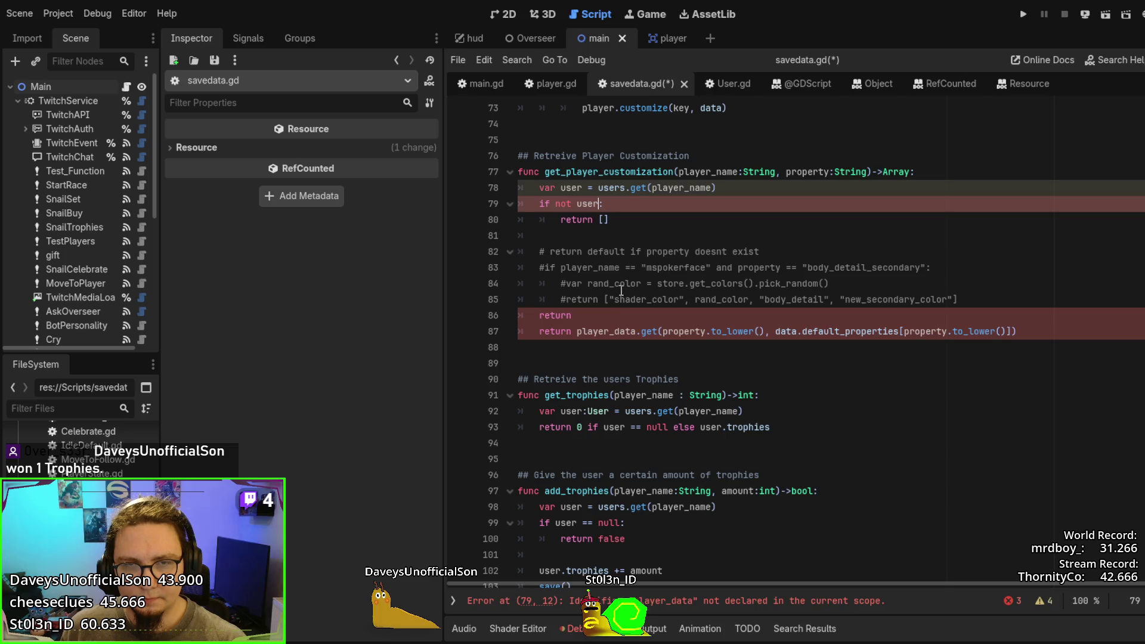
- Drop the unfinished 'return user.equipped' line and delete the stray 'f' from the blank lines
click(588, 319)
text(user.eq)
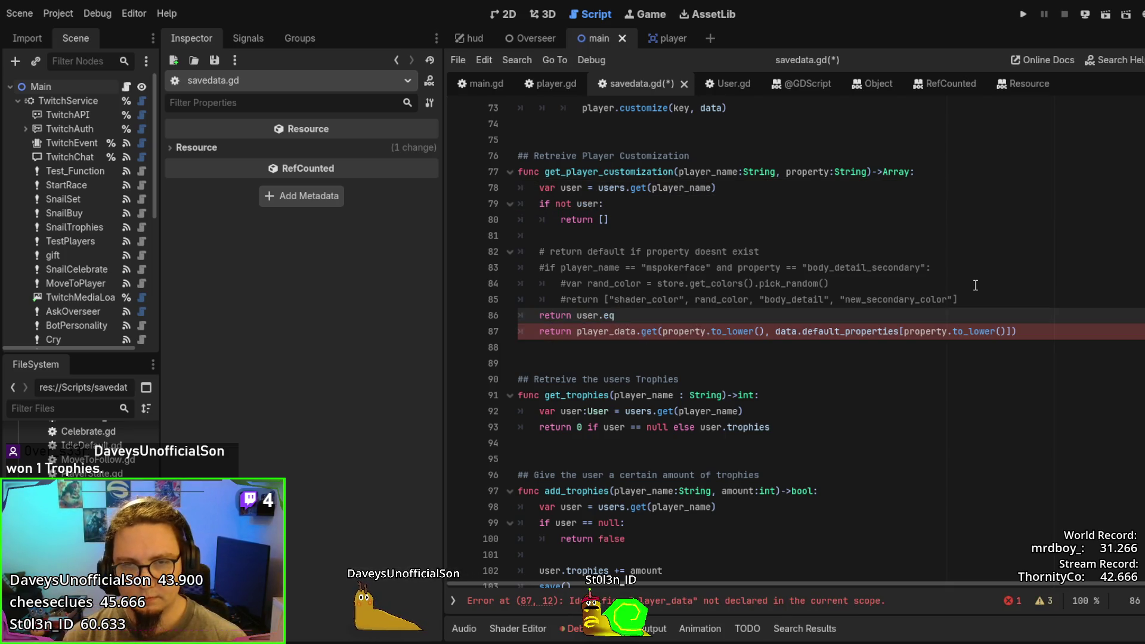
text(uipped)
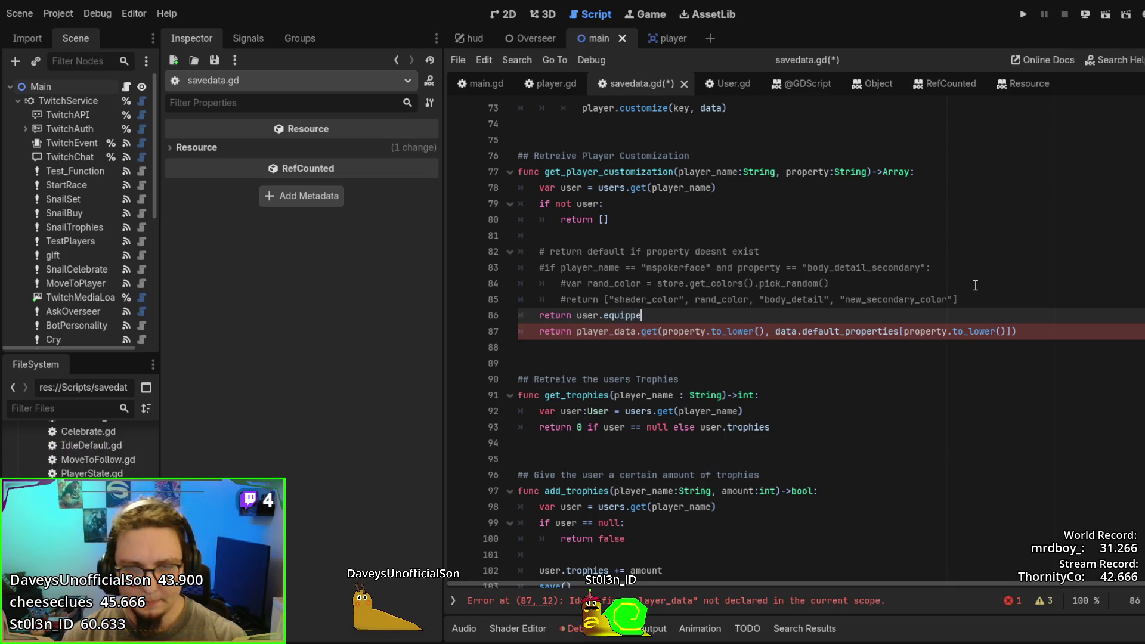
key(BackSpace)
key(BackSpace)
key(BackSpace)
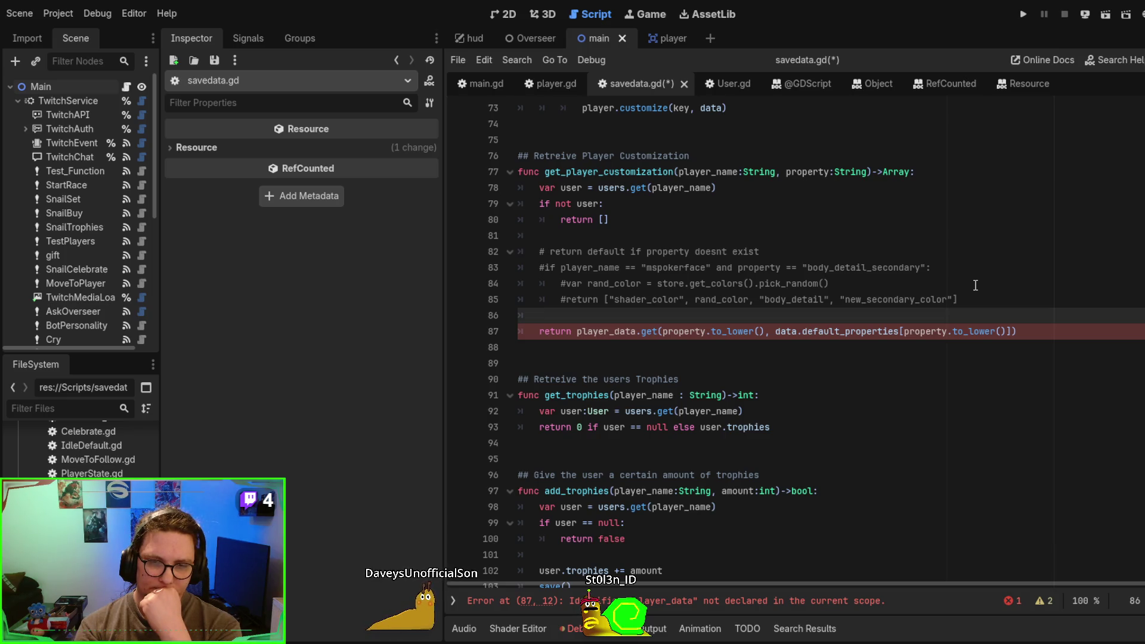
key(Return)
key(Return)
key(Return)
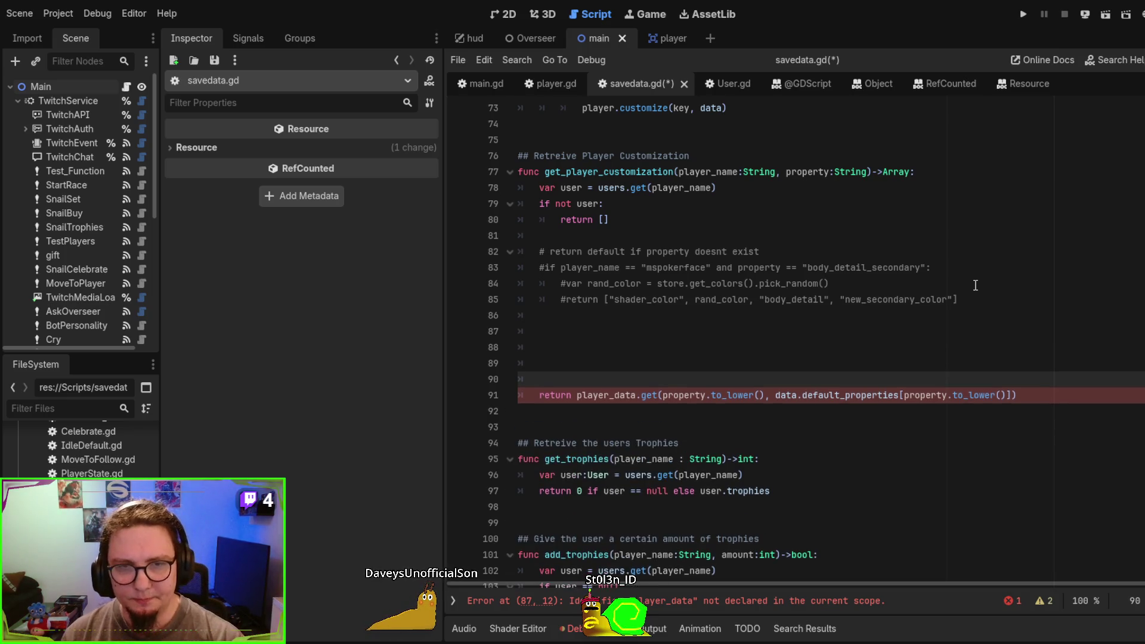
key(Up)
key(Up)
key(Up)
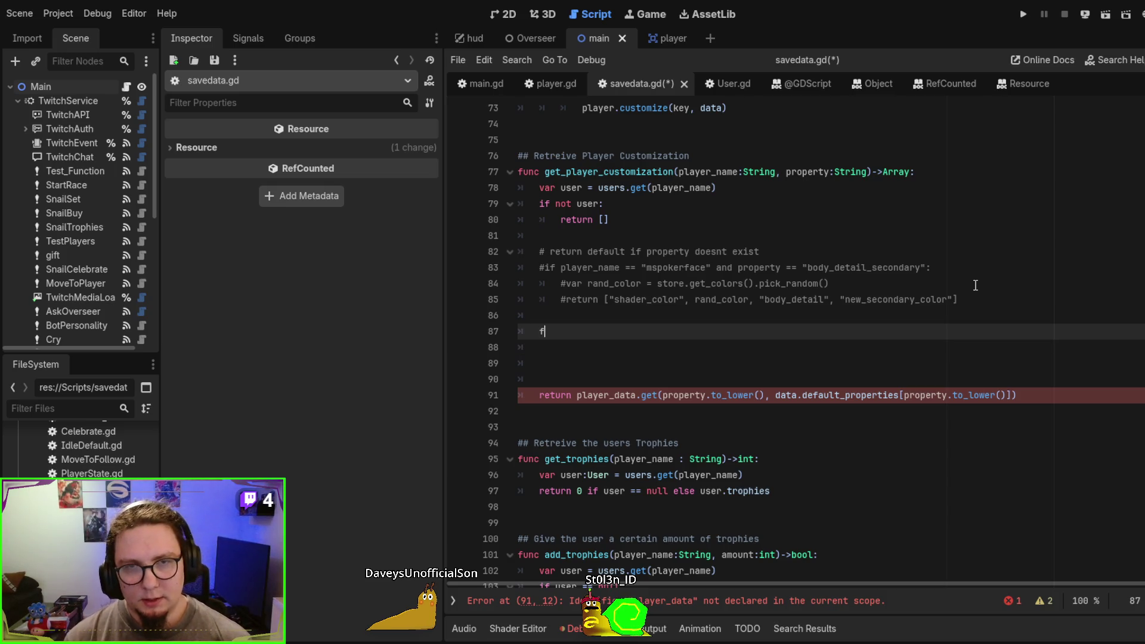
key(BackSpace)
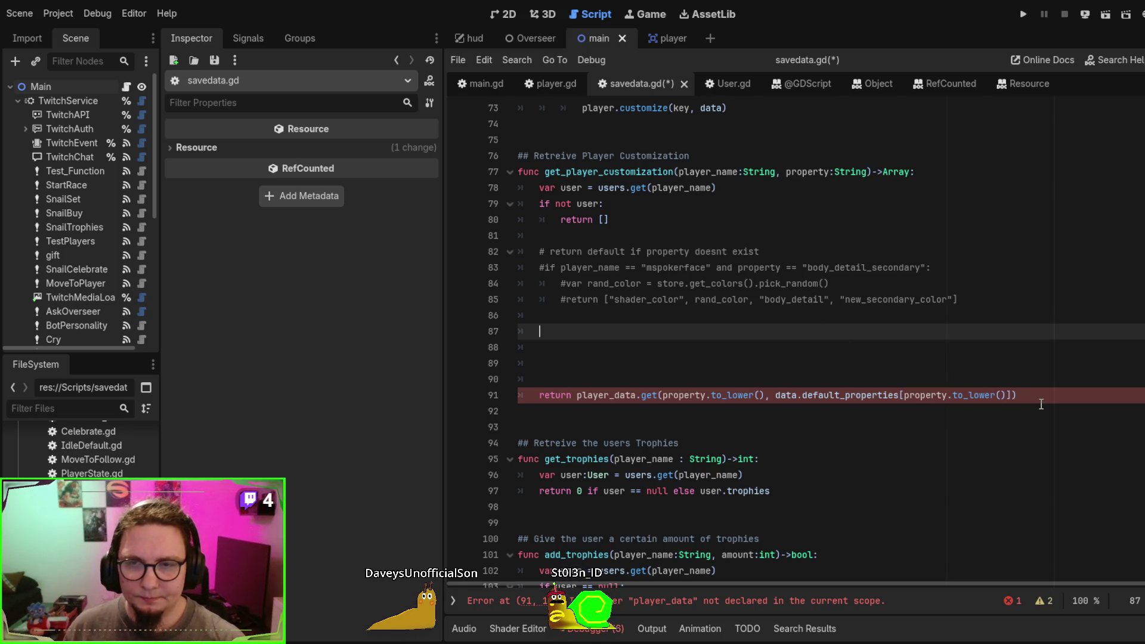
mouse_move(1024, 397)
mouse_down()
mouse_move(1010, 397)
mouse_move(976, 319)
mouse_up()
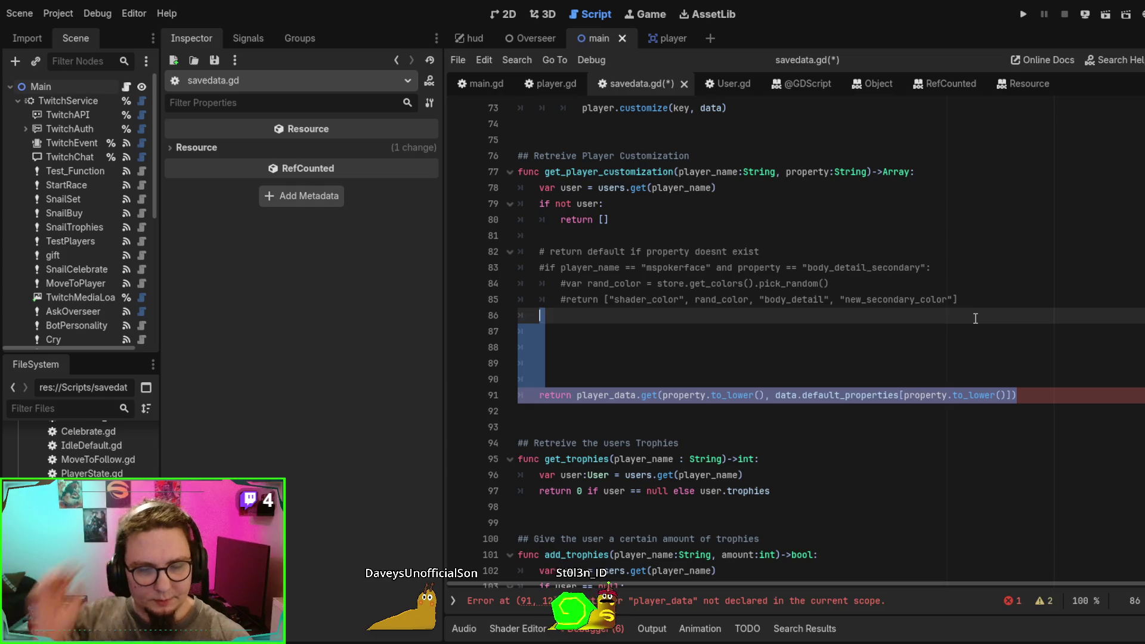
- Highlight the usages of property and get, then return to the function signature
click(853, 235)
double_click(808, 172)
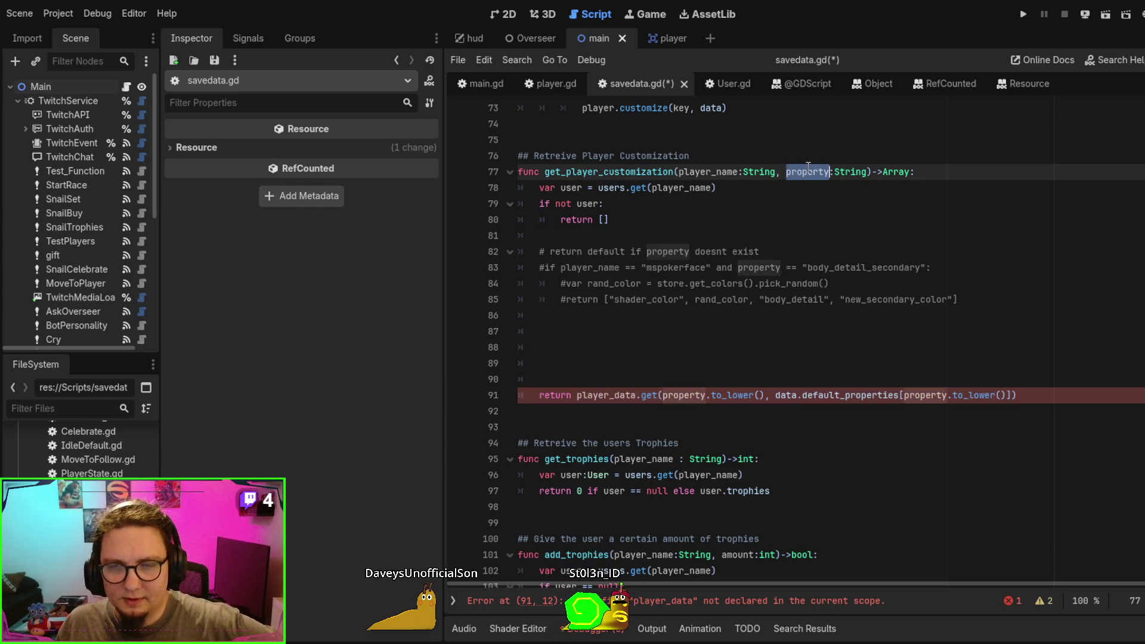
click(653, 188)
double_click(638, 188)
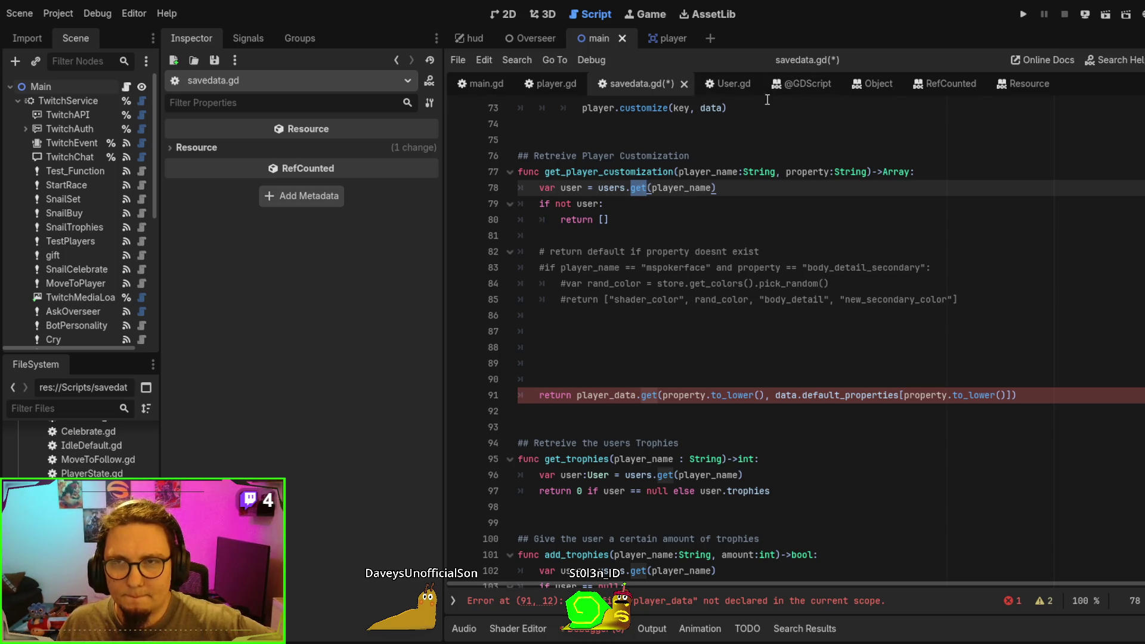
click(816, 377)
drag(998, 396, 1010, 320)
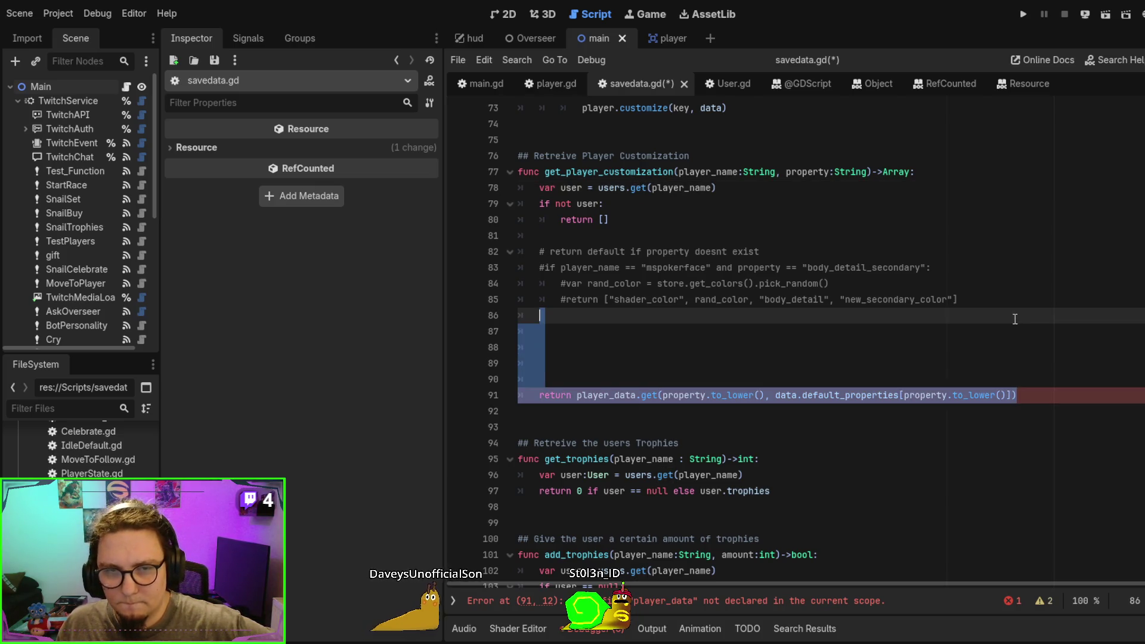
scroll(976, 334, up, 3)
click(540, 331)
scroll(691, 416, up, 1)
key(Up)
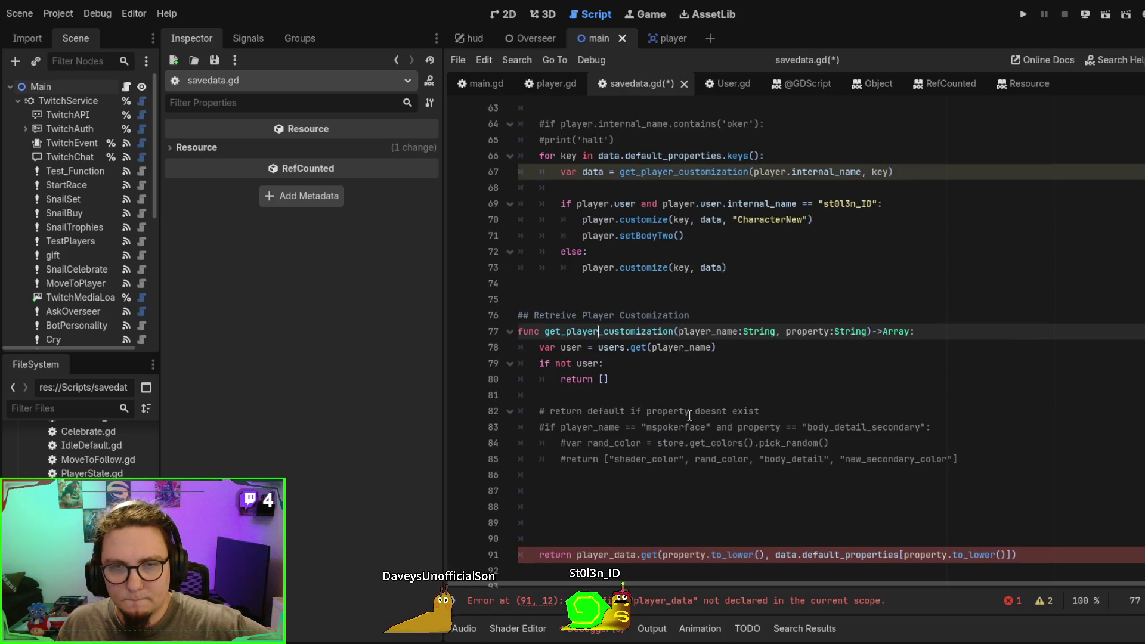
- Review customize() on line 149 of player.gd, then run the project with F5
key(Page_Up)
key(Page_Down)
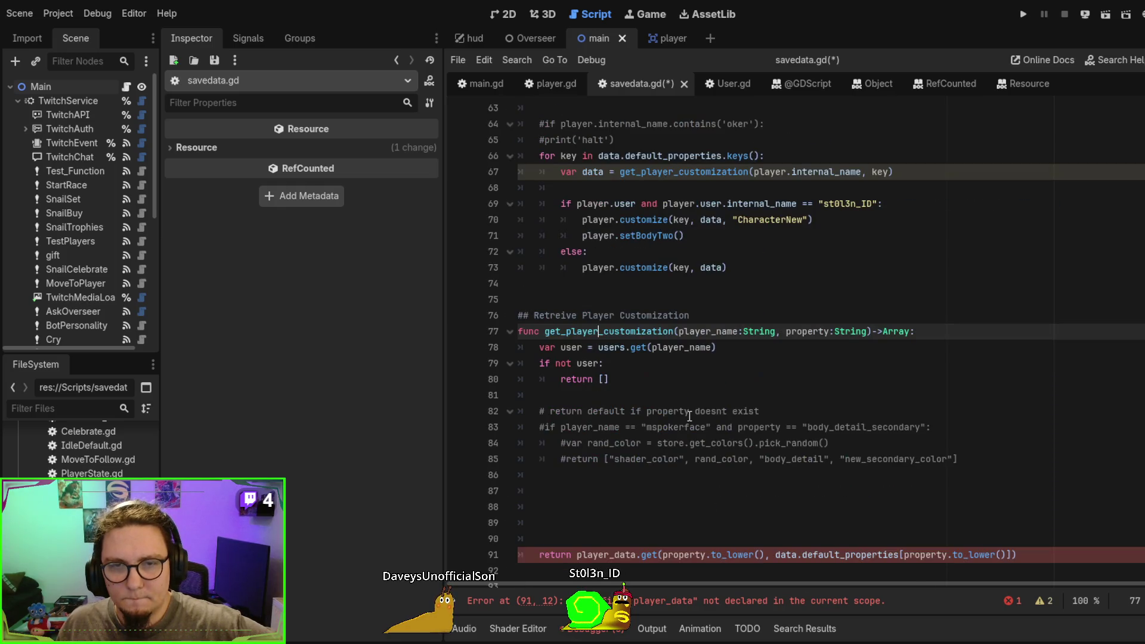
click(480, 83)
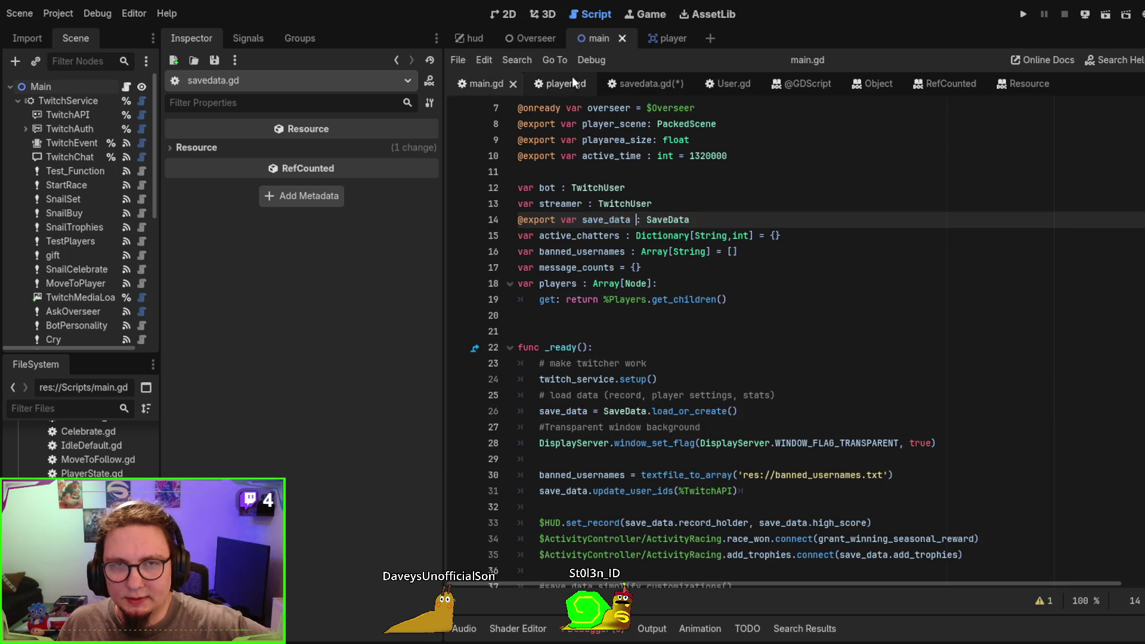
click(558, 83)
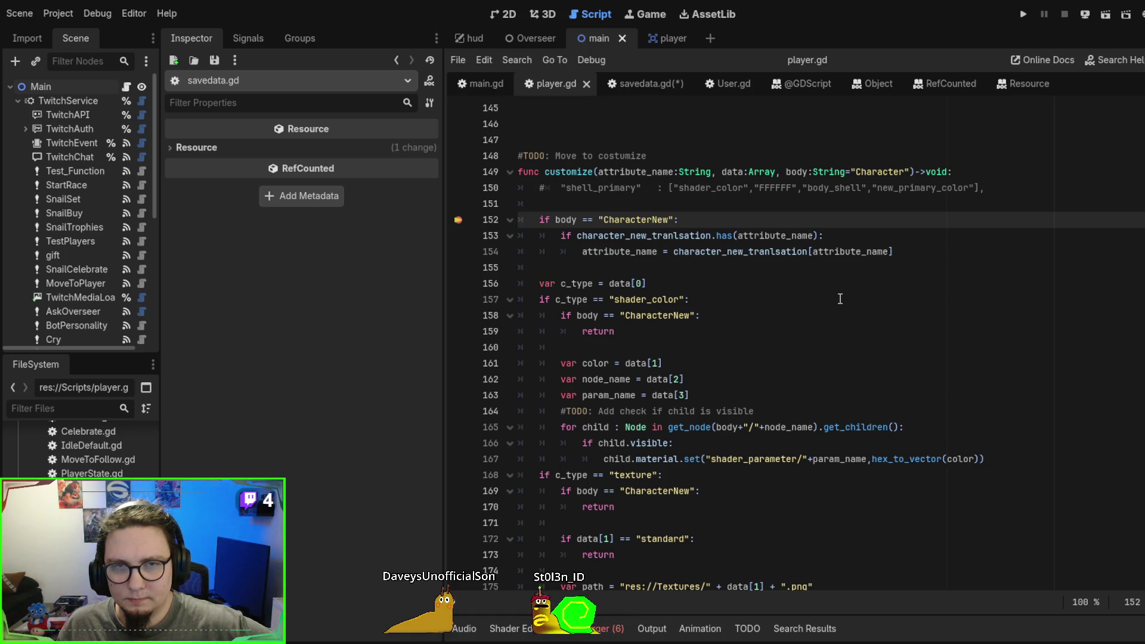
click(571, 171)
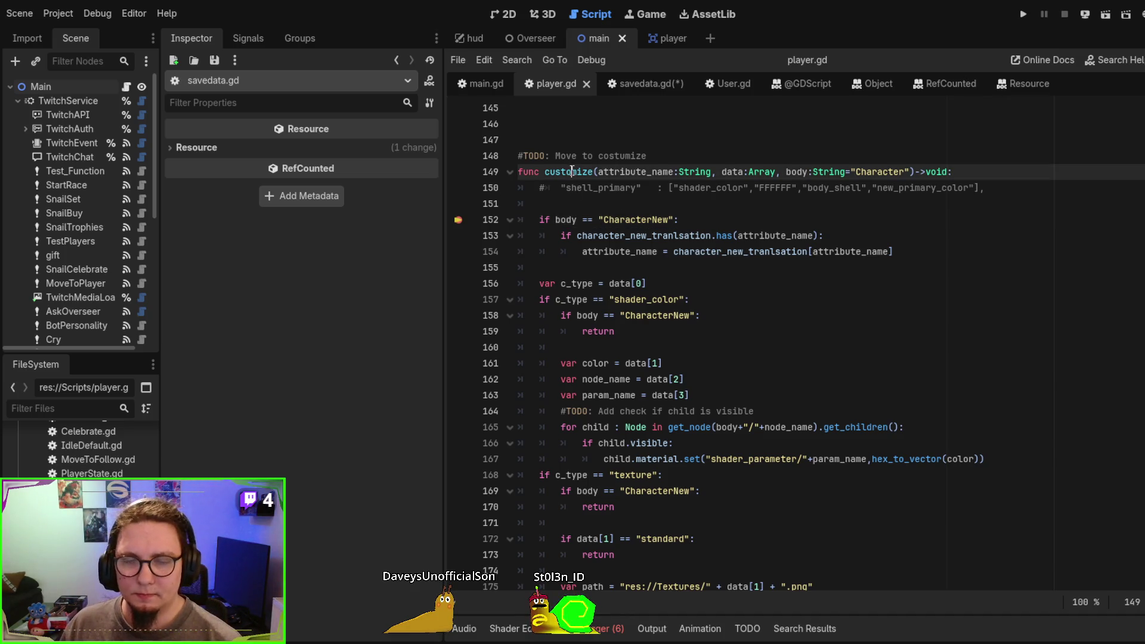
key(F5)
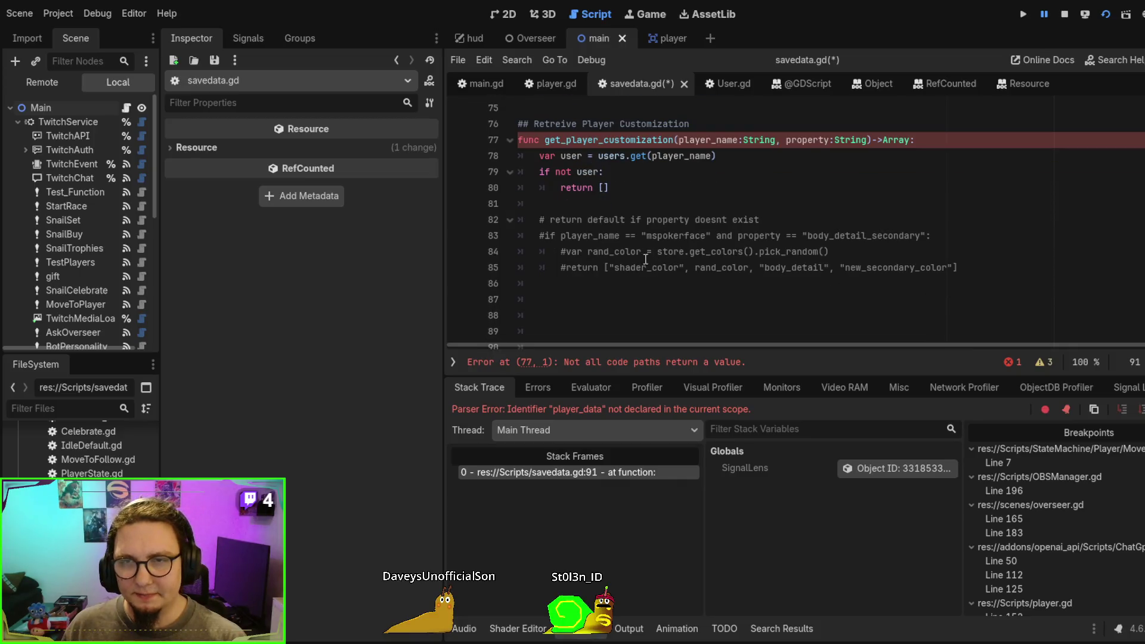
- Duplicate the 'return []' line and dedent it as the function's final return, then rerun
click(602, 313)
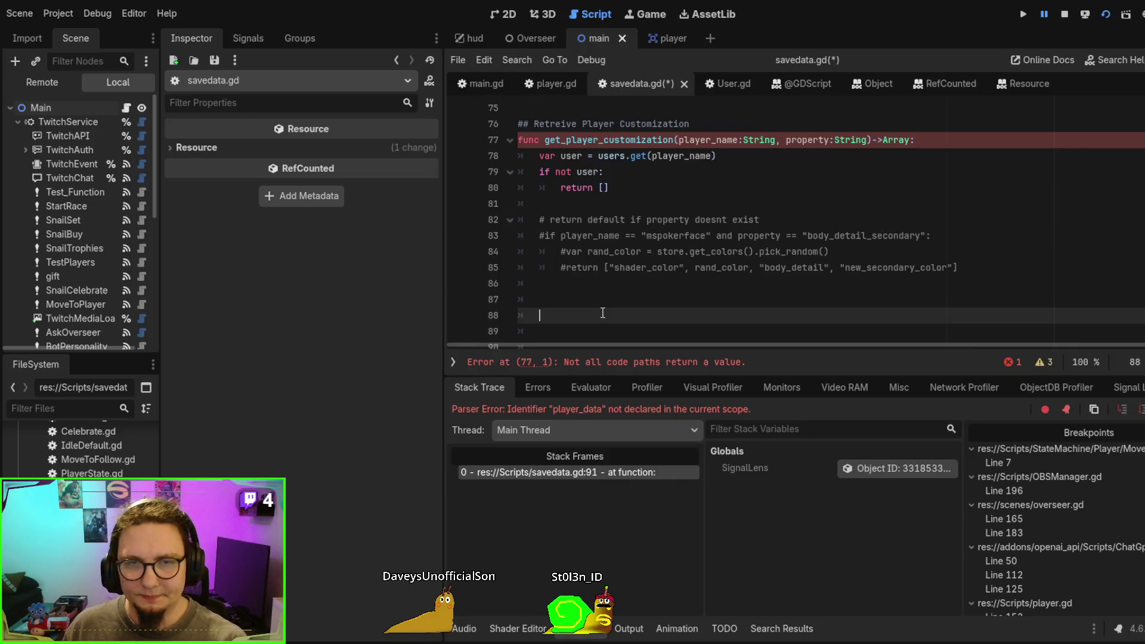
triple_click(631, 181)
key(ctrl+shift+d)
key(ctrl+shift+d)
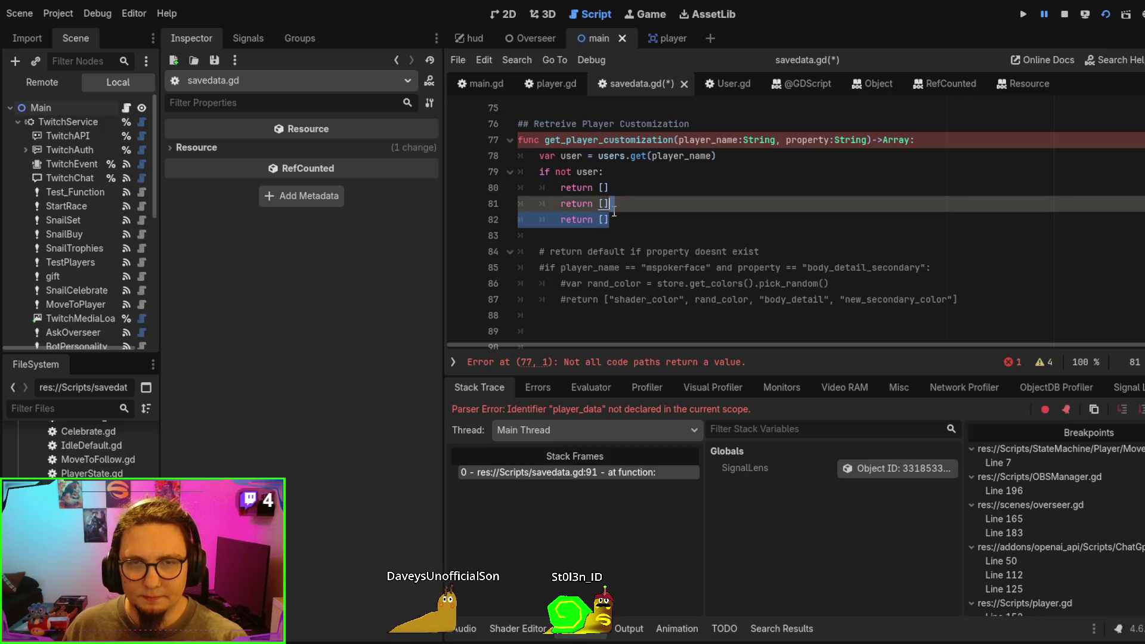
key(shift+Tab)
key(BackSpace)
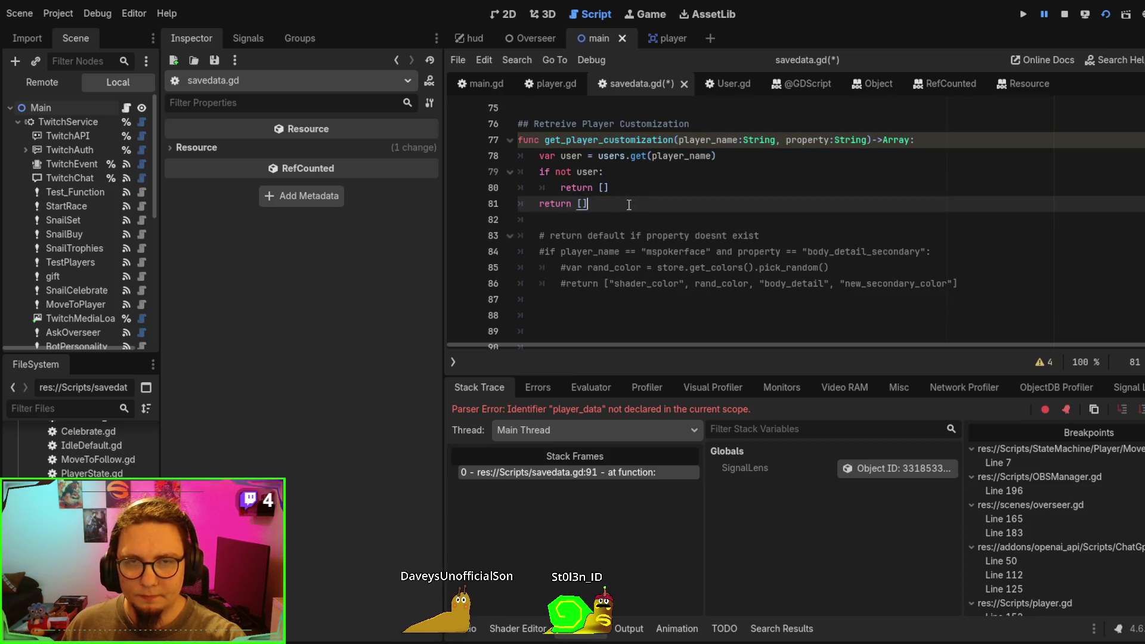
key(F5)
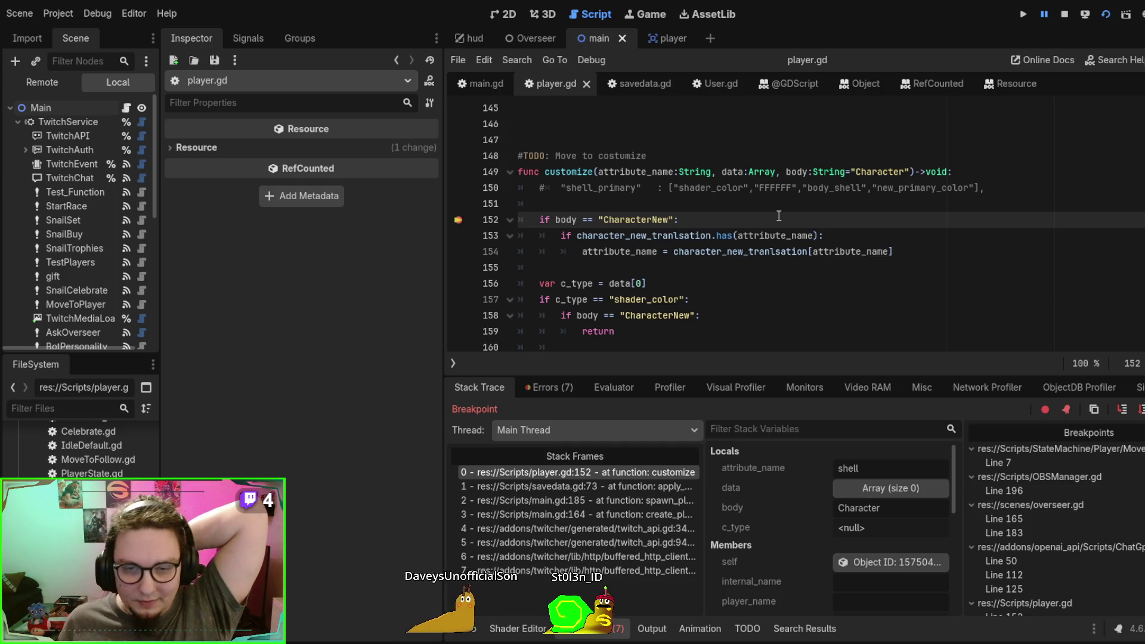
- Jump to stack frame savedata.gd:73 and select apply_customization's loop on lines 66–73
click(627, 488)
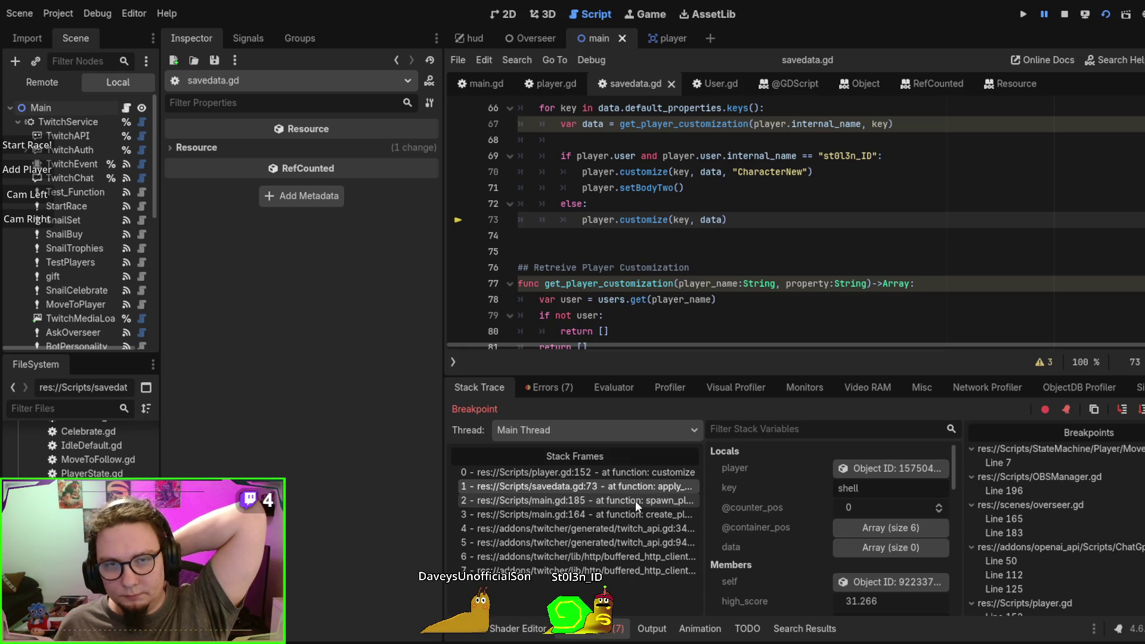
scroll(830, 219, up, 3)
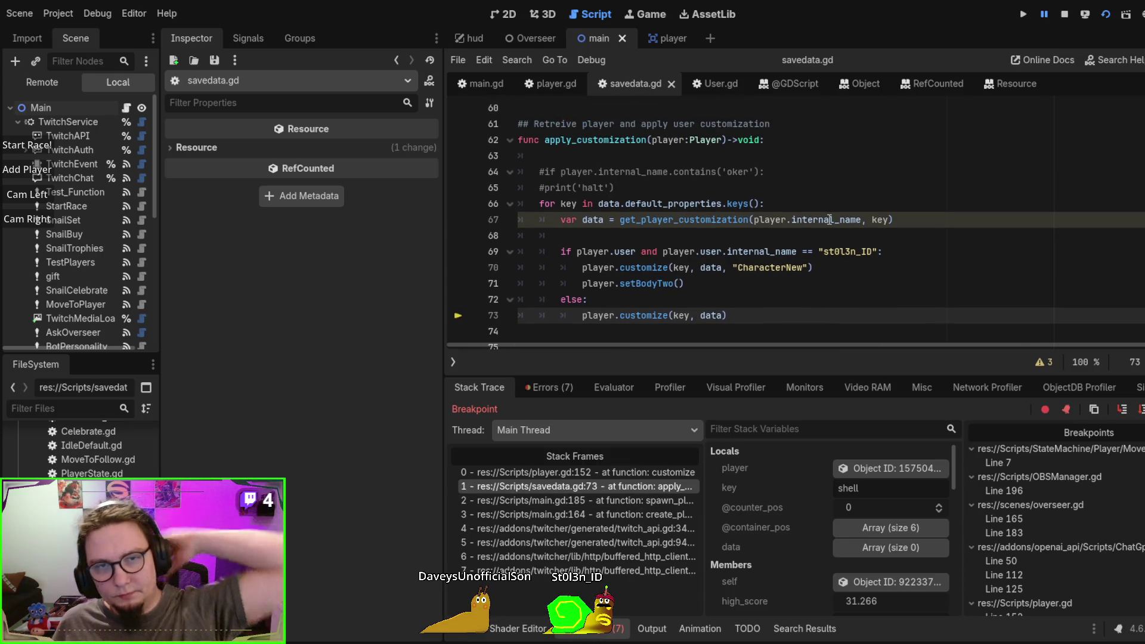
double_click(581, 140)
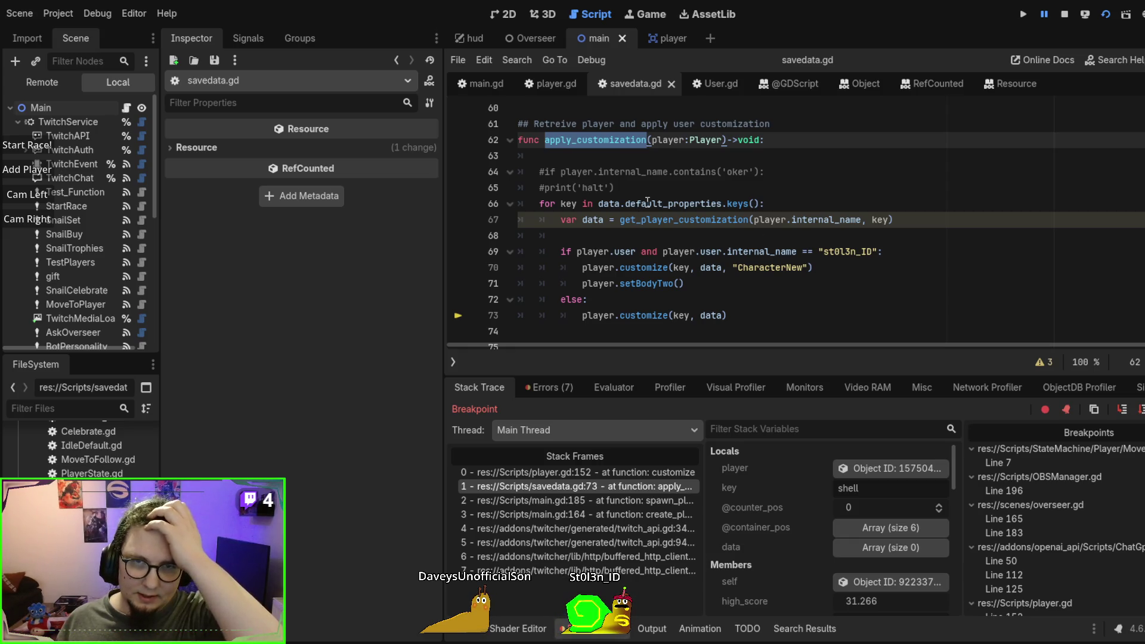
mouse_move(540, 204)
mouse_down()
mouse_move(883, 221)
mouse_move(888, 285)
mouse_move(913, 315)
mouse_up()
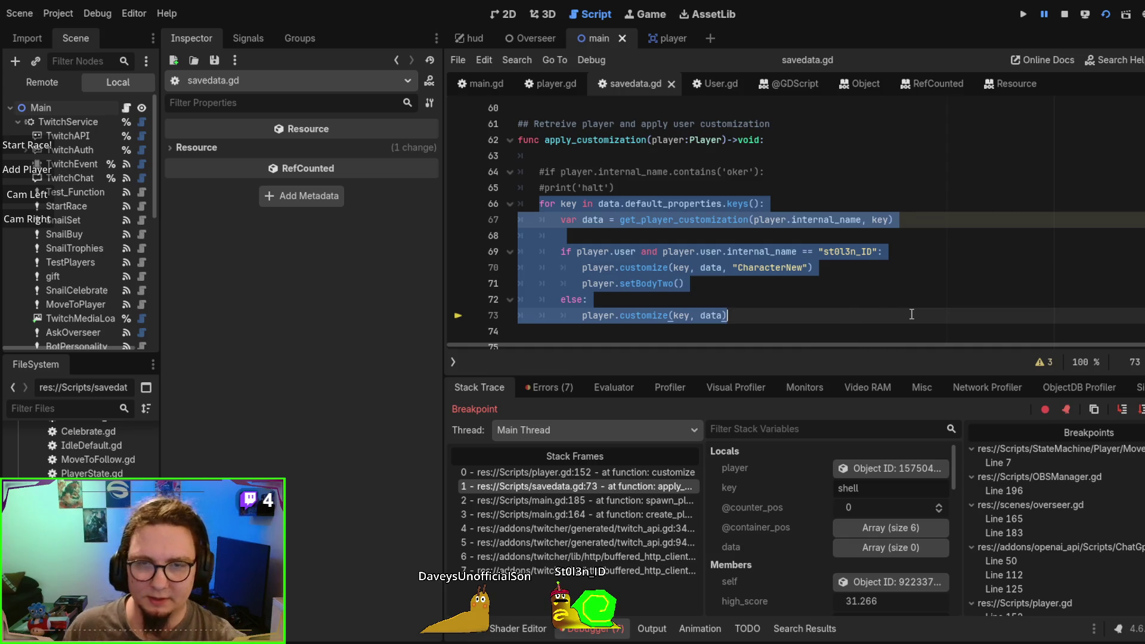
- Delete the loop block on lines 65–72, then undo the deletion
click(912, 315)
mouse_move(644, 300)
mouse_down()
mouse_move(541, 189)
mouse_move(537, 154)
mouse_up()
key(Delete)
key(Delete)
key(Delete)
key(Delete)
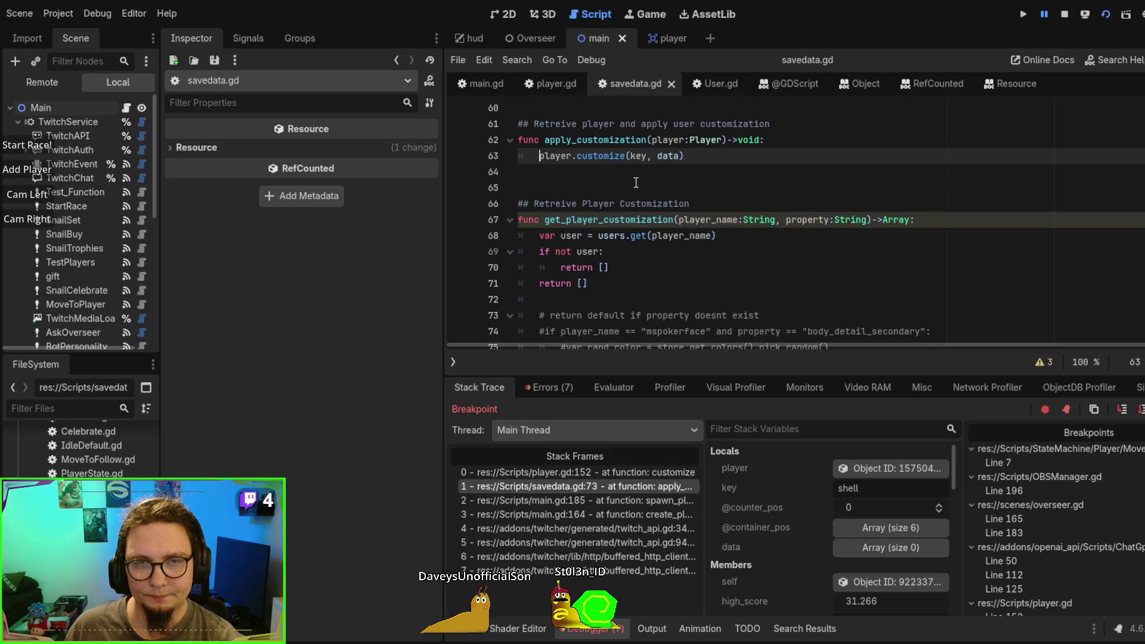
click(636, 182)
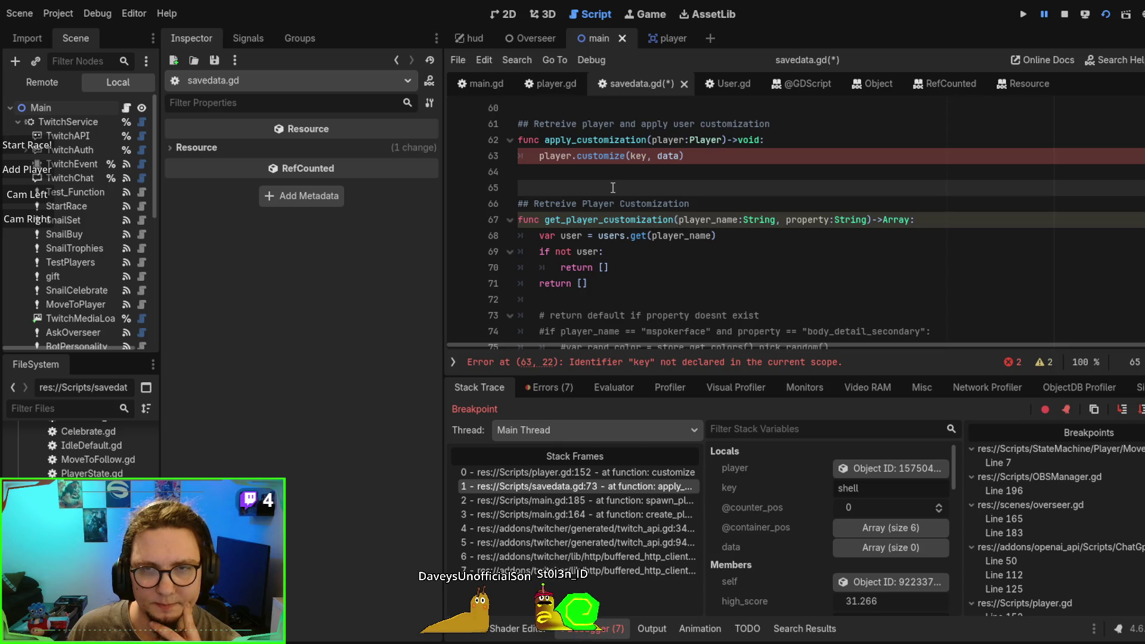
key(ctrl+z)
key(ctrl+z)
key(ctrl+z)
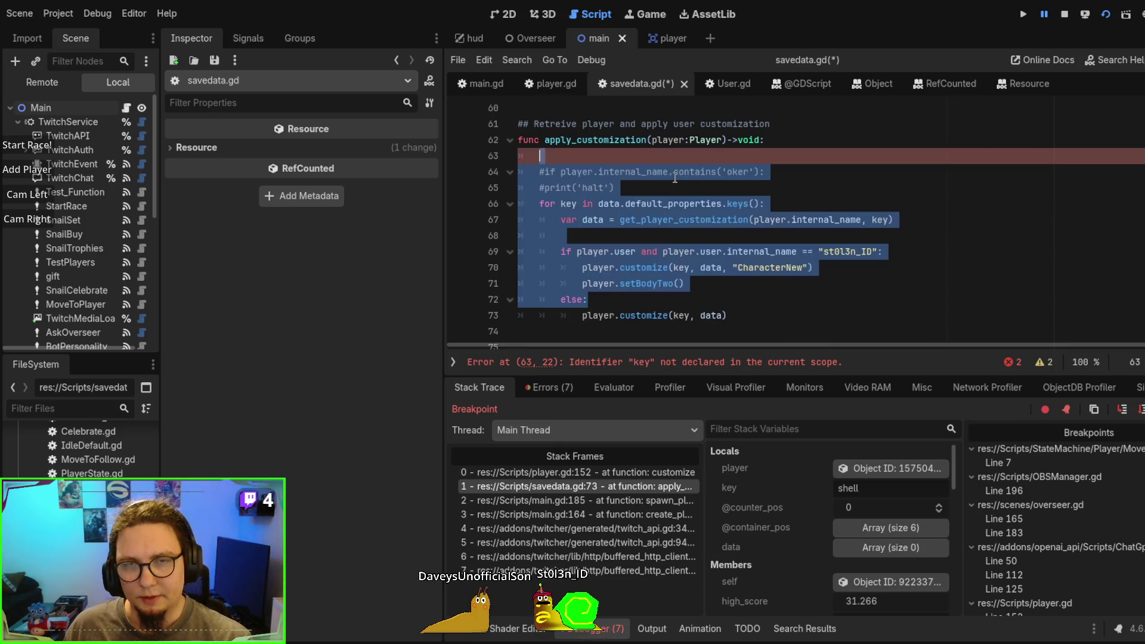
- Delete the commented #if/#print check, the for header and the character-specific if/else block
scroll(699, 212, down, 2)
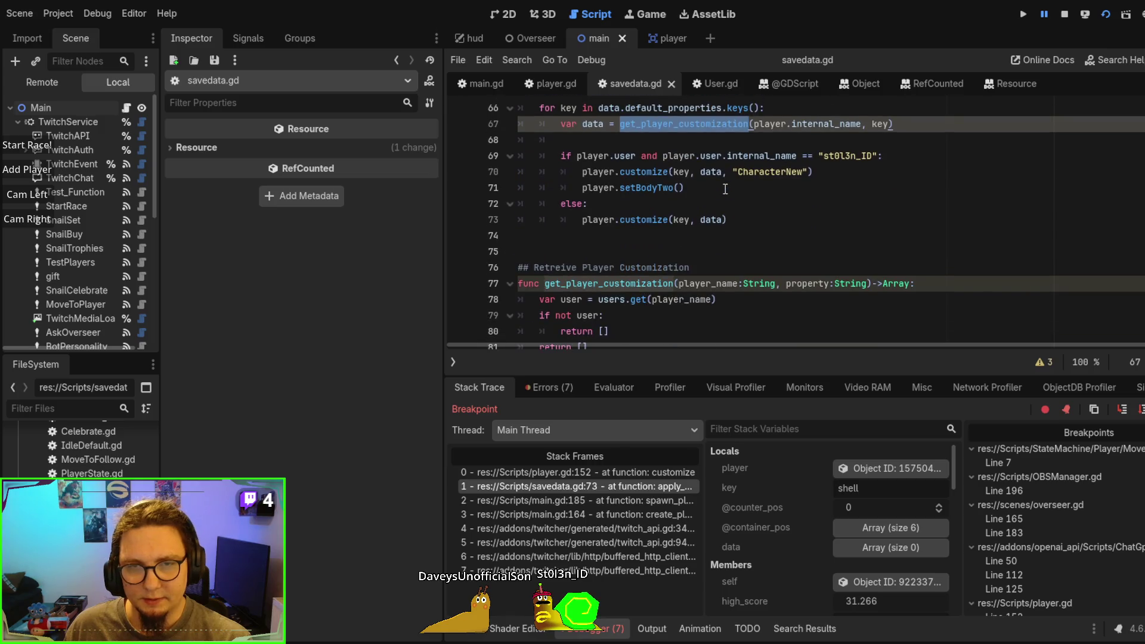
scroll(640, 227, up, 3)
scroll(640, 228, down, 1)
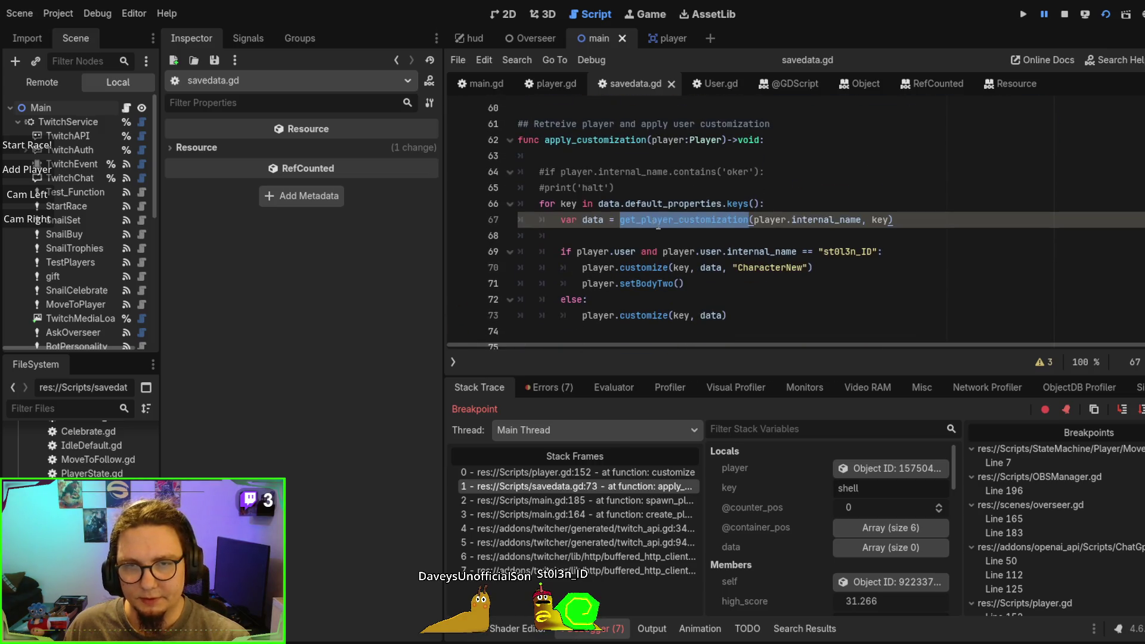
click(779, 206)
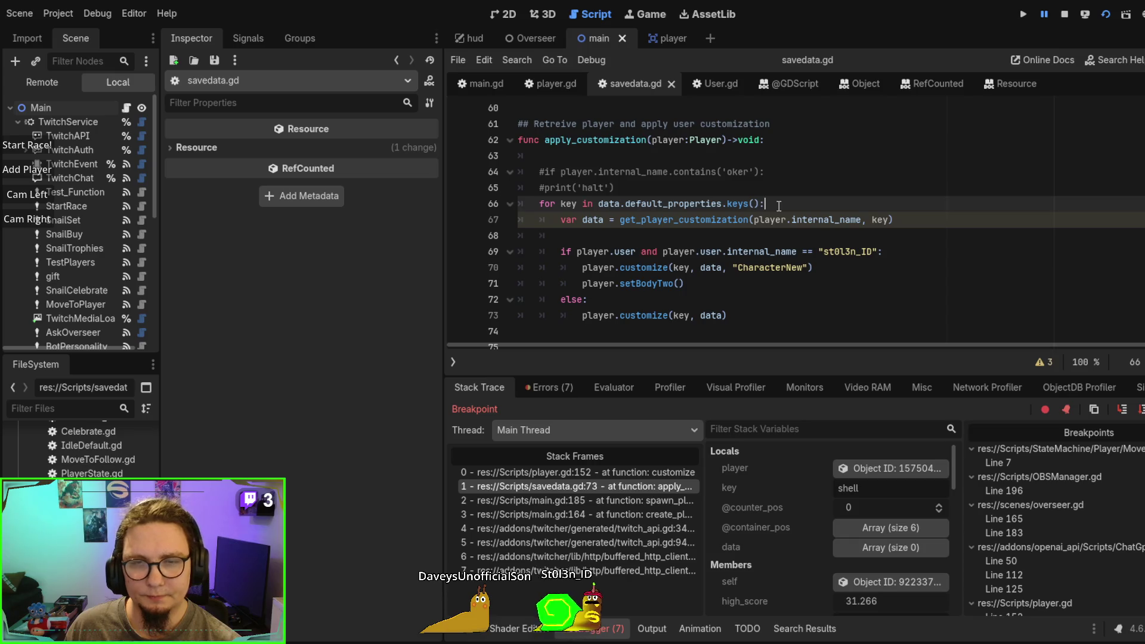
drag(780, 205, 625, 157)
key(BackSpace)
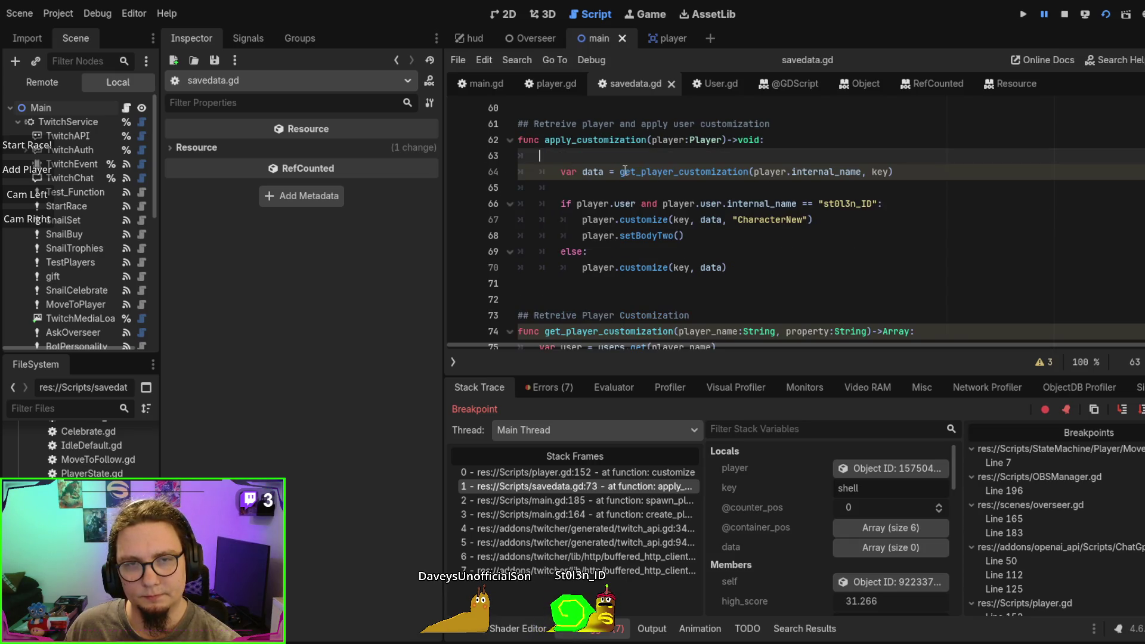
key(Delete)
key(Delete)
key(Delete)
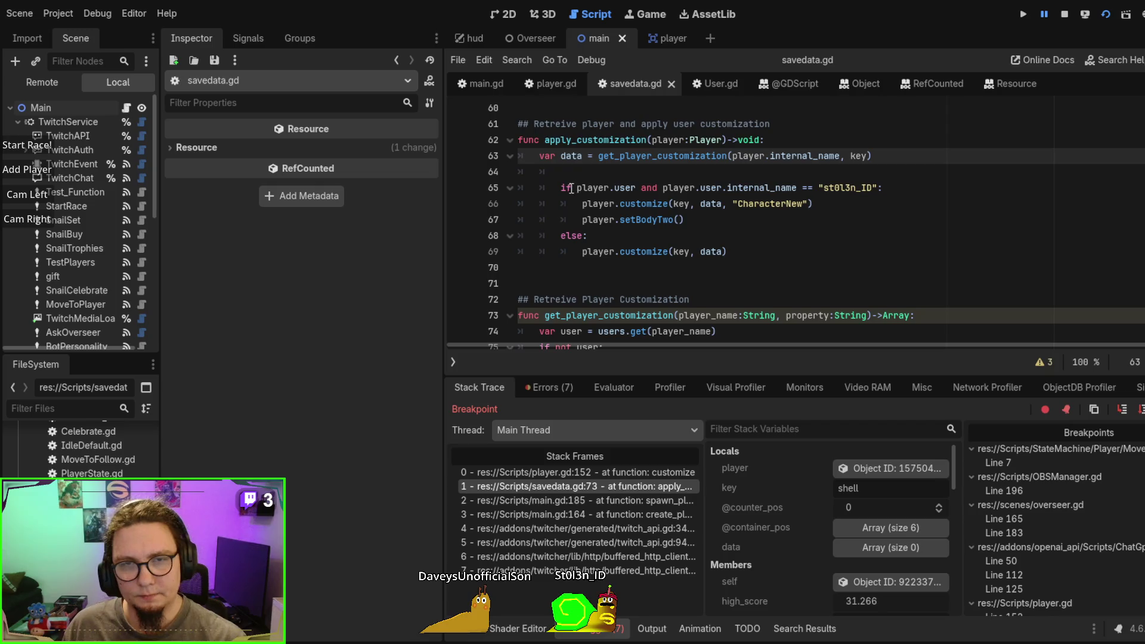
mouse_move(618, 265)
mouse_down()
mouse_move(540, 157)
mouse_move(543, 173)
mouse_up()
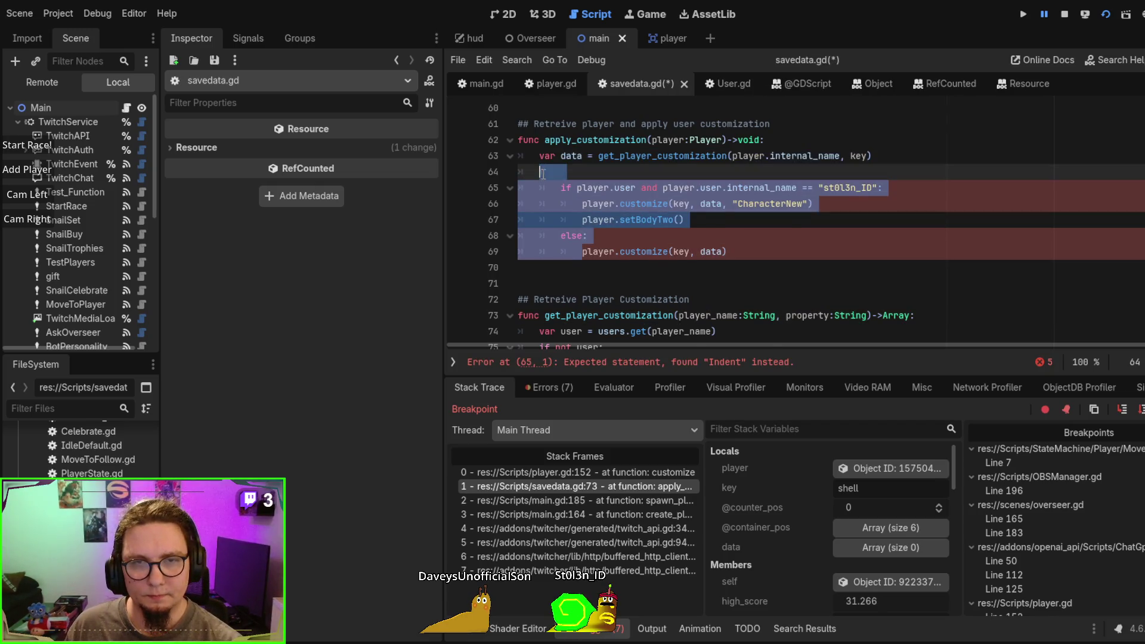
key(BackSpace)
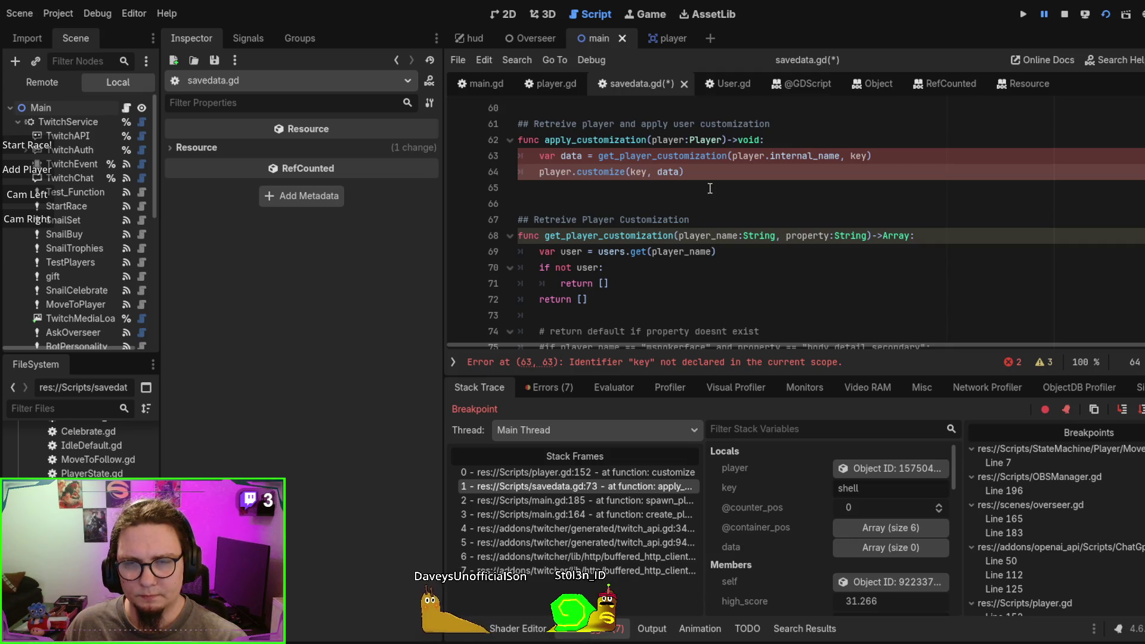
- Select the two remaining body lines and bring up customize() in player.gd
key(shift+Up)
key(shift+Up)
key(shift+Up)
key(shift+Down)
key(shift+Down)
key(shift+Home)
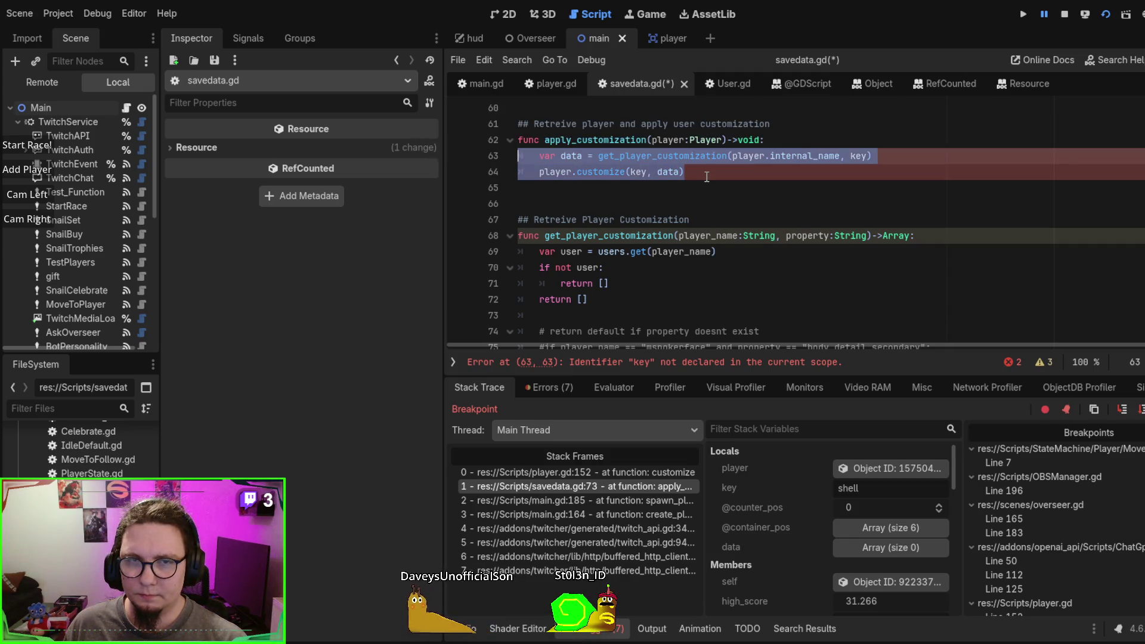
ctrl+click(597, 172)
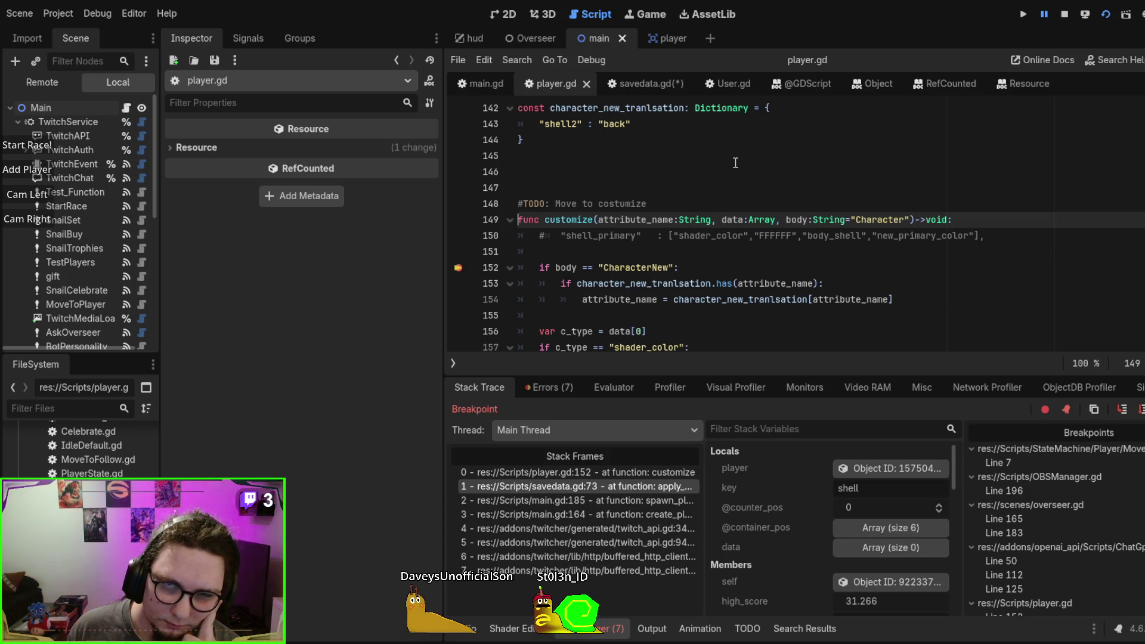
- In savedata.gd, undo twice to restore the CharacterNew branch and then the single customize call
scroll(736, 162, down, 1)
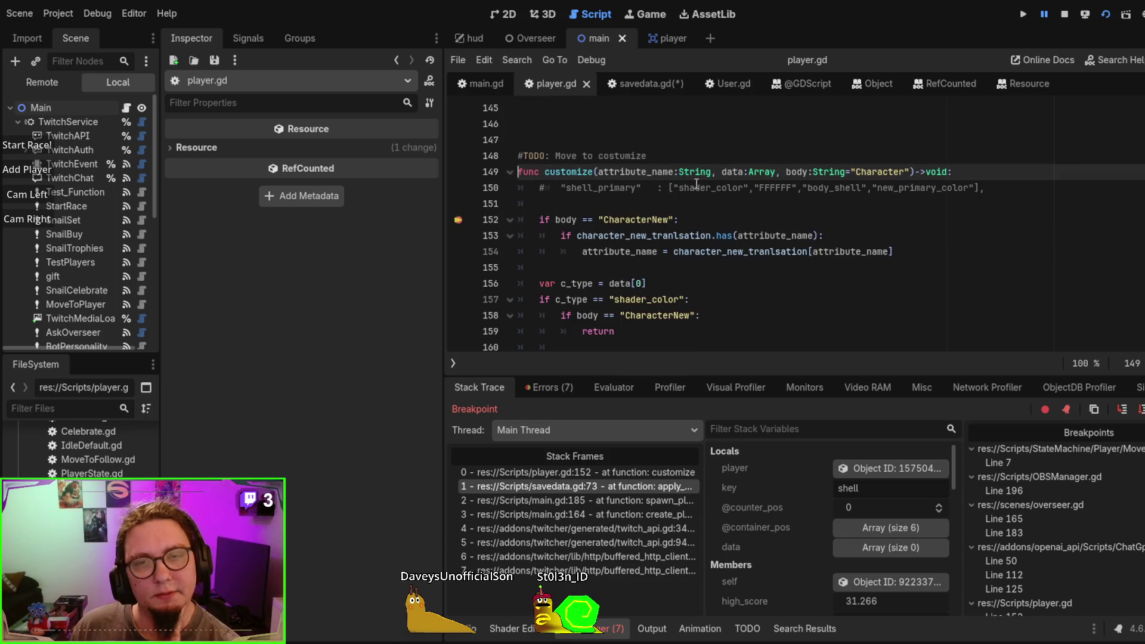
scroll(701, 194, down, 1)
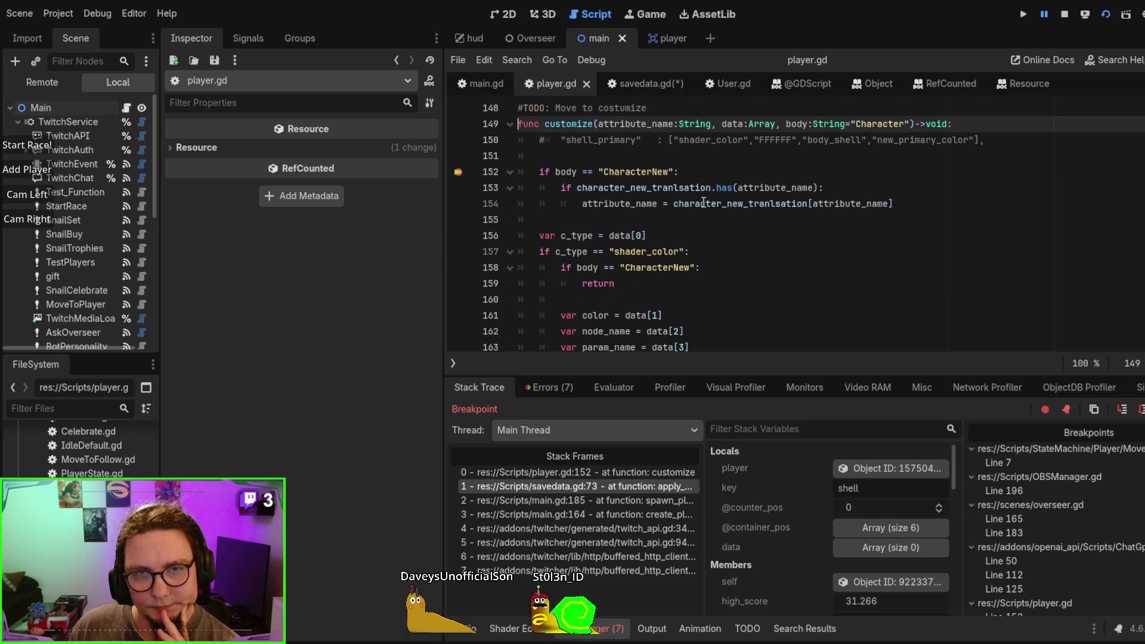
click(672, 88)
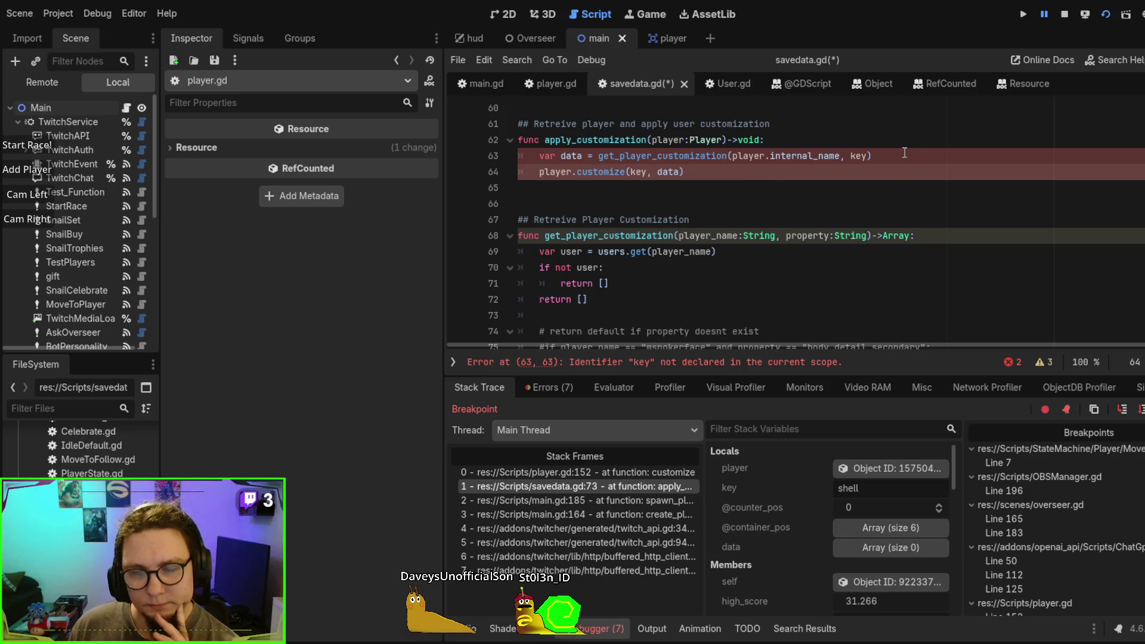
key(ctrl+z)
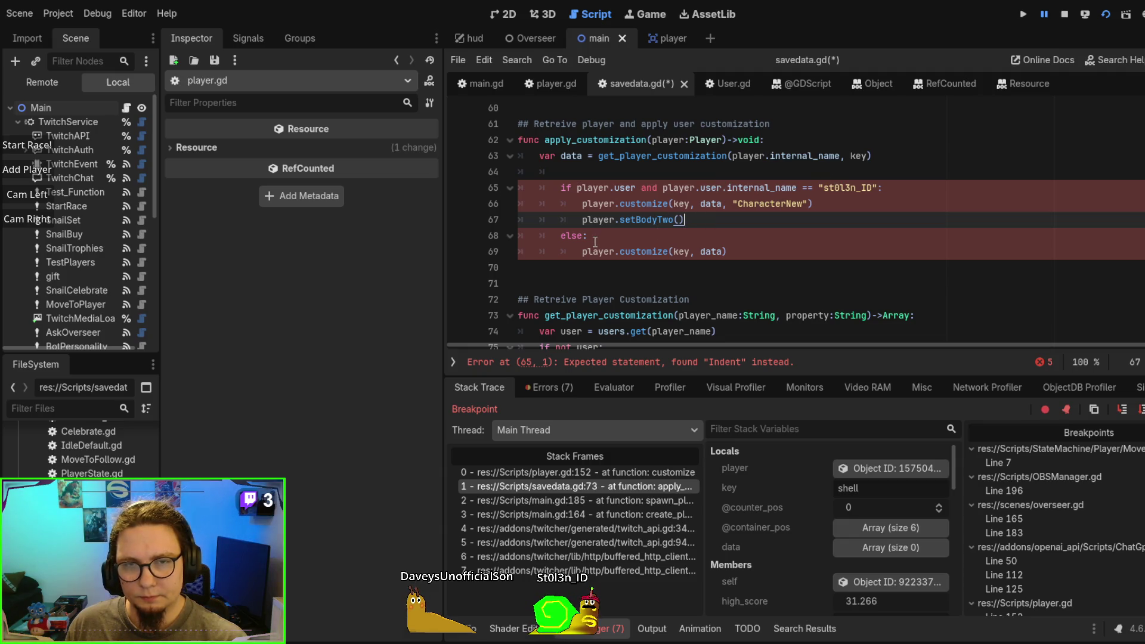
key(ctrl+z)
key(ctrl+z)
- Try reworking line 64's indentation, unindenting the customization lines one level
click(577, 170)
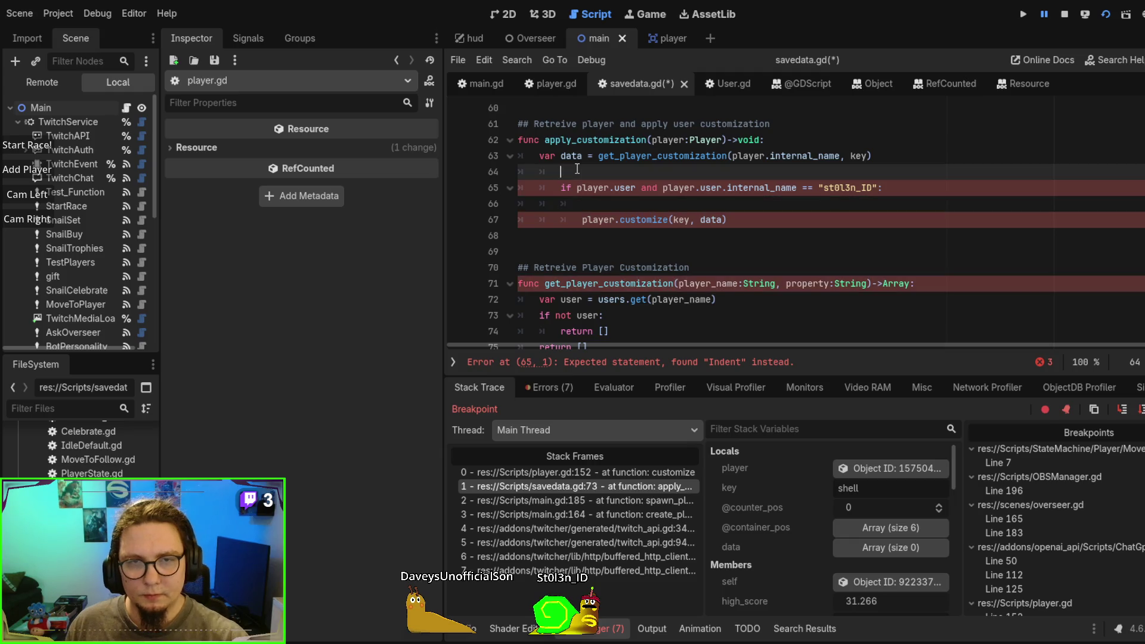
key(BackSpace)
text(for)
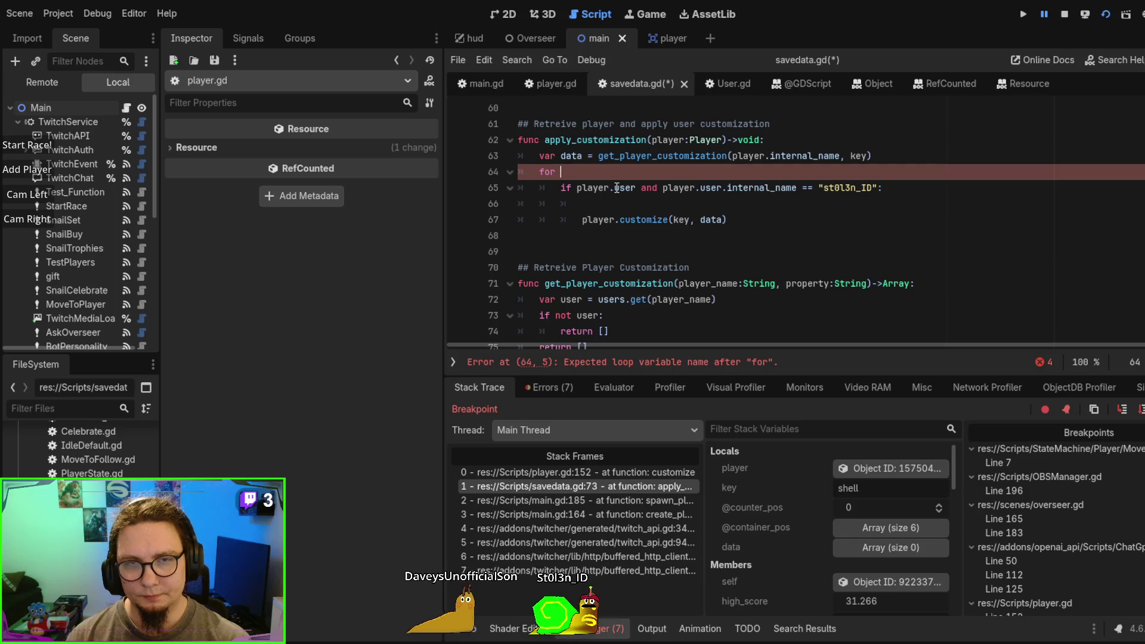
key(BackSpace)
key(BackSpace)
key(BackSpace)
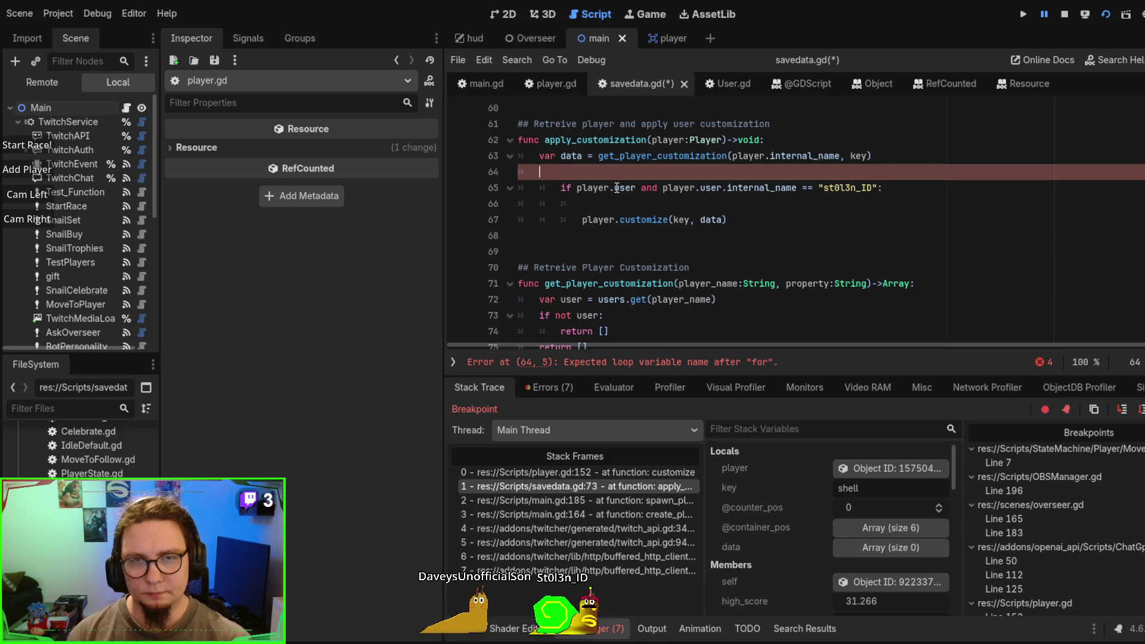
key(shift+Down)
key(shift+Down)
key(shift+Down)
key(shift+Tab)
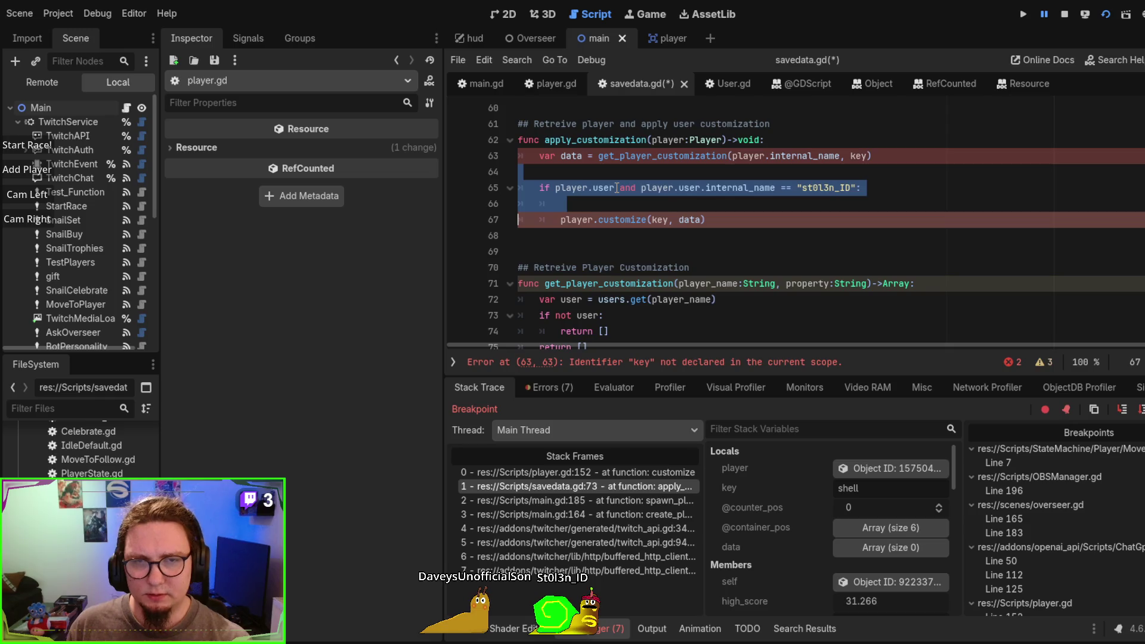
click(617, 188)
click(632, 219)
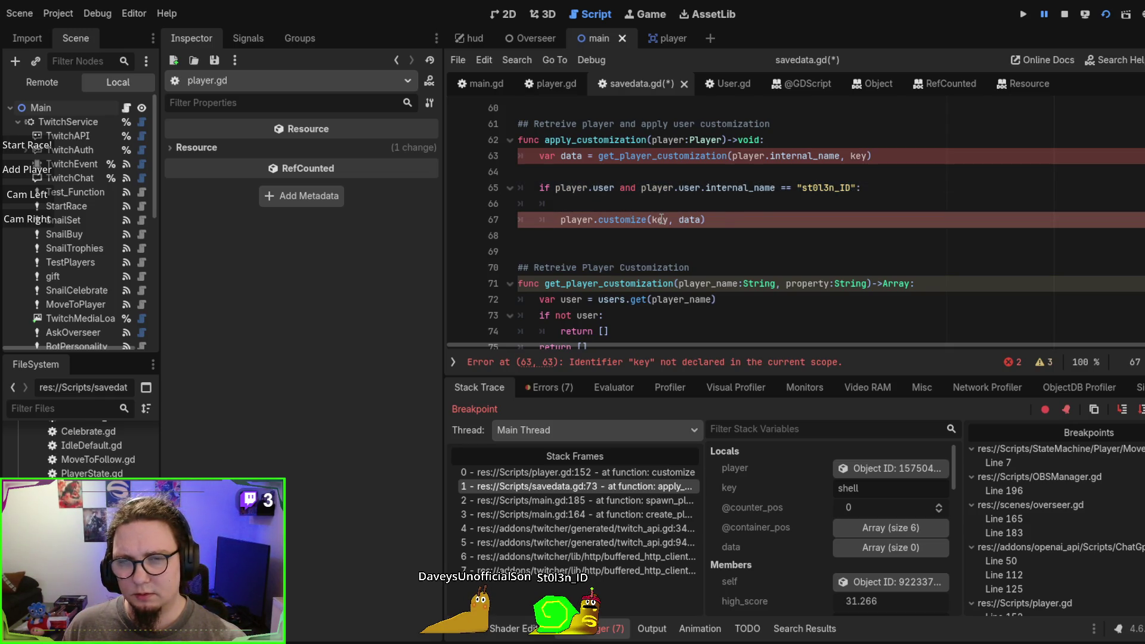
- Undo back to the original loop over default_properties and save savedata.gd
key(ctrl+z)
key(ctrl+z)
key(ctrl+z)
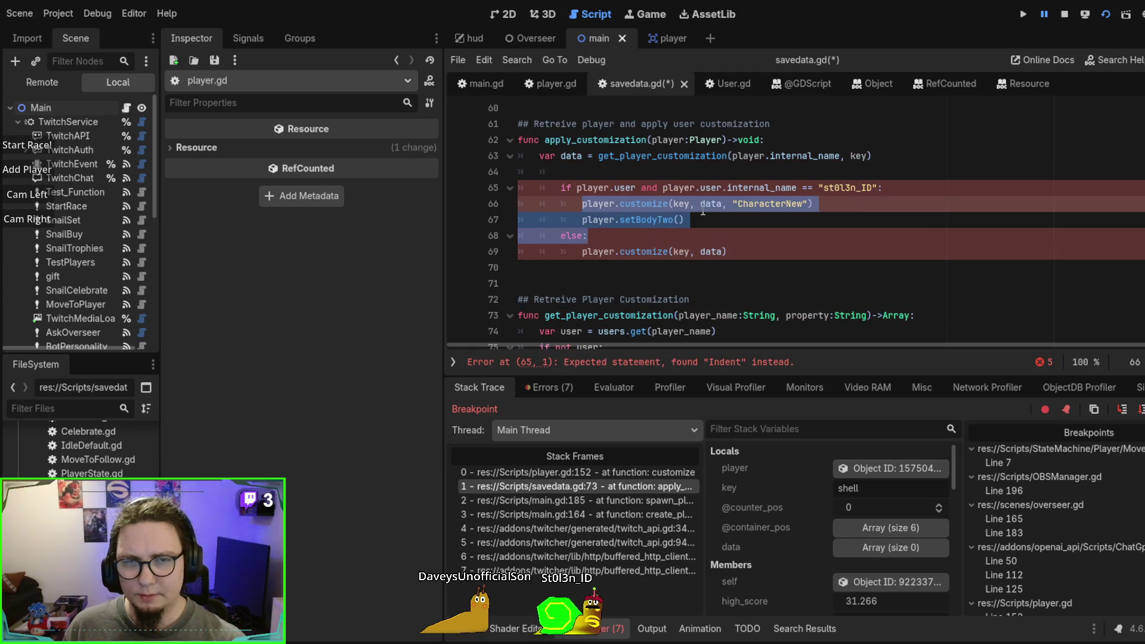
key(ctrl+z)
key(ctrl+z)
key(ctrl+z)
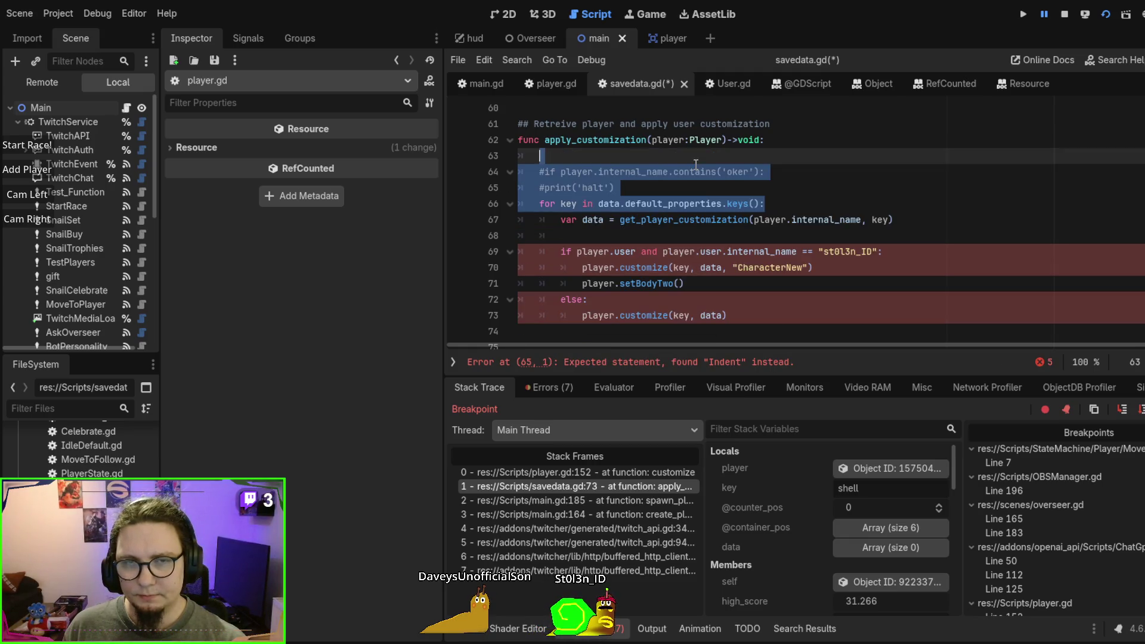
key(ctrl+s)
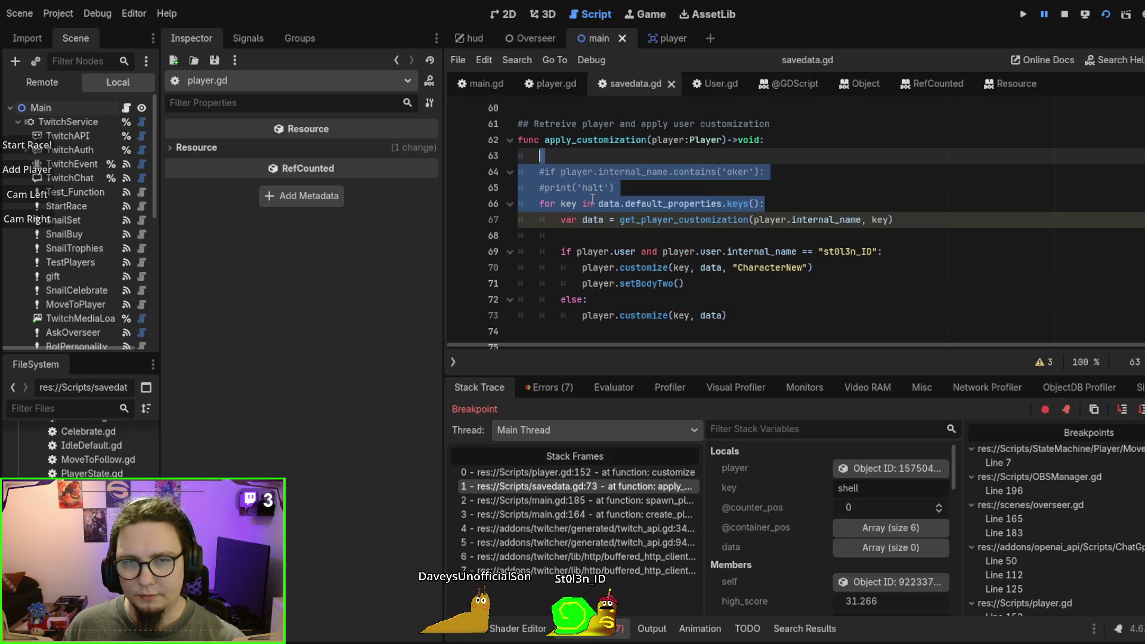
- Replace default_properties.keys() in the loop header with equipped_items
click(708, 203)
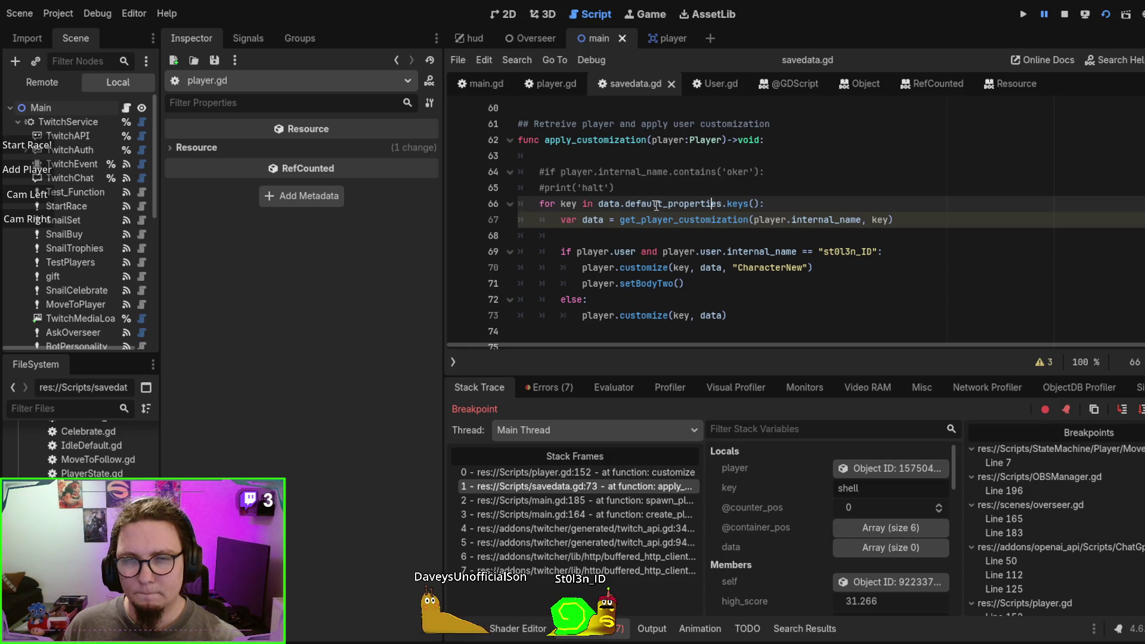
double_click(657, 204)
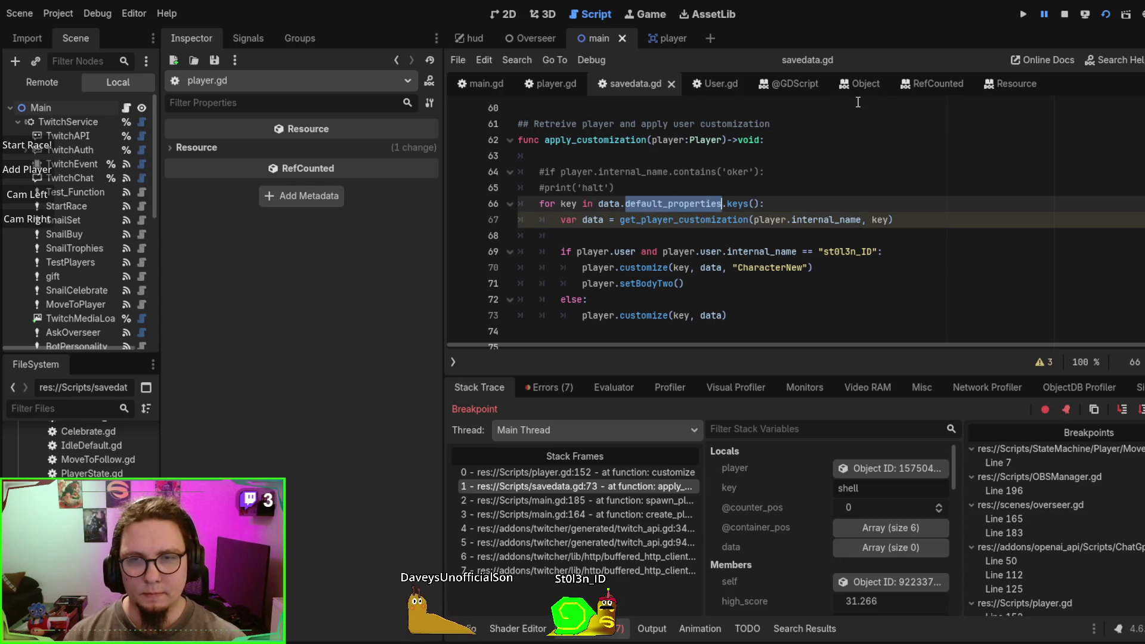
key(Delete)
key(Delete)
key(Delete)
text(equipped)
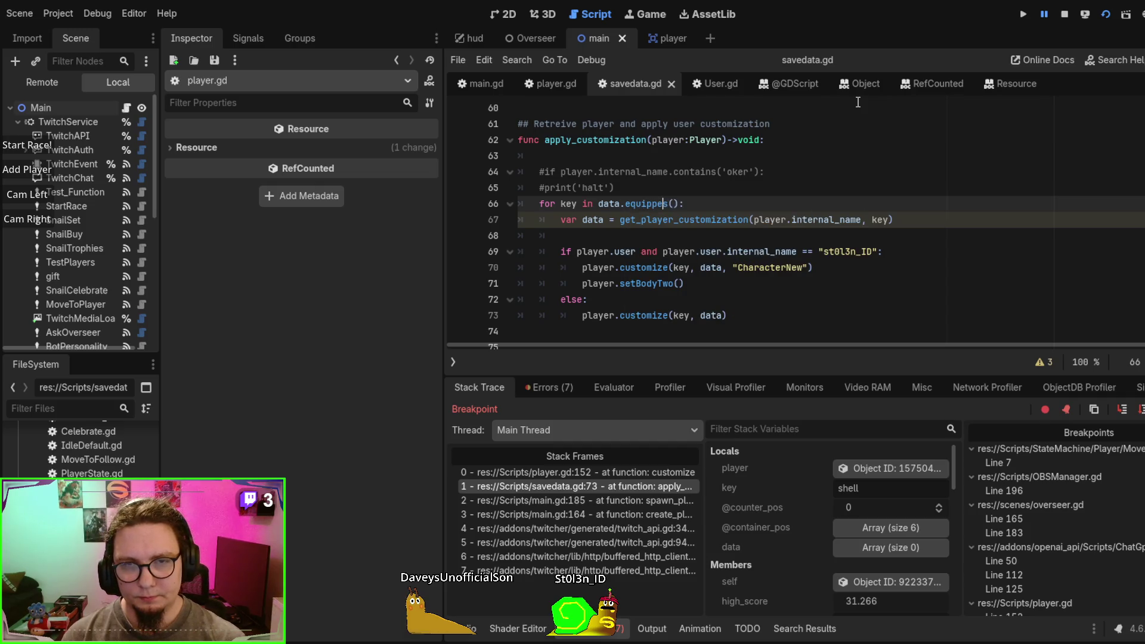
text(_item)
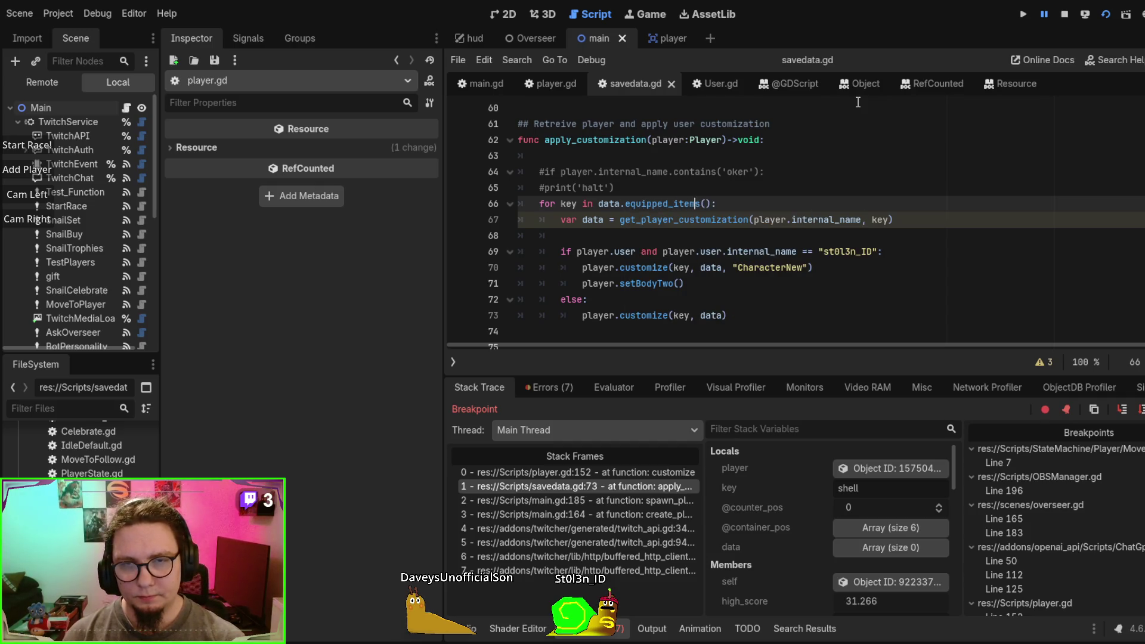
key(Delete)
key(Delete)
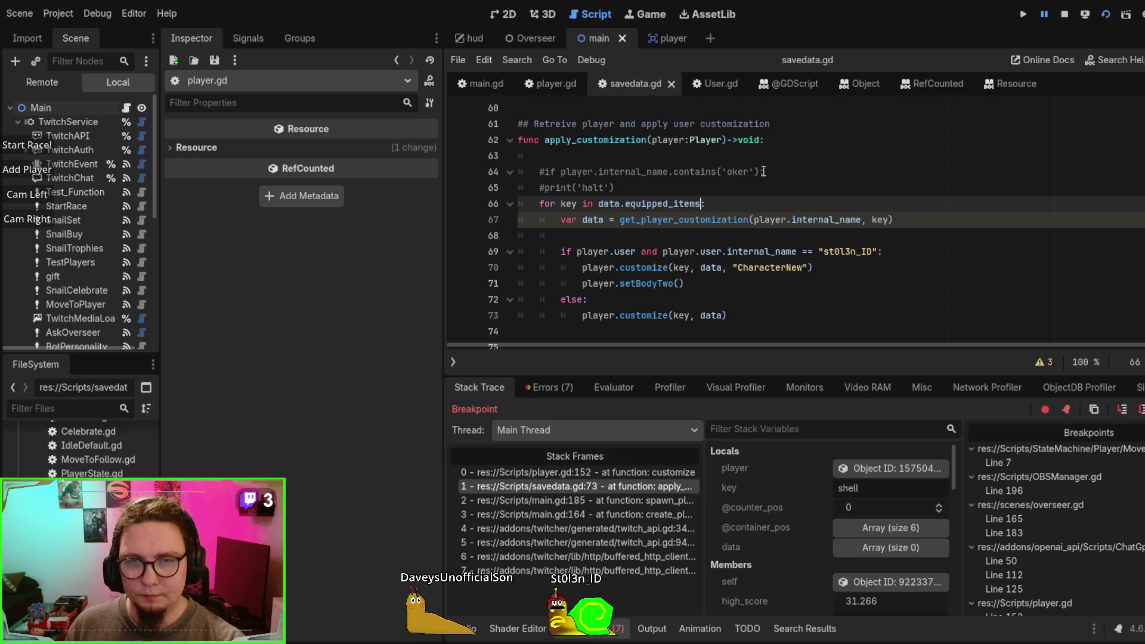
- Delete the commented debug lines above the loop and reduce its indentation
key(shift+Up)
key(shift+Up)
key(Delete)
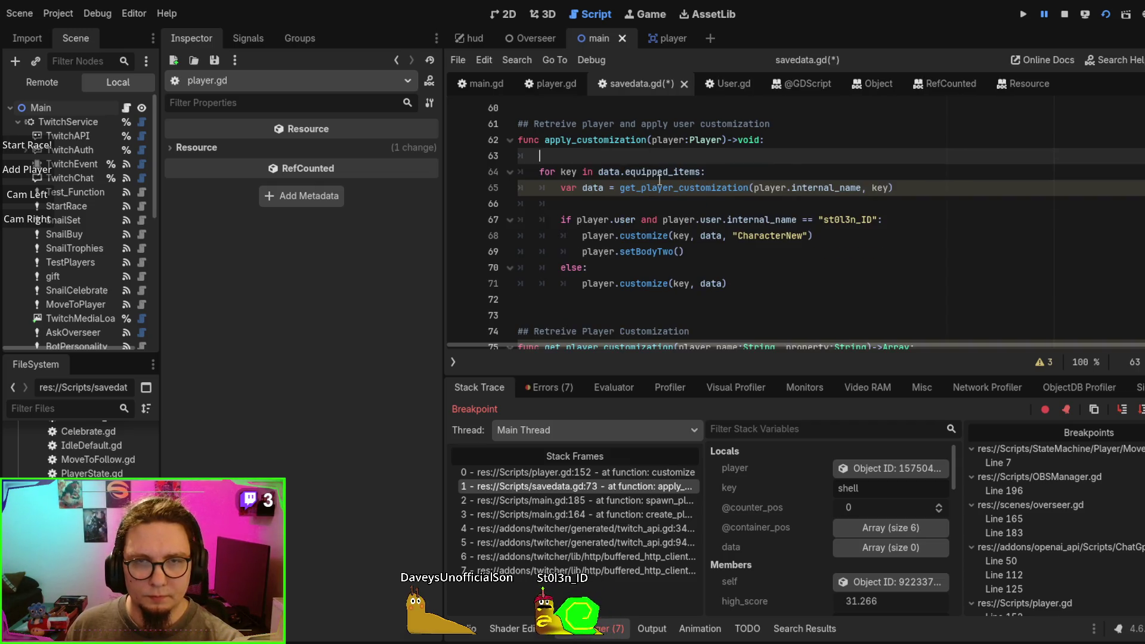
key(BackSpace)
key(Delete)
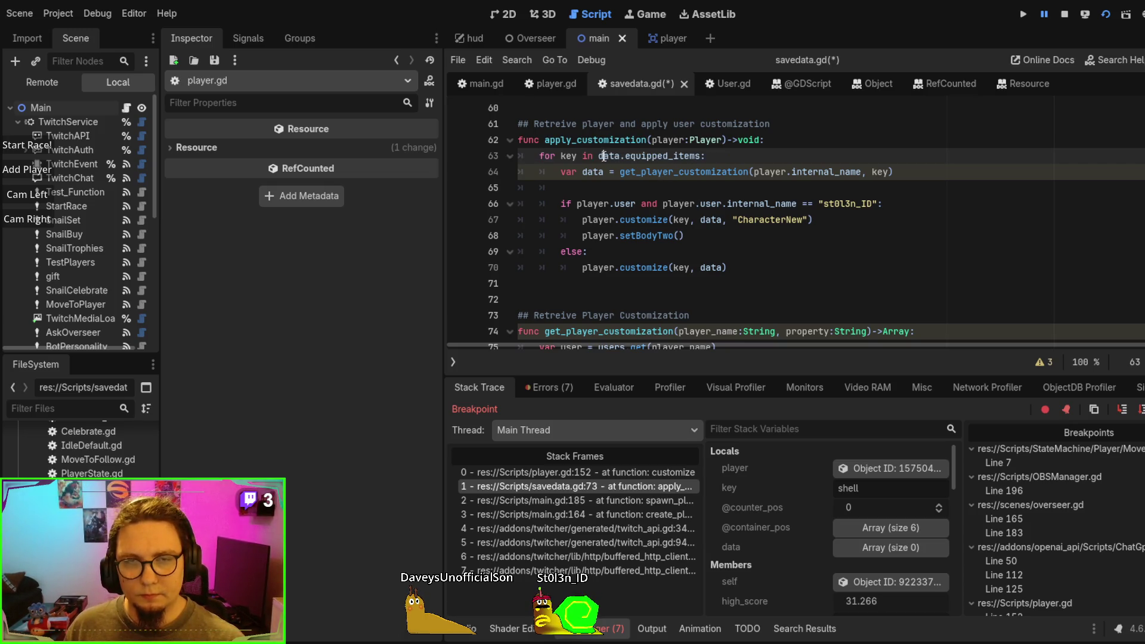
- Add 'var data := player.user.equipped_items' above the loop and make it 'for key in data:'
key(Up)
key(End)
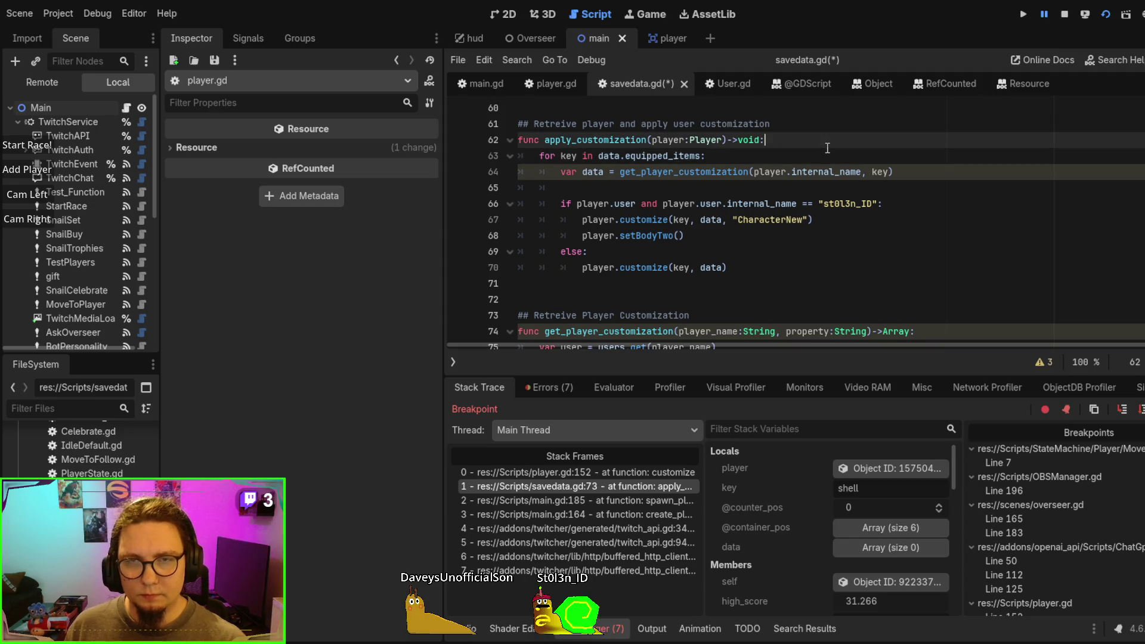
key(Return)
text(var data ")
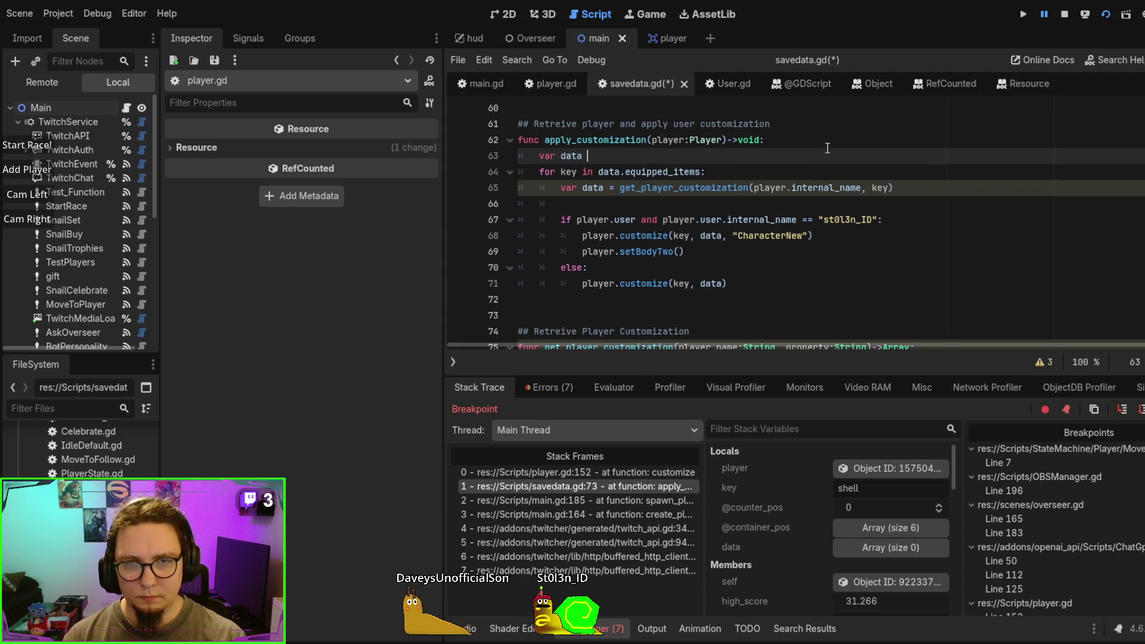
key(BackSpace)
key(BackSpace)
key(BackSpace)
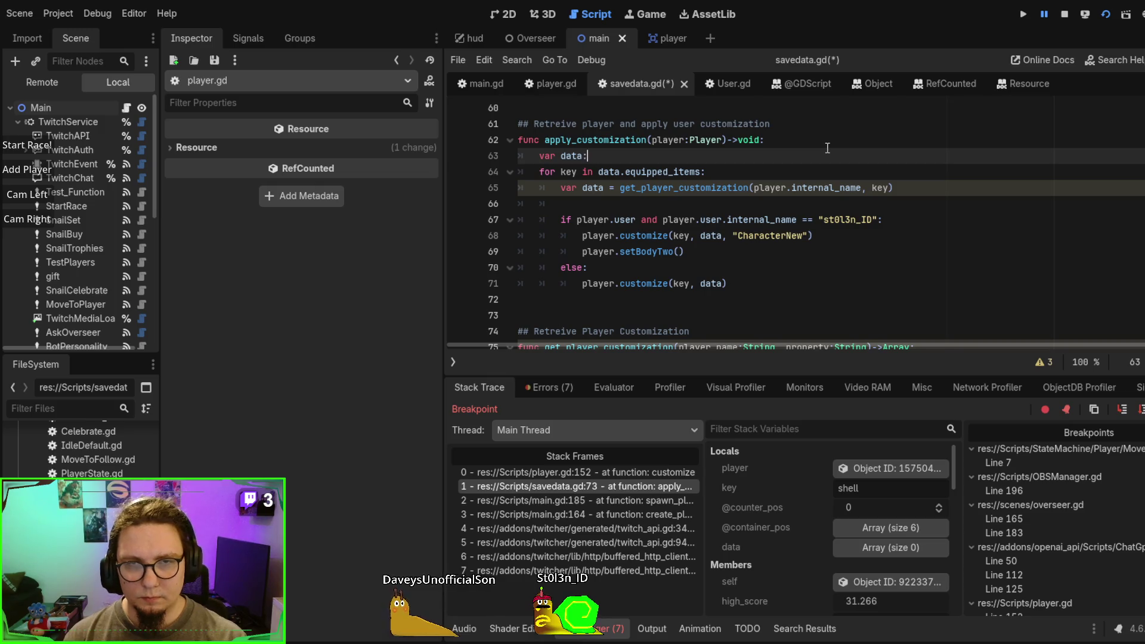
text(:= )
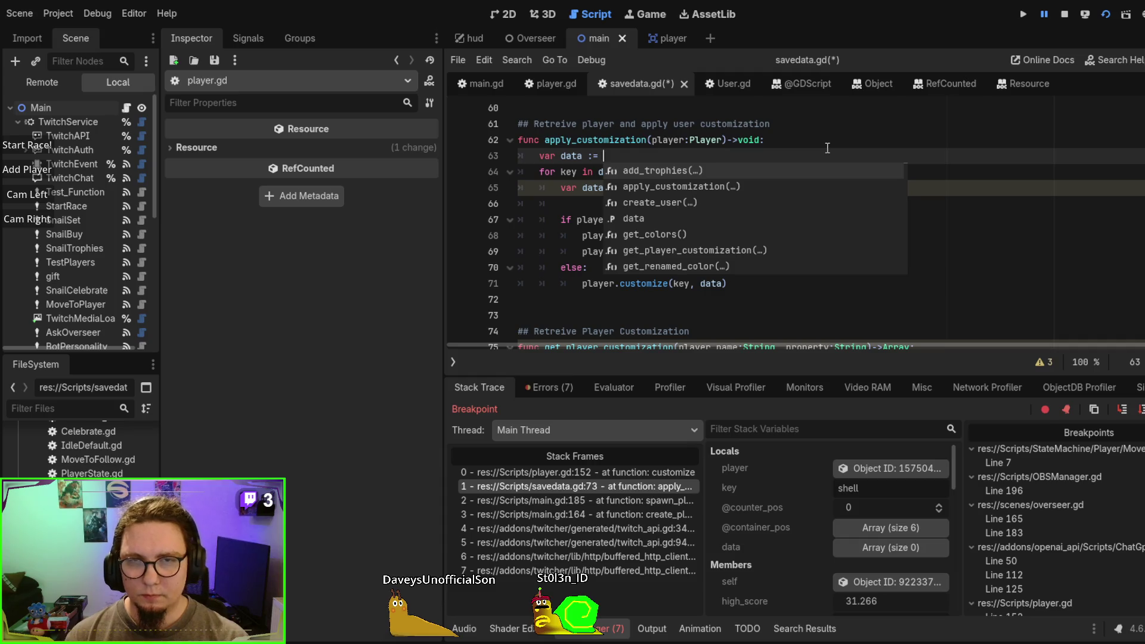
text(player.user.)
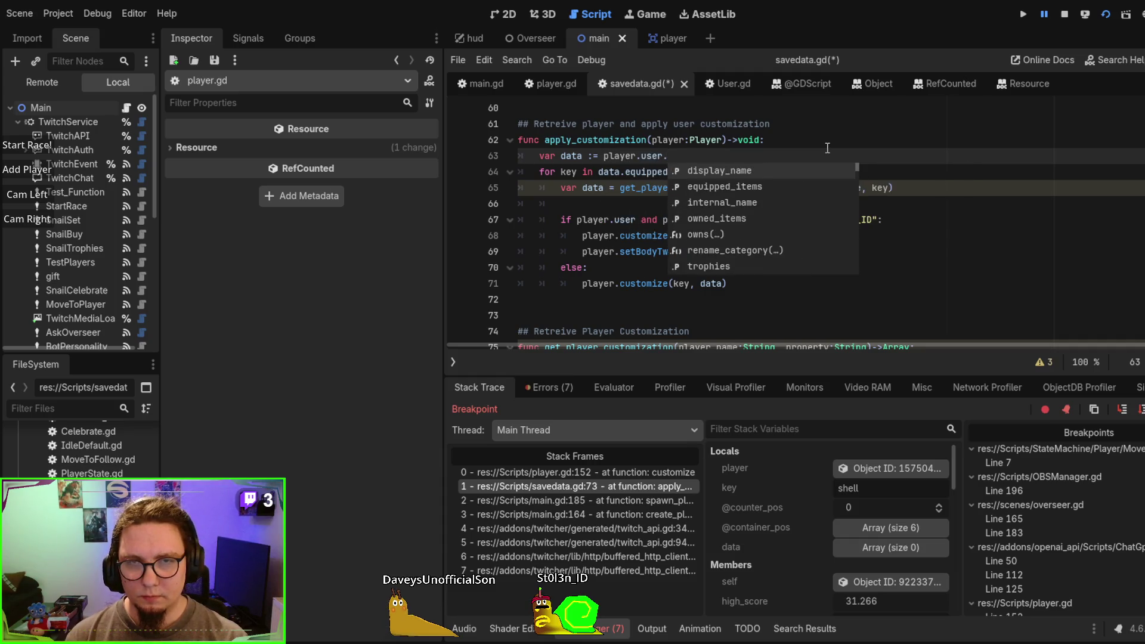
text(eq)
key(Return)
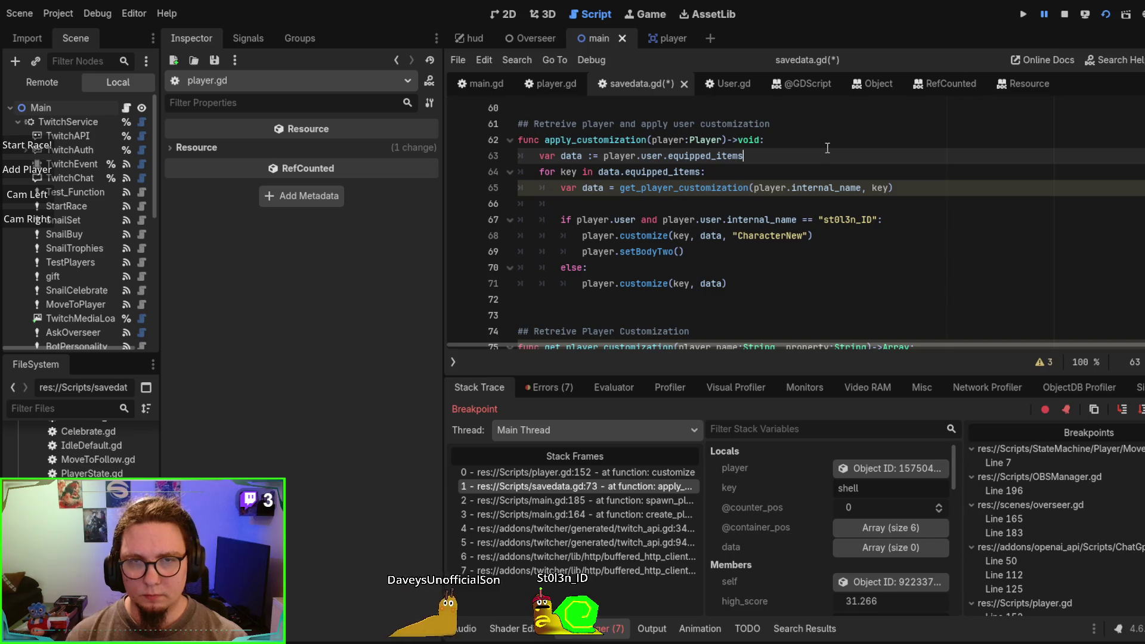
double_click(656, 172)
key(BackSpace)
key(BackSpace)
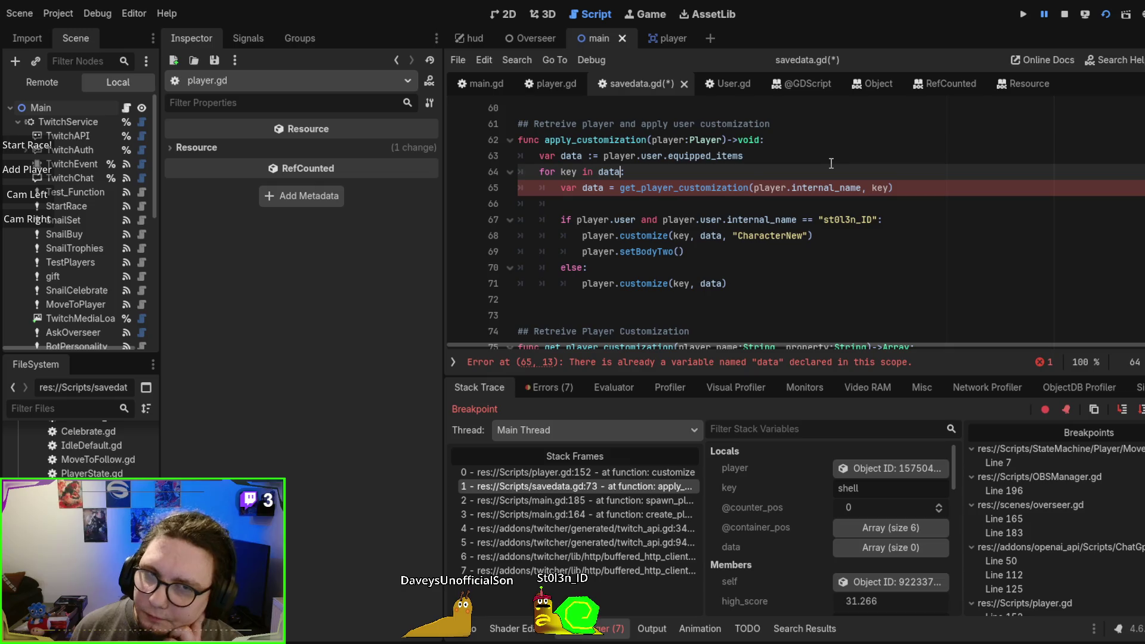
- Rename the data variable on line 63 to items and loop over items
click(701, 189)
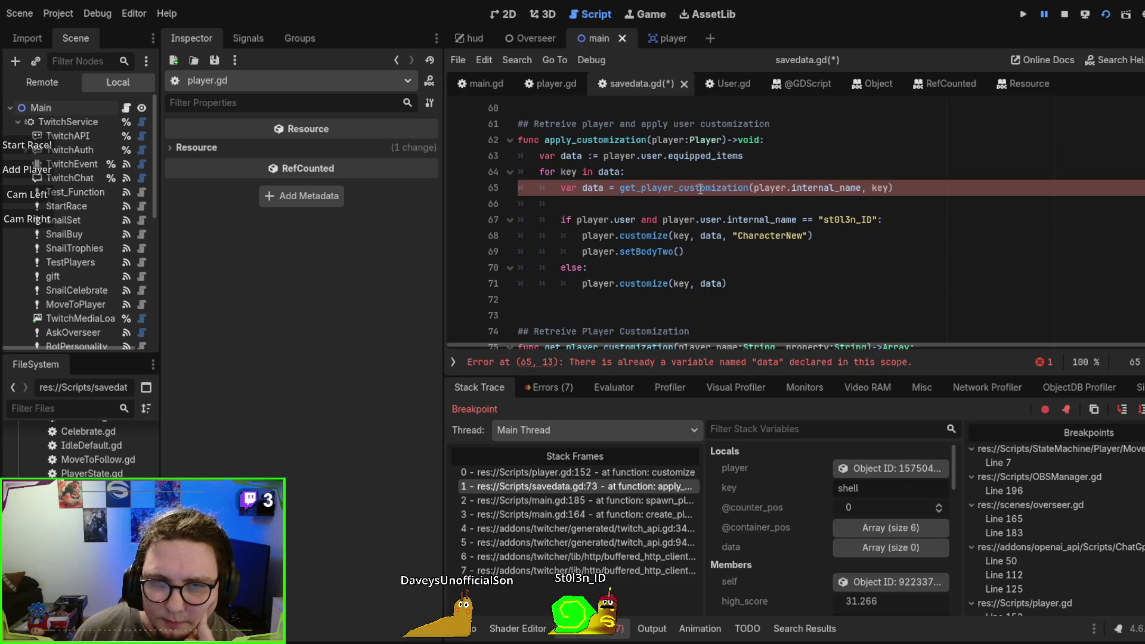
double_click(701, 189)
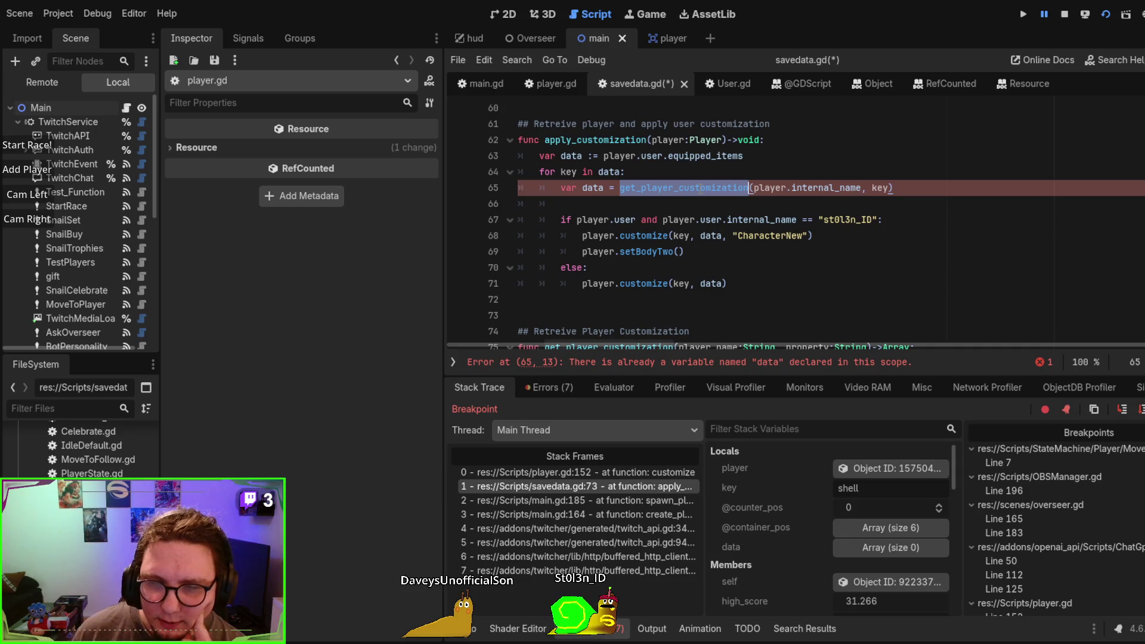
click(808, 187)
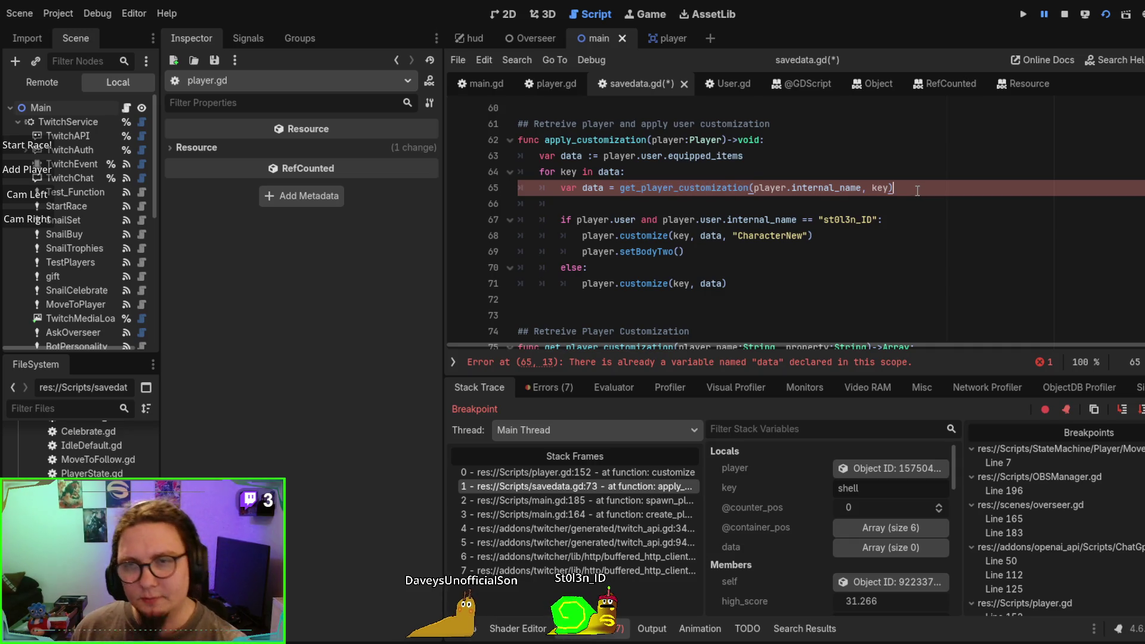
drag(895, 187, 902, 170)
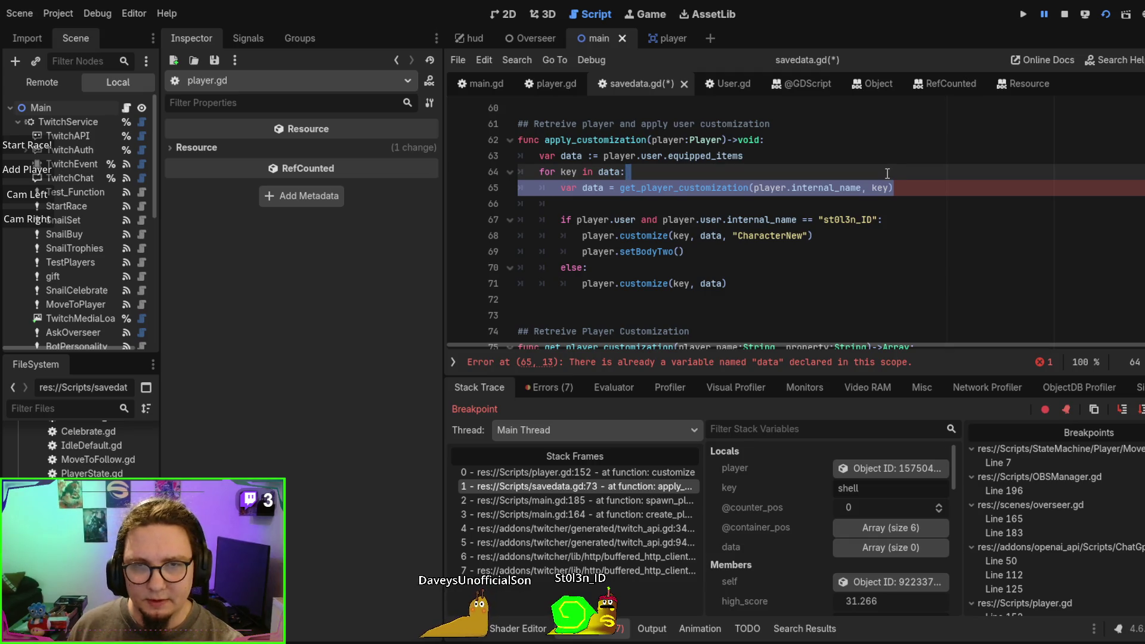
click(638, 187)
click(568, 157)
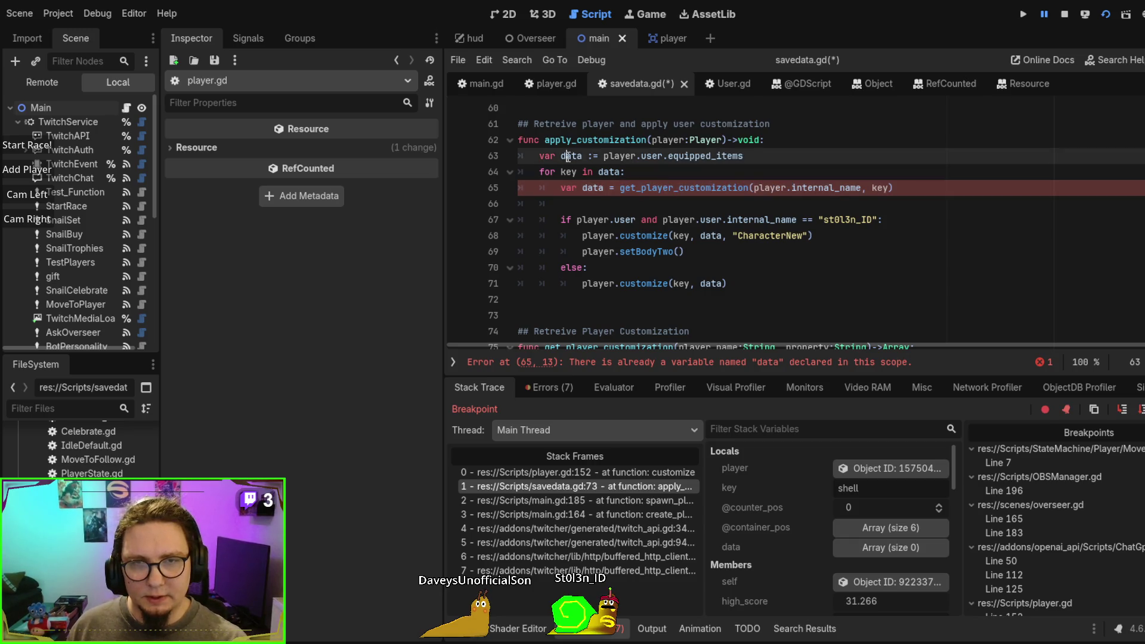
double_click(568, 156)
text(items)
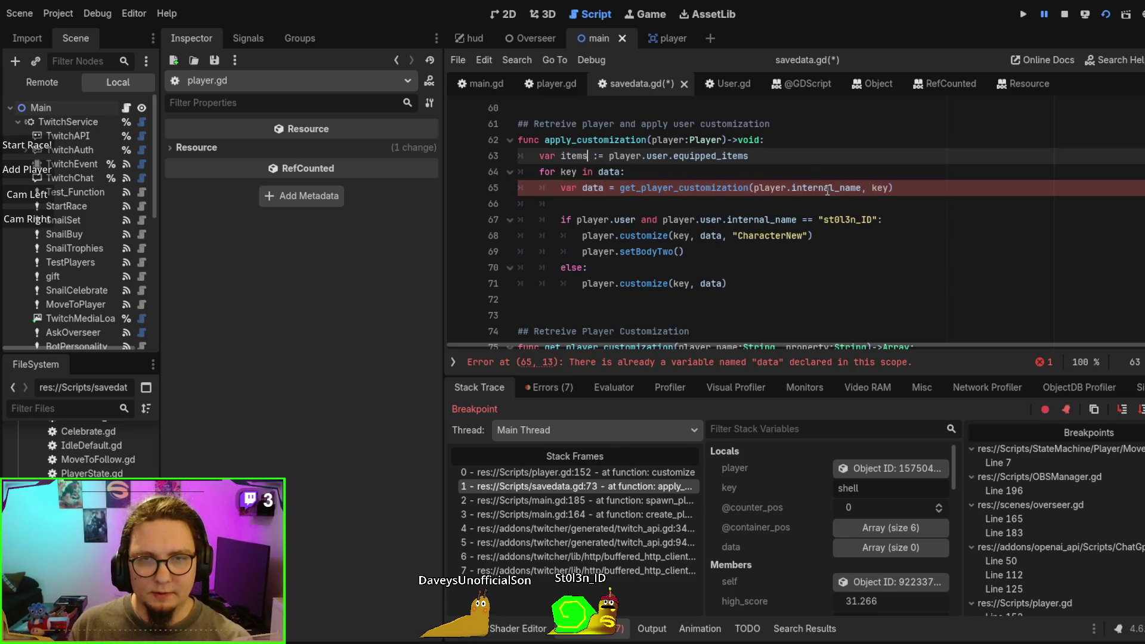
double_click(570, 156)
key(ctrl+c)
double_click(615, 171)
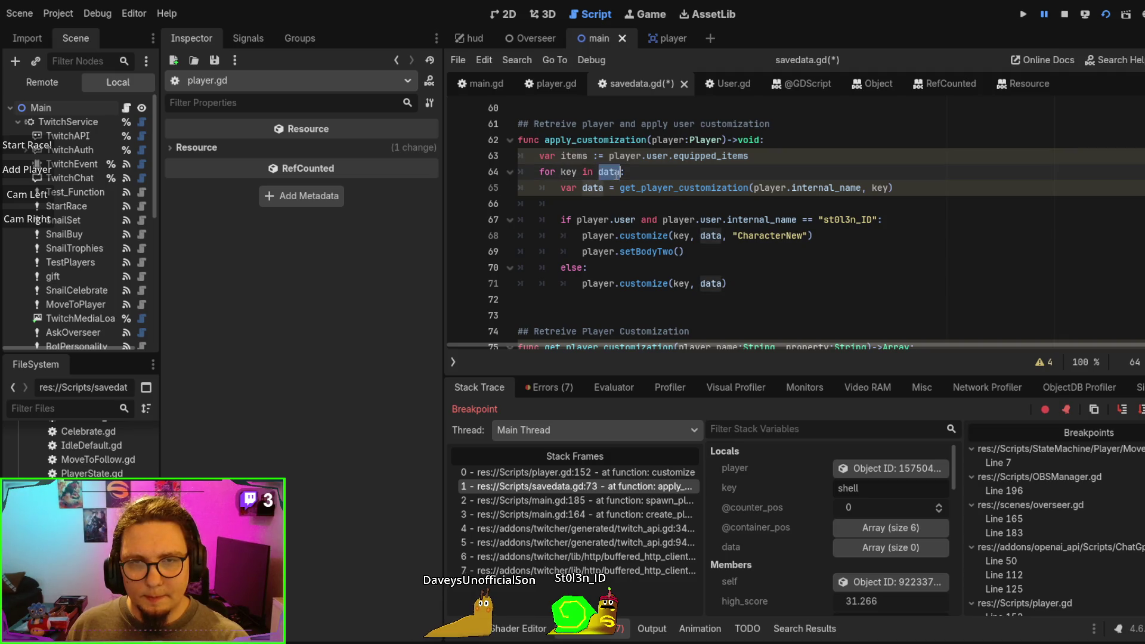
key(ctrl+v)
- Name the loop variable item_name and set 'var item = items[item_name]' on line 65
text(item_name)
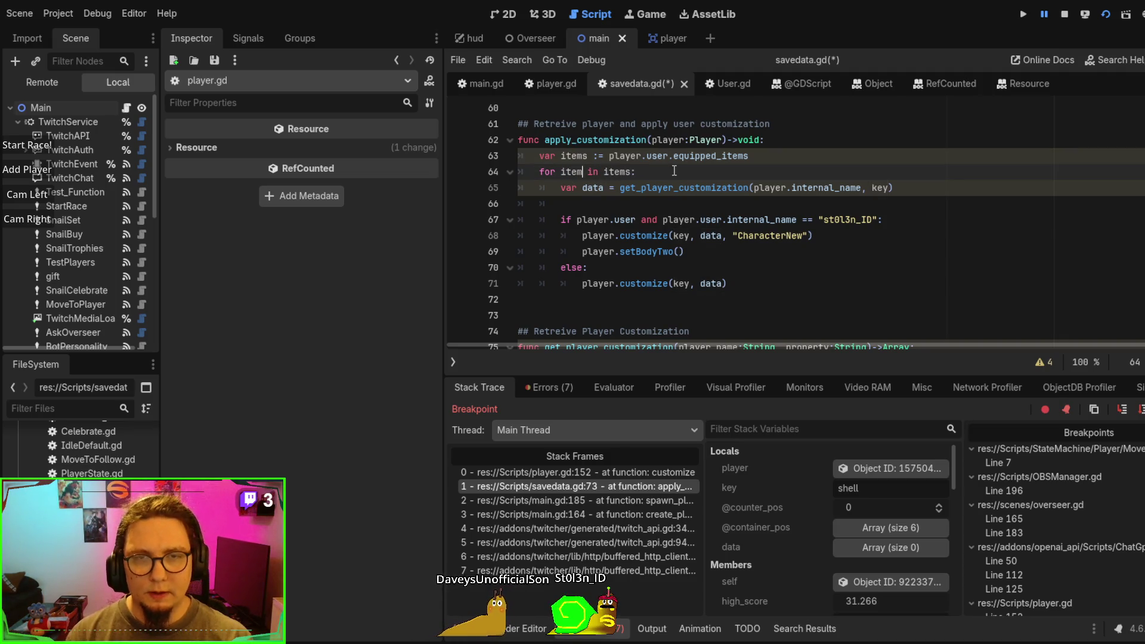
click(583, 188)
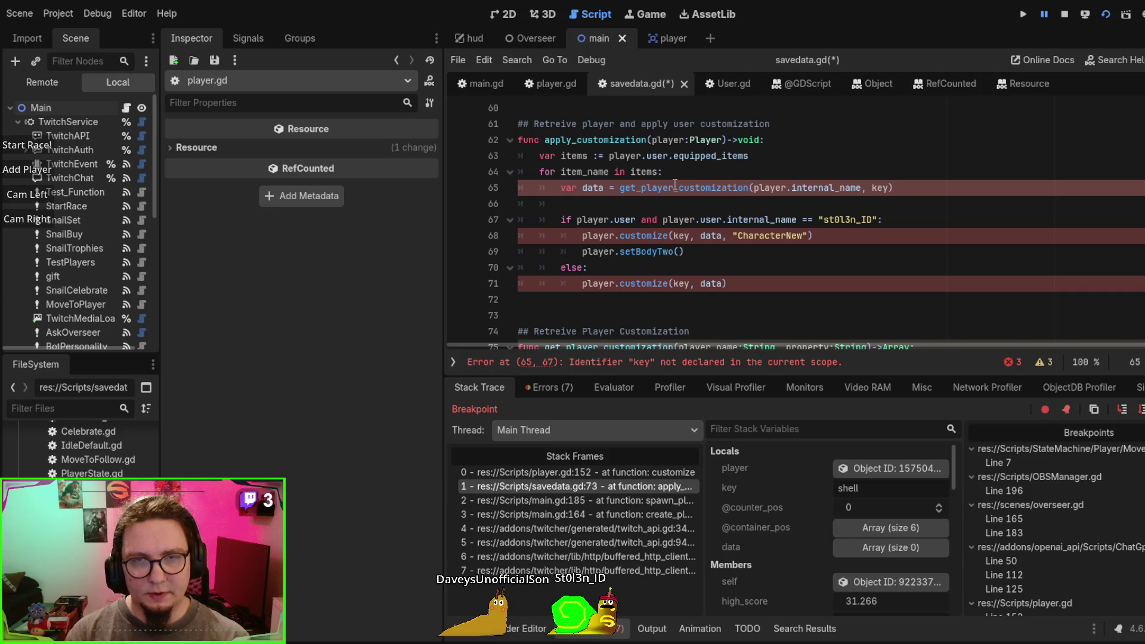
text(item)
key(Delete)
key(Delete)
key(Delete)
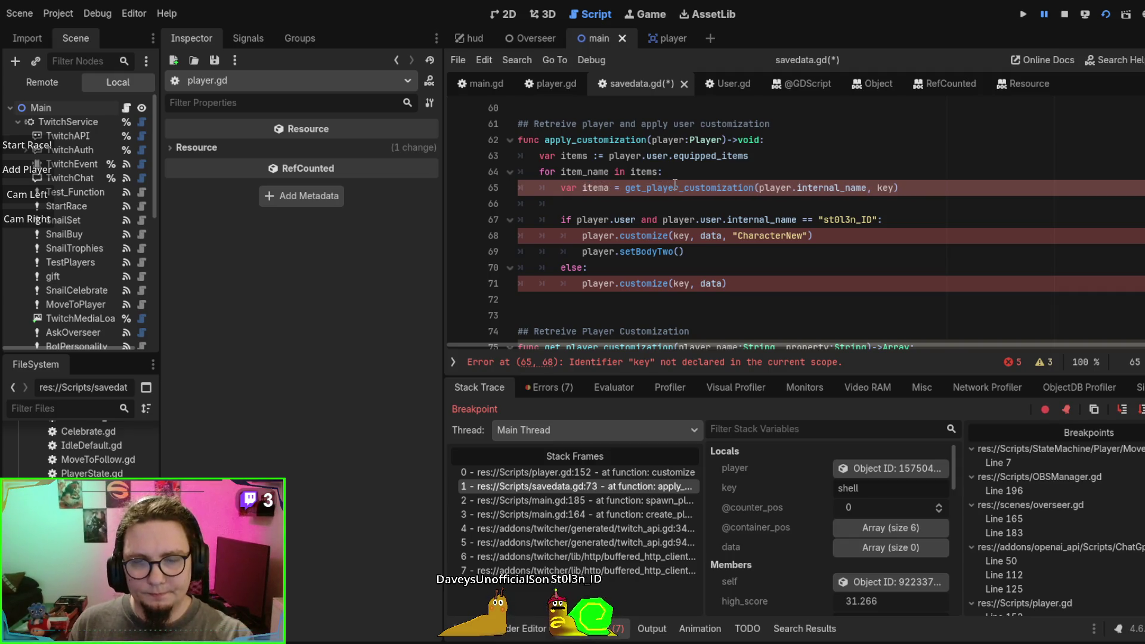
key(BackSpace)
drag(621, 188, 1023, 187)
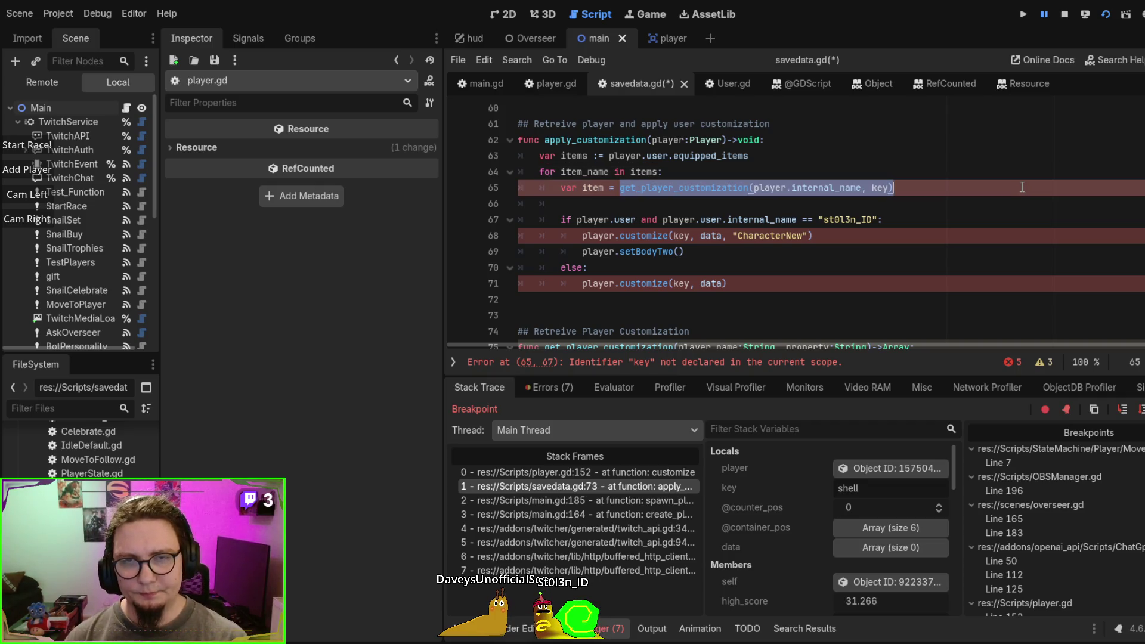
text(items[item_name])
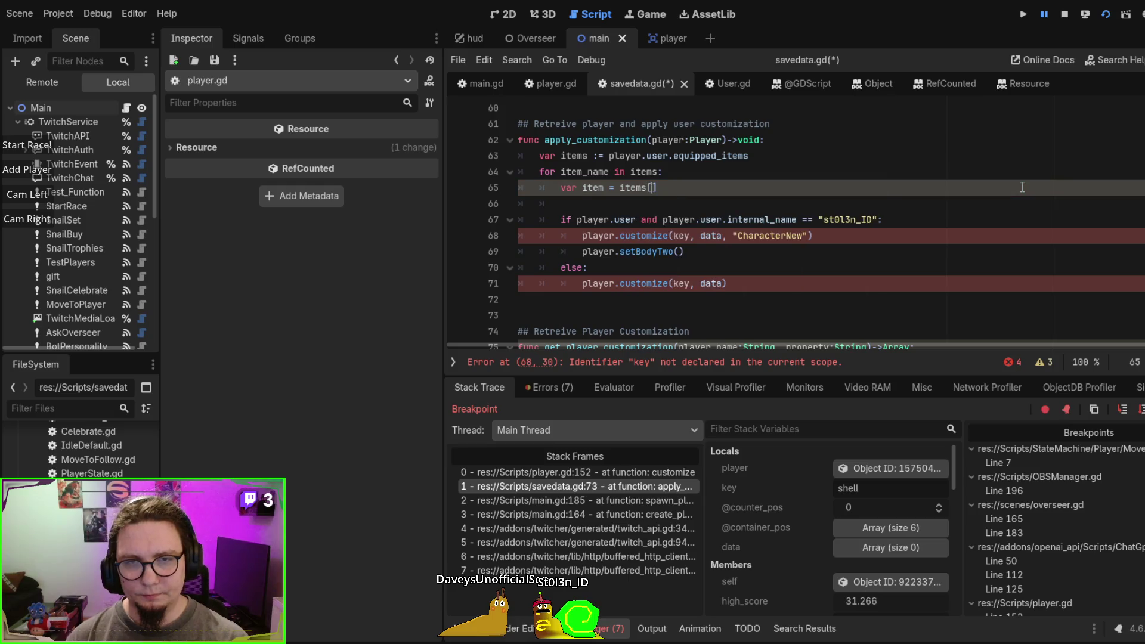
- Delete the CharacterNew if/else block, dedent the customize call and pass item instead of data
click(722, 200)
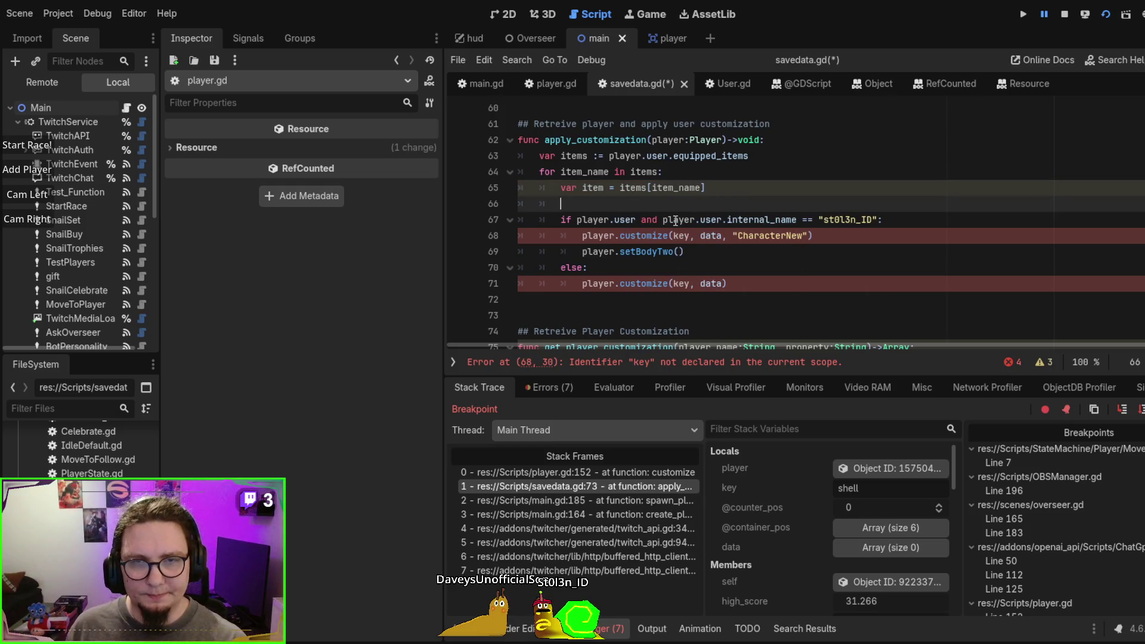
double_click(611, 191)
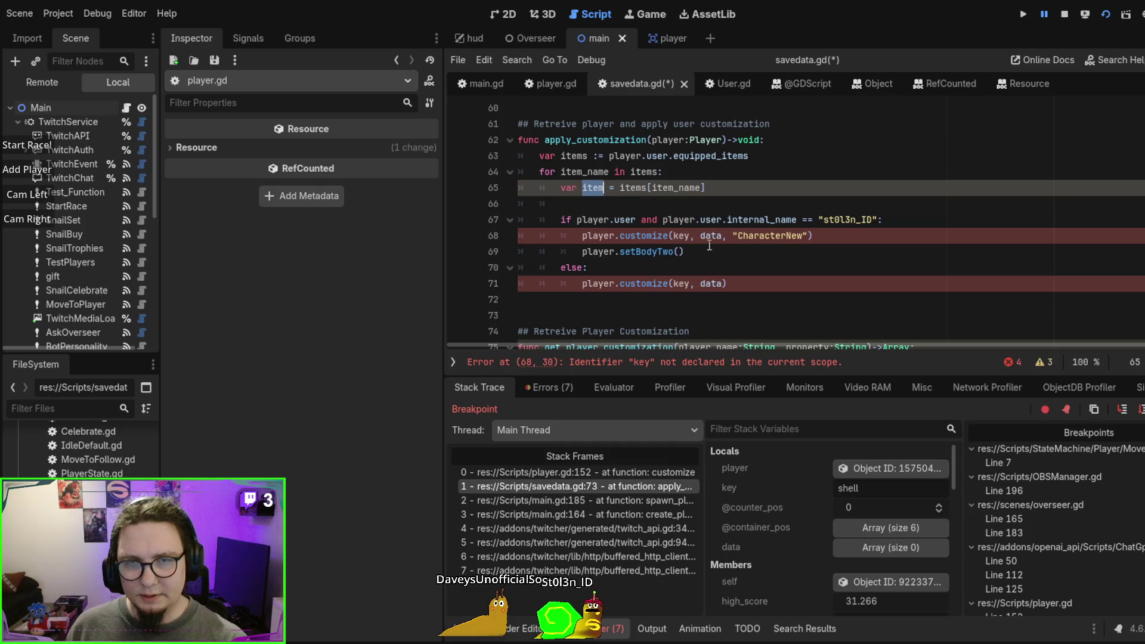
mouse_move(698, 266)
mouse_down()
mouse_move(597, 254)
mouse_move(571, 215)
mouse_up()
key(BackSpace)
key(BackSpace)
key(BackSpace)
key(Delete)
key(Delete)
key(Delete)
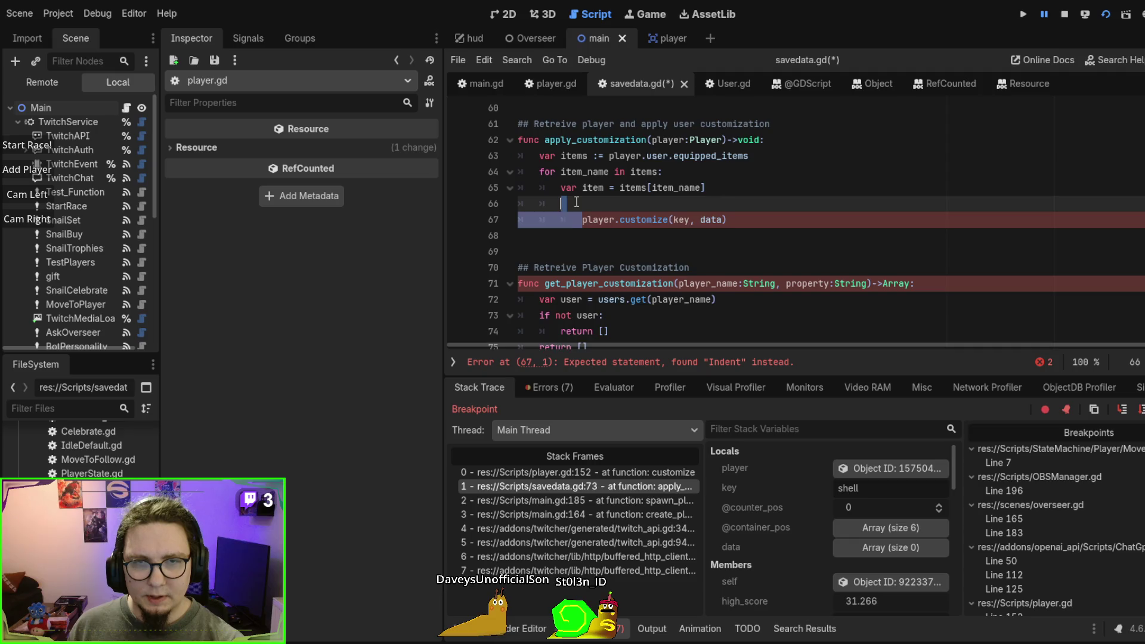
double_click(691, 205)
text(item)
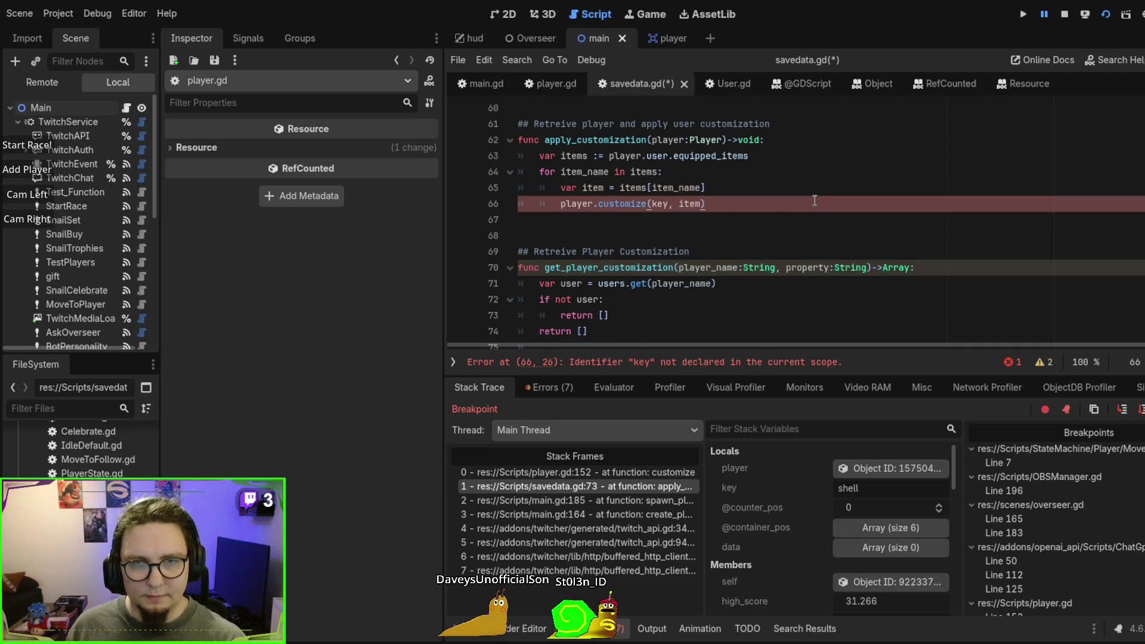
- Replace key with item_name in the customize call
click(618, 218)
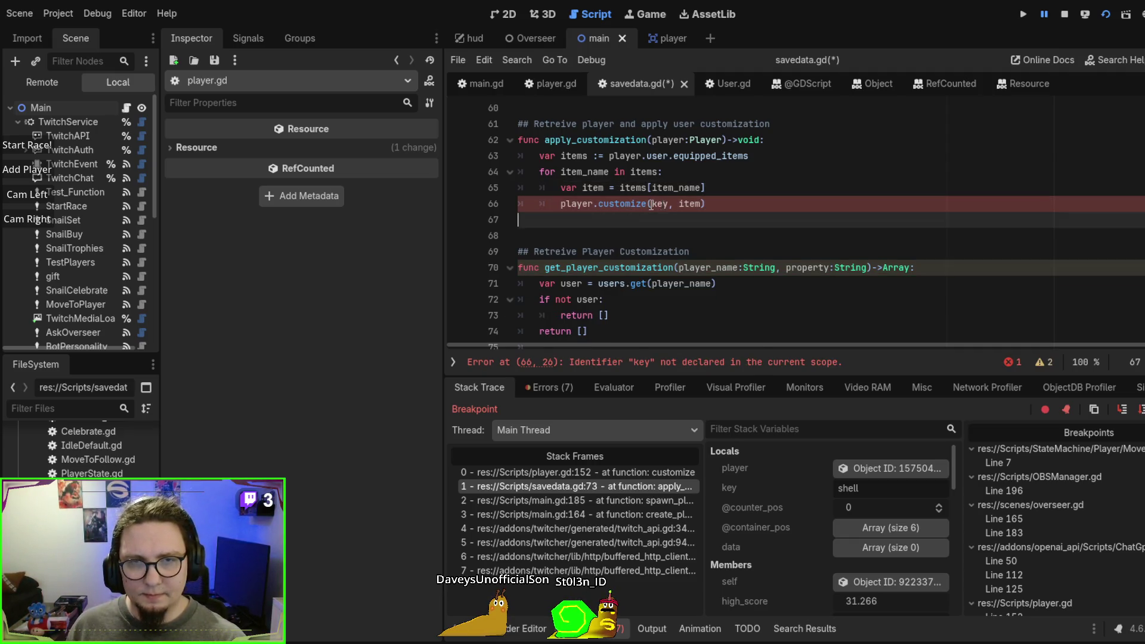
double_click(581, 171)
key(ctrl+c)
double_click(660, 203)
key(ctrl+v)
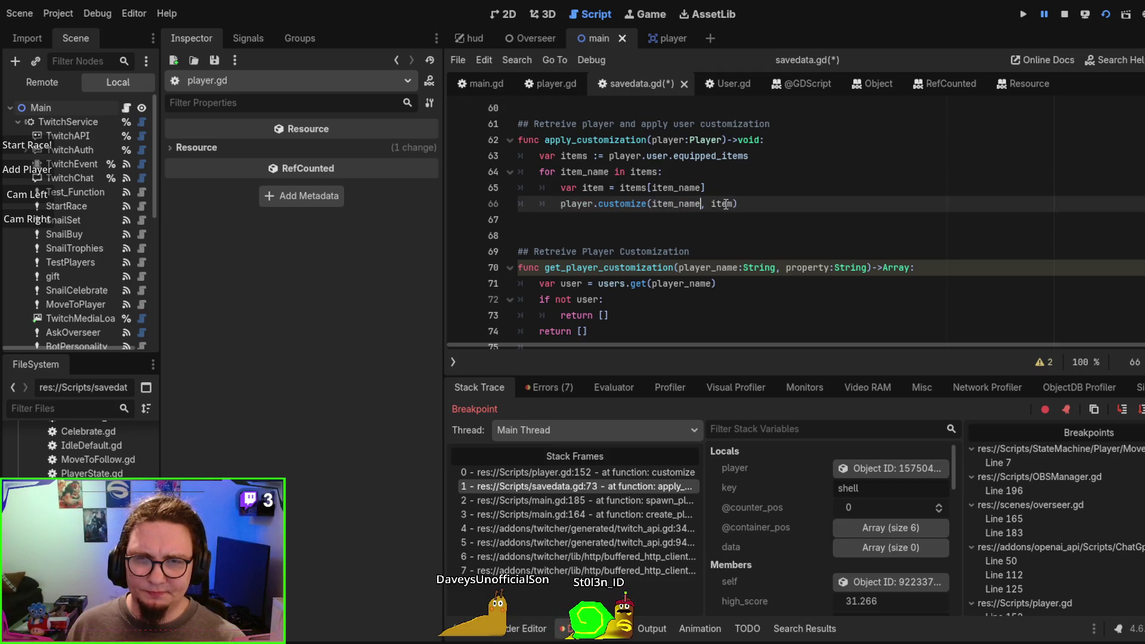
- In player.gd's customize(), change the data parameter's type from Array to String and delete the body parameter
ctrl+click(615, 204)
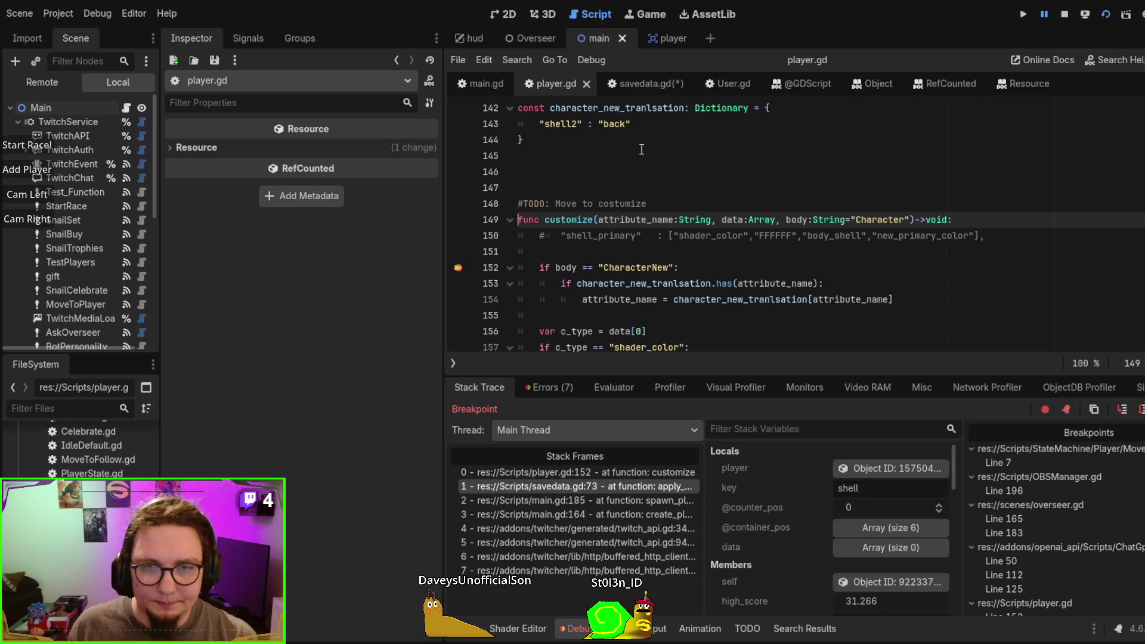
double_click(726, 220)
click(767, 220)
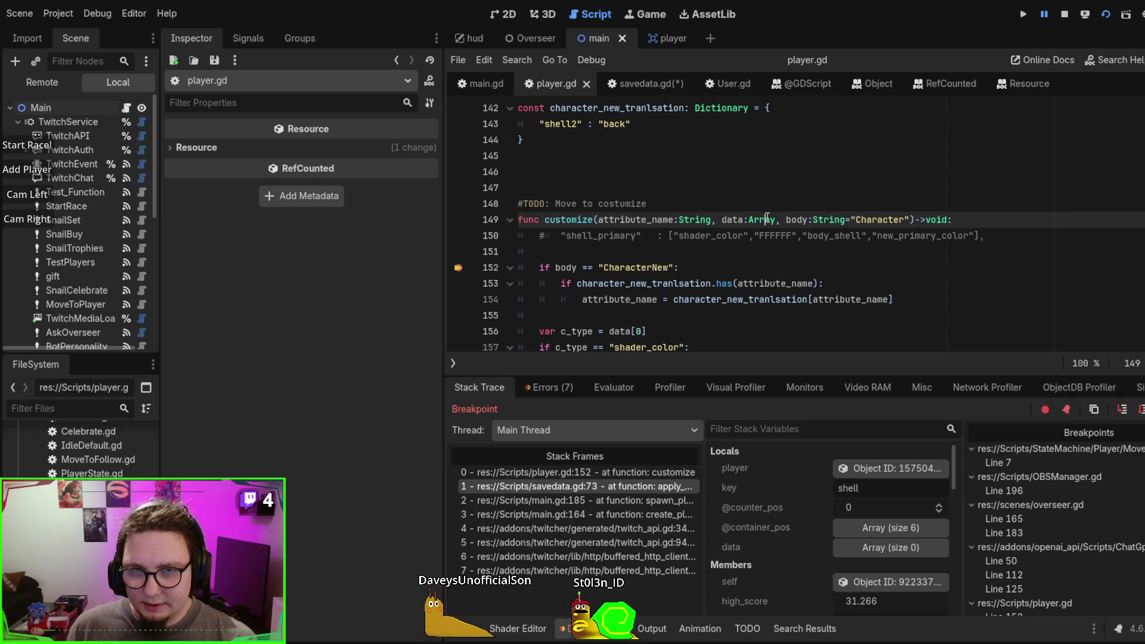
double_click(768, 219)
text(String)
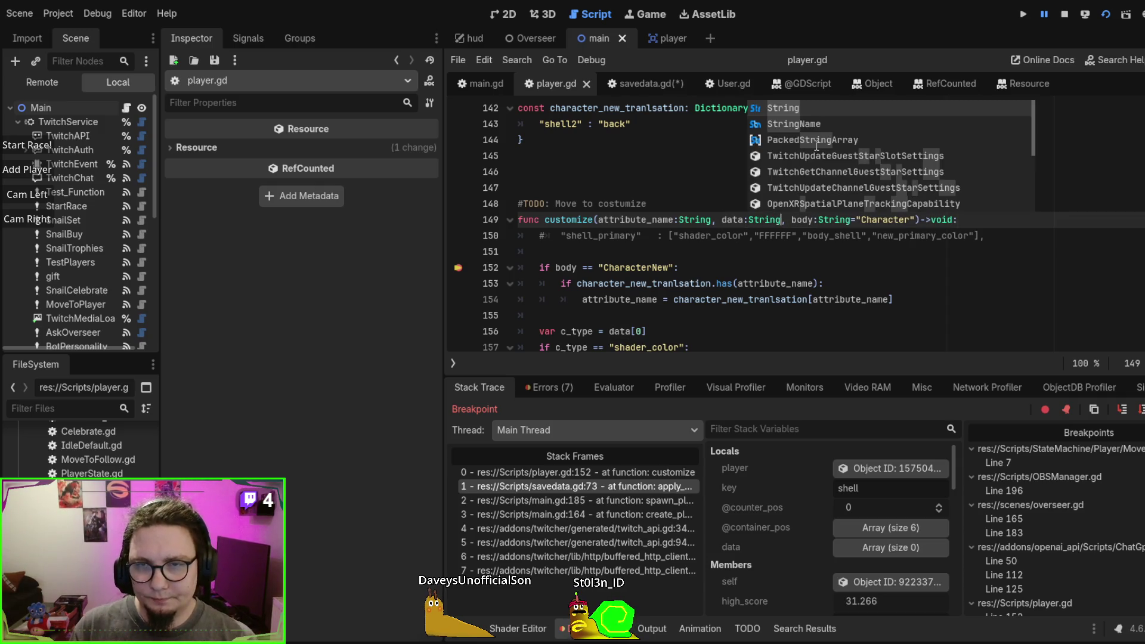
key(Escape)
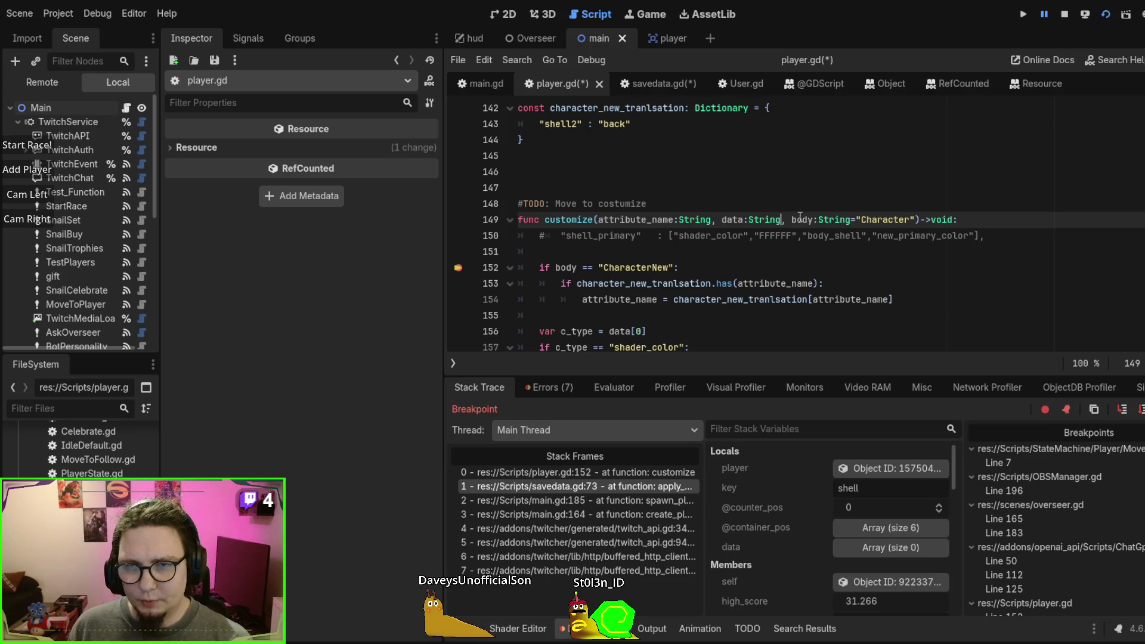
drag(786, 219, 915, 220)
key(BackSpace)
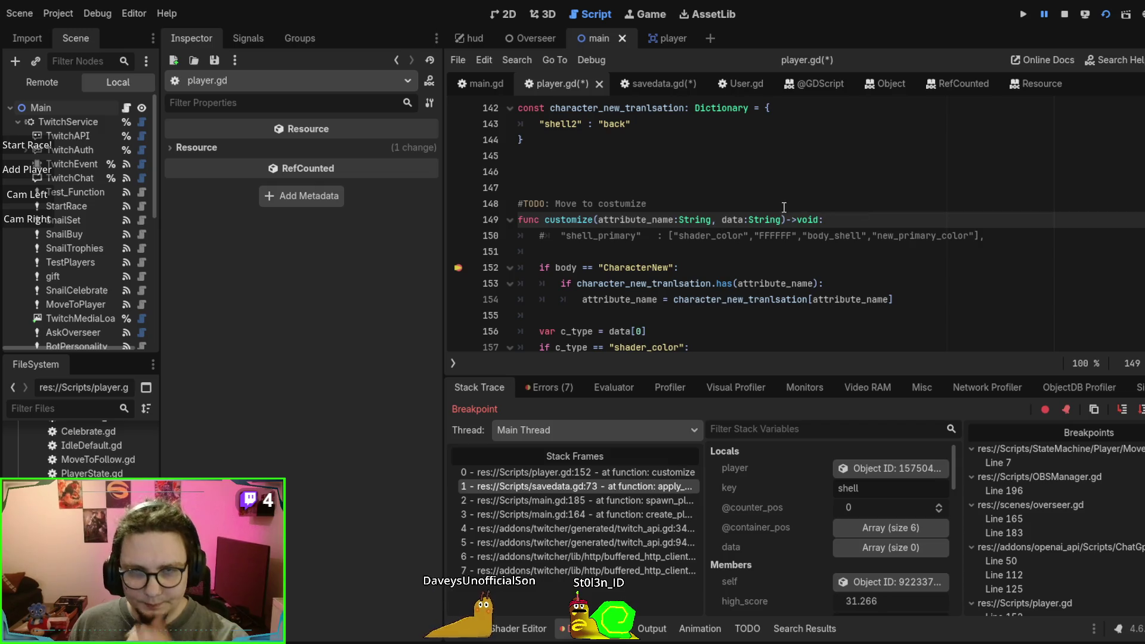
- Rename the data parameter to attribute_value, leaving attribute_name unchanged
double_click(671, 220)
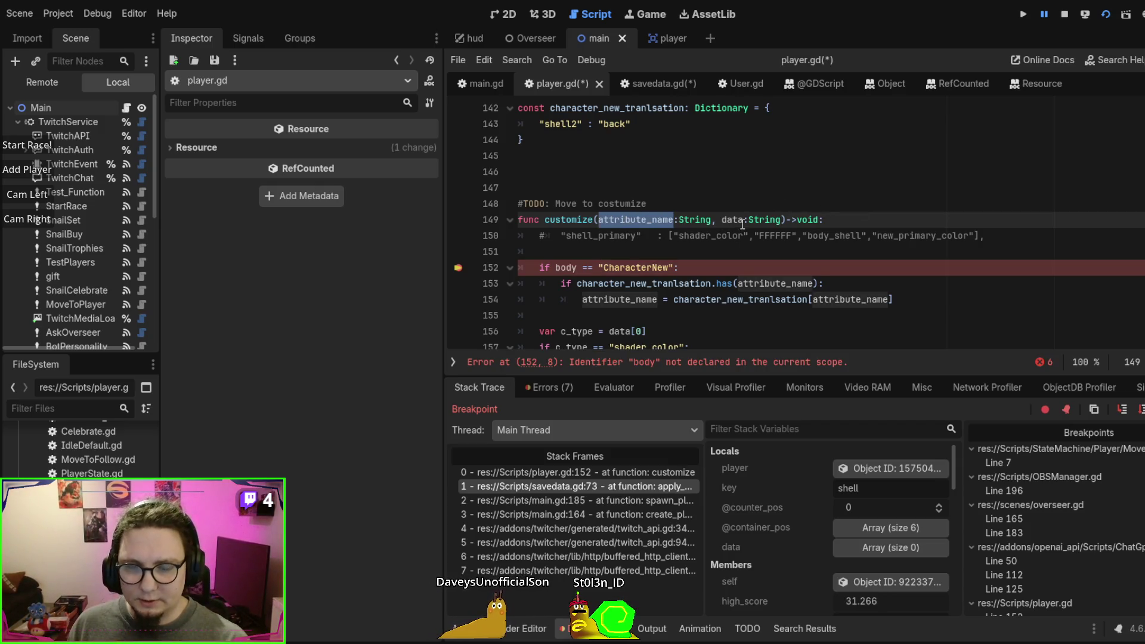
text(item_name)
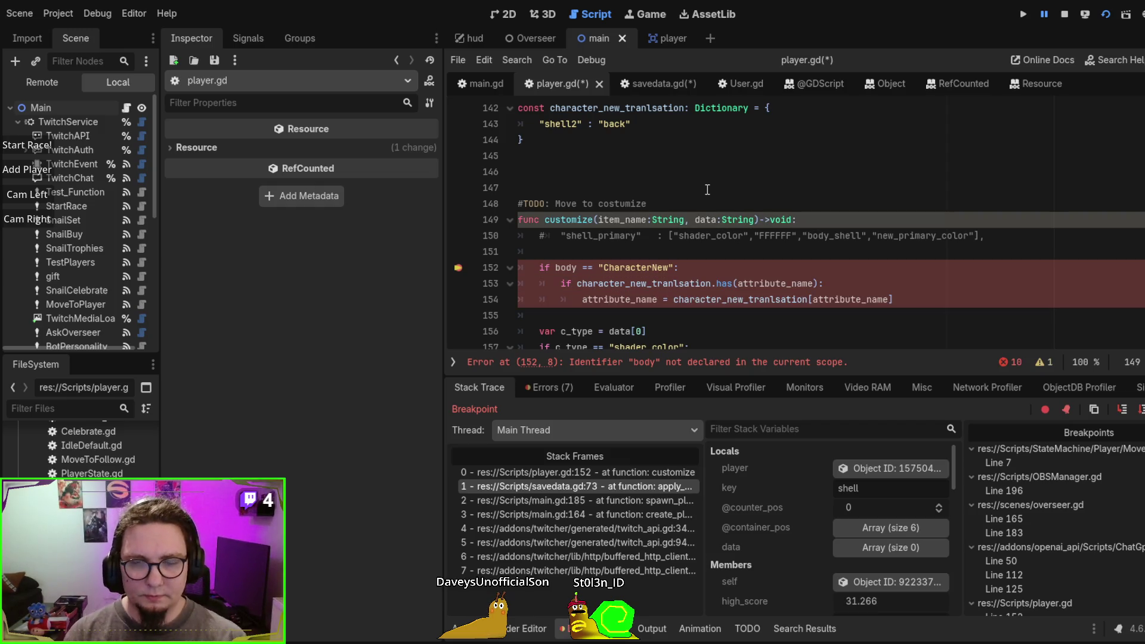
key(ctrl+z)
click(708, 190)
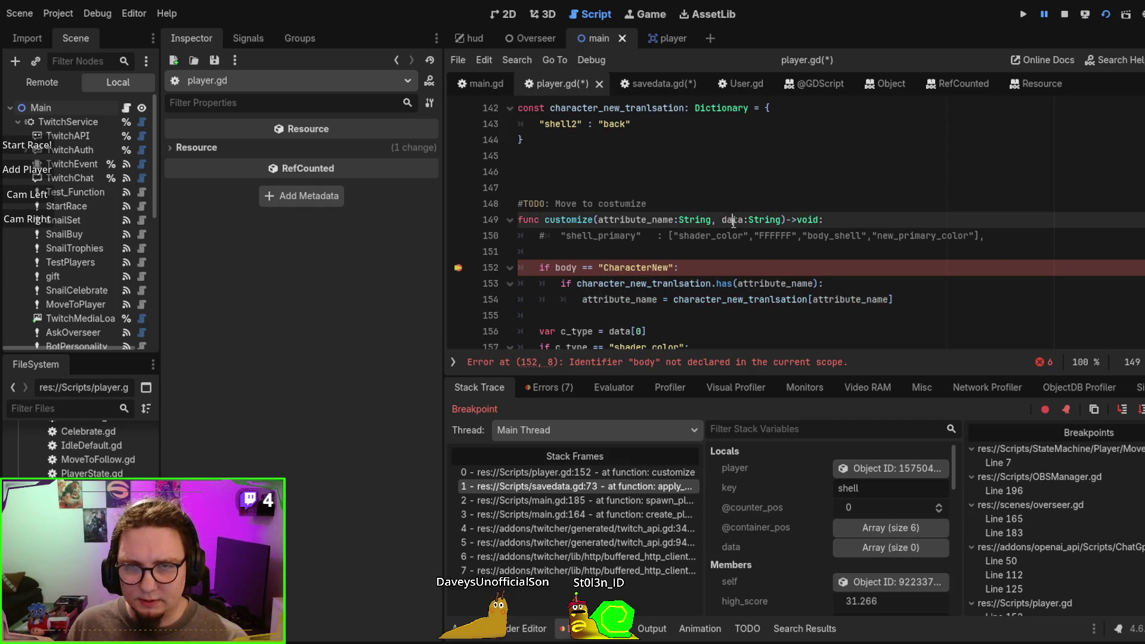
double_click(733, 219)
text(attri)
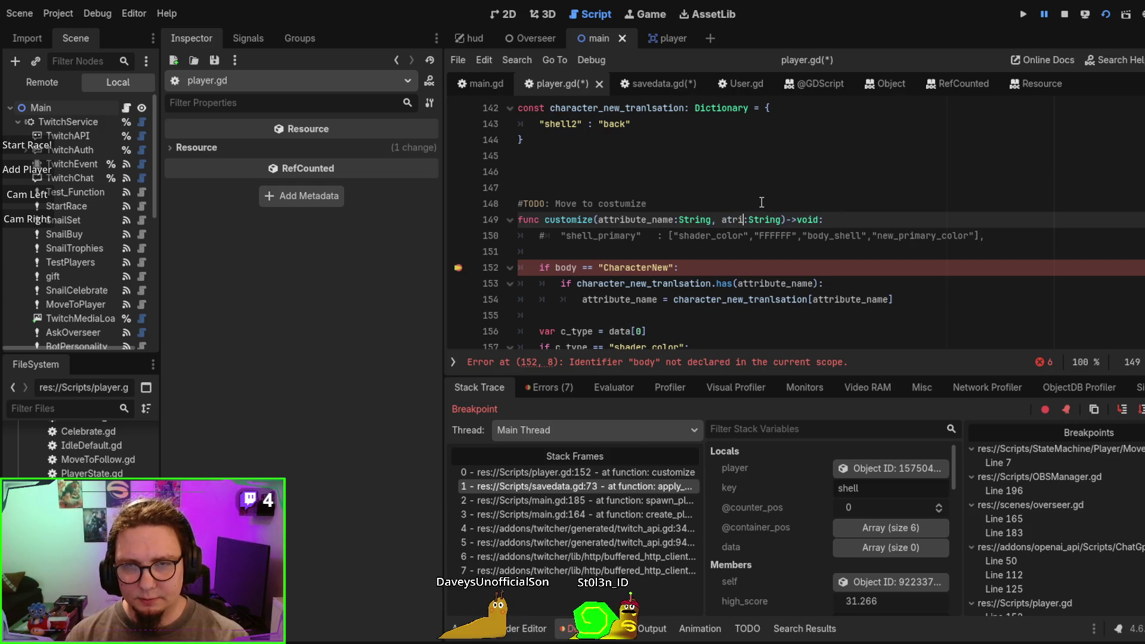
text(bute_value)
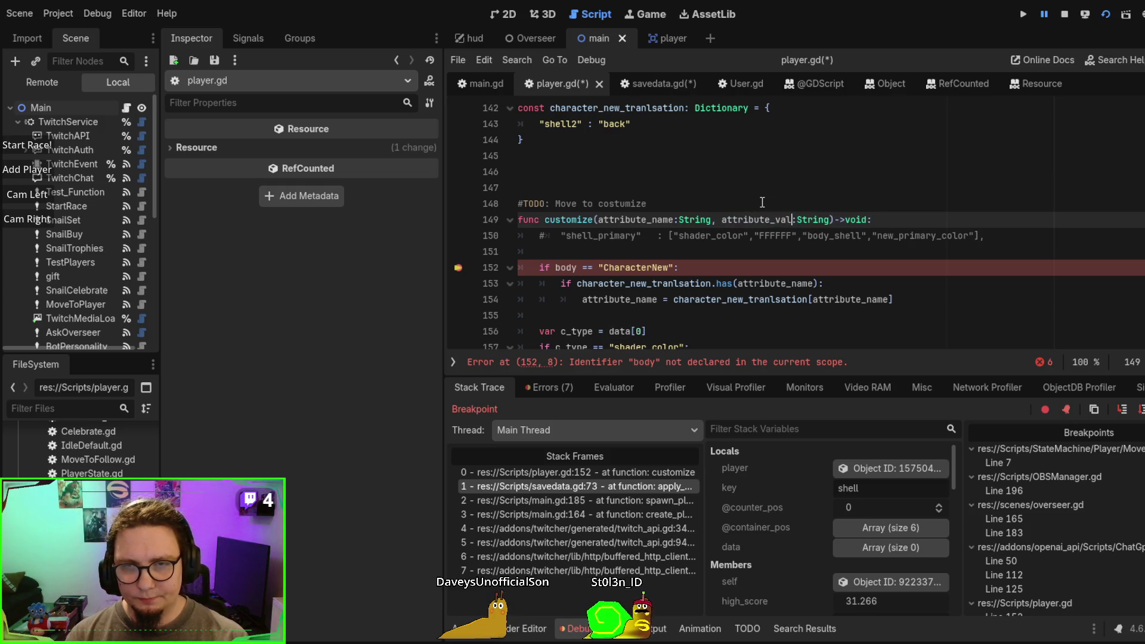
click(940, 278)
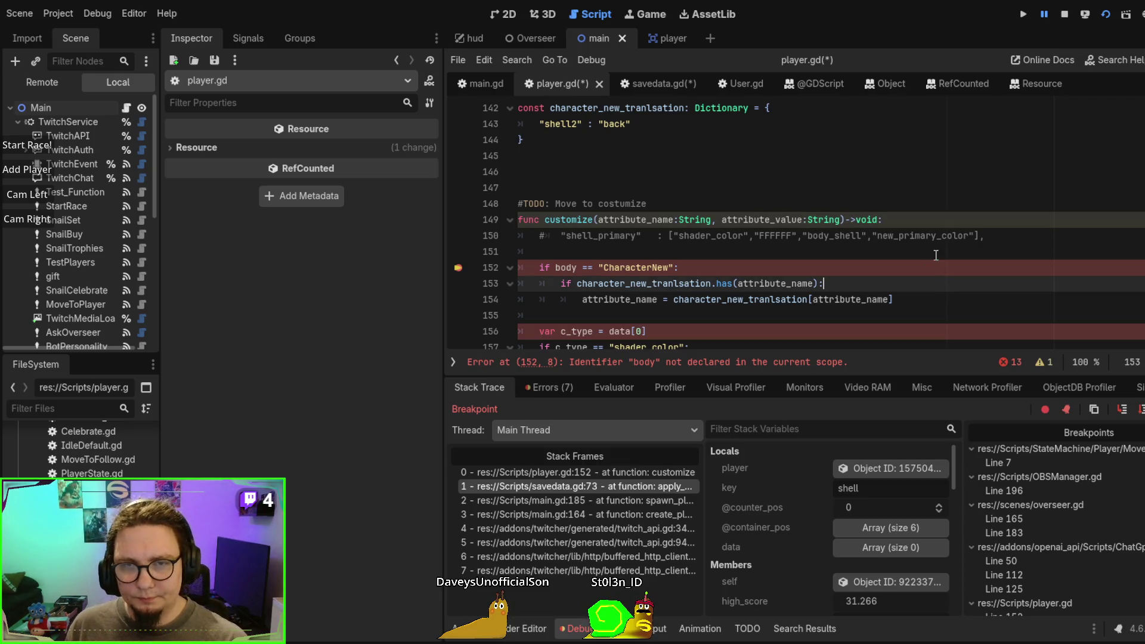
- Trim the example comment on line 150 down to #"shell_primary" : "red"
click(937, 255)
click(695, 238)
drag(674, 237, 795, 238)
key(BackSpace)
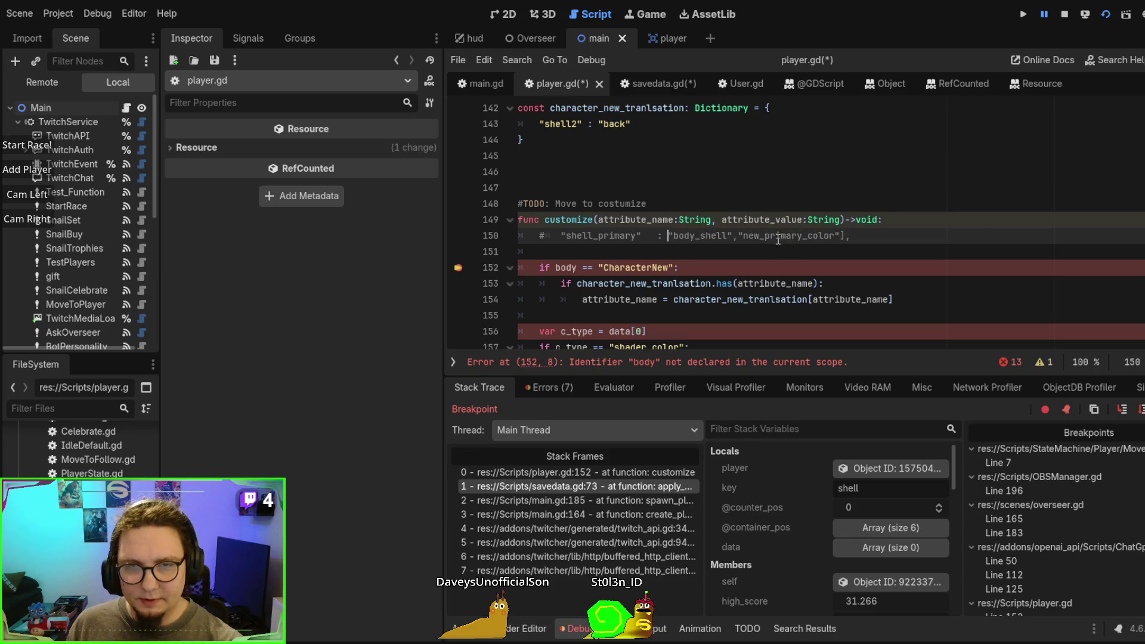
drag(735, 236, 885, 244)
key(BackSpace)
key(BackSpace)
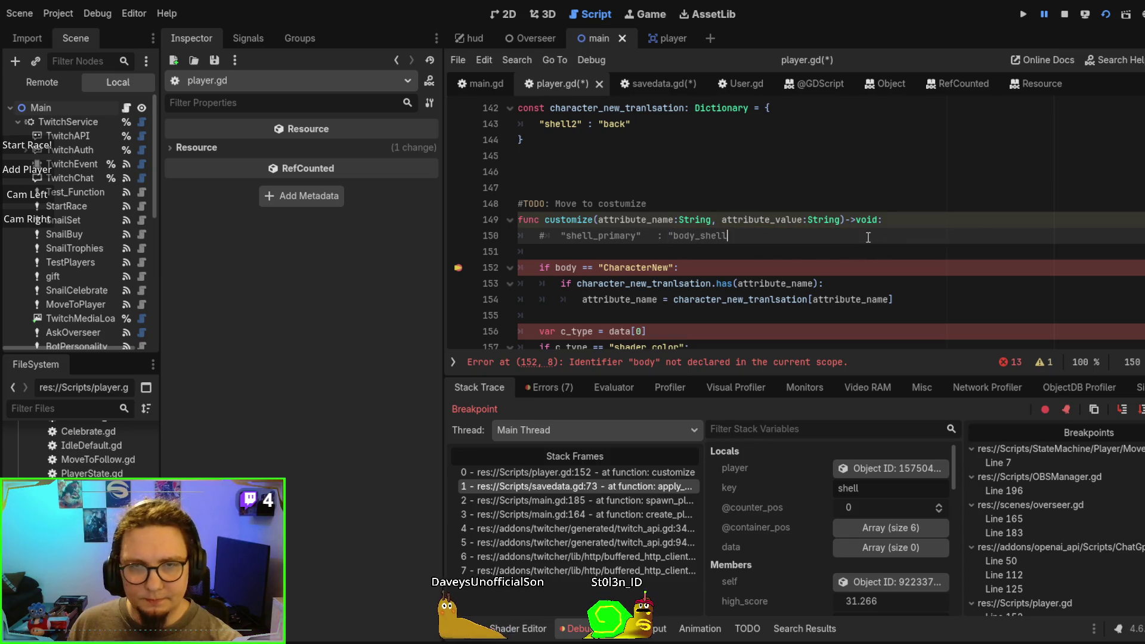
click(561, 235)
key(BackSpace)
click(615, 251)
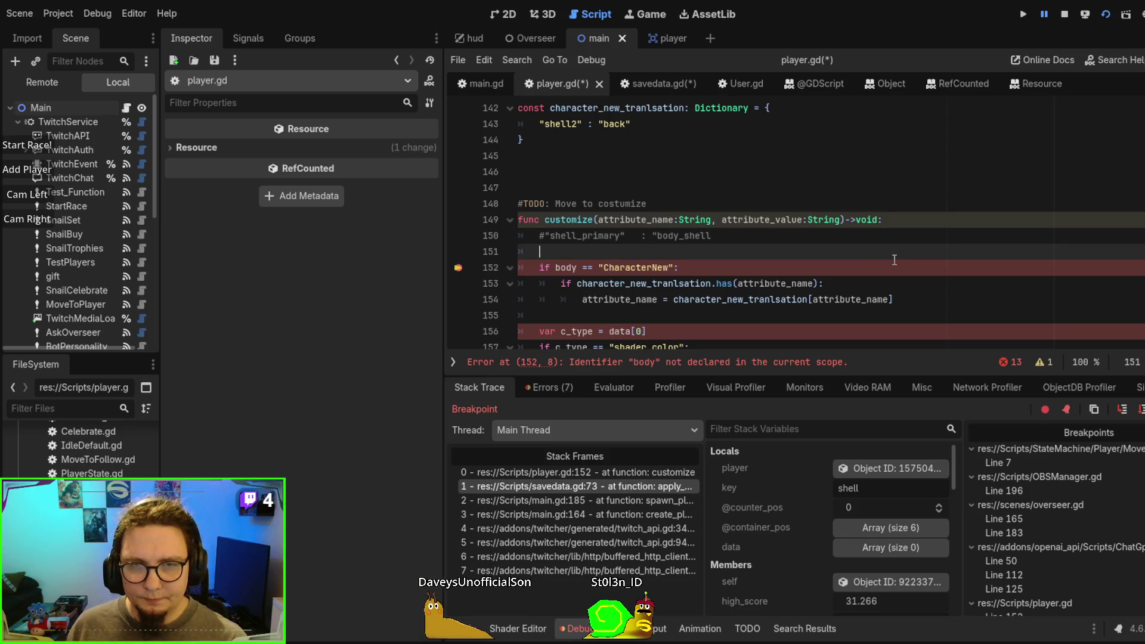
click(726, 234)
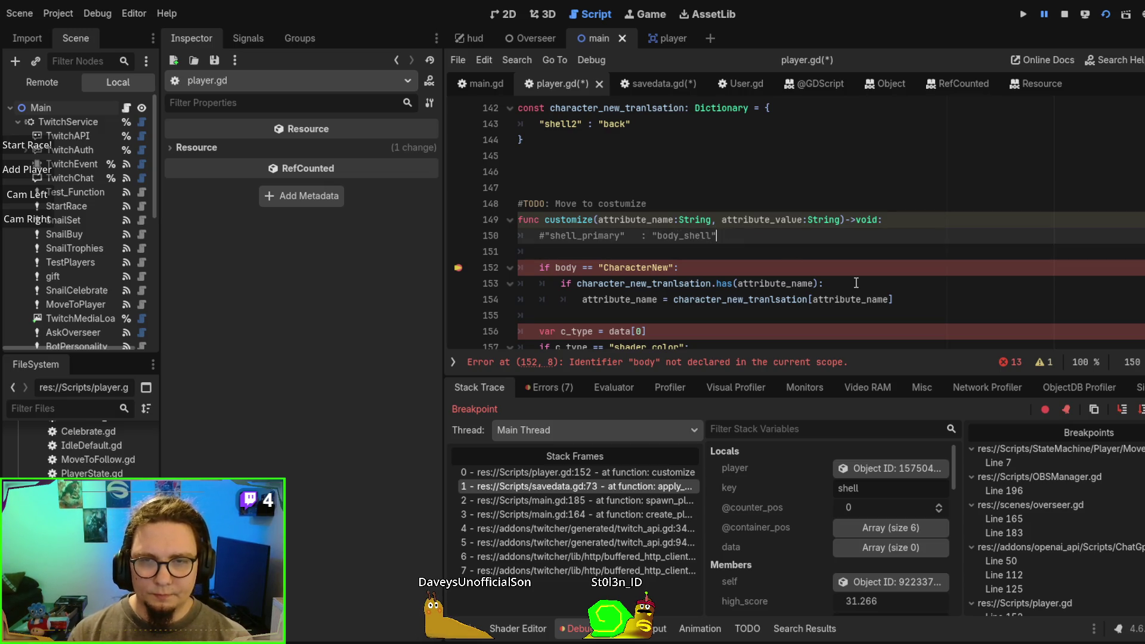
key(BackSpace)
key(BackSpace)
key(BackSpace)
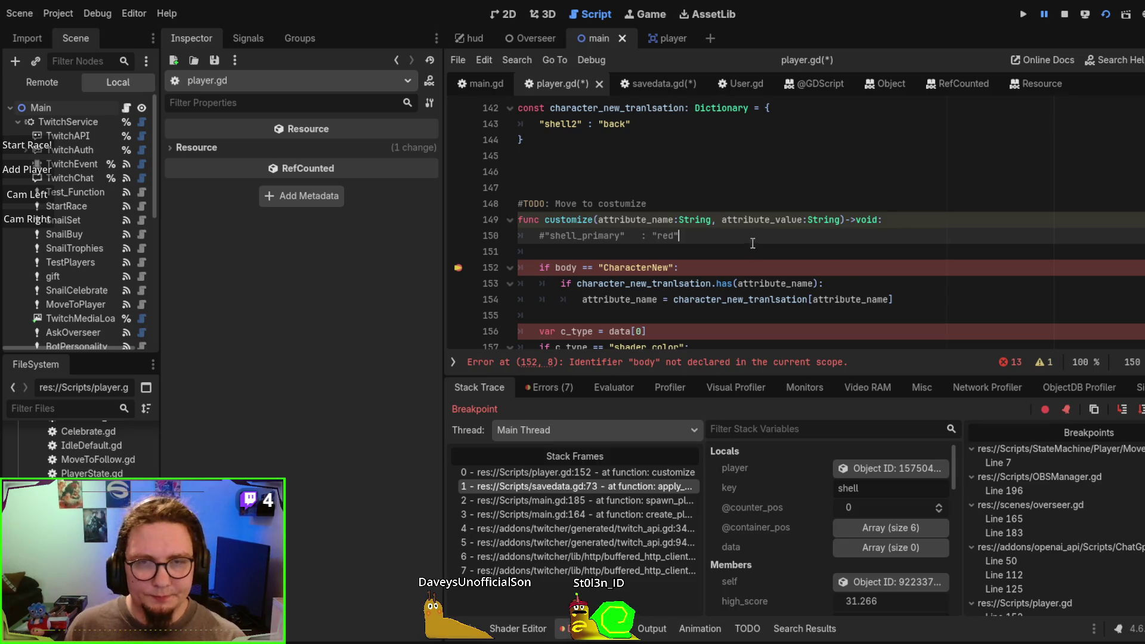
- Delete the if body == "CharacterNew" check block and its leftover blank line
click(702, 264)
scroll(694, 257, down, 1)
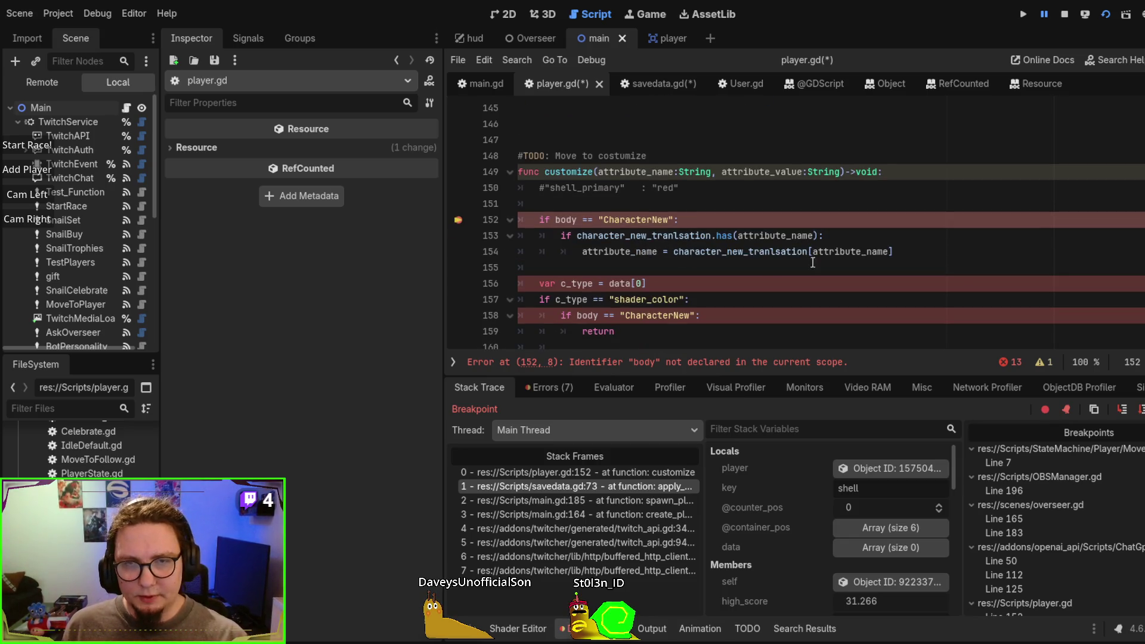
mouse_move(812, 262)
mouse_down()
mouse_move(775, 232)
mouse_move(686, 203)
mouse_up()
key(BackSpace)
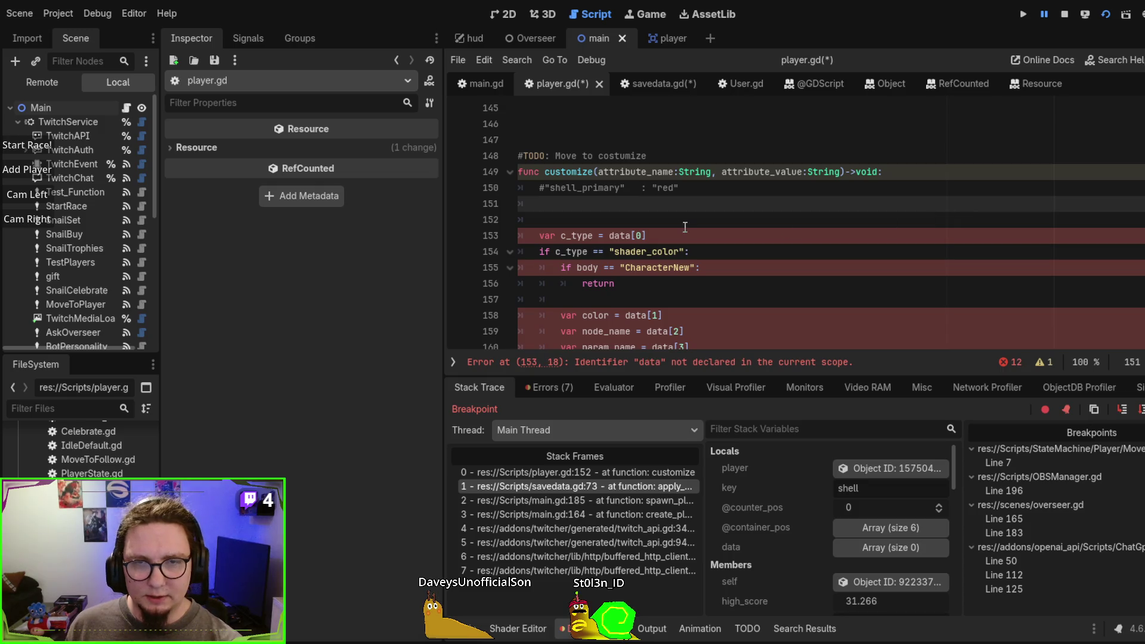
key(Delete)
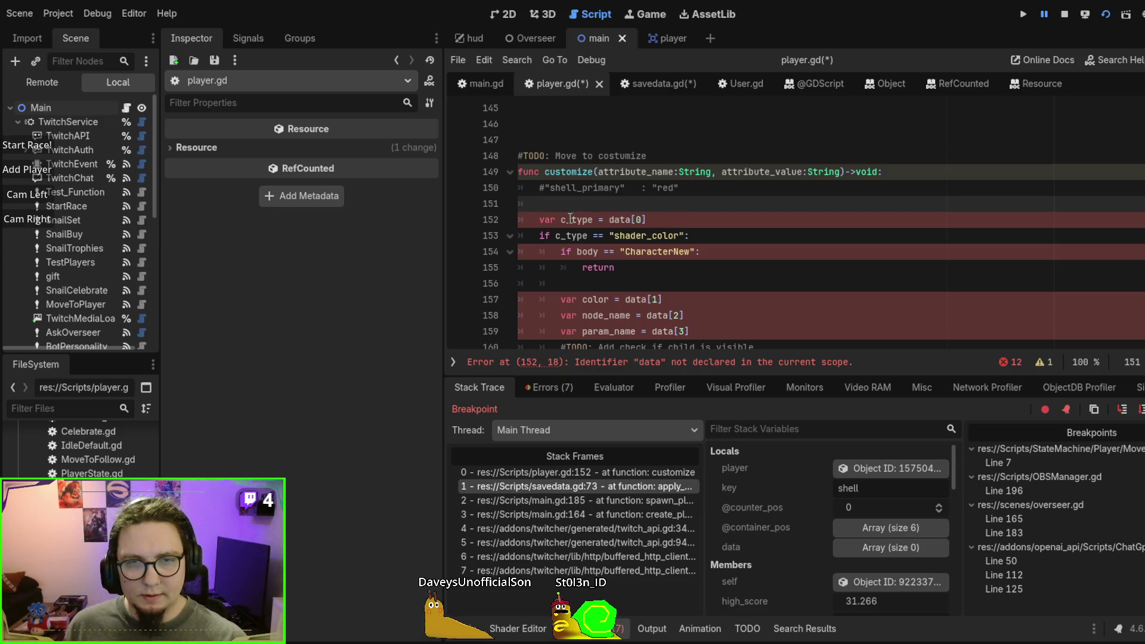
double_click(568, 187)
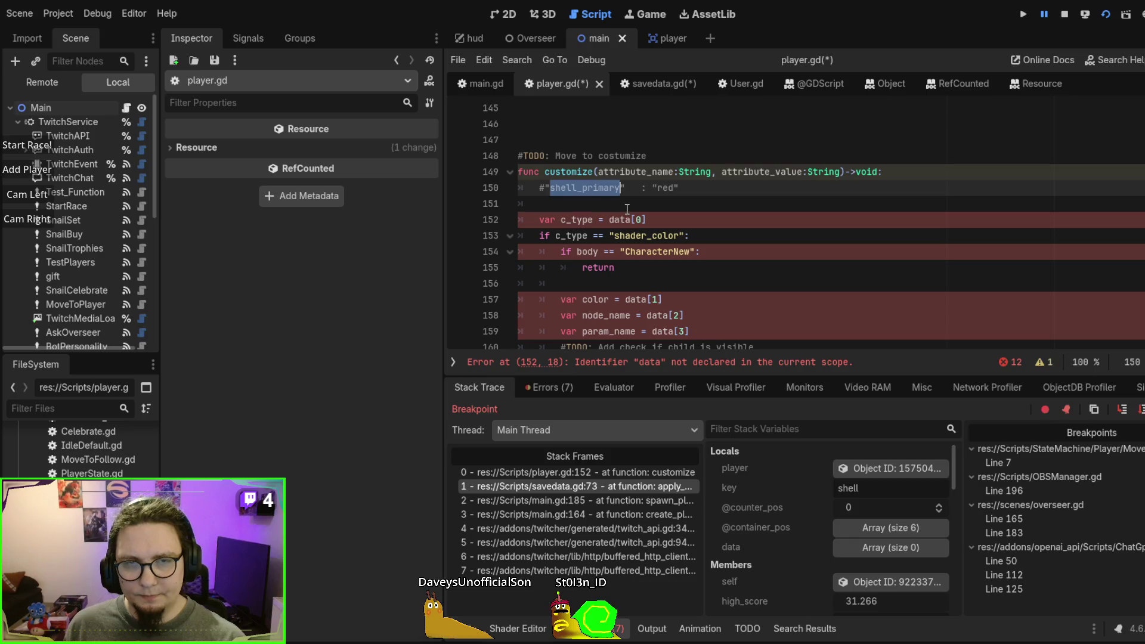
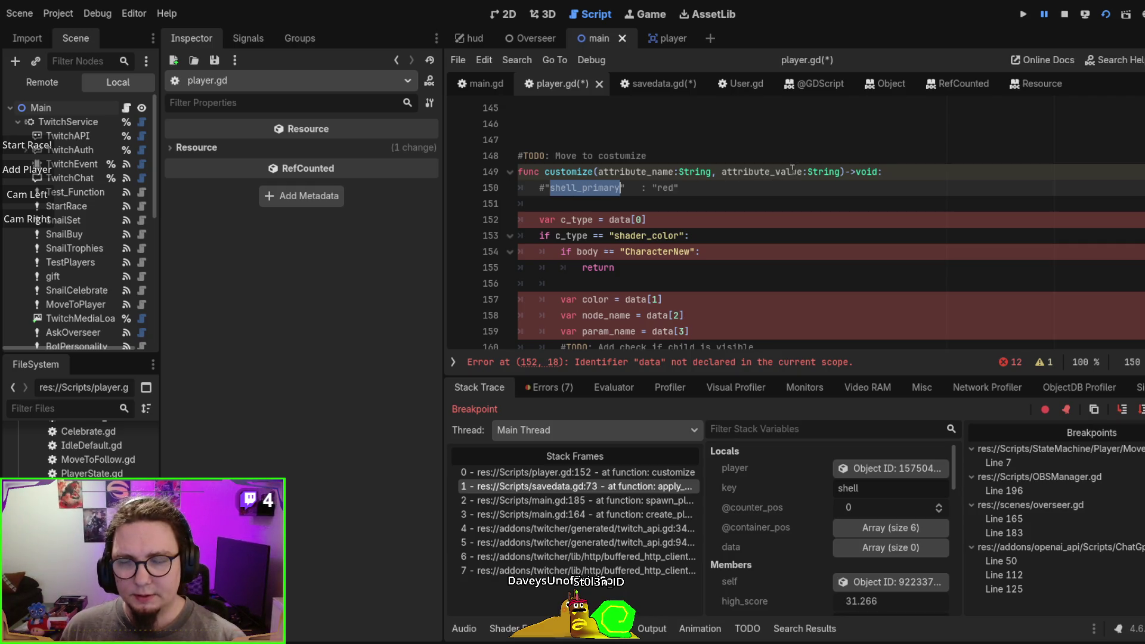
- Change customize on line 149 of player.gd to take one item:Item parameter, removing attribute_name
double_click(815, 171)
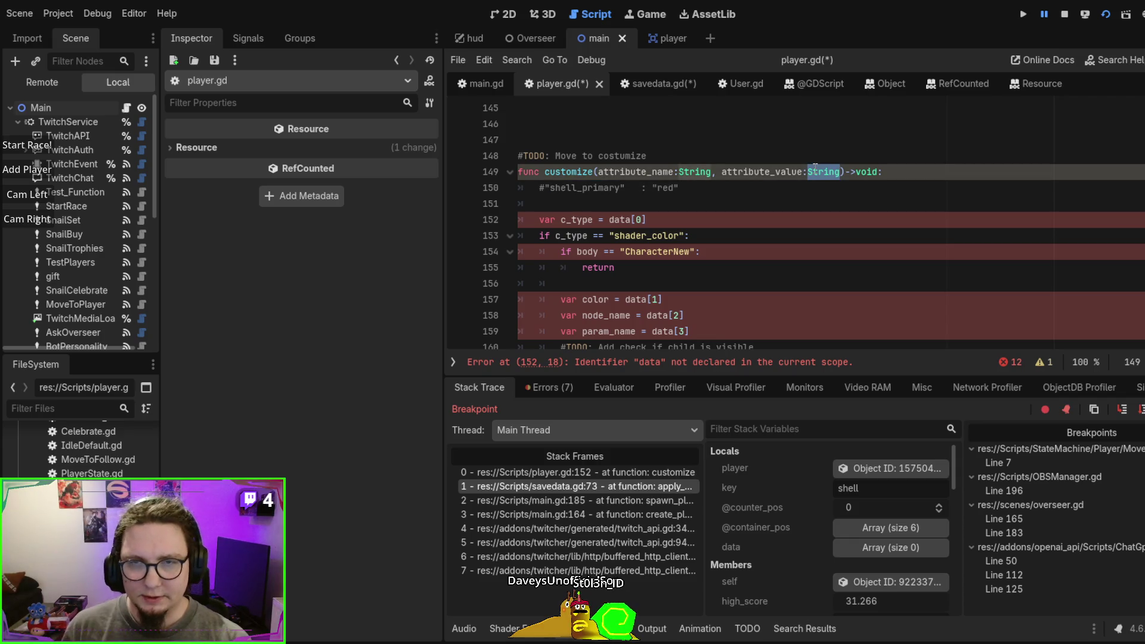
text(Item)
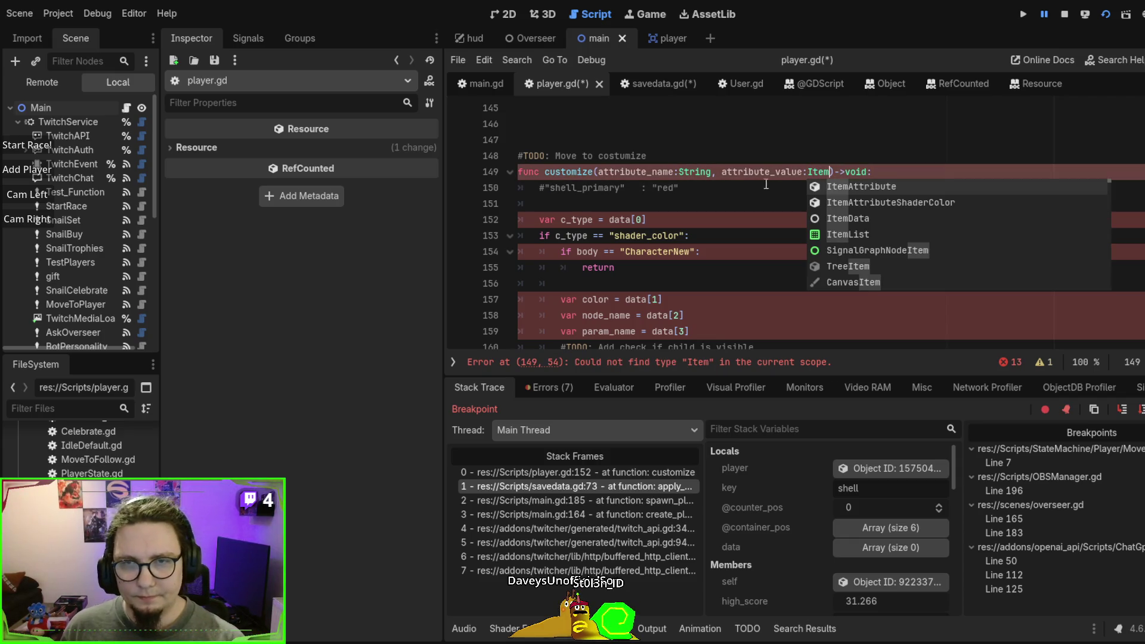
double_click(760, 172)
text(item)
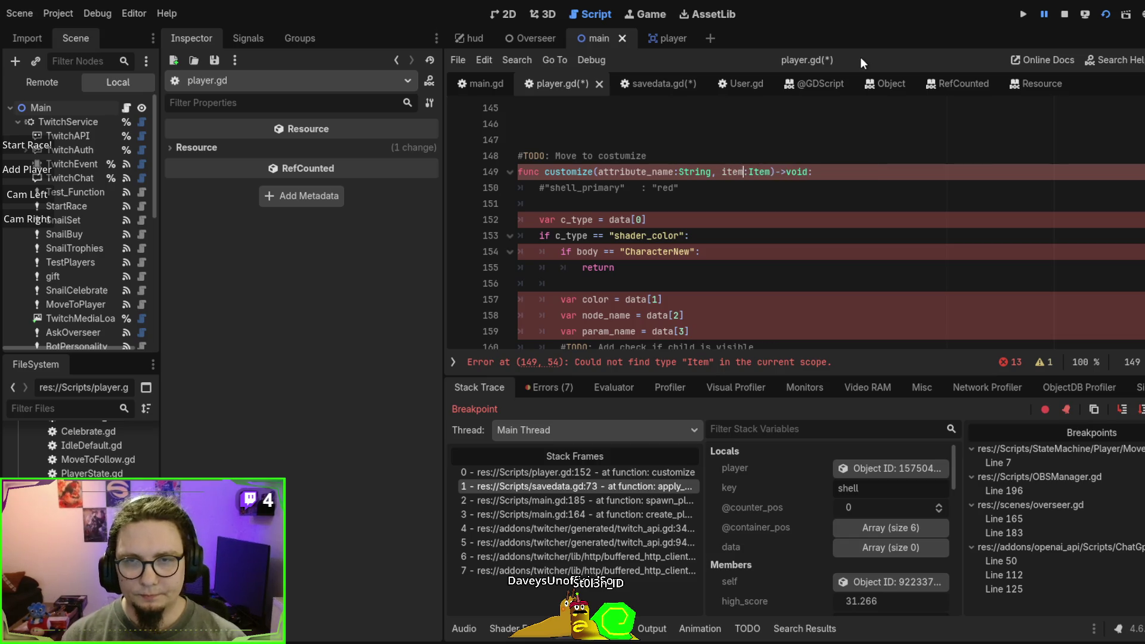
double_click(637, 166)
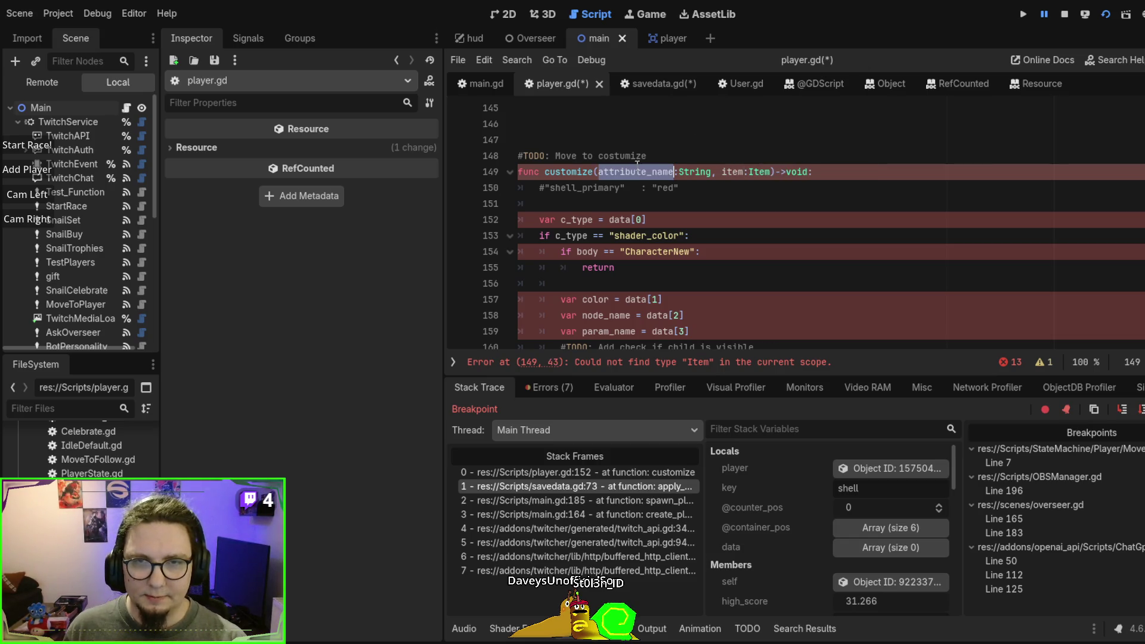
key(Delete)
key(Delete)
key(Delete)
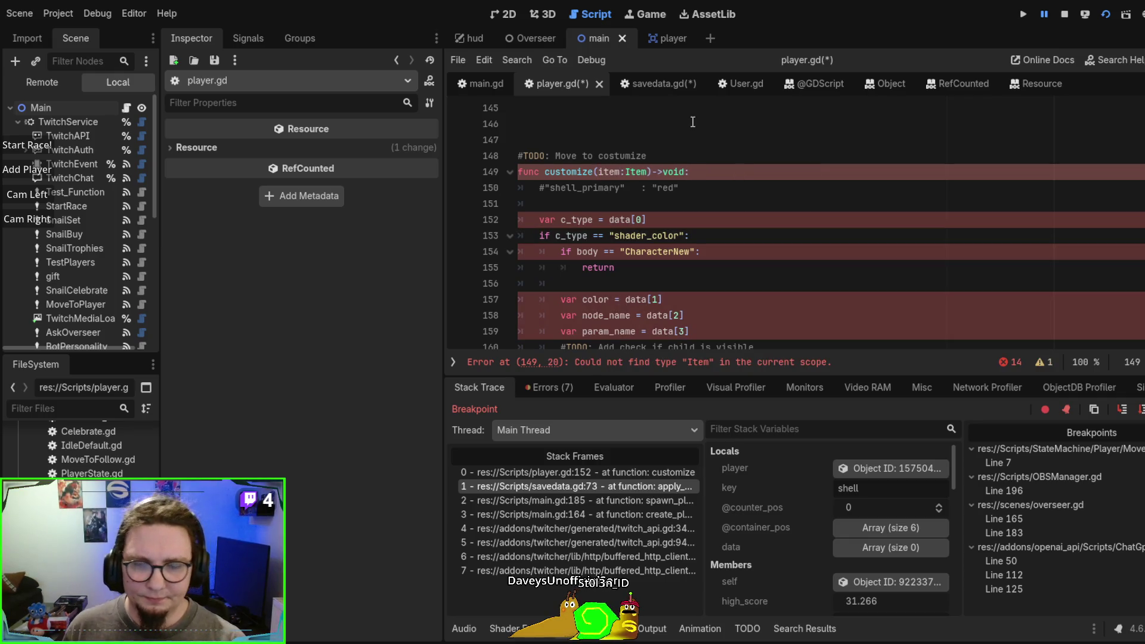
double_click(610, 167)
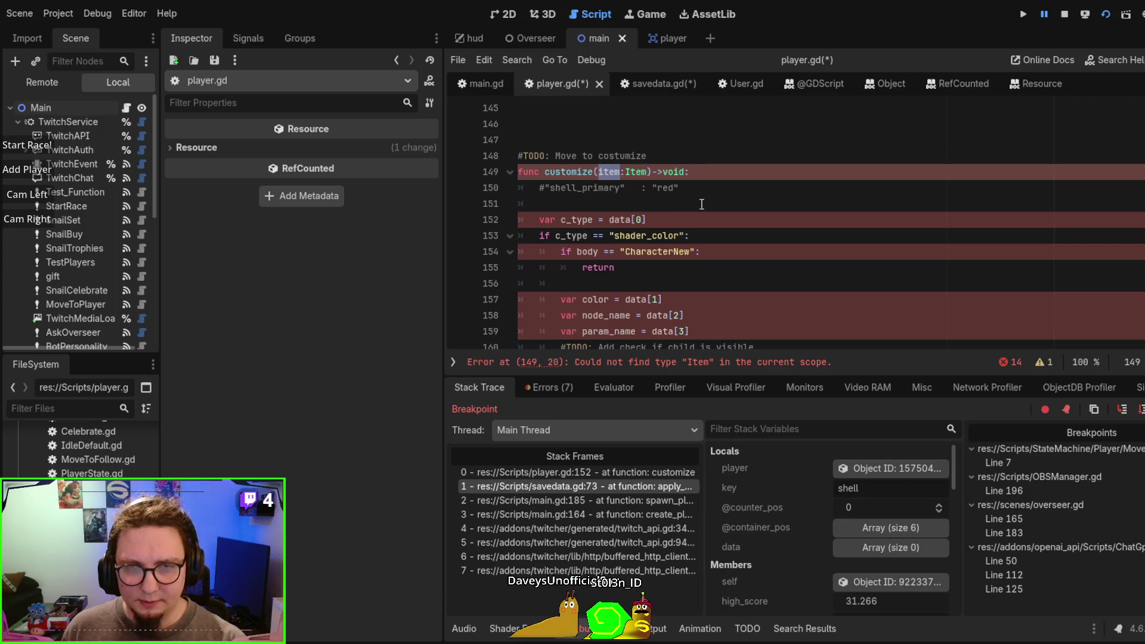
click(662, 201)
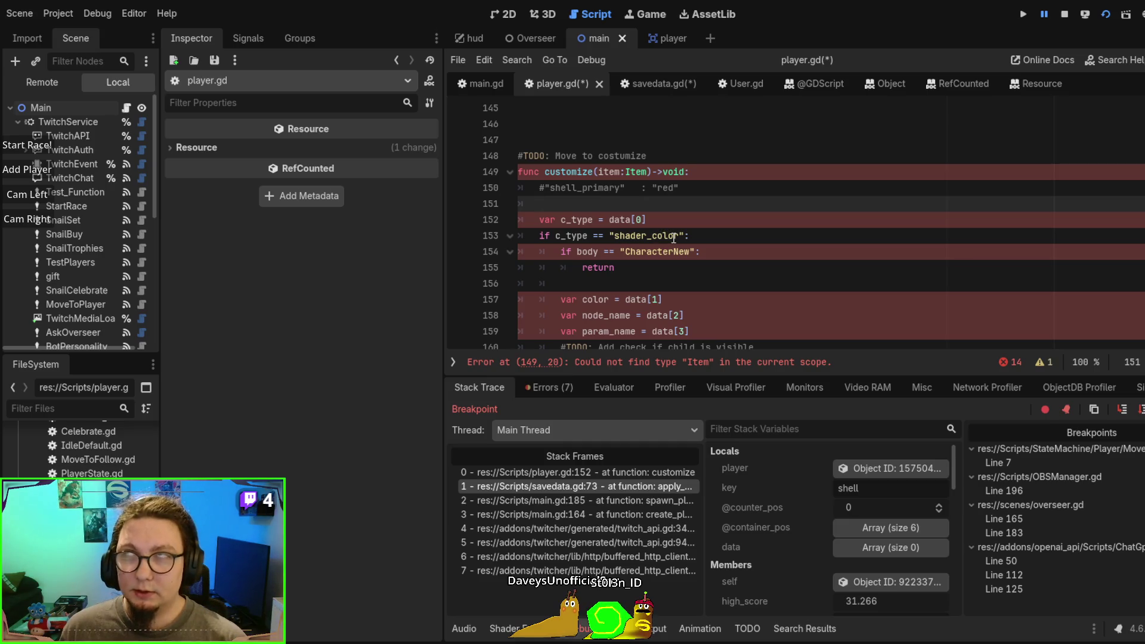
scroll(664, 238, down, 3)
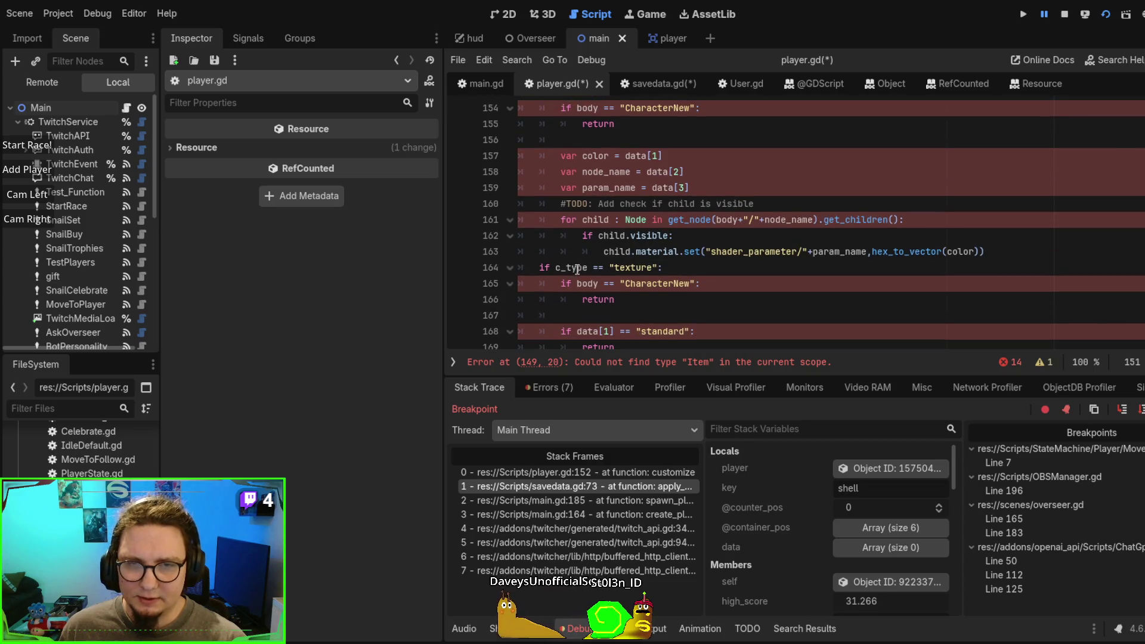
scroll(591, 266, down, 2)
scroll(578, 160, down, 2)
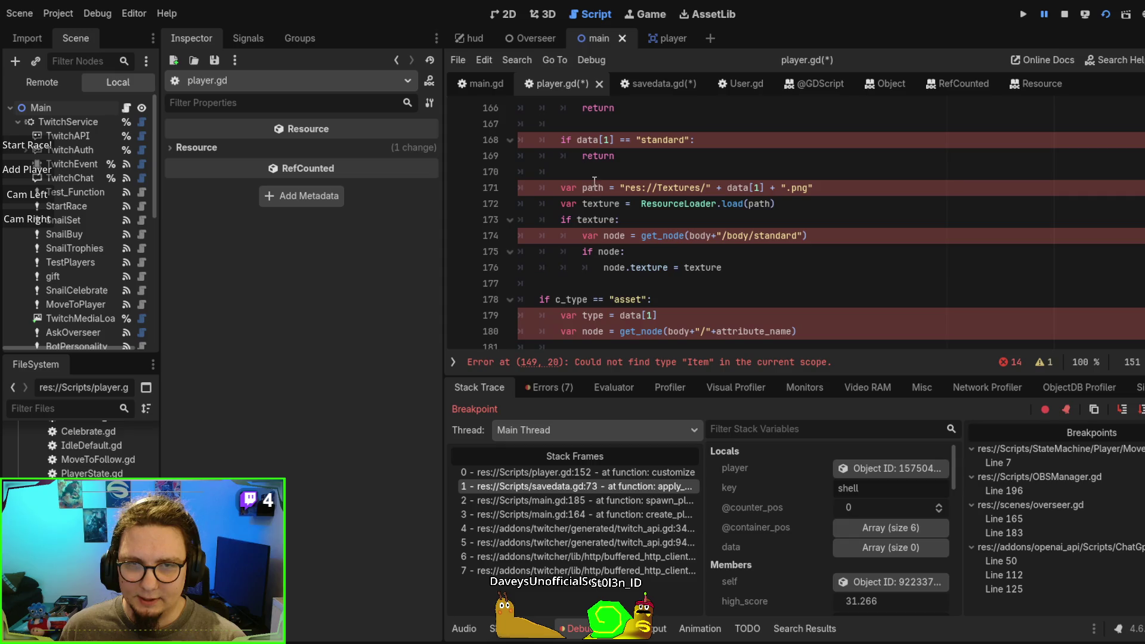
scroll(612, 226, down, 1)
scroll(615, 234, down, 2)
scroll(616, 234, down, 3)
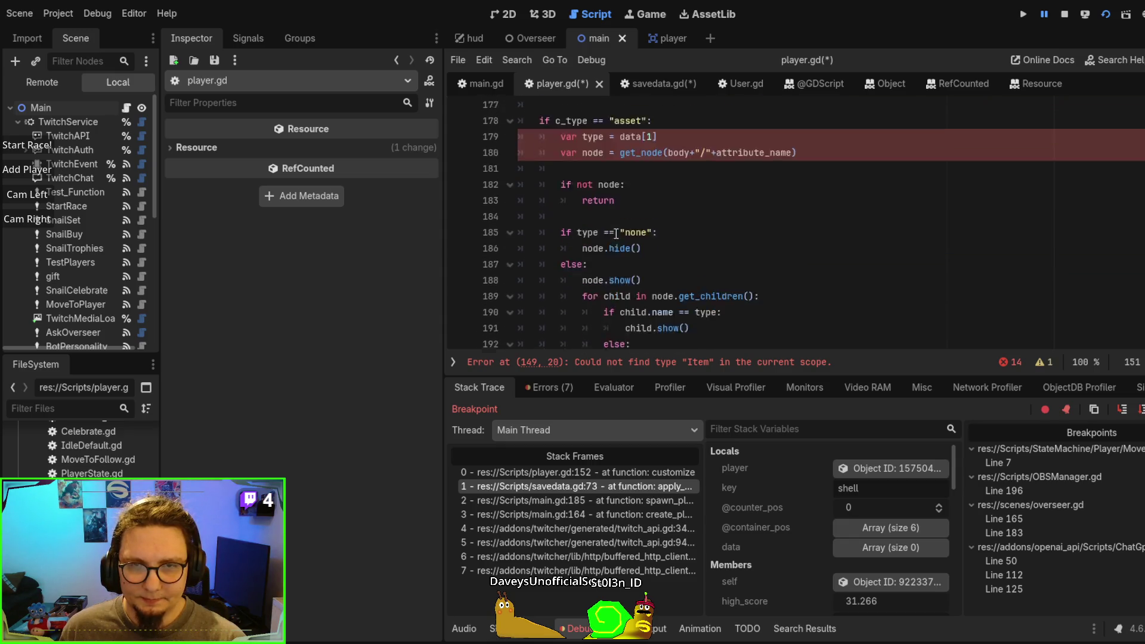
scroll(616, 234, down, 2)
scroll(616, 234, up, 11)
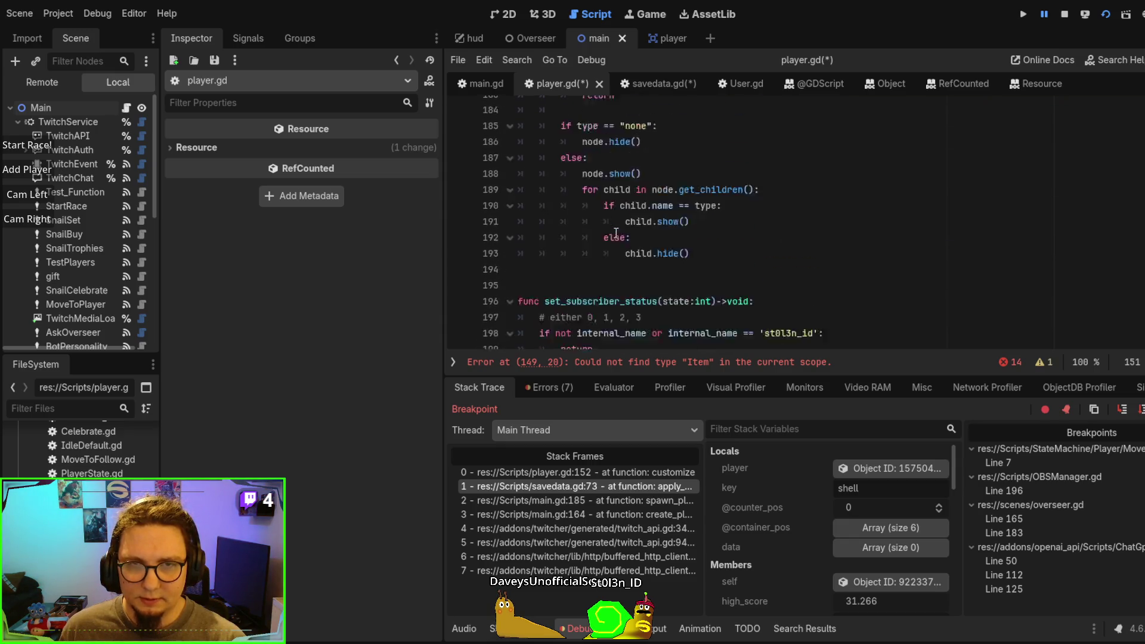
scroll(616, 234, up, 5)
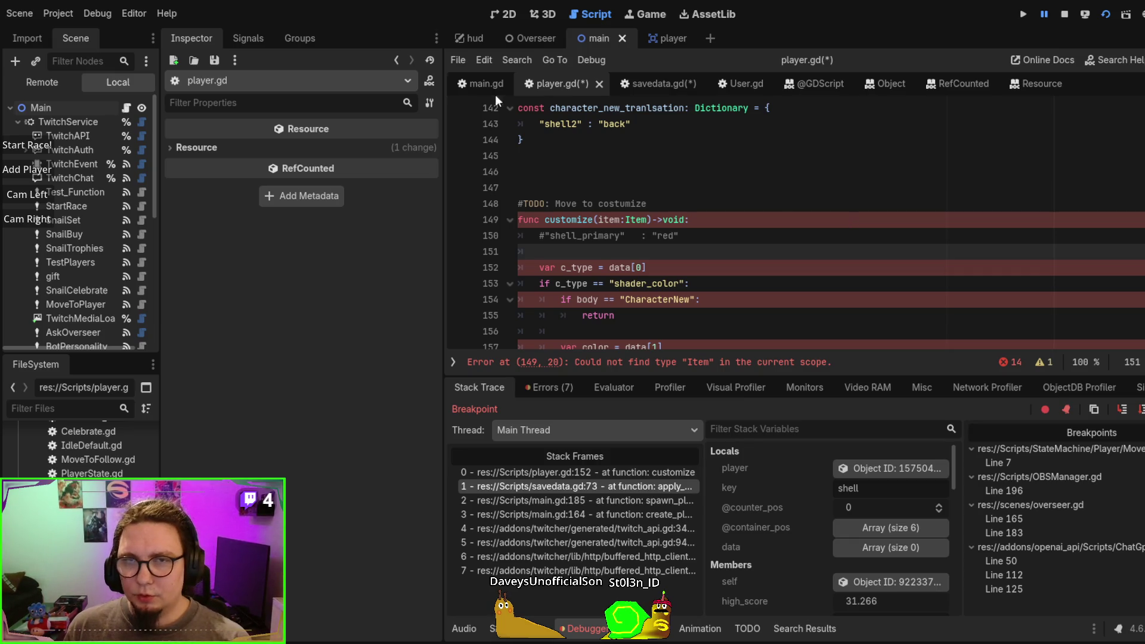
- Widen the code editor and stop the running game with F8
drag(444, 224, 349, 229)
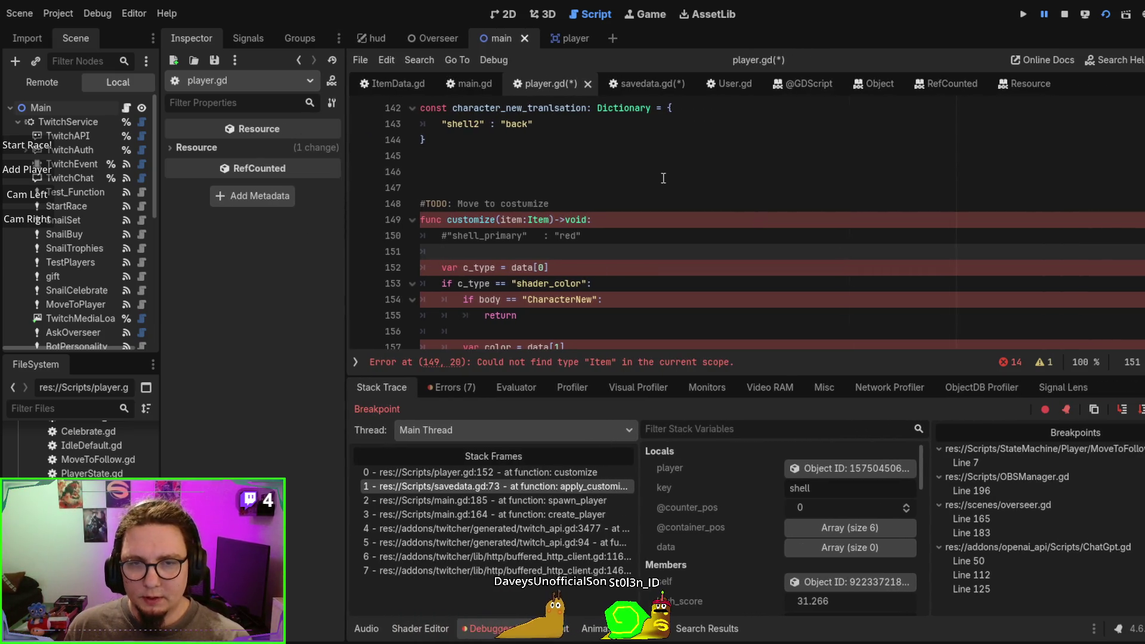
key(F8)
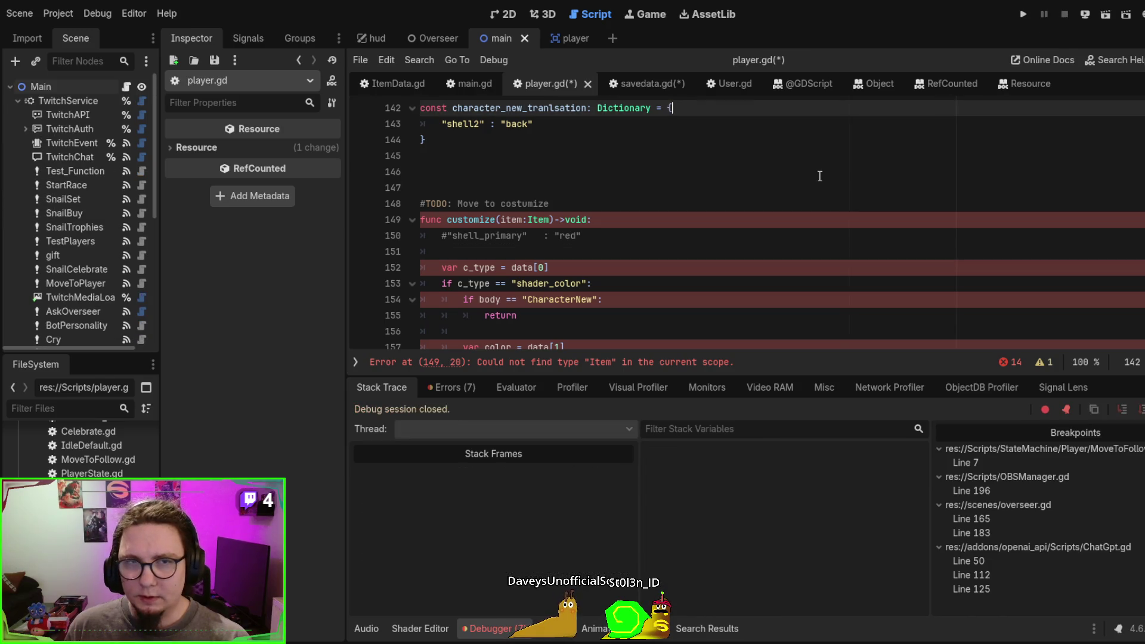
click(820, 187)
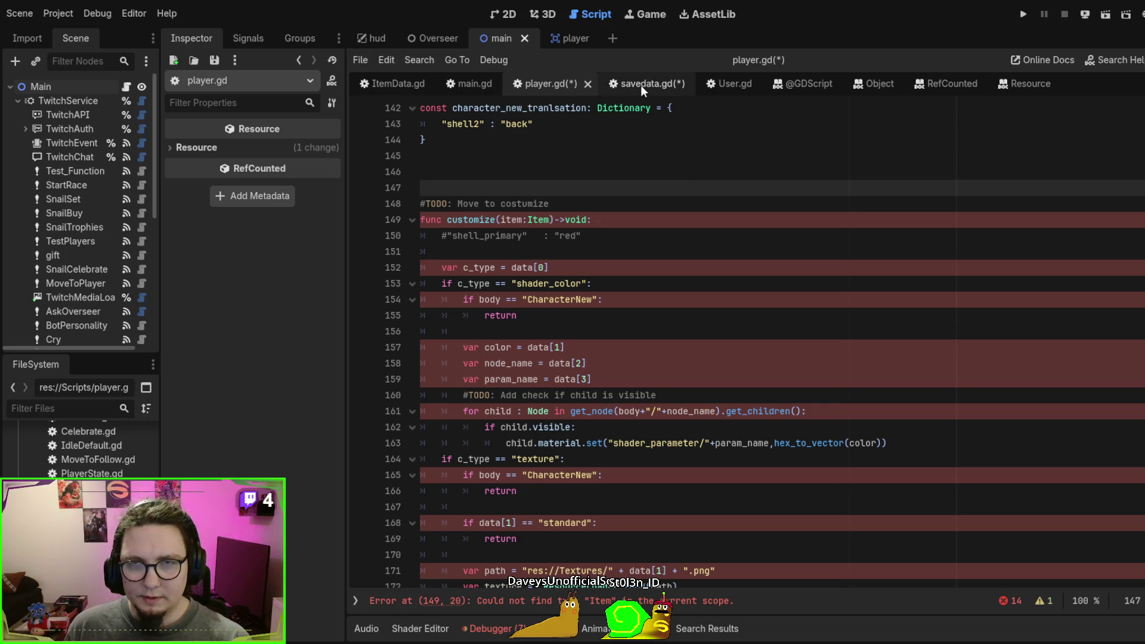
- Review the Item class's name and category fields in ItemData.gd
click(375, 82)
scroll(633, 253, down, 6)
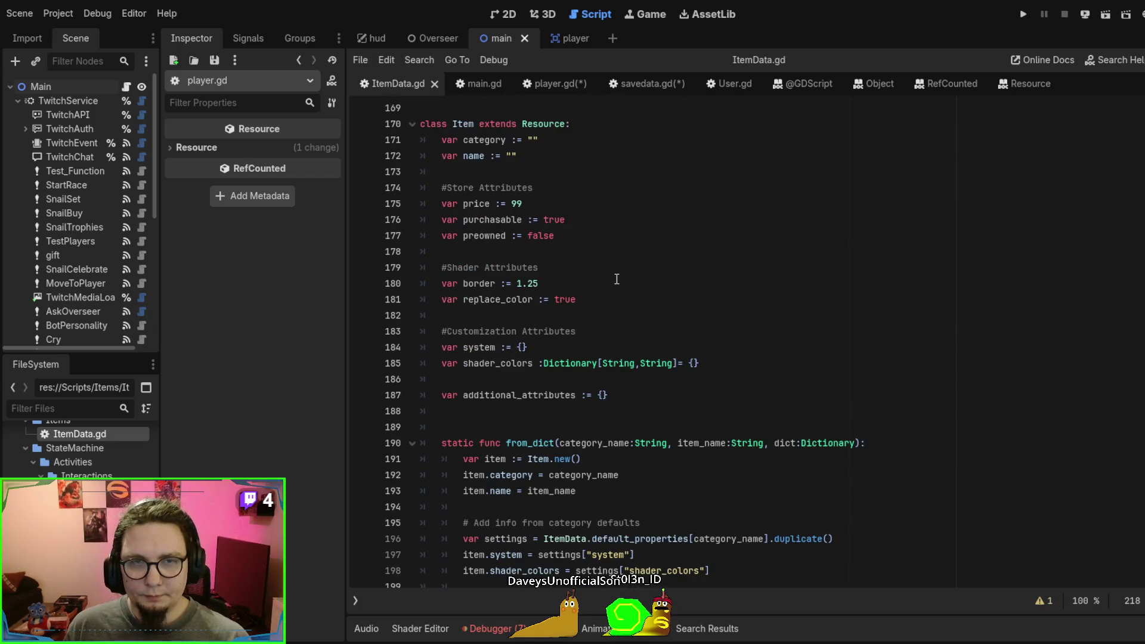
double_click(468, 139)
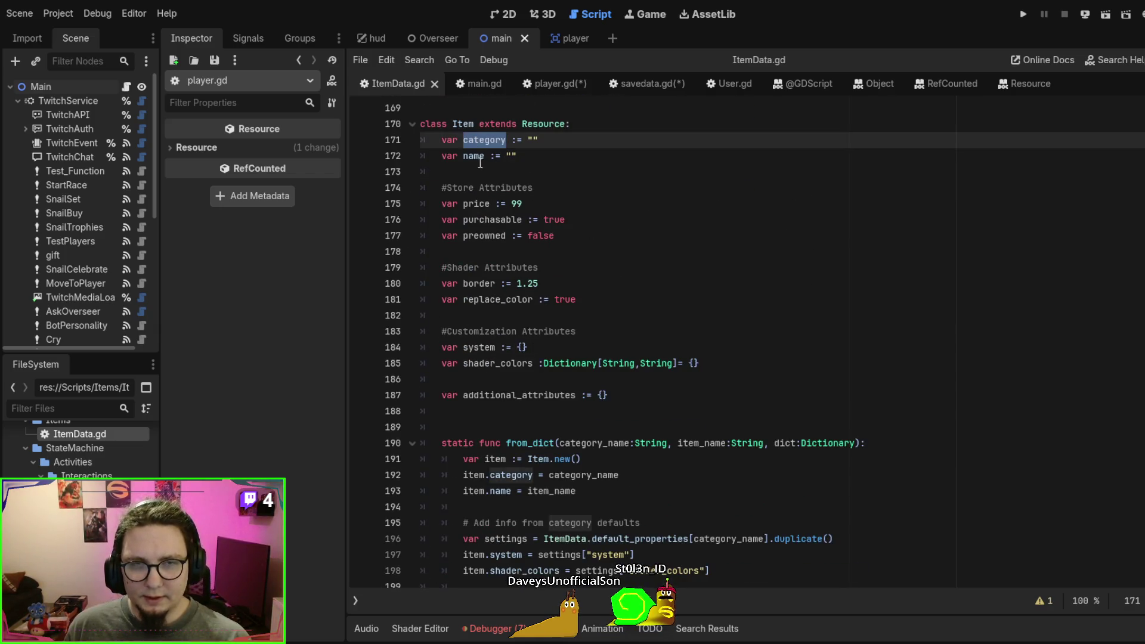
double_click(473, 158)
double_click(483, 141)
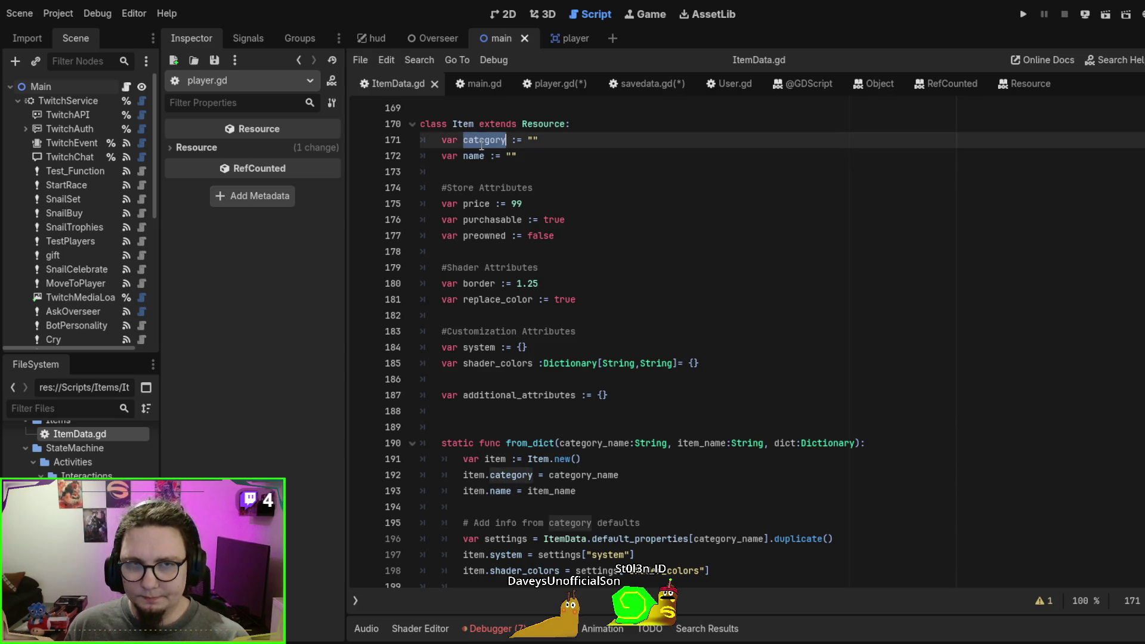
double_click(473, 156)
double_click(483, 139)
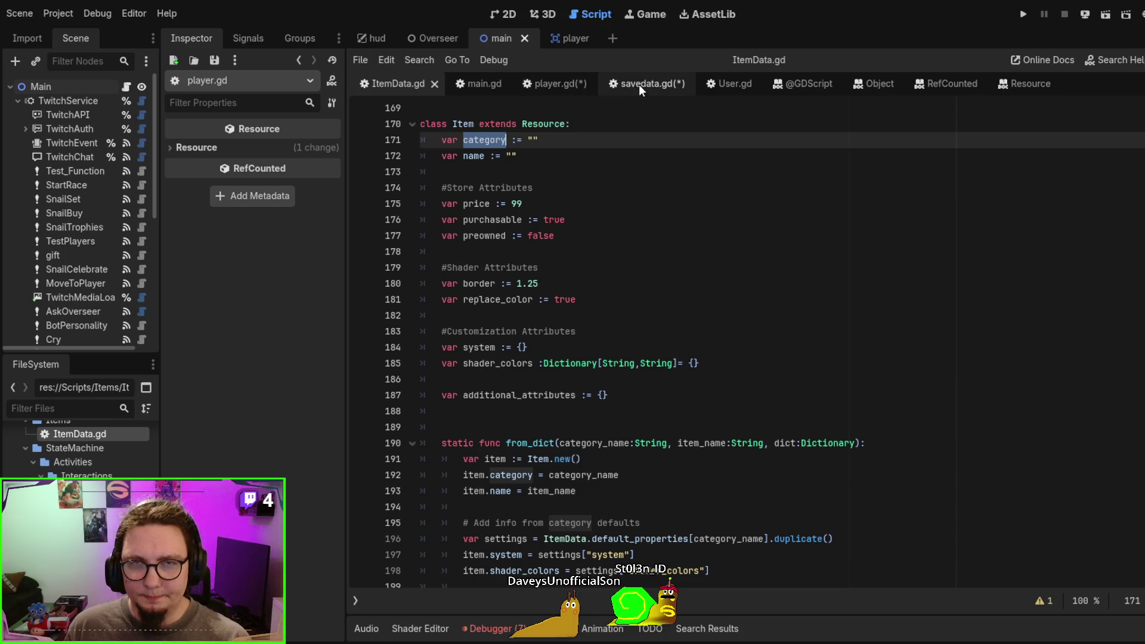
- Back in player.gd, insert blank lines at the top of the customize body
click(549, 83)
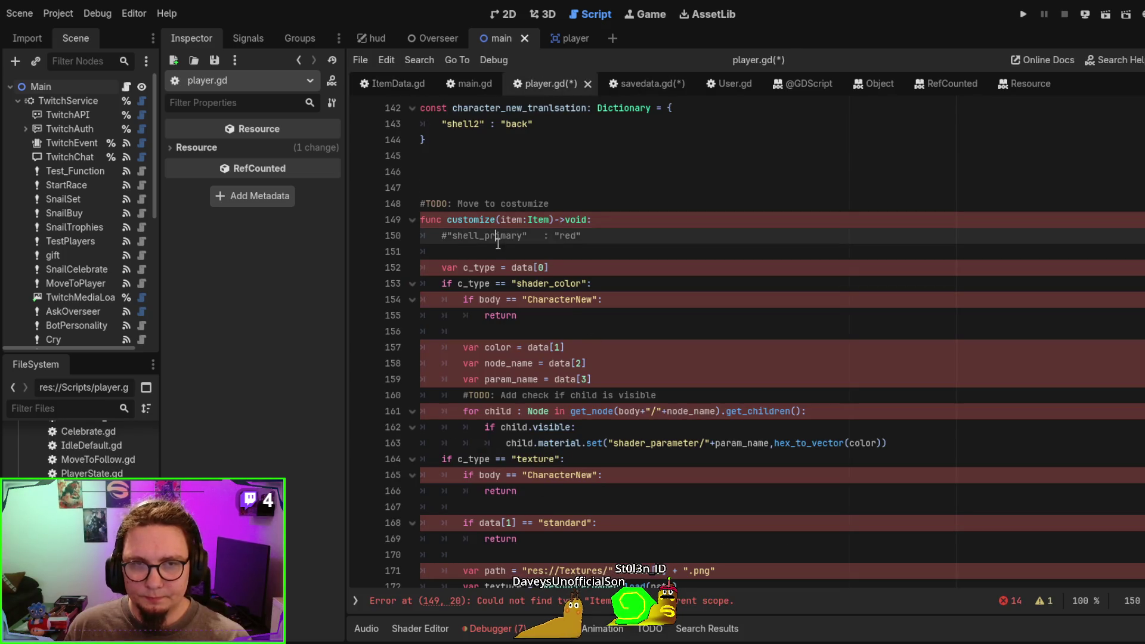
scroll(491, 245, down, 1)
click(457, 204)
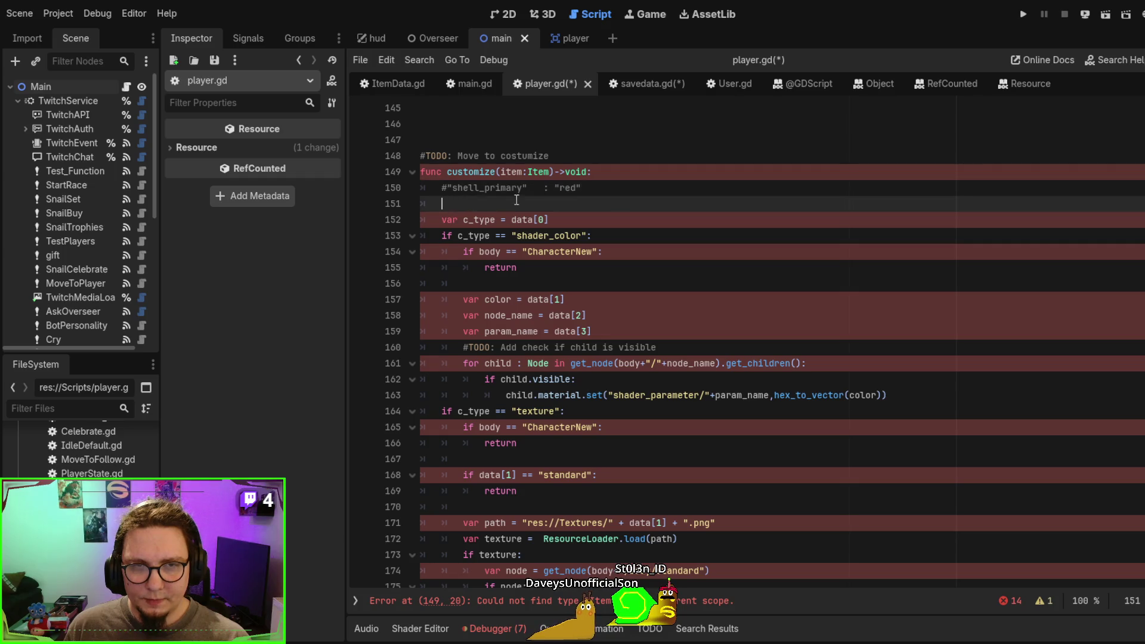
key(Return)
key(Return)
key(Up)
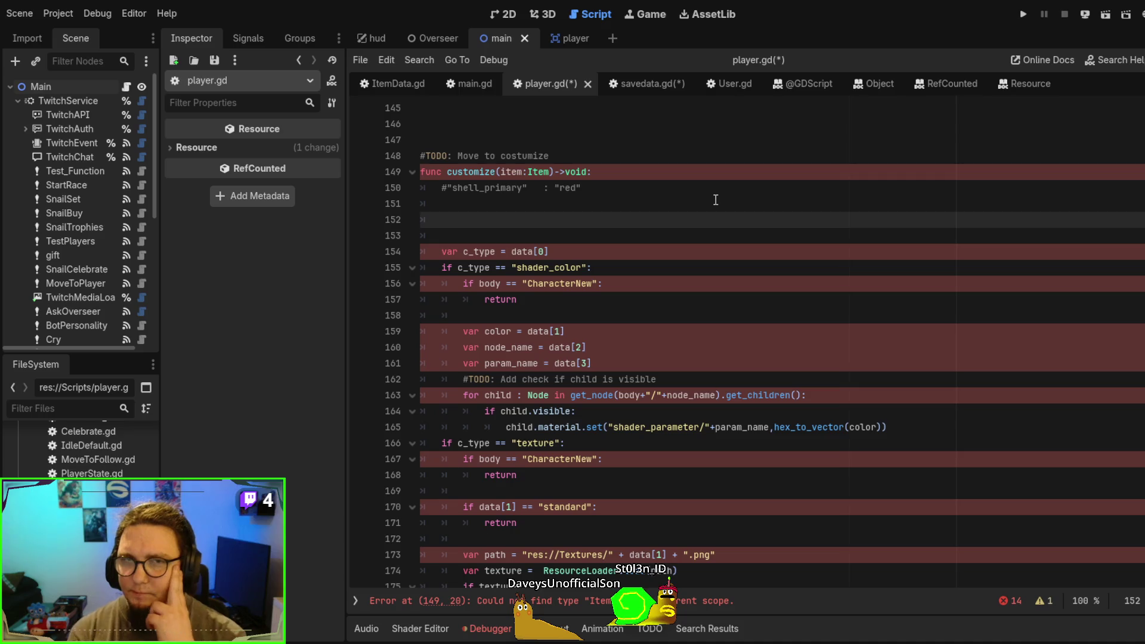
- In savedata.gd, delete the get_player_customization function below apply_customization
click(627, 84)
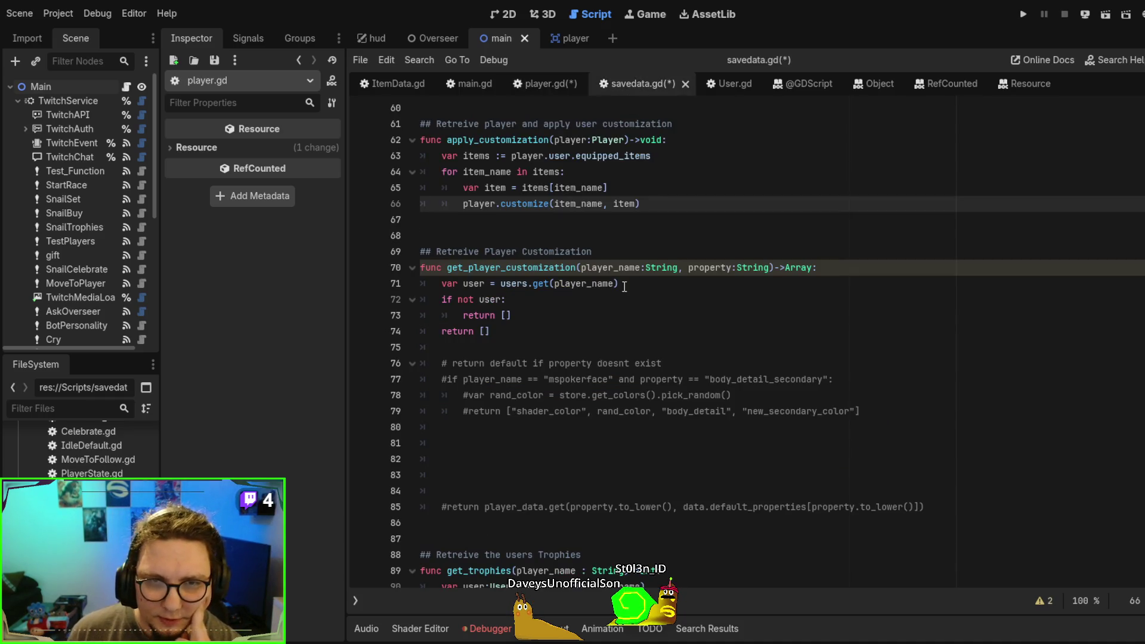
scroll(642, 280, up, 2)
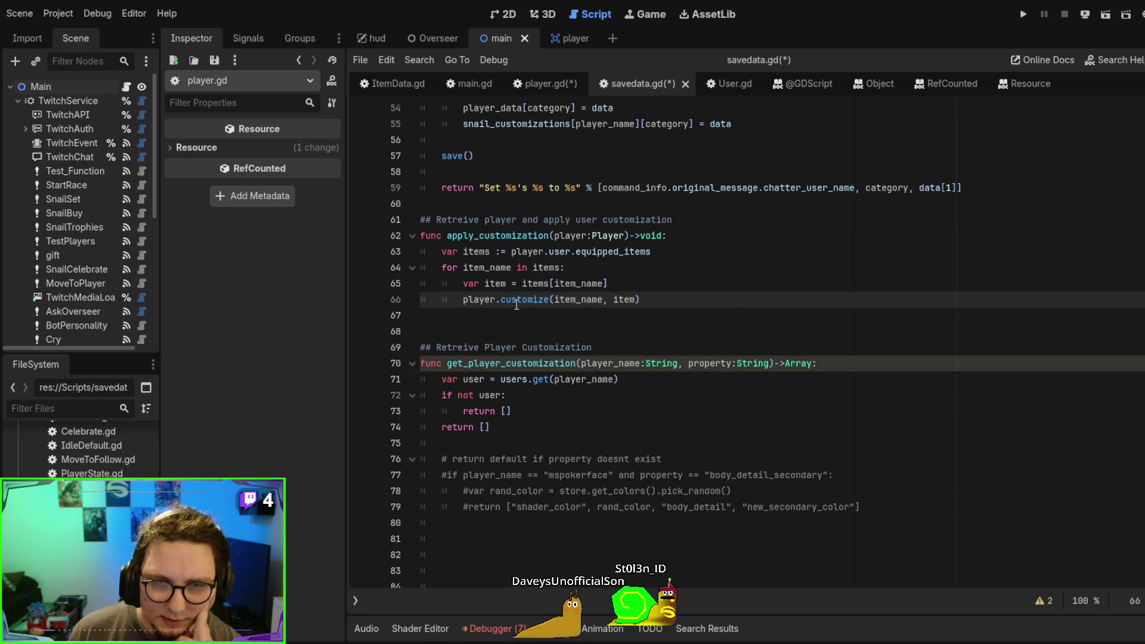
drag(447, 236, 692, 325)
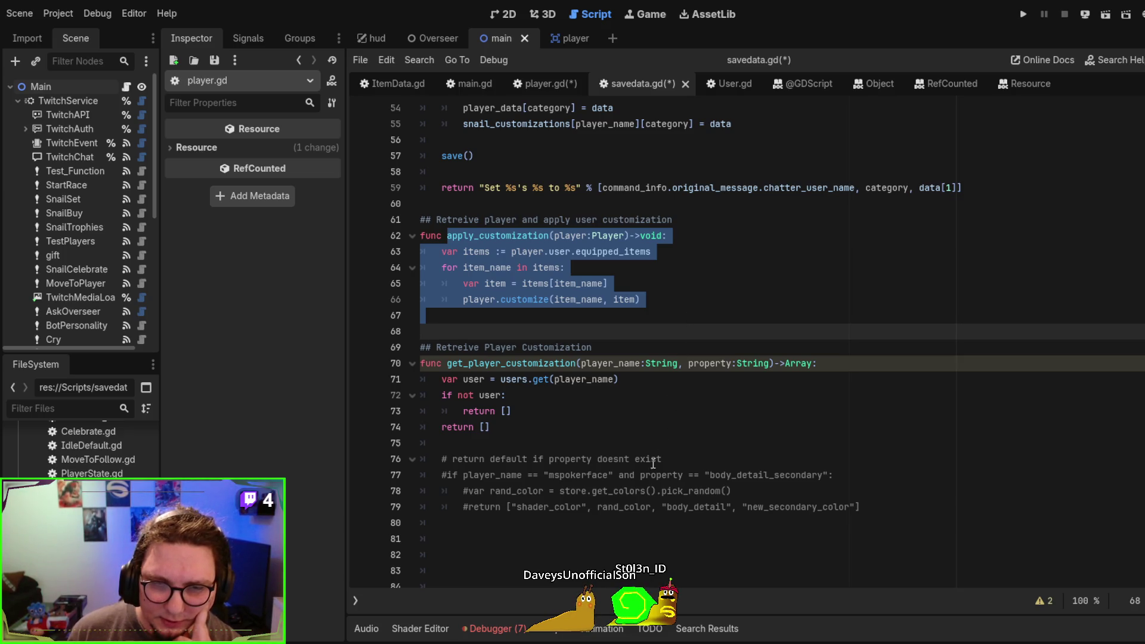
click(925, 504)
drag(800, 427, 812, 301)
key(BackSpace)
key(Return)
key(Return)
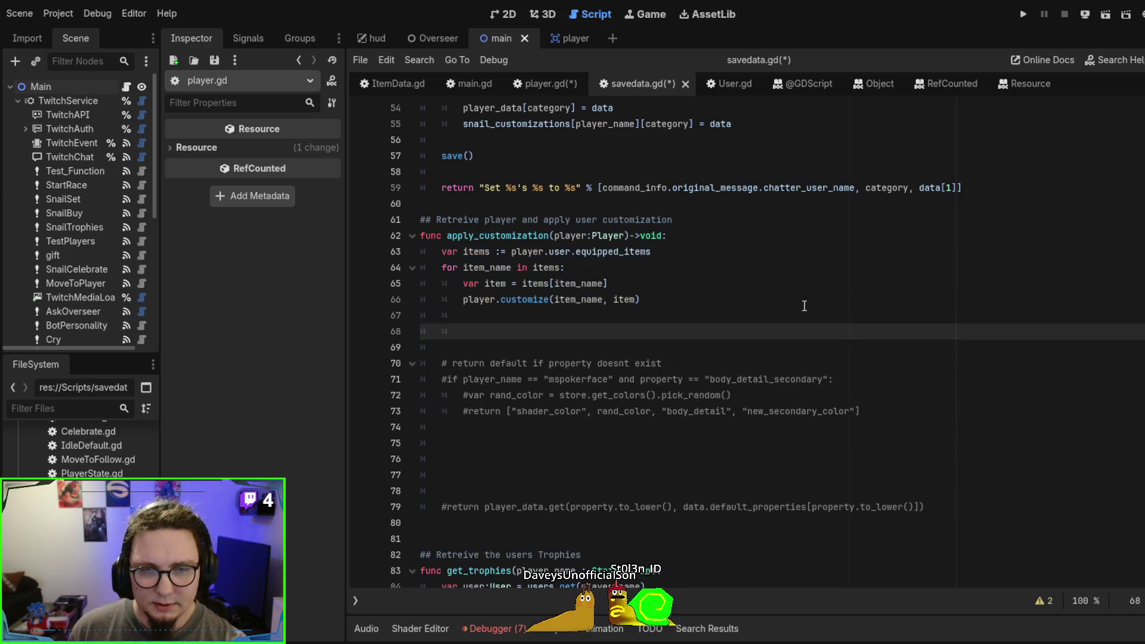
key(BackSpace)
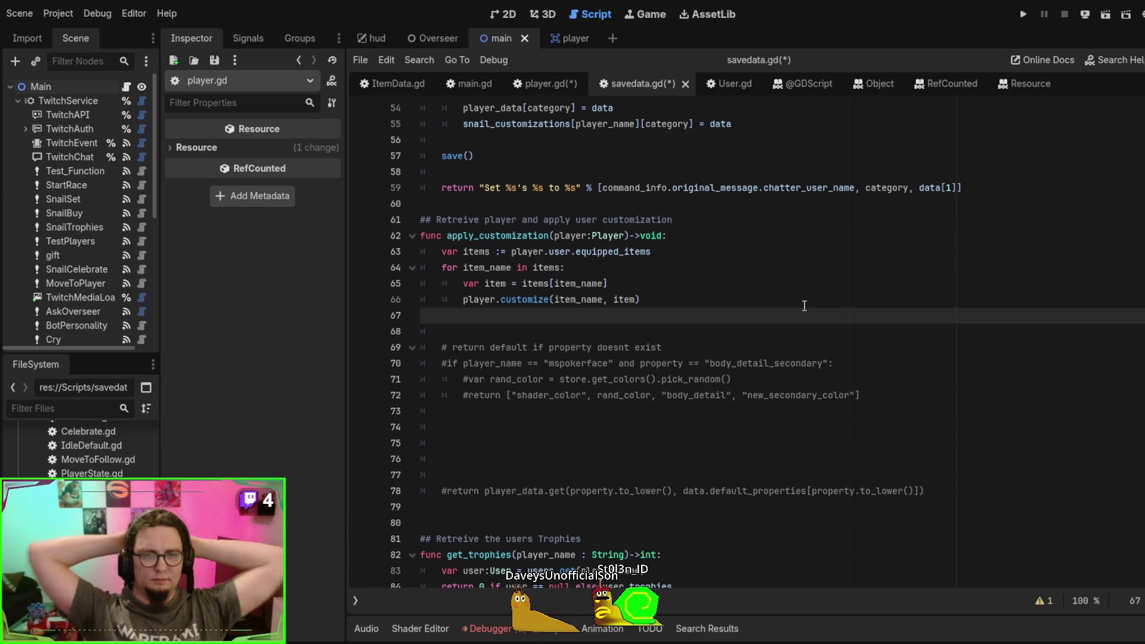
- Set a breakpoint on main.gd's customize call and run the project
click(371, 299)
key(F5)
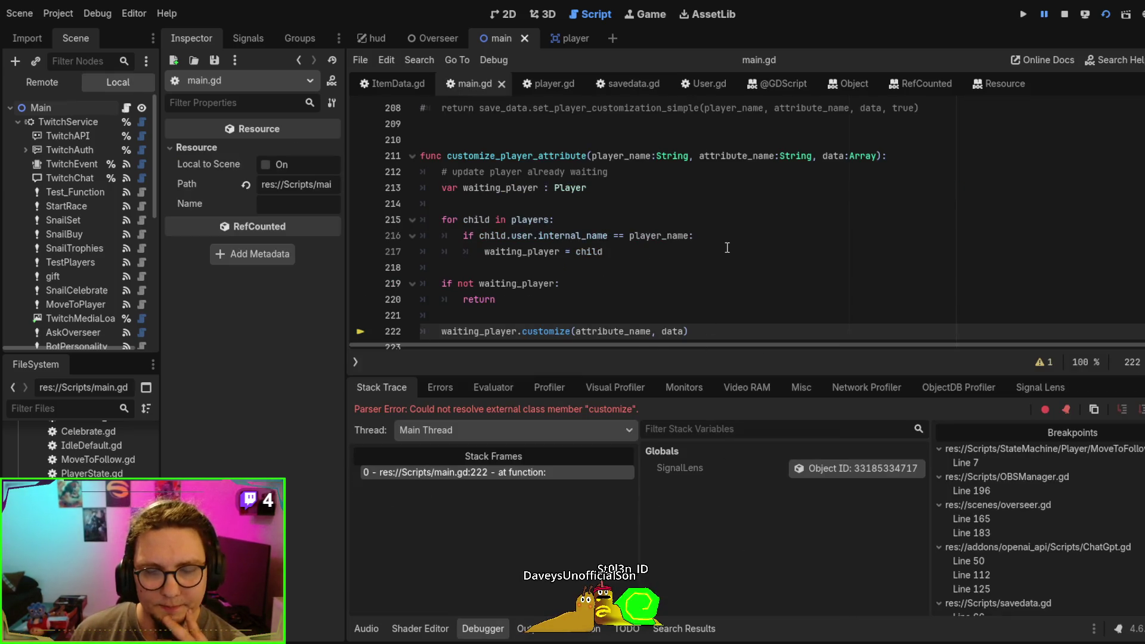
scroll(729, 247, down, 1)
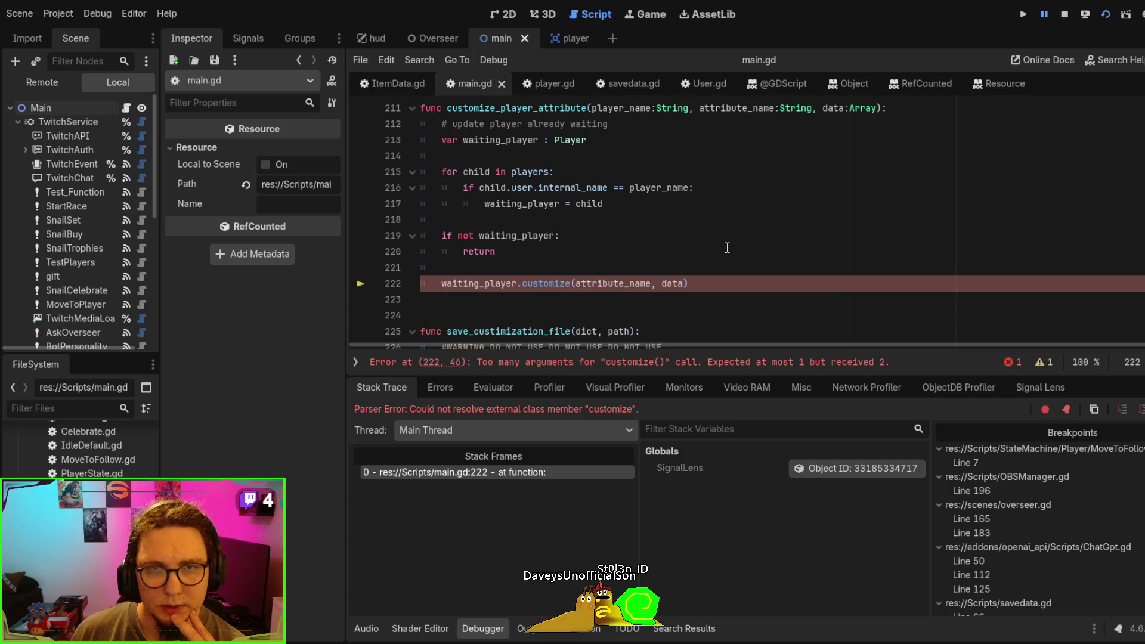
scroll(728, 247, up, 1)
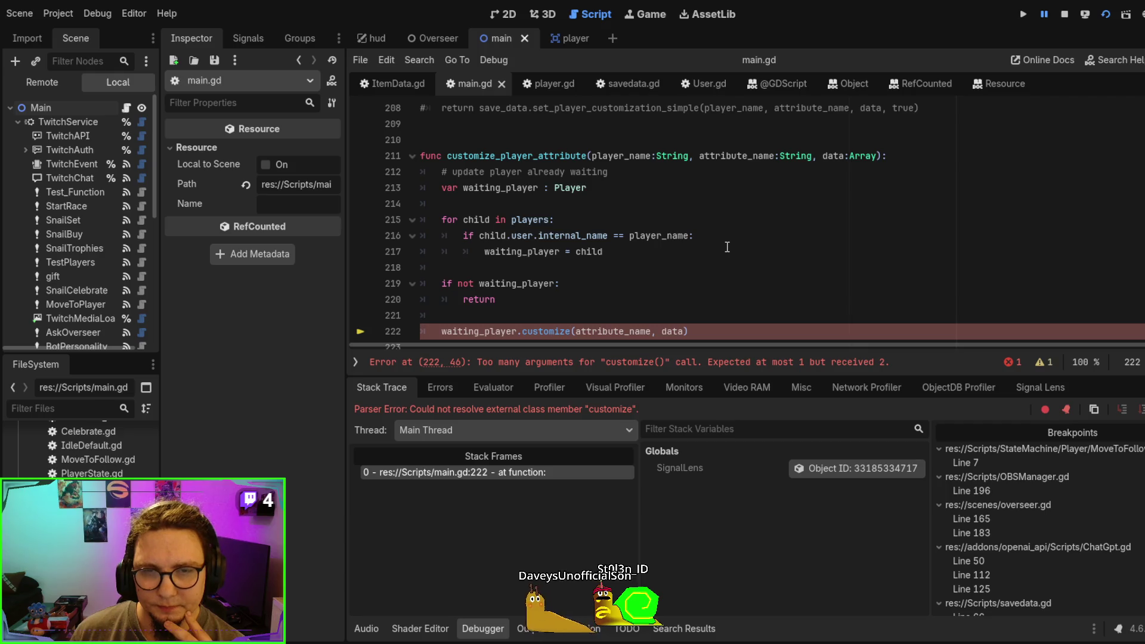
scroll(727, 247, down, 1)
- Delete the extra data argument from the customize call on line 222 and save main.gd
double_click(675, 283)
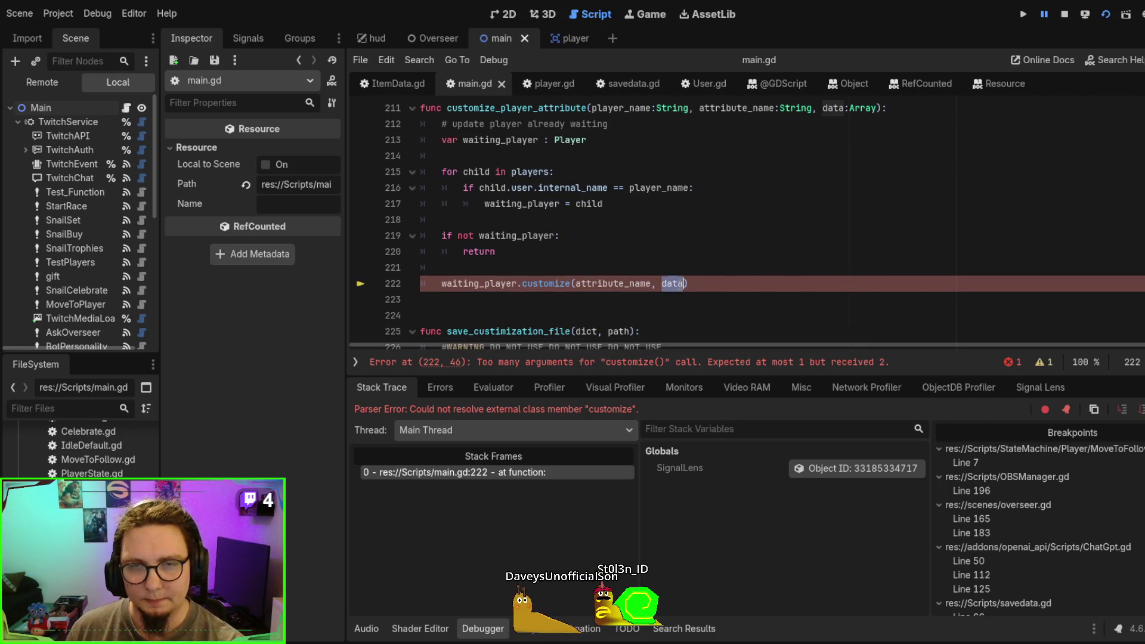
key(BackSpace)
key(BackSpace)
key(BackSpace)
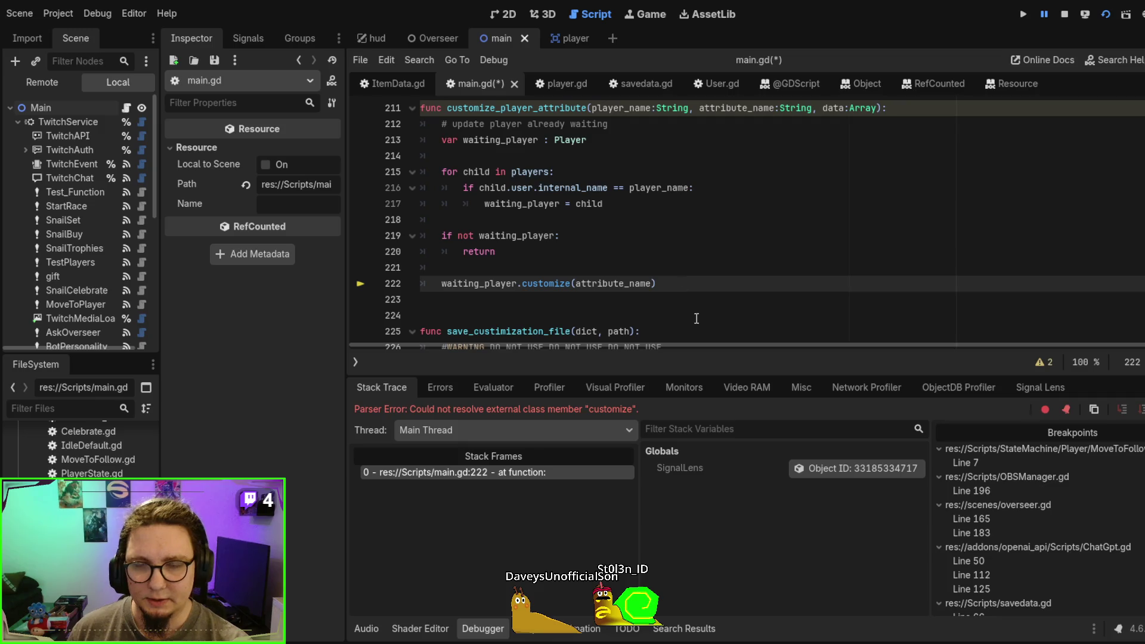
key(ctrl+s)
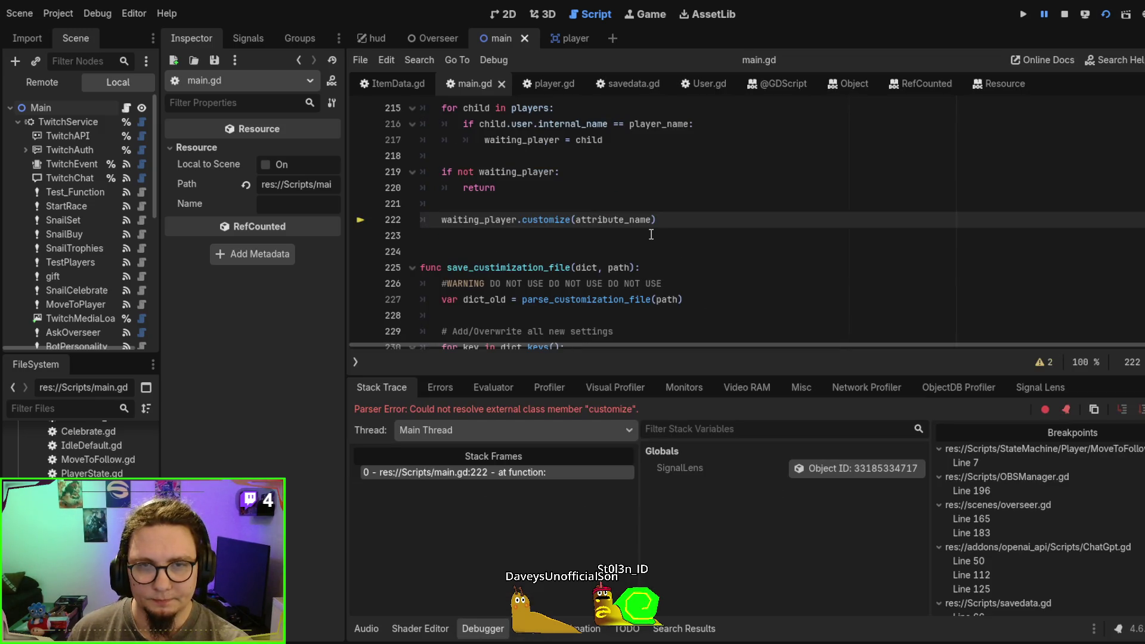
scroll(652, 259, up, 1)
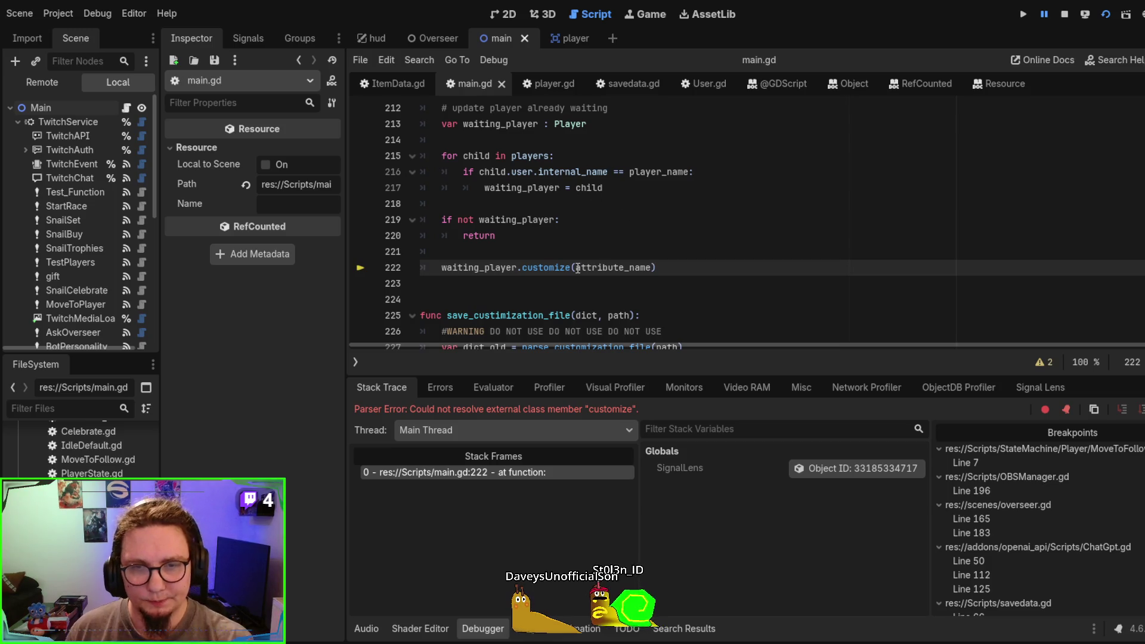
scroll(392, 268, up, 1)
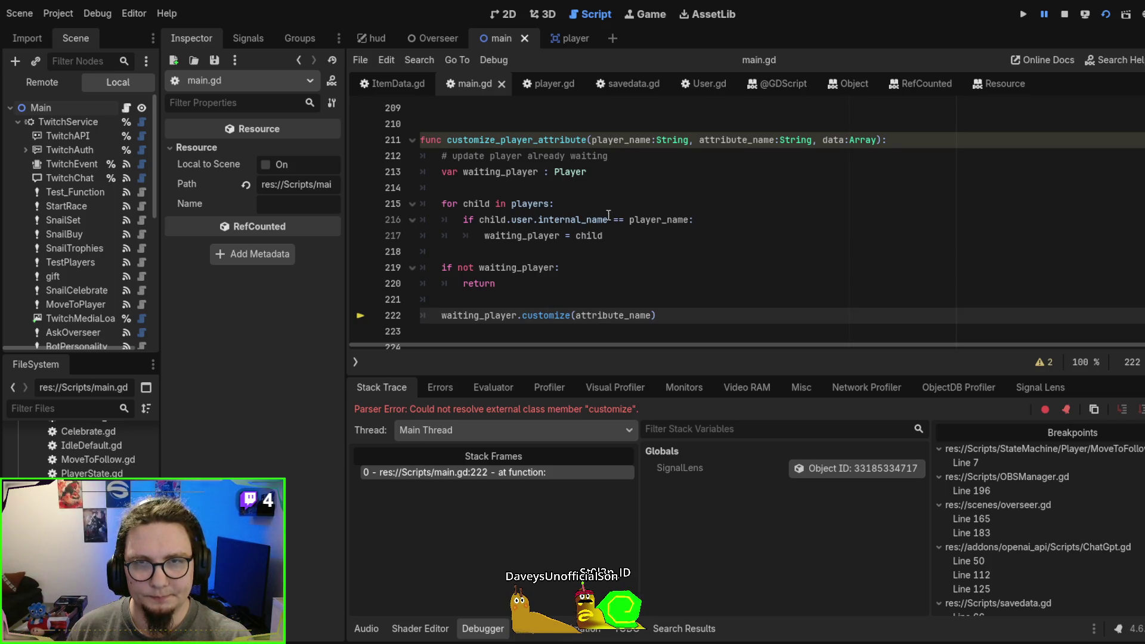
click(543, 80)
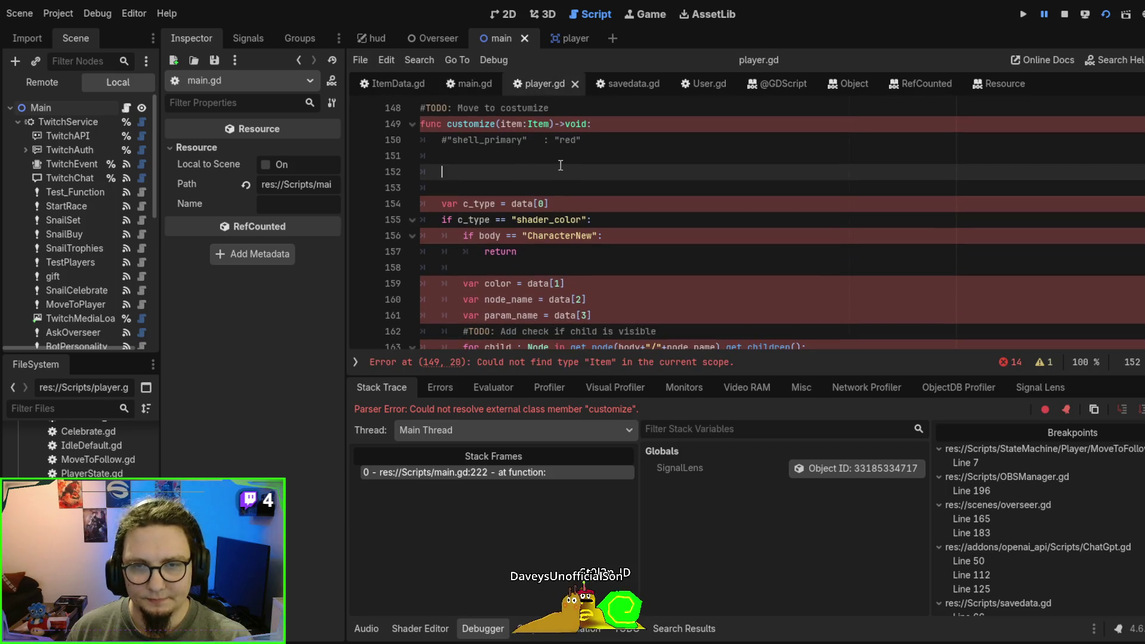
- Stop the debugger, retype the item parameter as ItemData.Item, and begin a var data declaration
click(1065, 14)
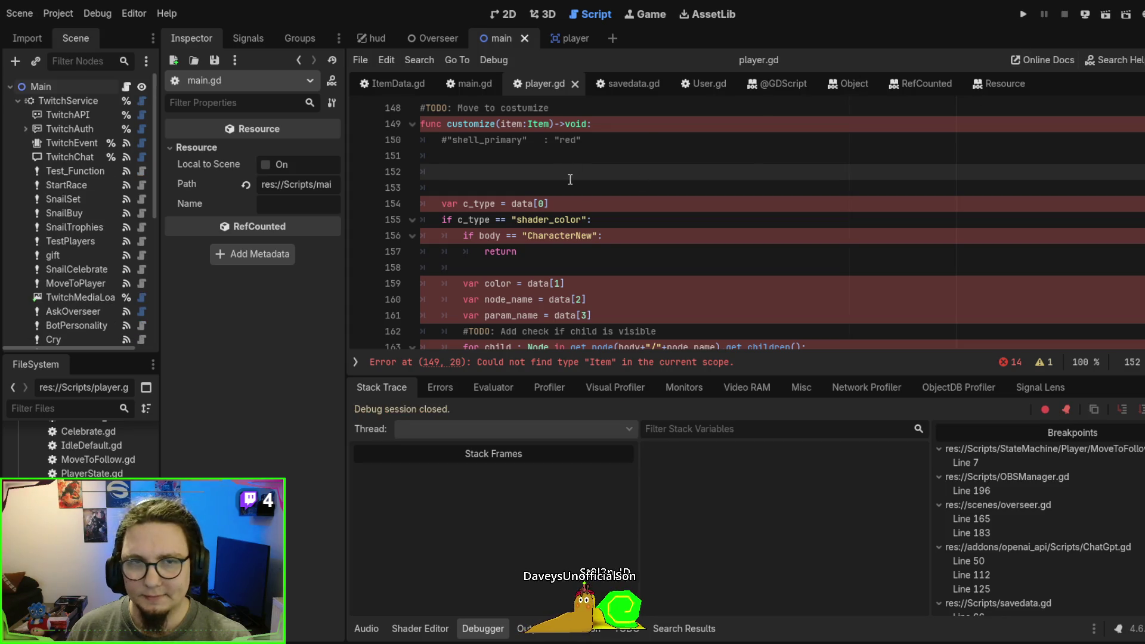
drag(570, 179, 552, 165)
click(552, 164)
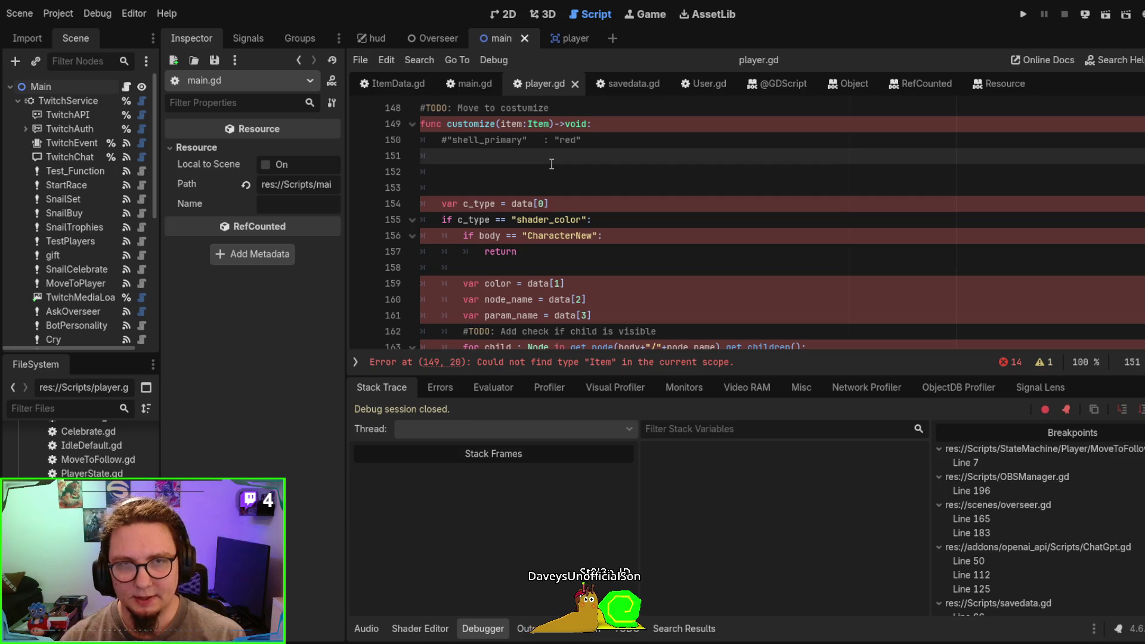
click(530, 124)
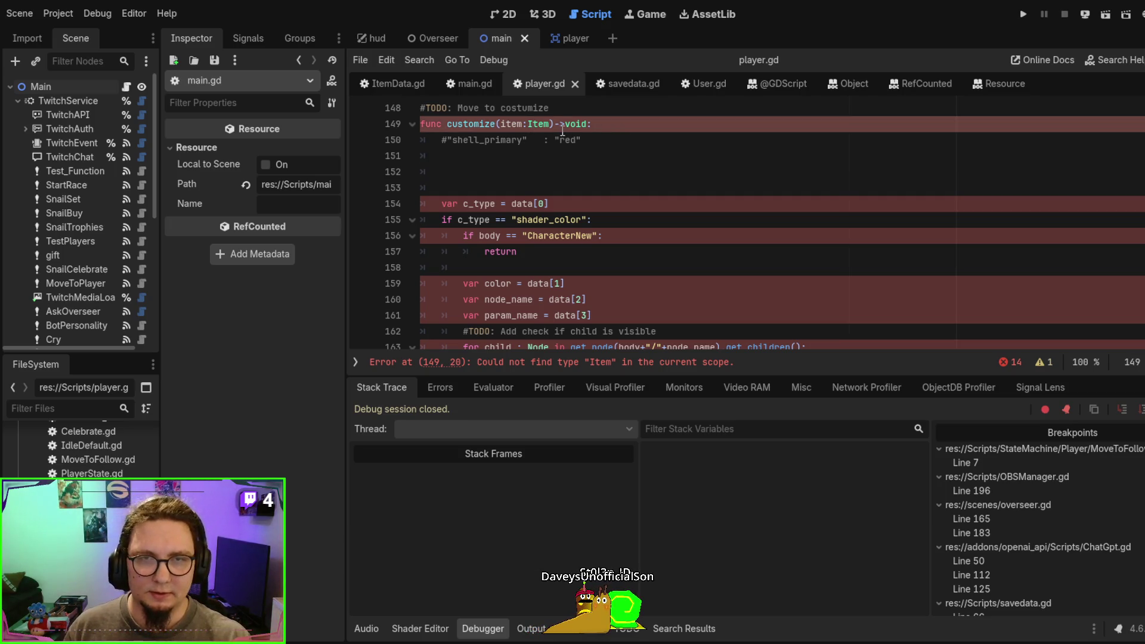
key(Right)
text(Data.item)
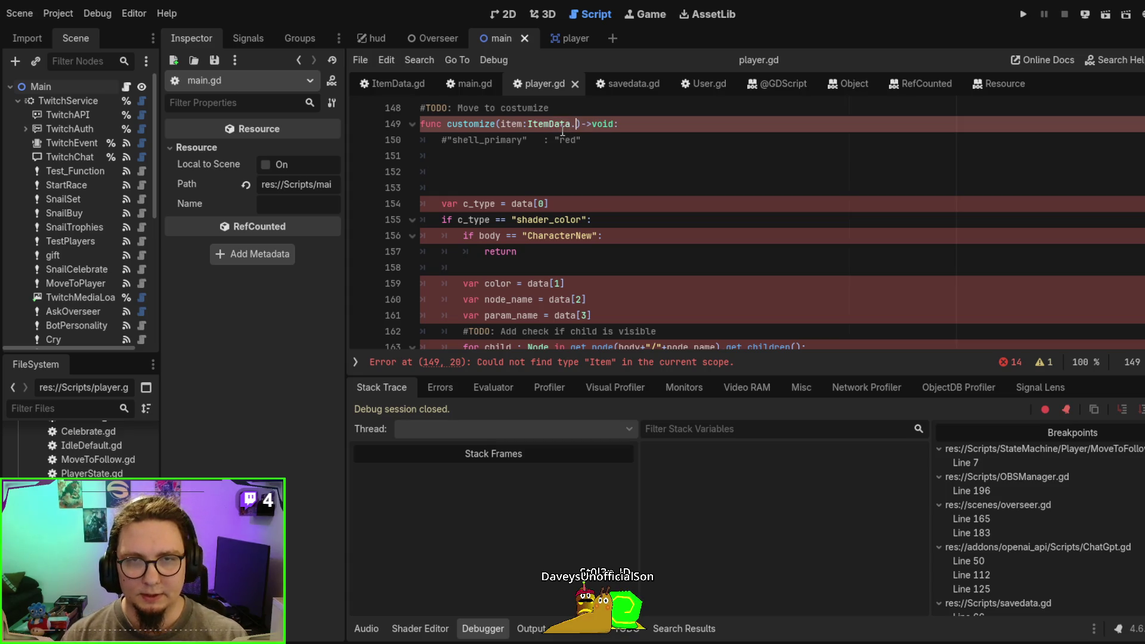
key(Return)
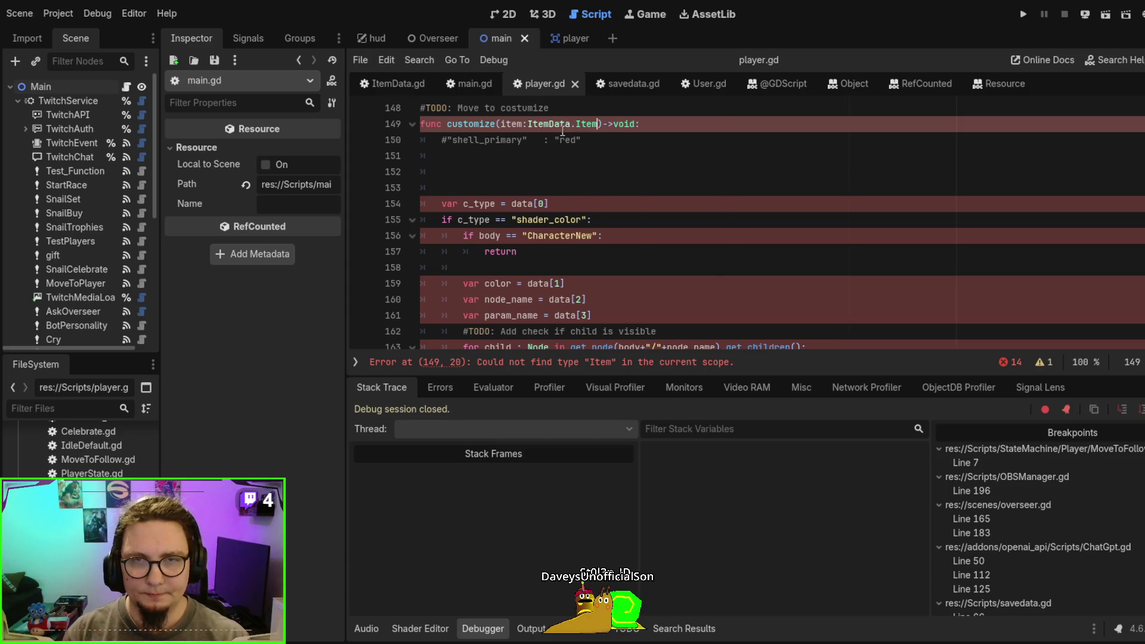
click(572, 170)
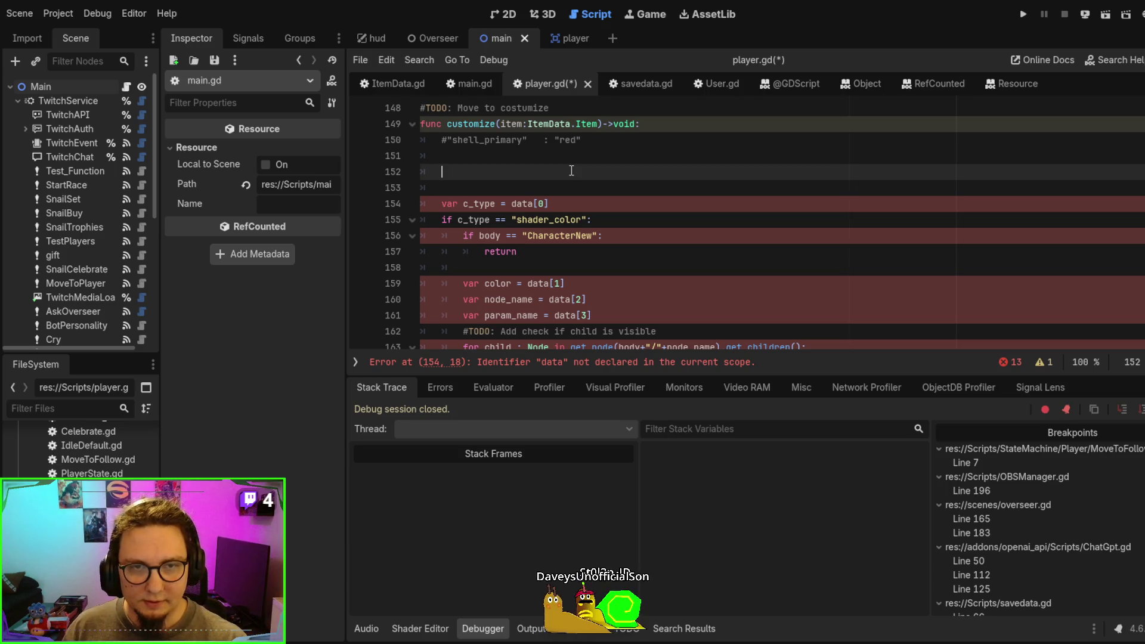
text(var data)
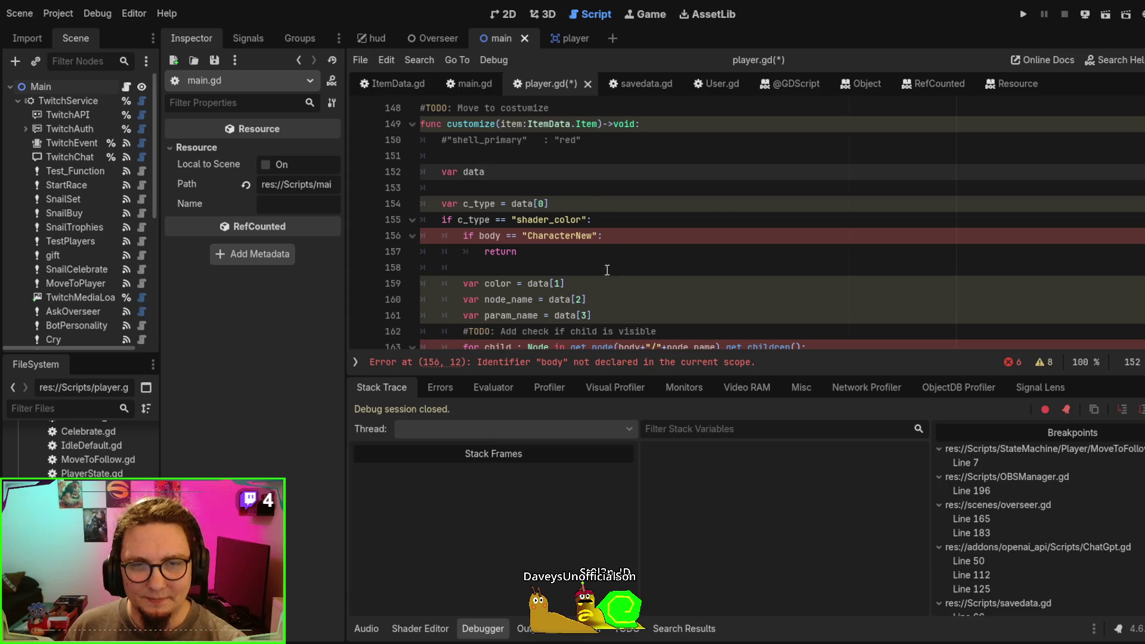
- Delete the body check under shader_color
drag(607, 271, 644, 223)
key(BackSpace)
scroll(645, 203, down, 2)
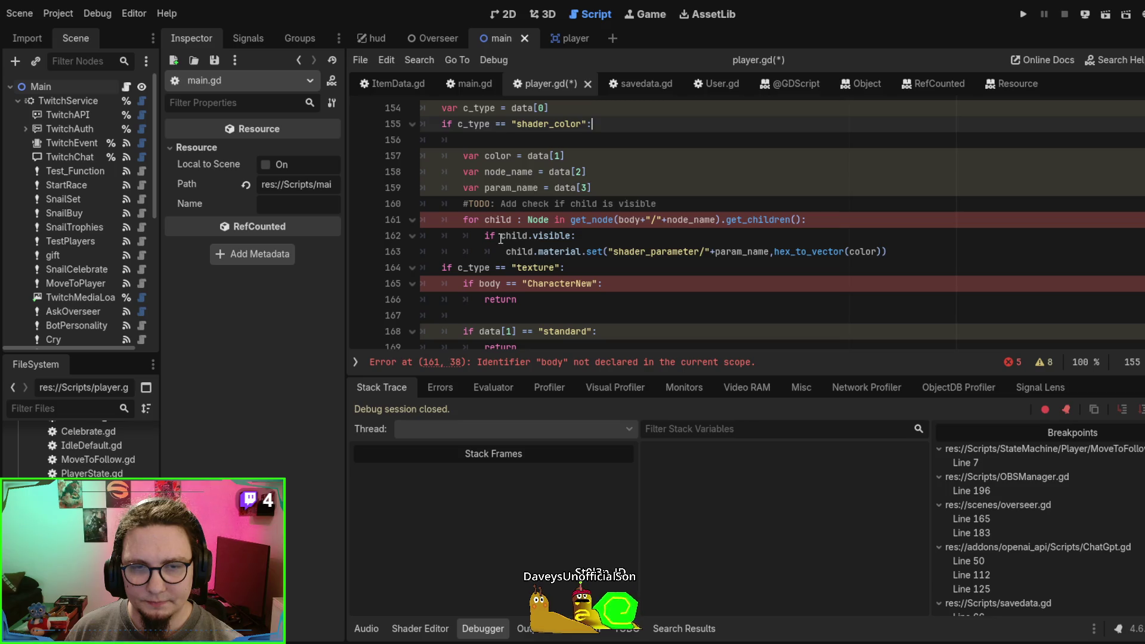
scroll(505, 233, up, 1)
double_click(626, 268)
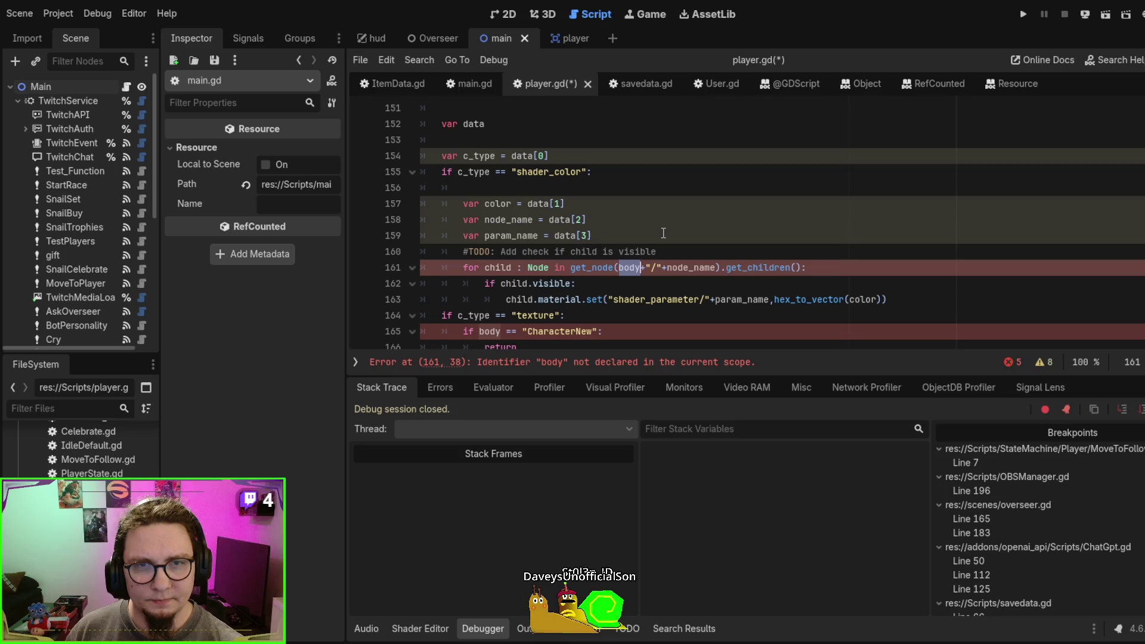
key(ctrl+z)
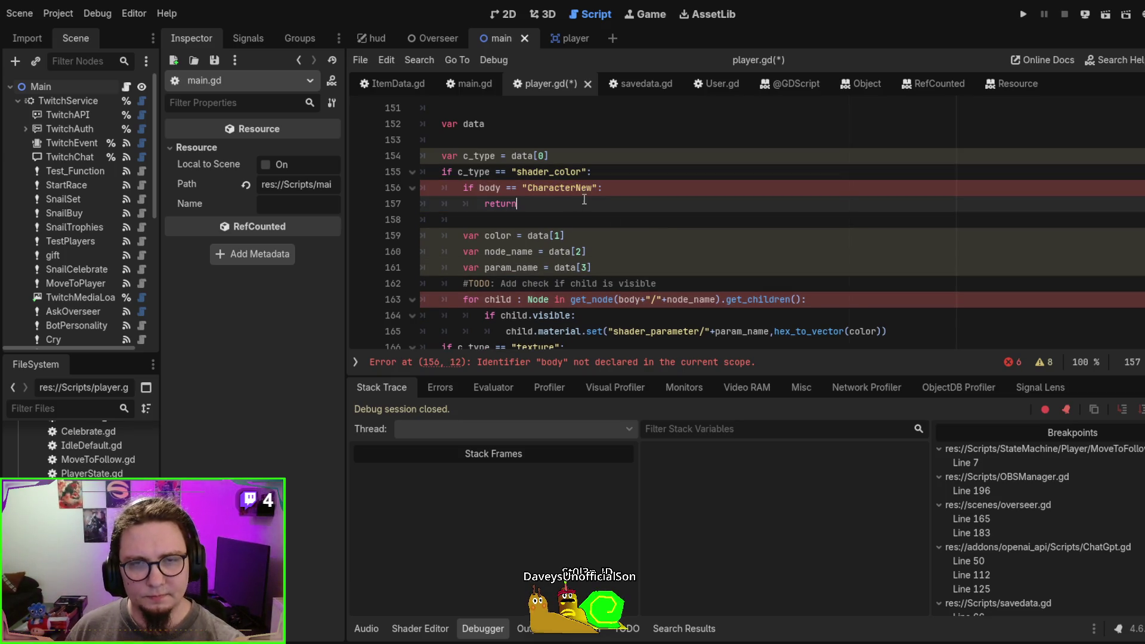
key(ctrl+shift+z)
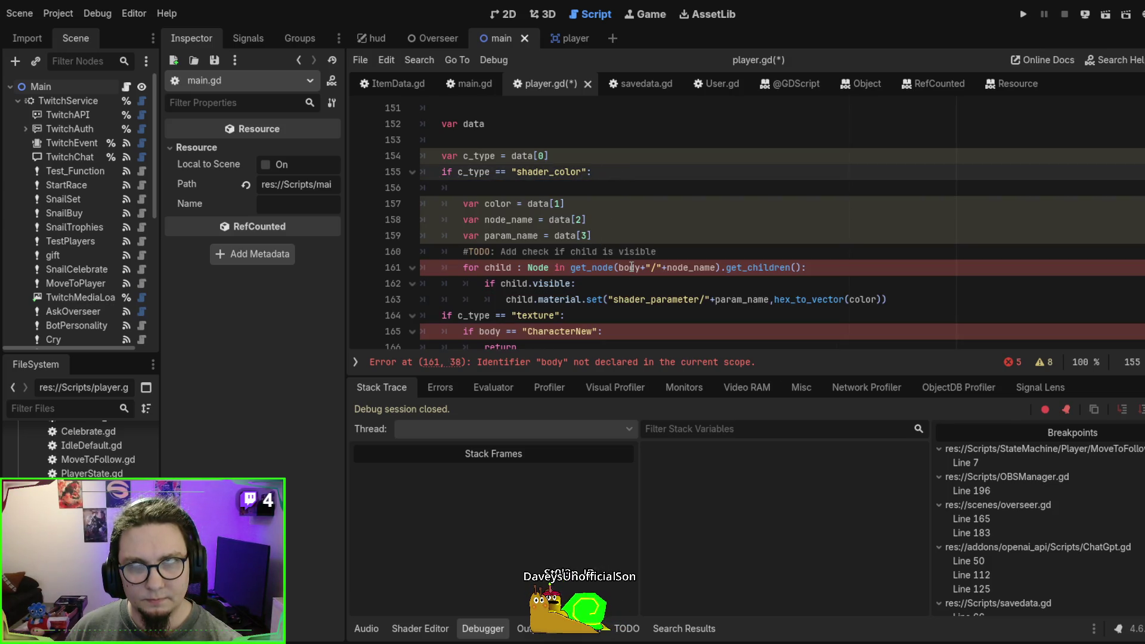
- Replace body+"/" in the get_node path with "Character/"
double_click(624, 269)
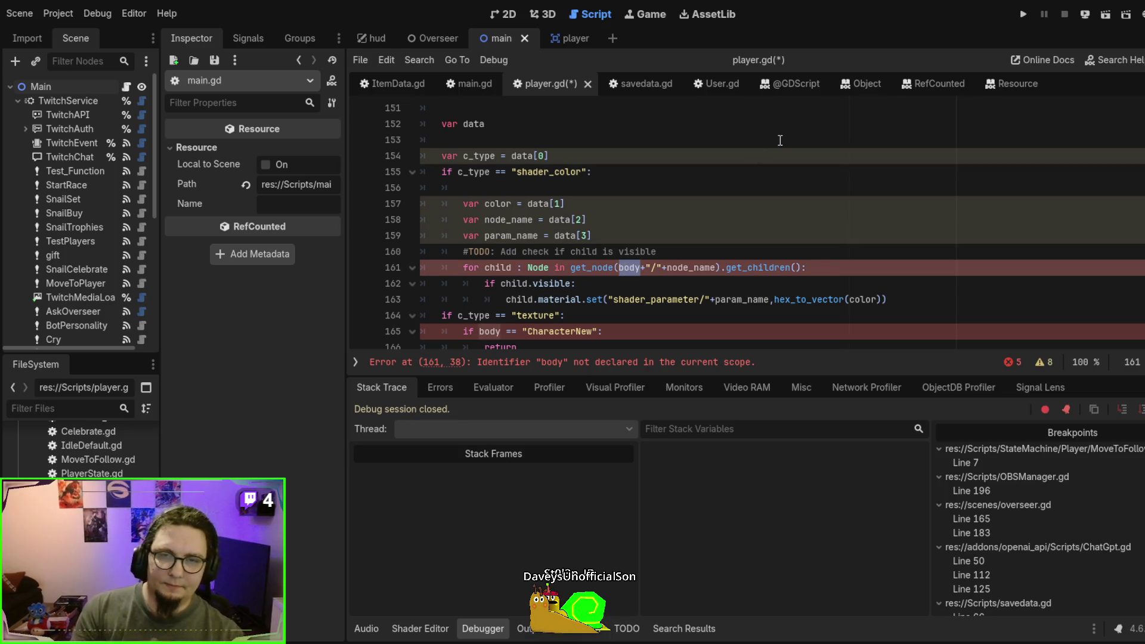
key(Delete)
key(Delete)
key(Delete)
text(c)
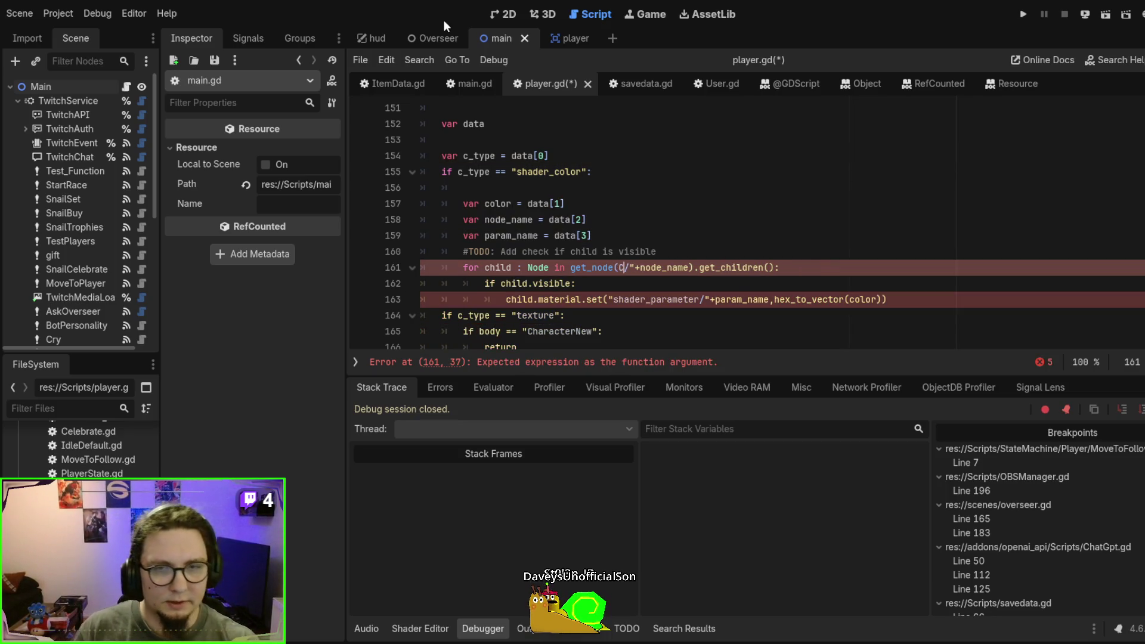
text("Chara)
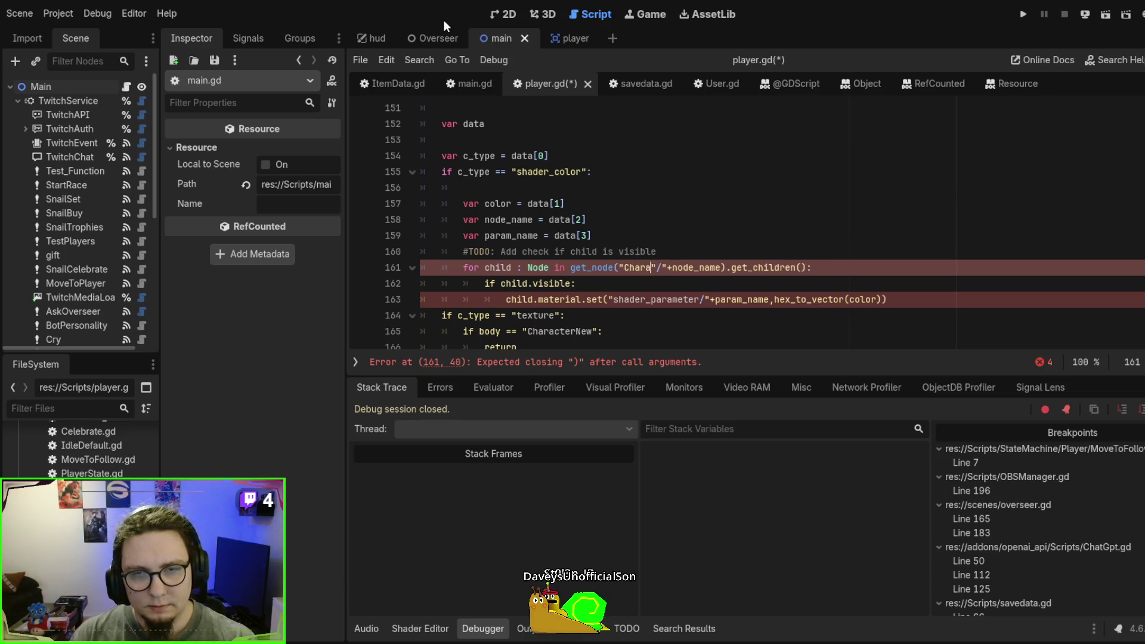
text(cter)
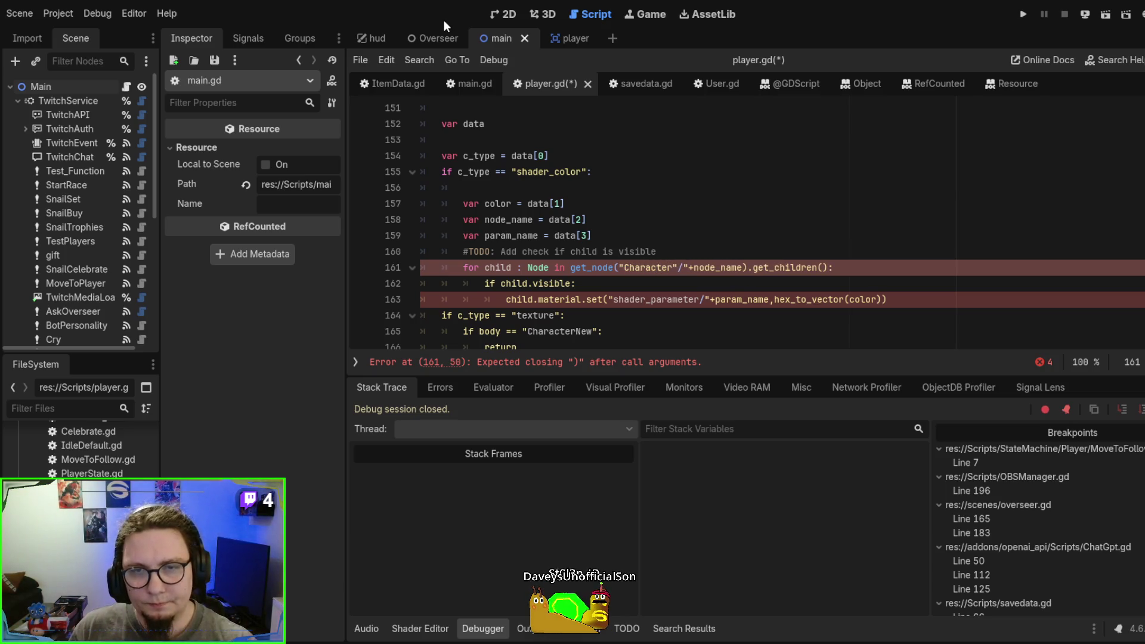
key(Delete)
key(Delete)
key(BackSpace)
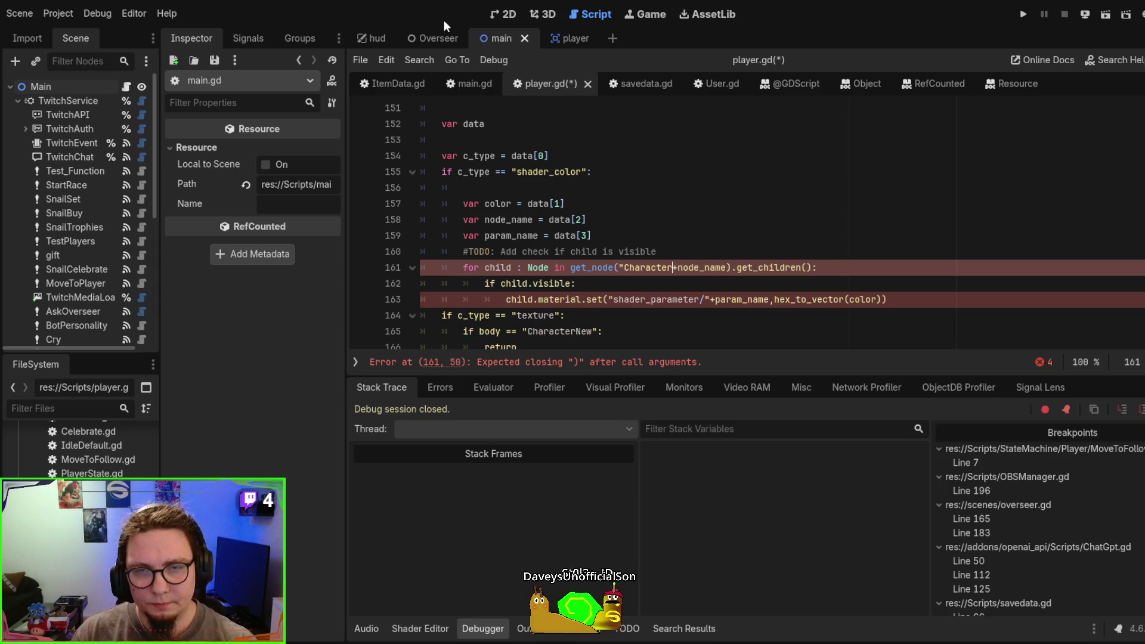
key(Delete)
text(/)
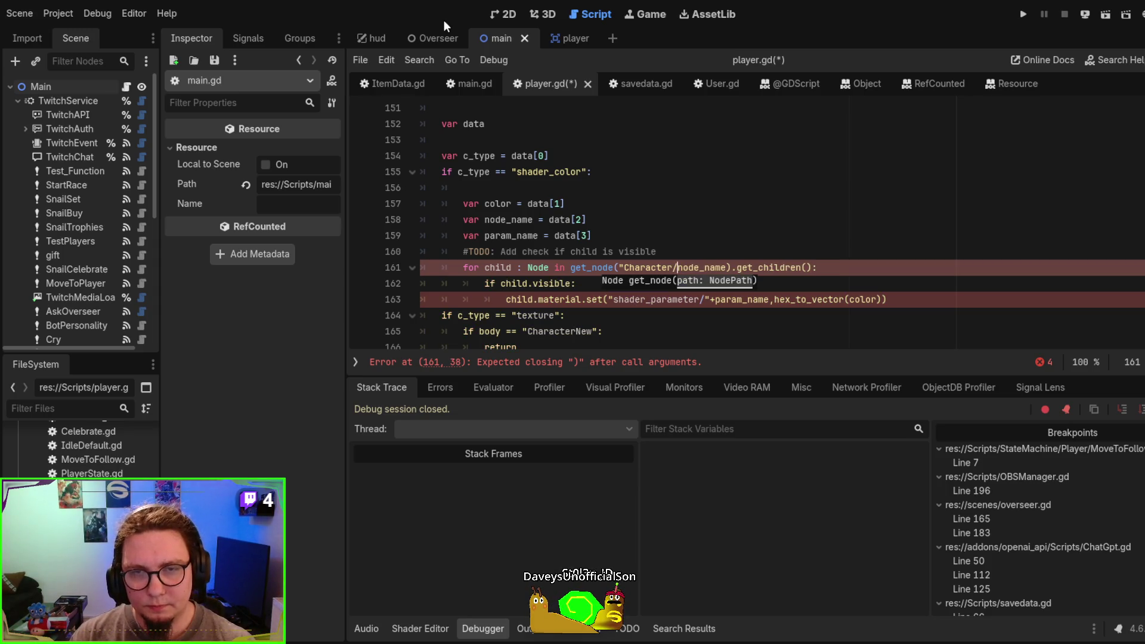
text(")
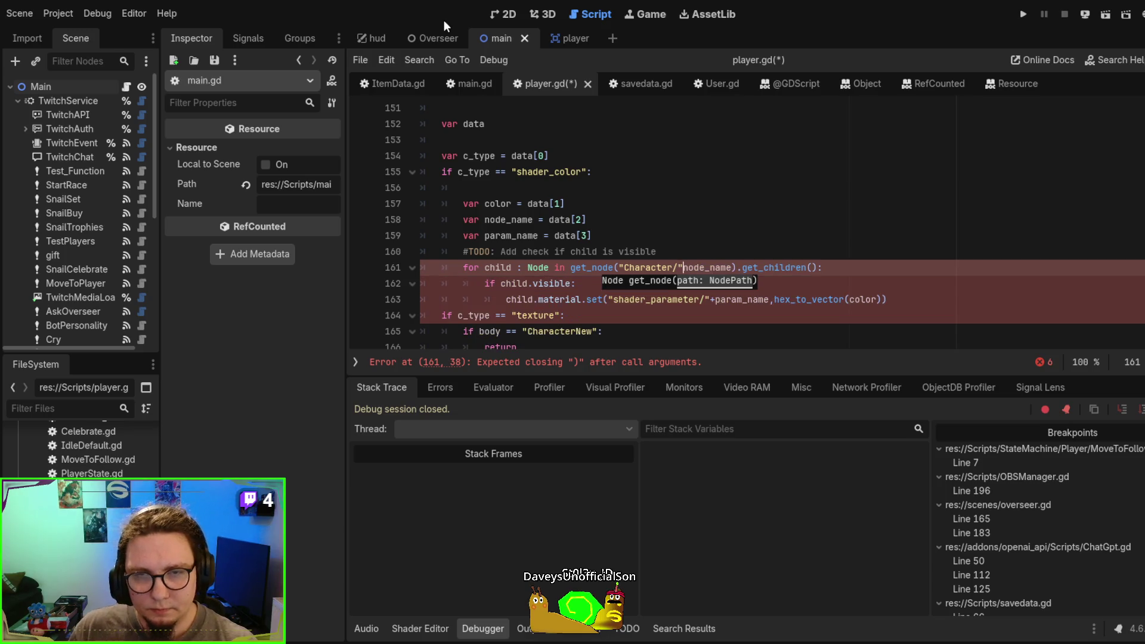
text(+)
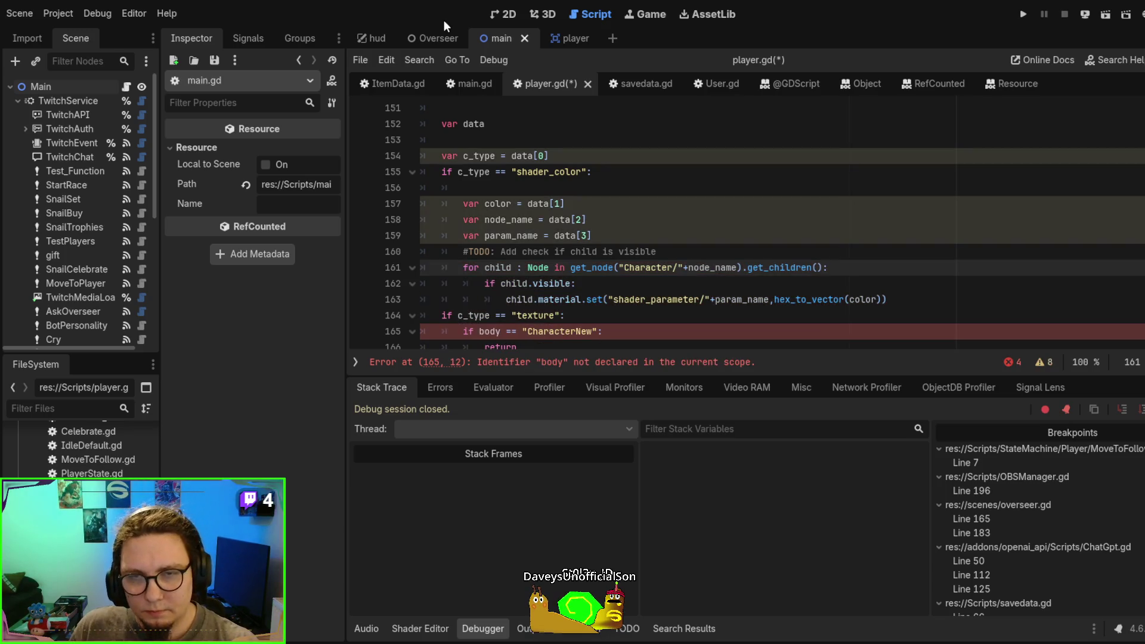
scroll(617, 176, down, 1)
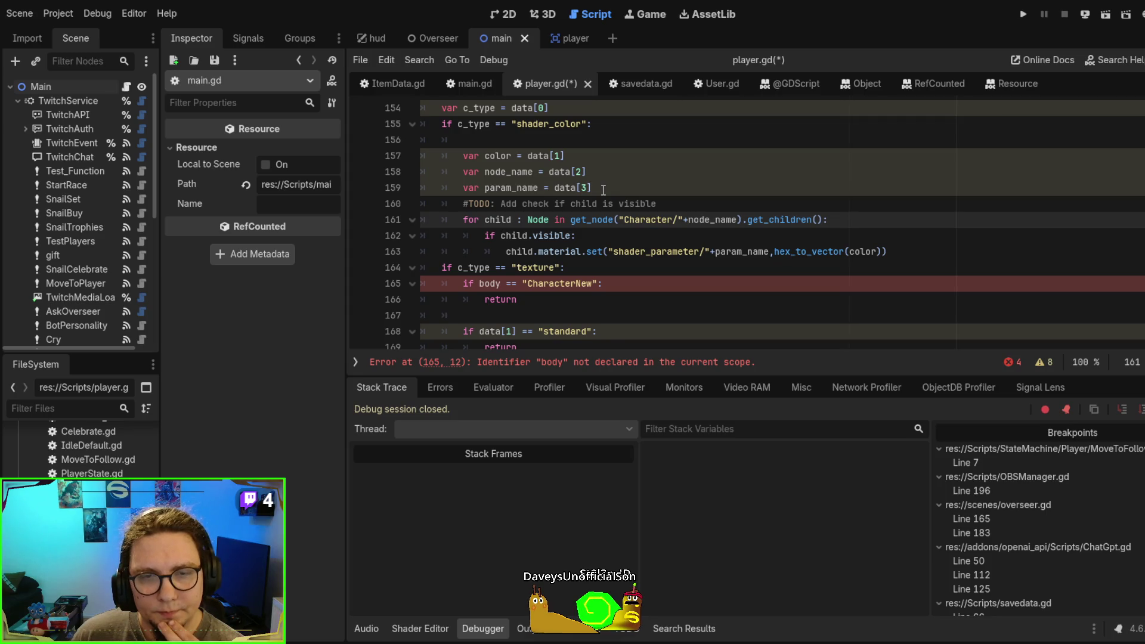
- Delete the body check under texture along with its trailing blank line
drag(569, 307, 601, 265)
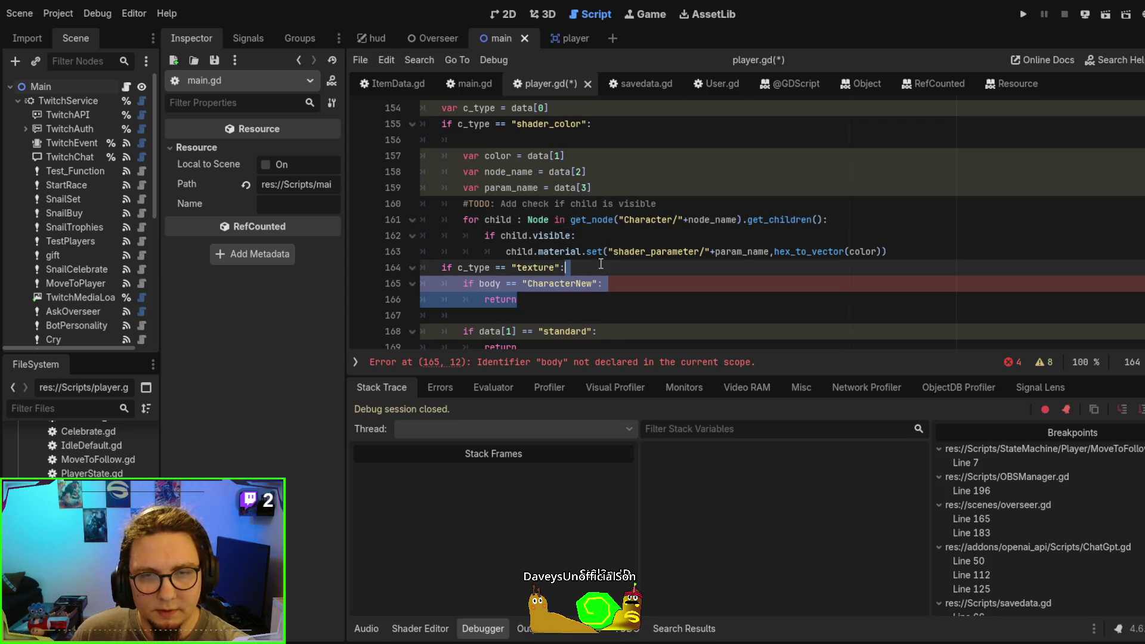
key(BackSpace)
key(Delete)
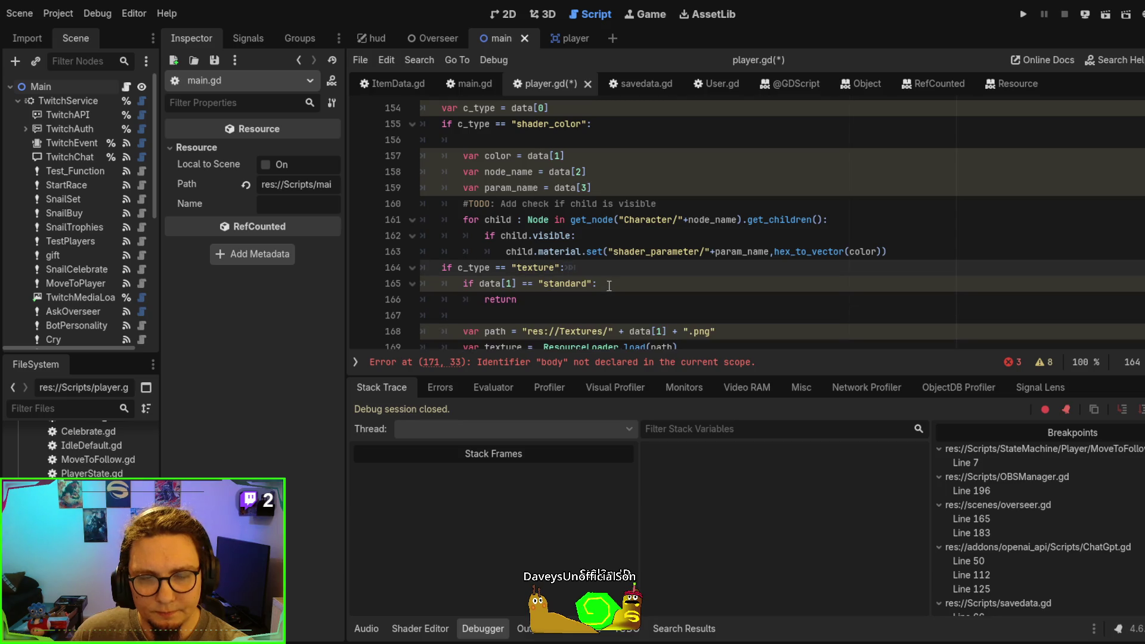
scroll(603, 284, down, 2)
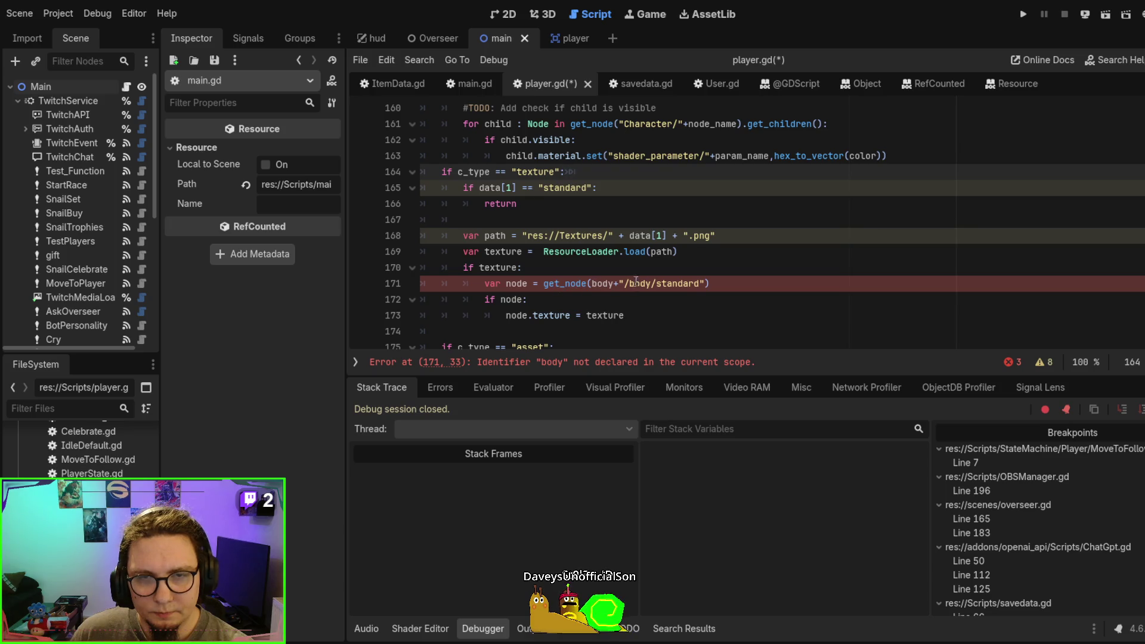
- Replace the undefined body on line 171 with a "Character/" path string
click(595, 284)
double_click(604, 284)
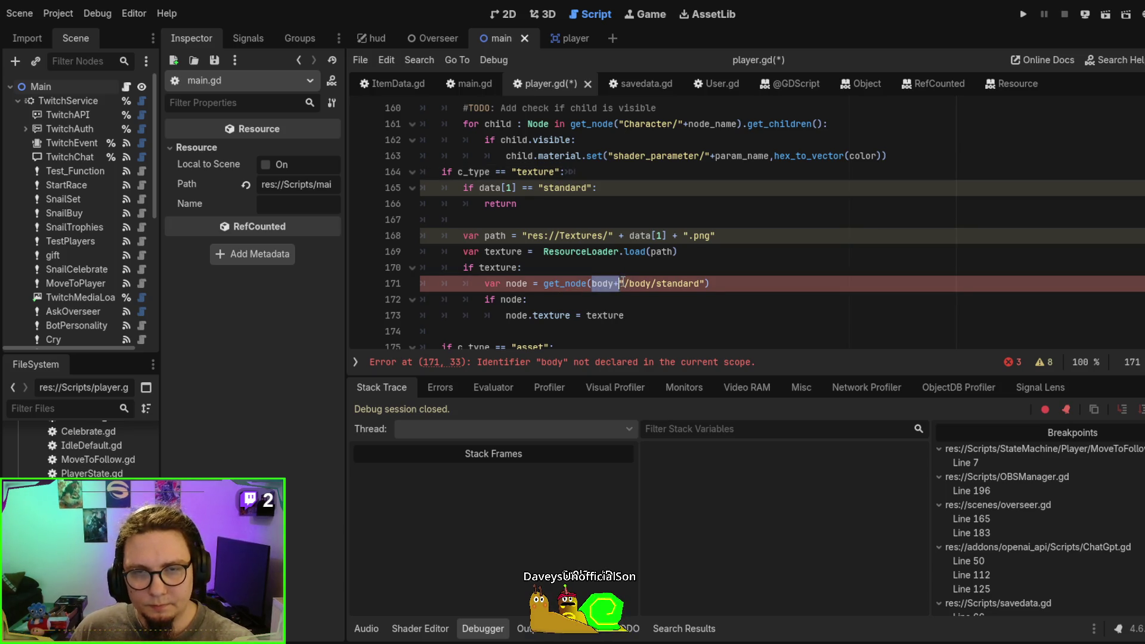
key(BackSpace)
key(Delete)
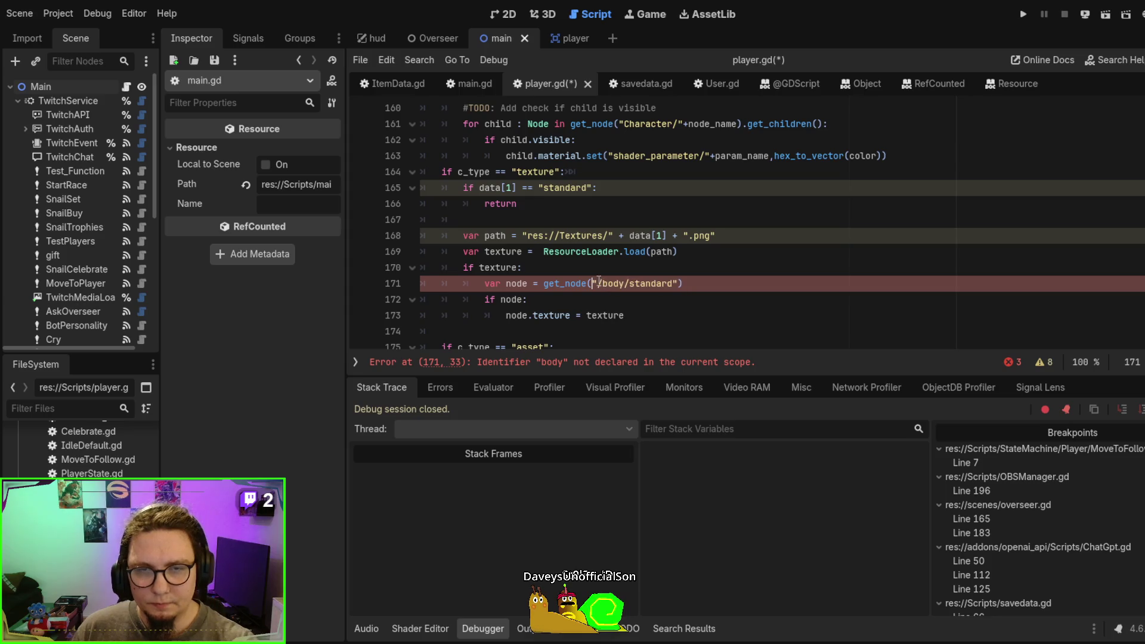
text("C)
text(gh)
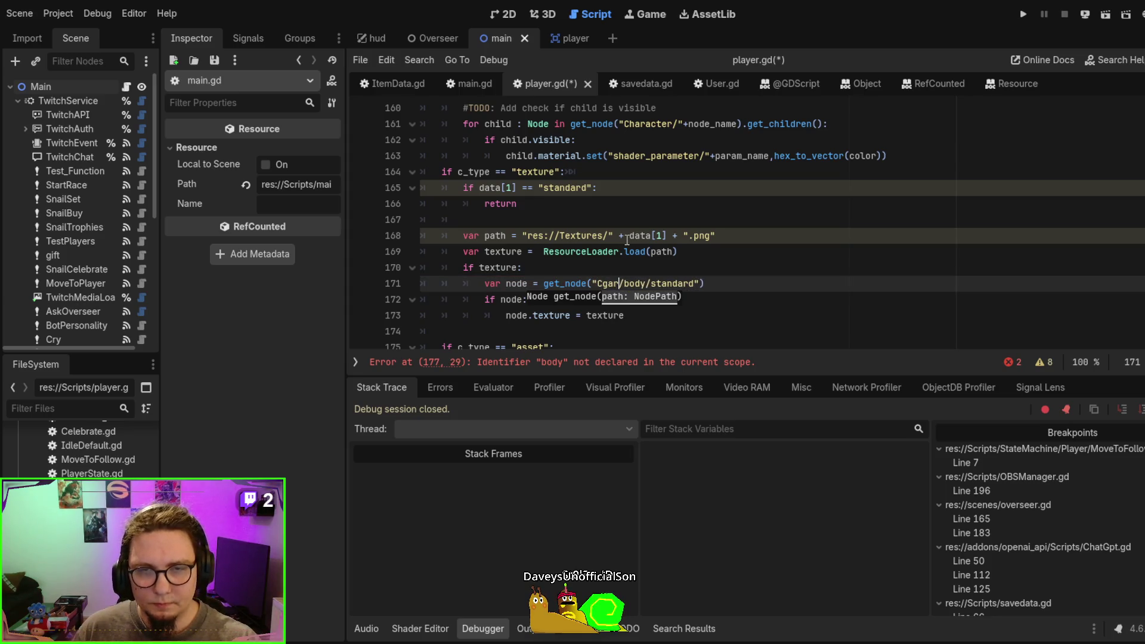
key(BackSpace)
key(BackSpace)
text(haad)
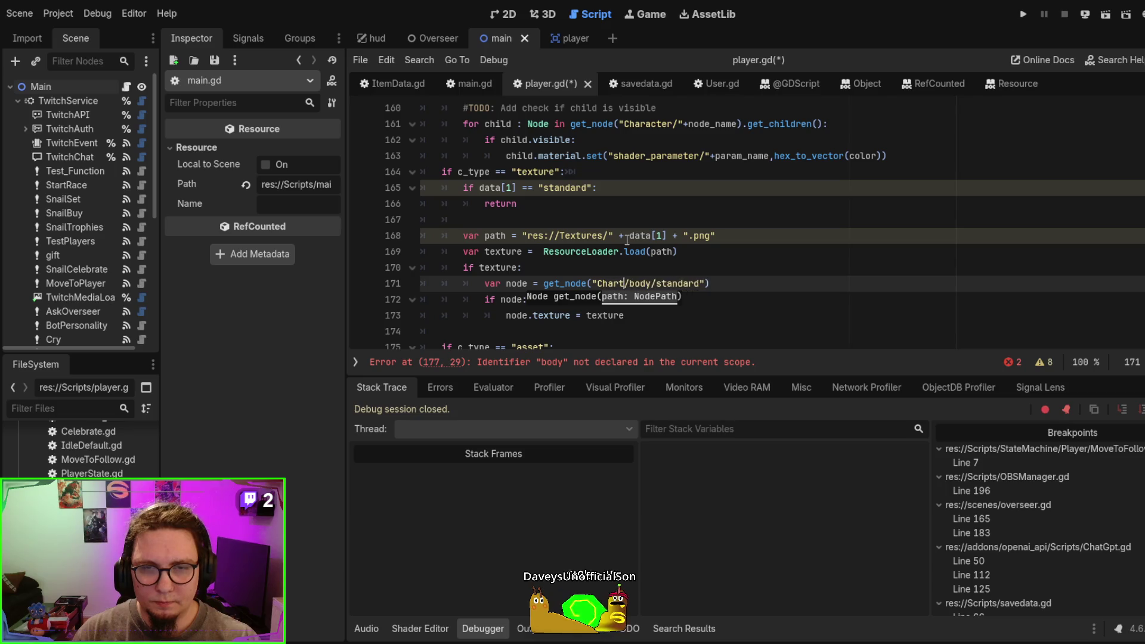
key(BackSpace)
key(BackSpace)
text(racter)
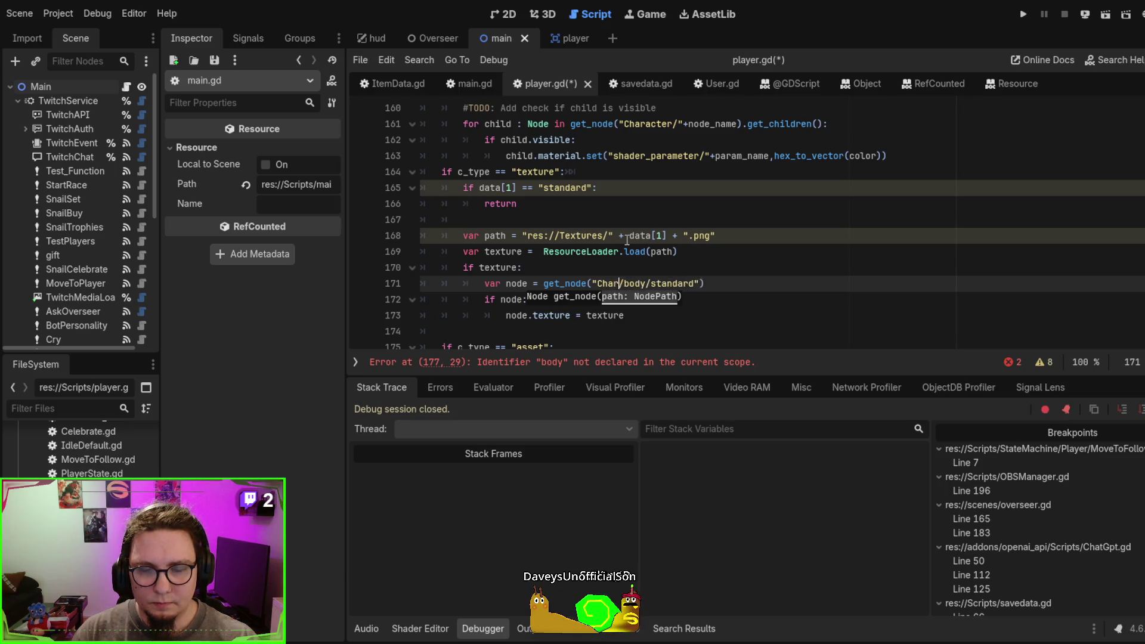
scroll(686, 238, down, 3)
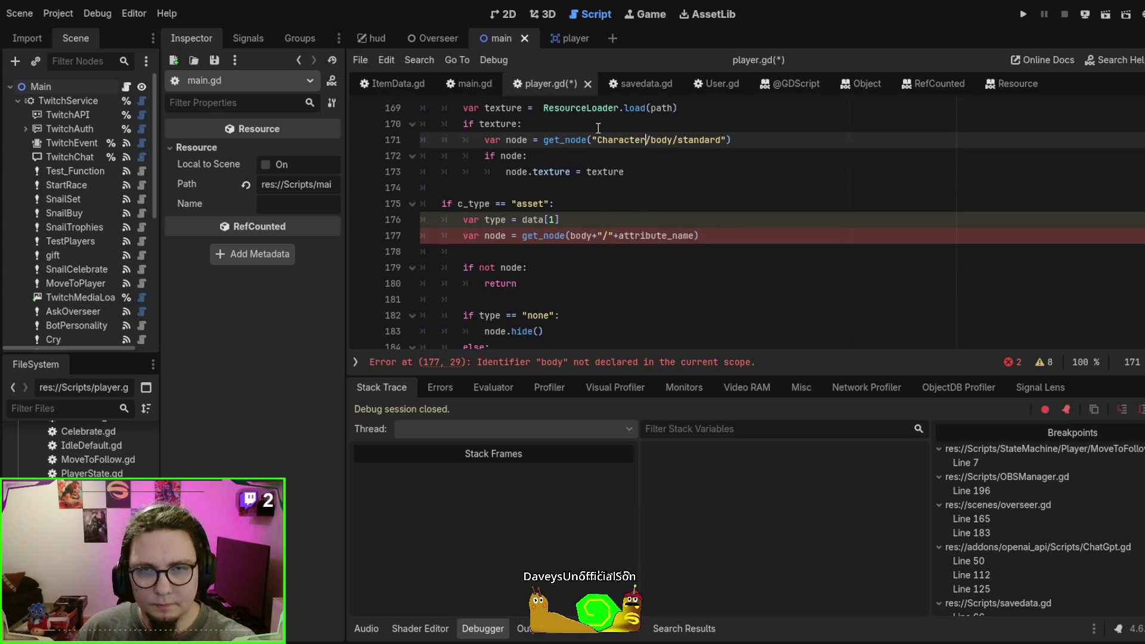
- Paste the Character/ prefix over the body reference on line 177
drag(594, 138, 652, 139)
key(ctrl+c)
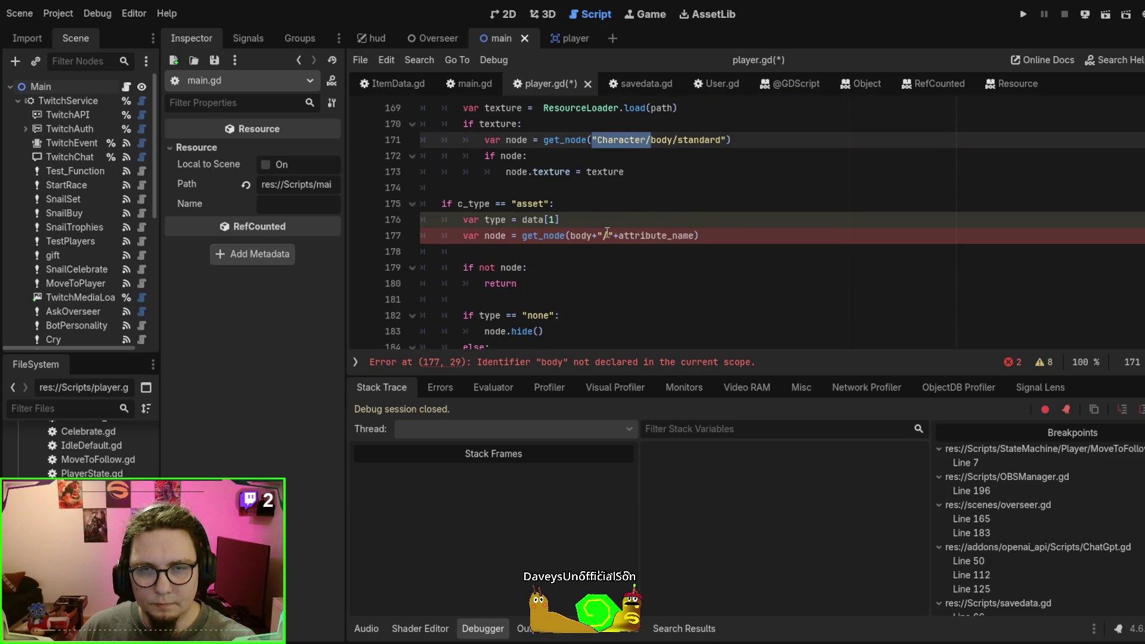
drag(604, 235, 570, 236)
key(ctrl+v)
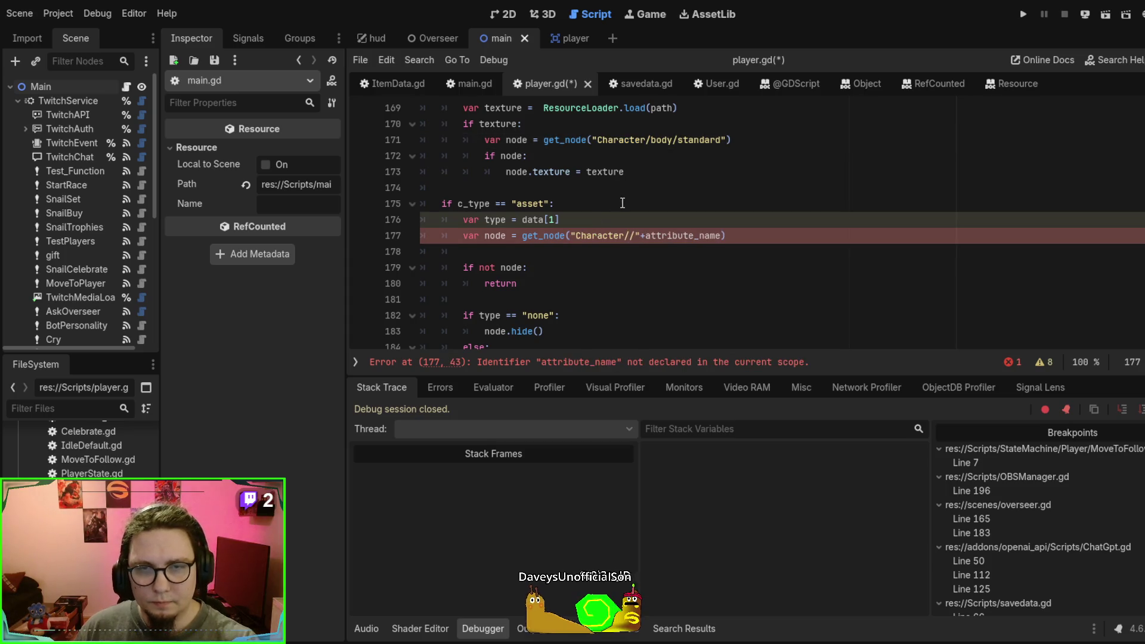
key(BackSpace)
scroll(621, 204, down, 2)
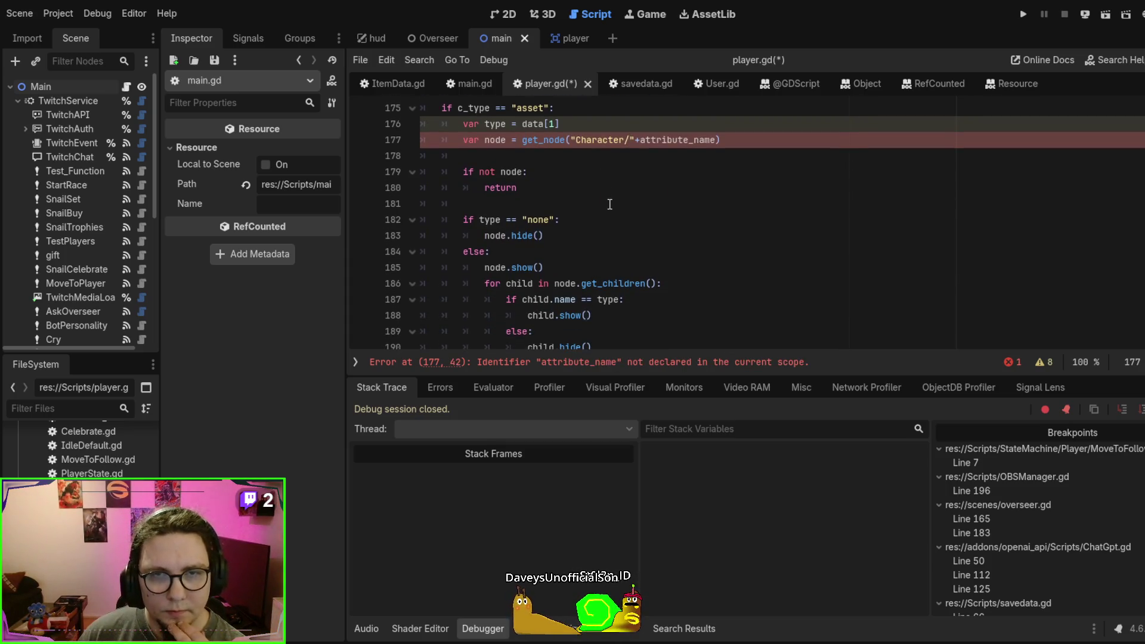
scroll(610, 204, up, 3)
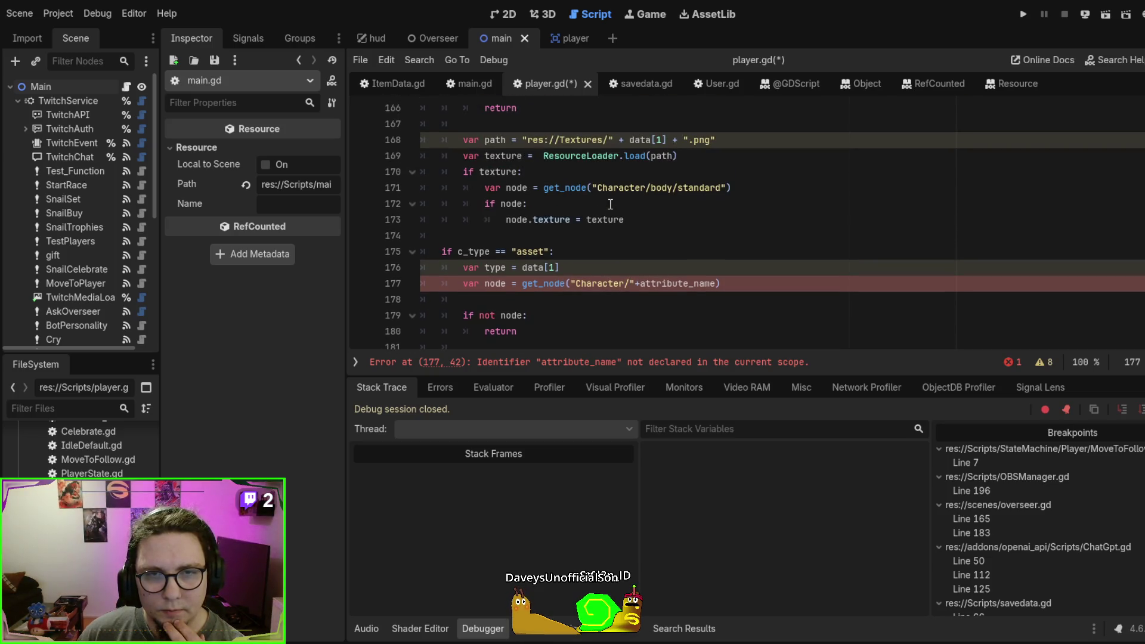
scroll(610, 204, up, 8)
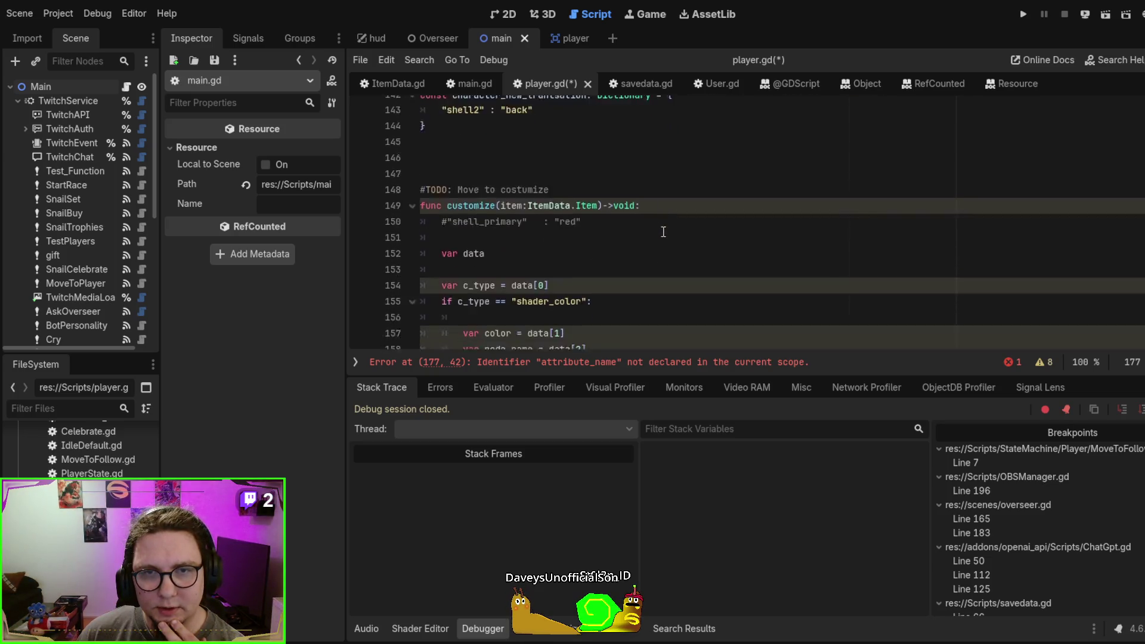
scroll(664, 232, down, 8)
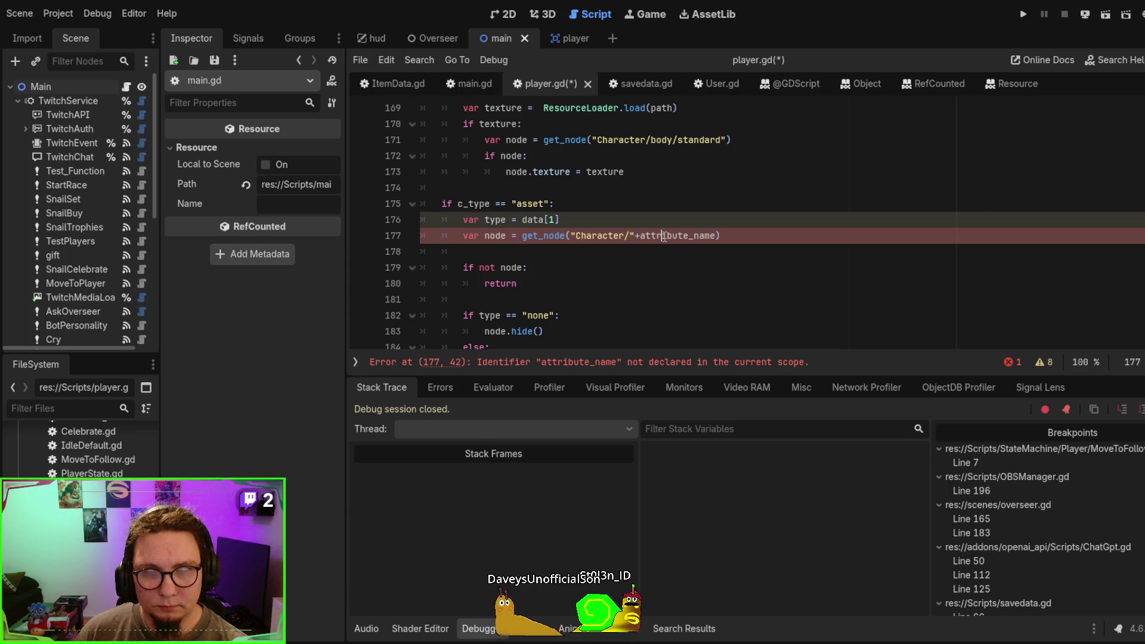
- Remove the undefined attribute_name from line 177 and run the project
double_click(664, 237)
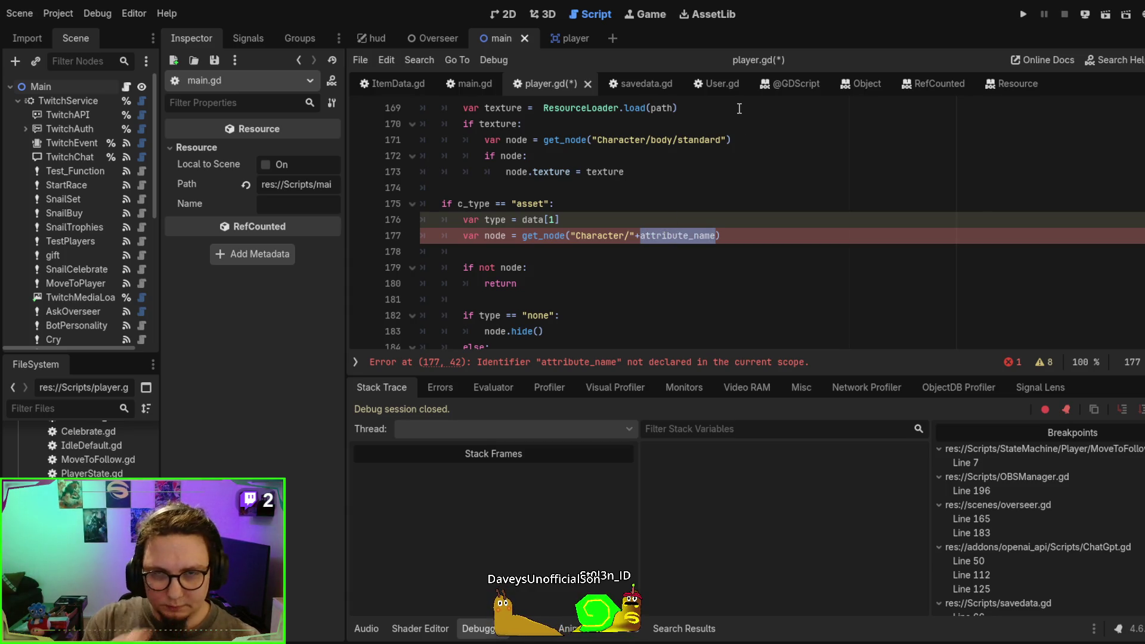
key(BackSpace)
scroll(710, 179, down, 4)
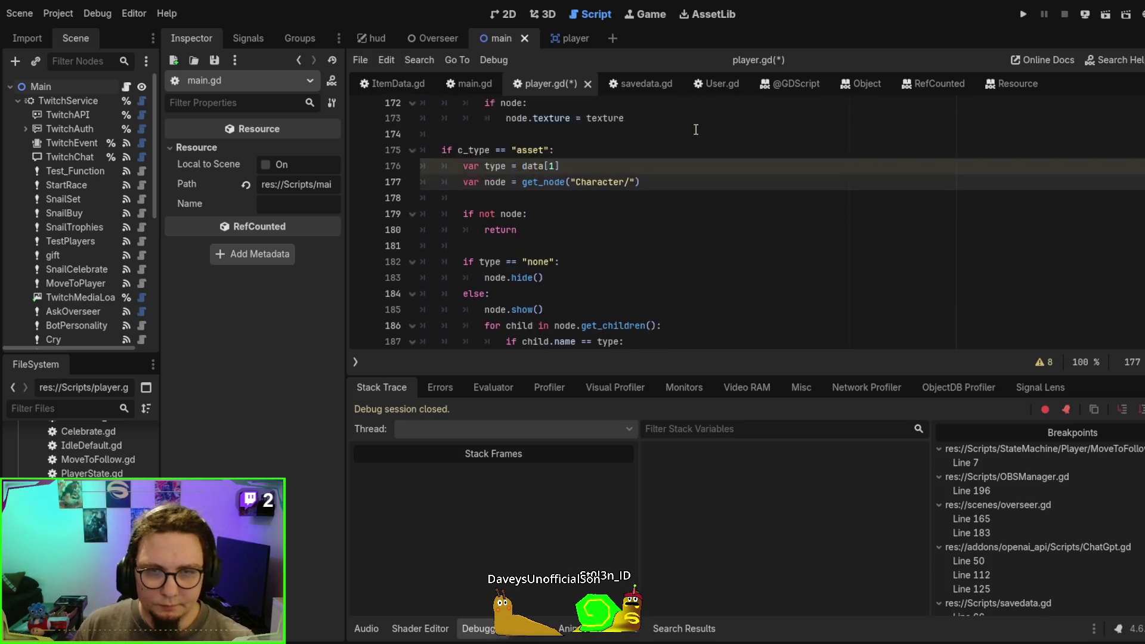
scroll(709, 207, up, 13)
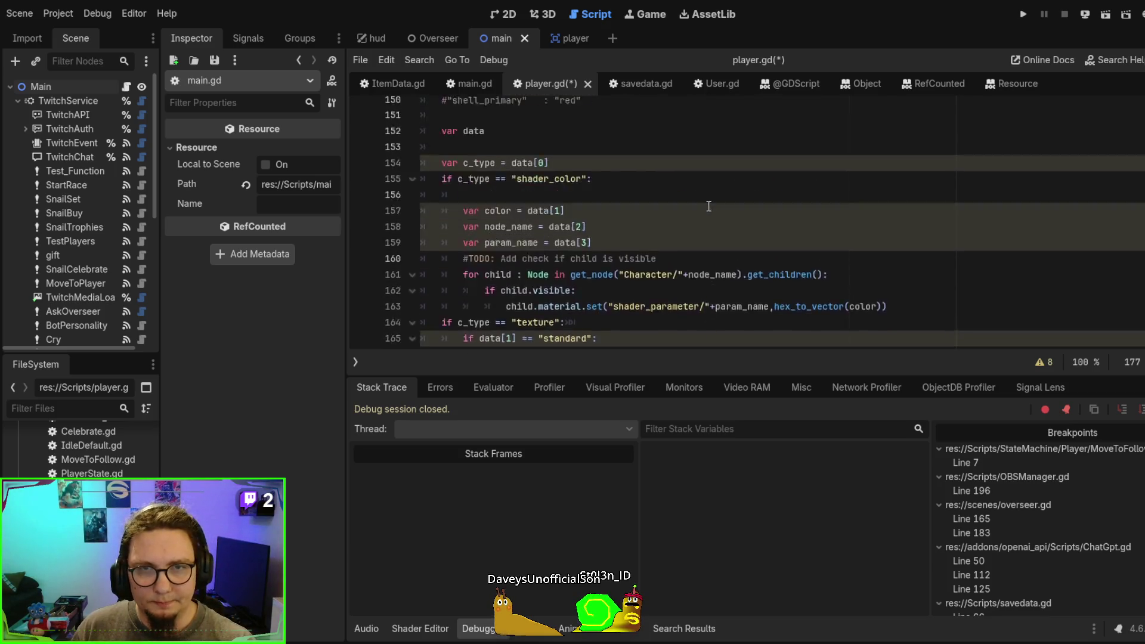
key(F5)
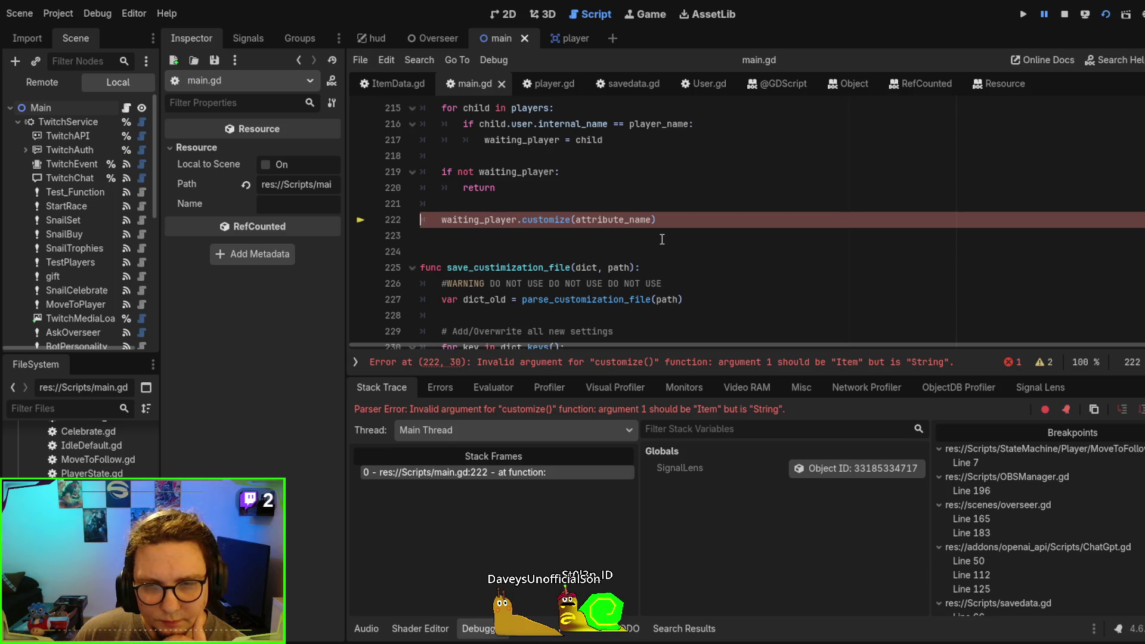
- Comment out the customize call on line 222 of main.gd, save, and rerun
scroll(641, 235, up, 2)
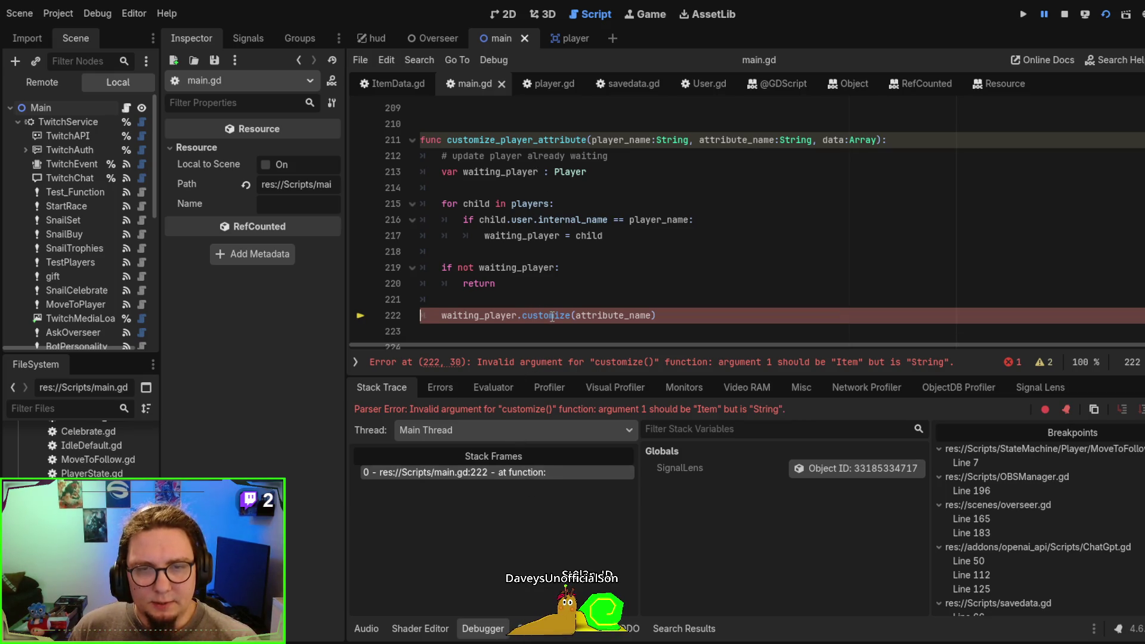
double_click(605, 315)
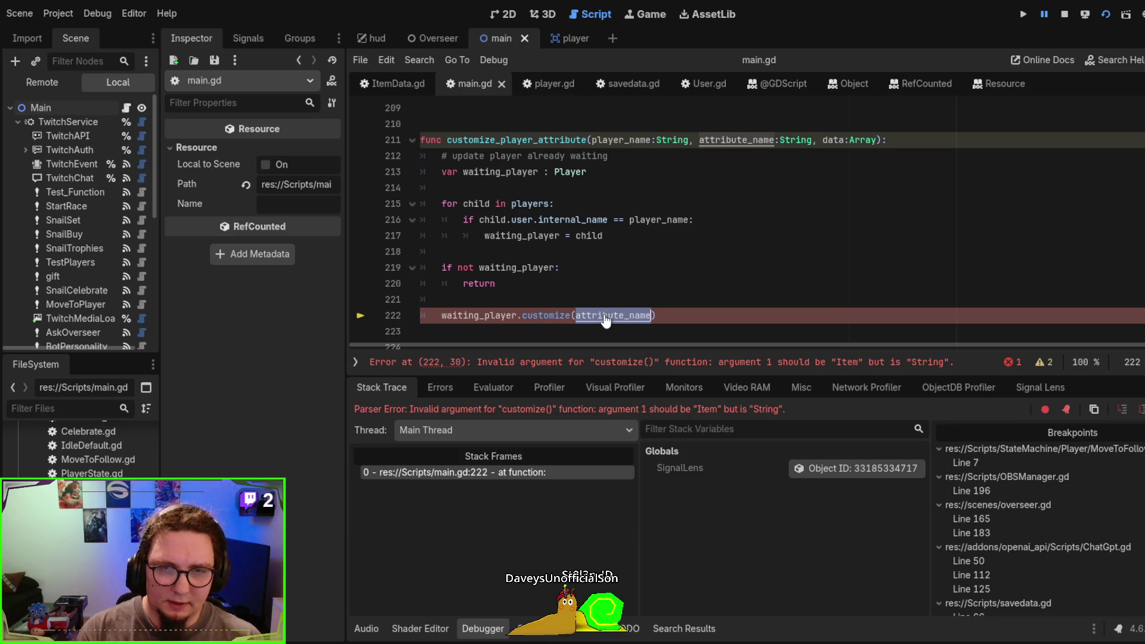
key(ctrl+k)
key(ctrl+s)
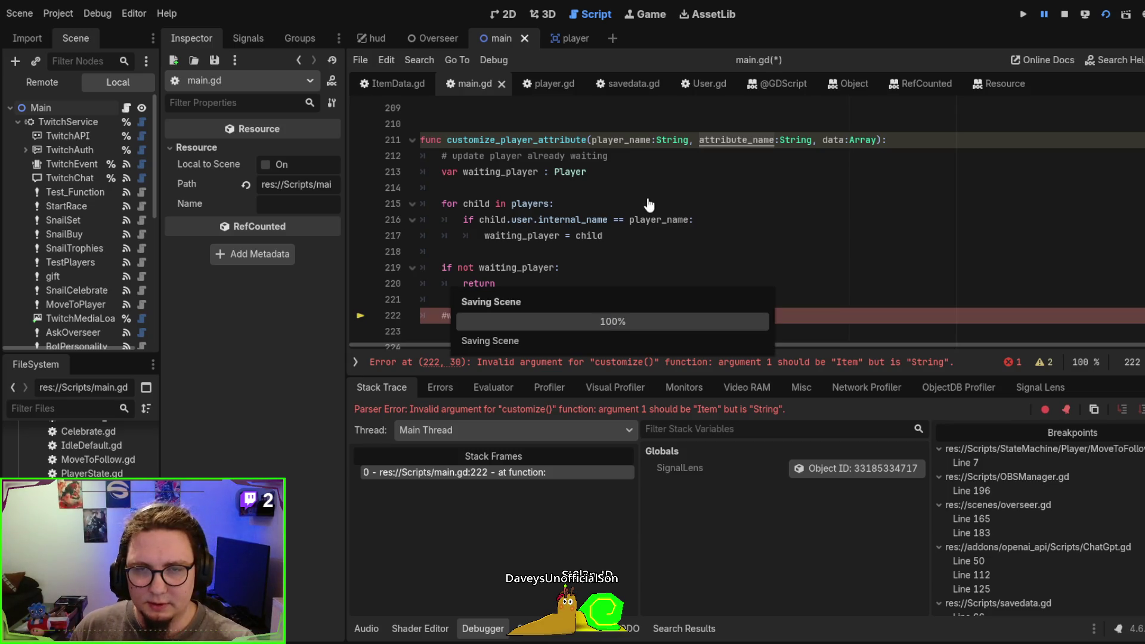
click(933, 167)
key(F5)
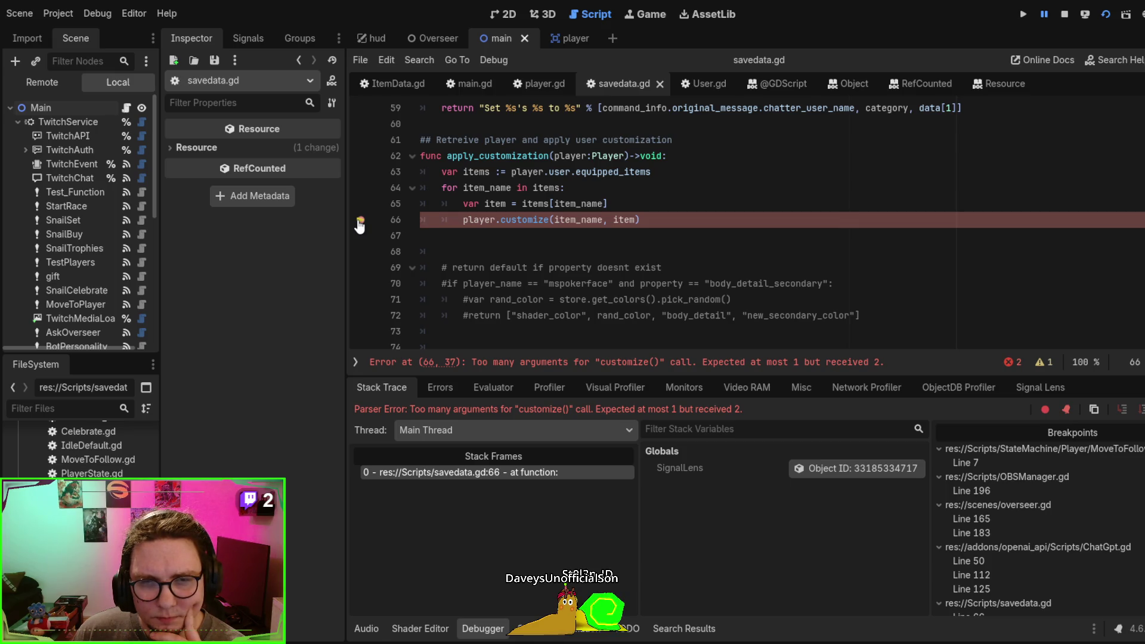
- Drop item_name from player.customize() on line 66 of savedata.gd and rerun
double_click(584, 219)
key(Delete)
key(Delete)
key(Delete)
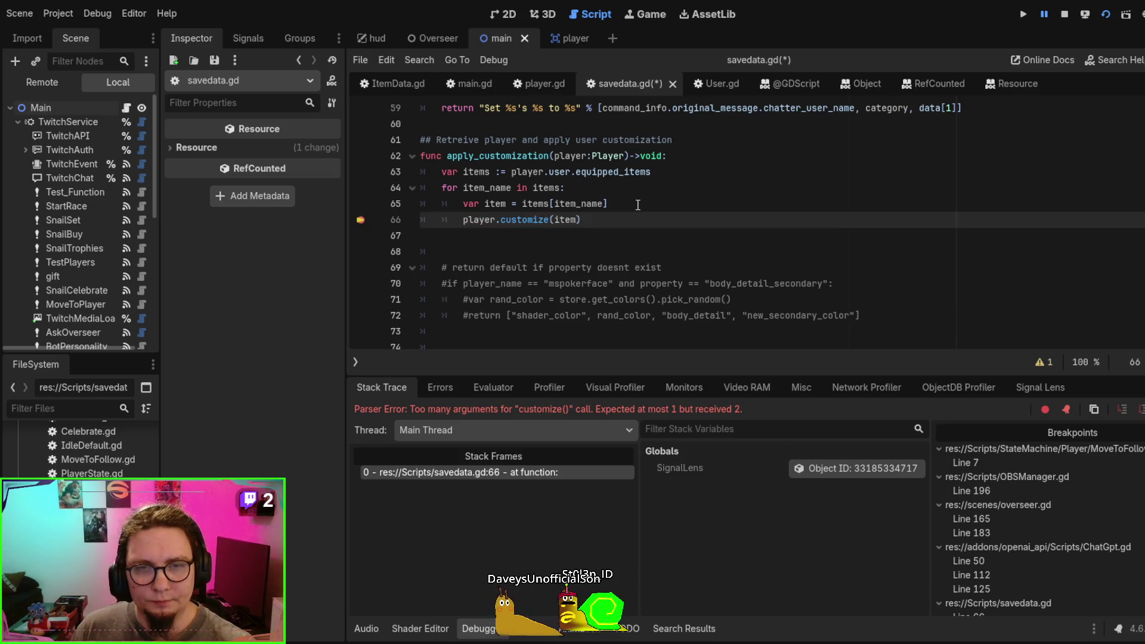
key(F5)
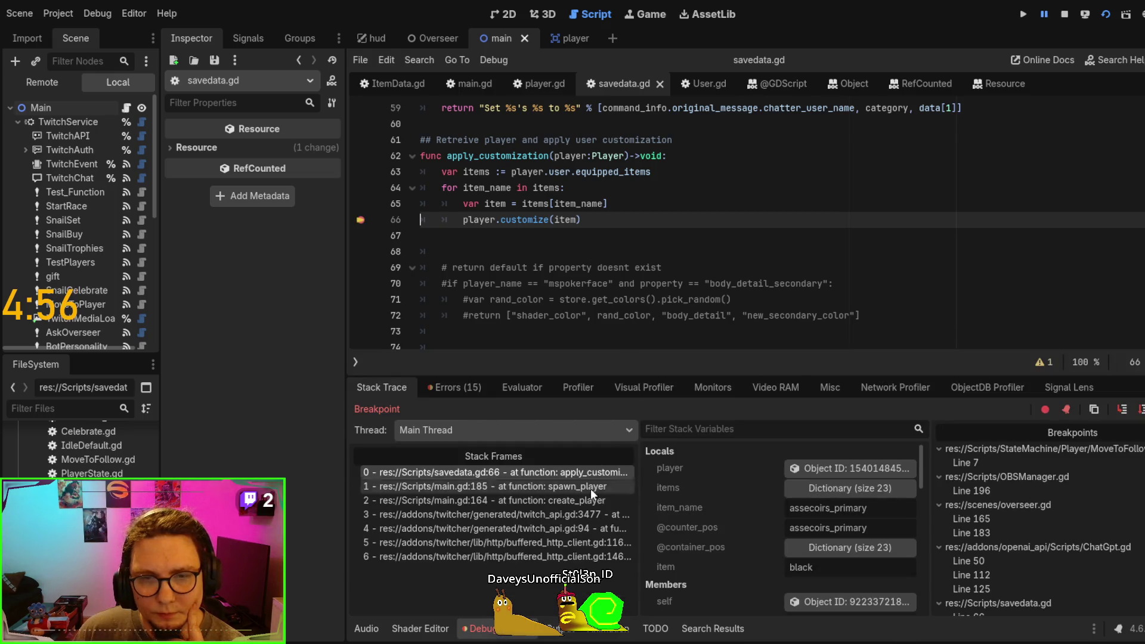
click(835, 488)
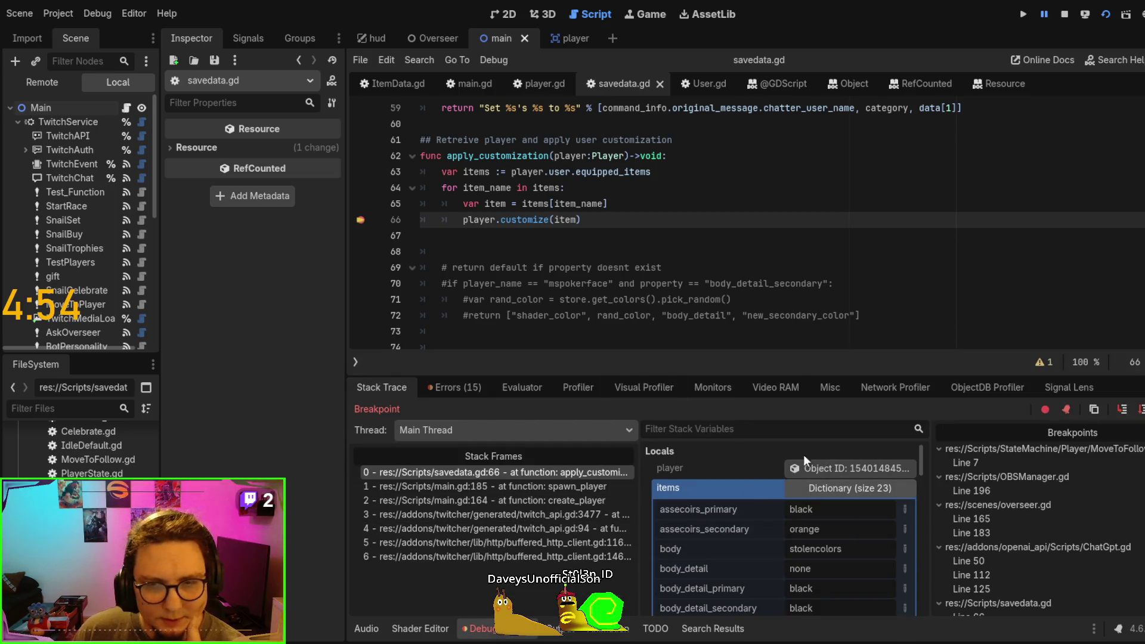
scroll(747, 513, down, 3)
scroll(747, 513, down, 5)
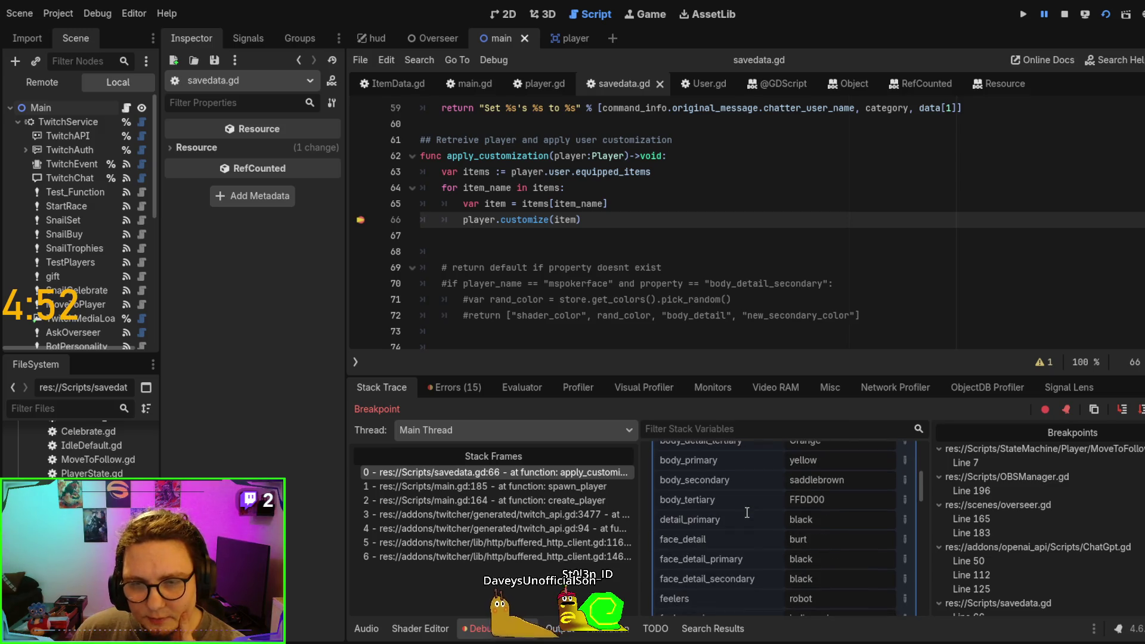
scroll(747, 513, up, 2)
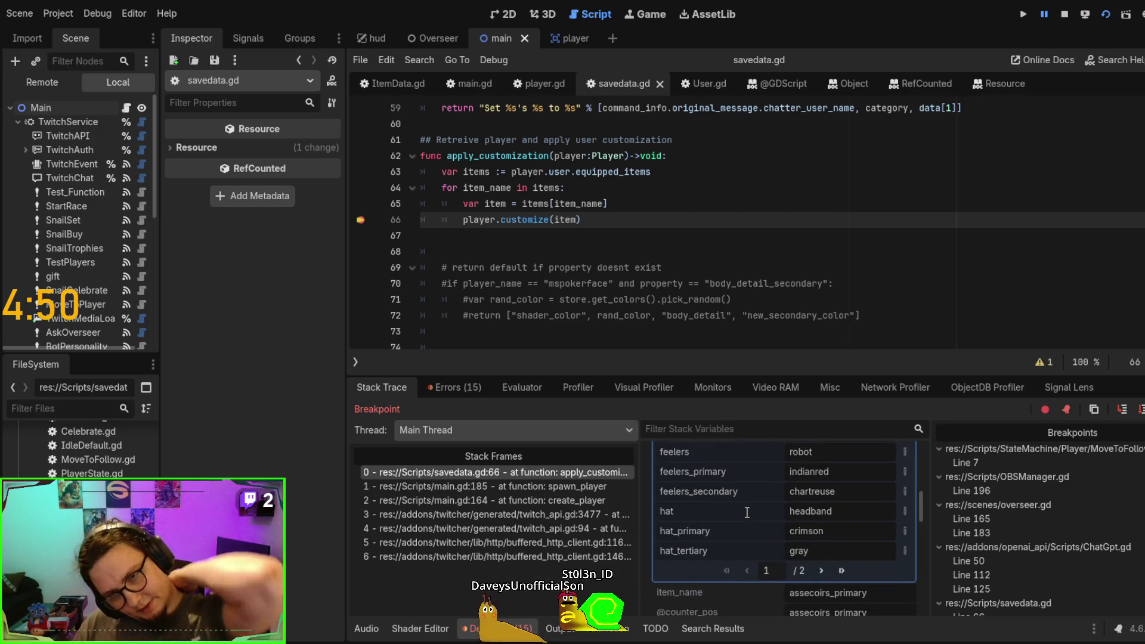
scroll(747, 513, up, 2)
scroll(746, 514, up, 3)
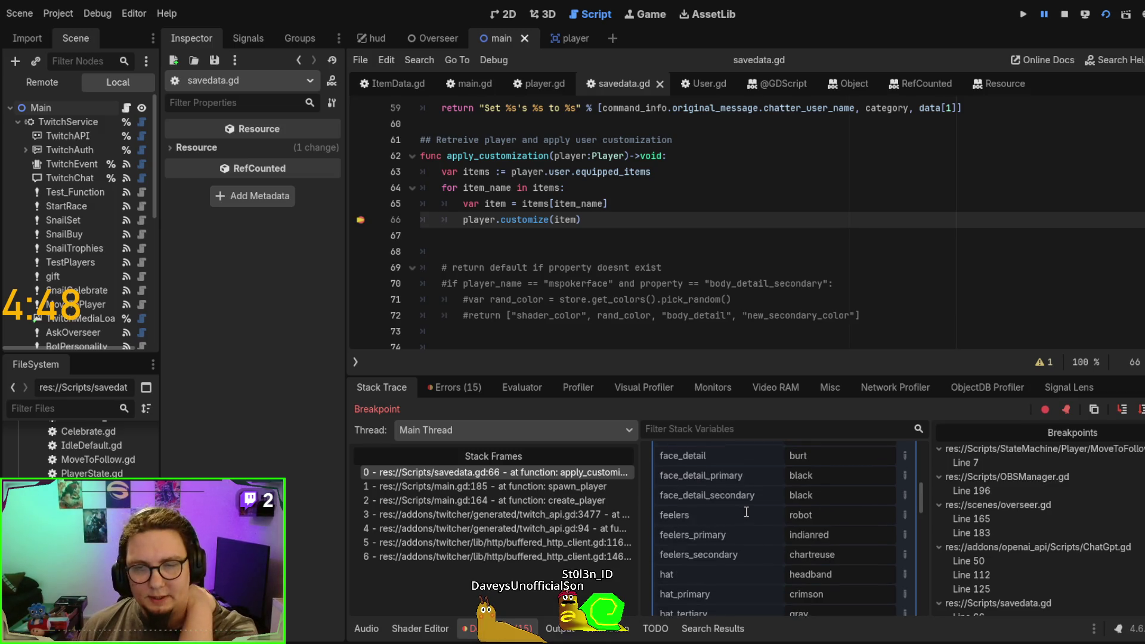
scroll(747, 512, up, 2)
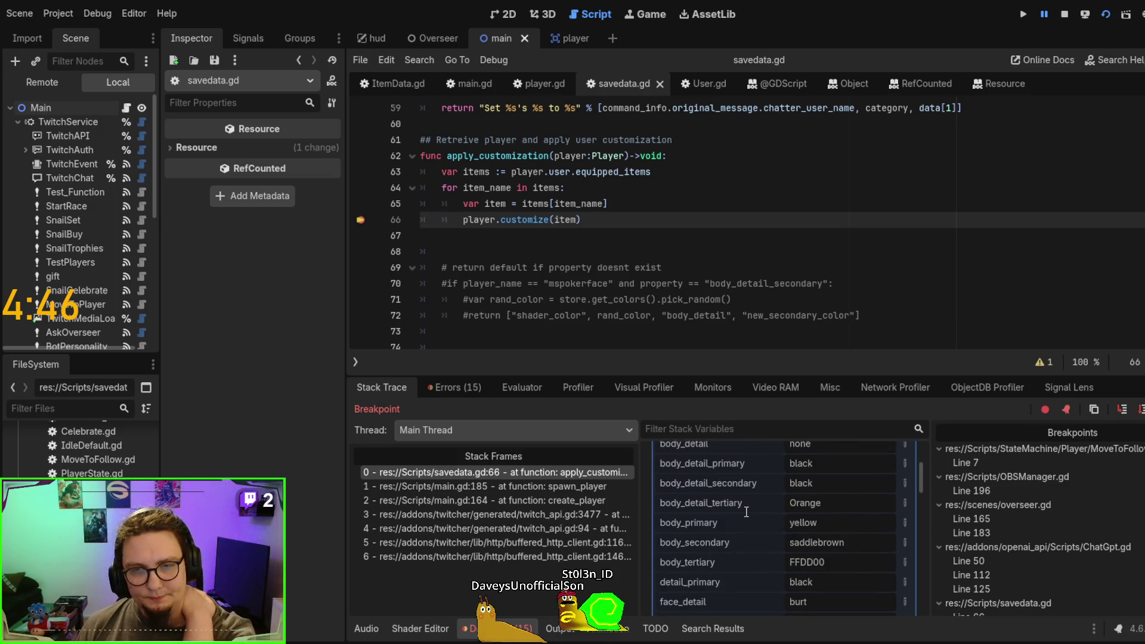
scroll(746, 512, up, 1)
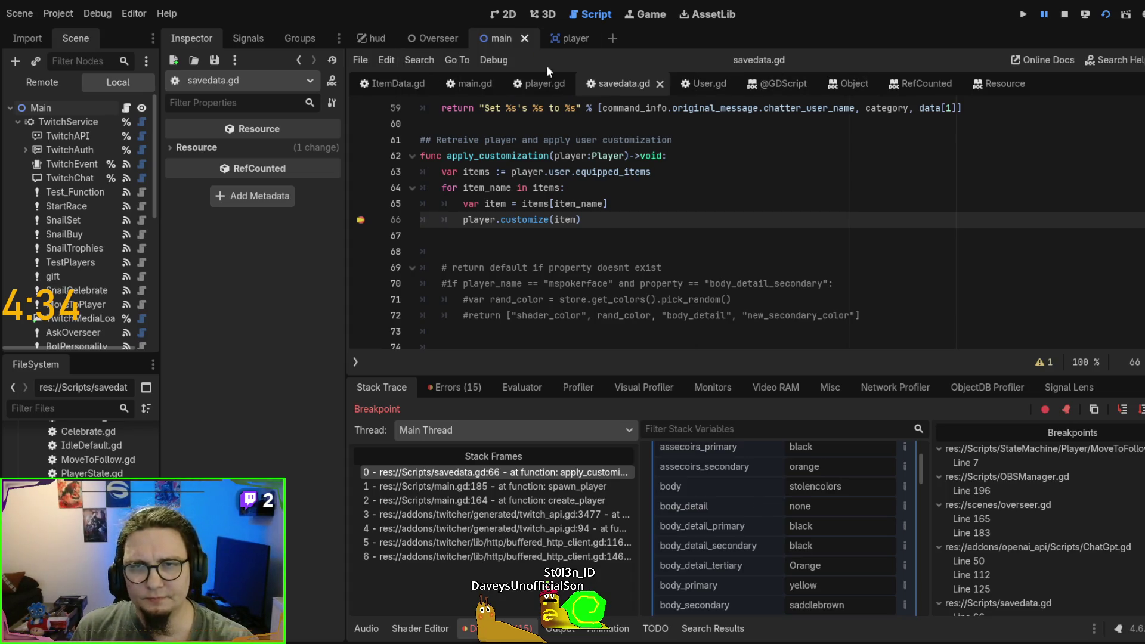
click(395, 78)
- Scroll through ItemData.gd to the construct_customization_data(user:User) stub near line 242
scroll(624, 198, down, 15)
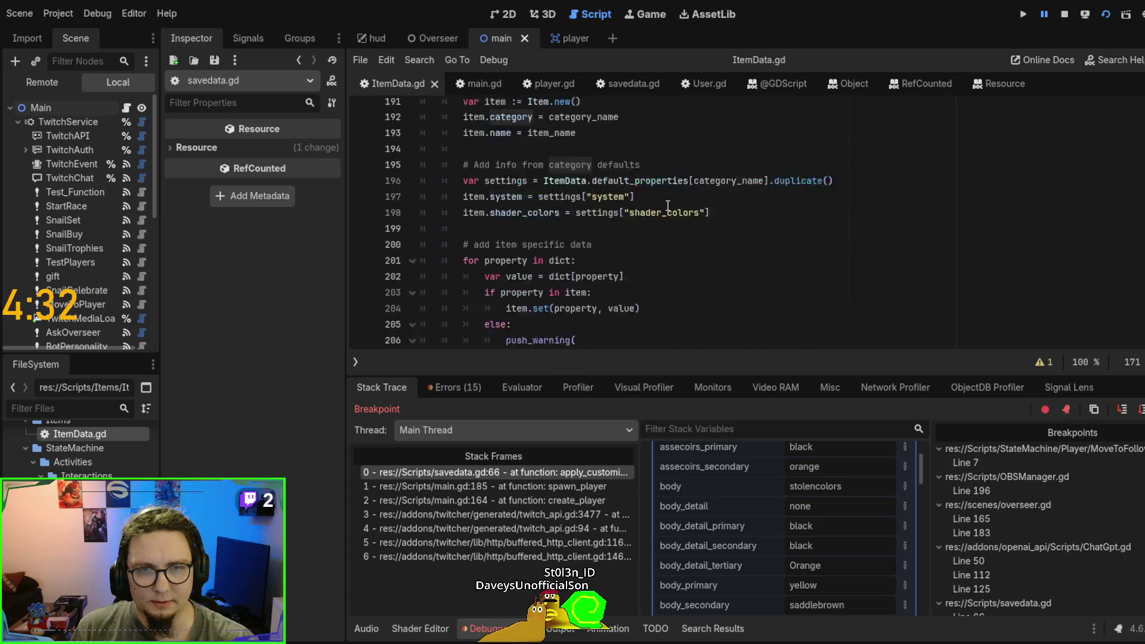
scroll(668, 205, down, 6)
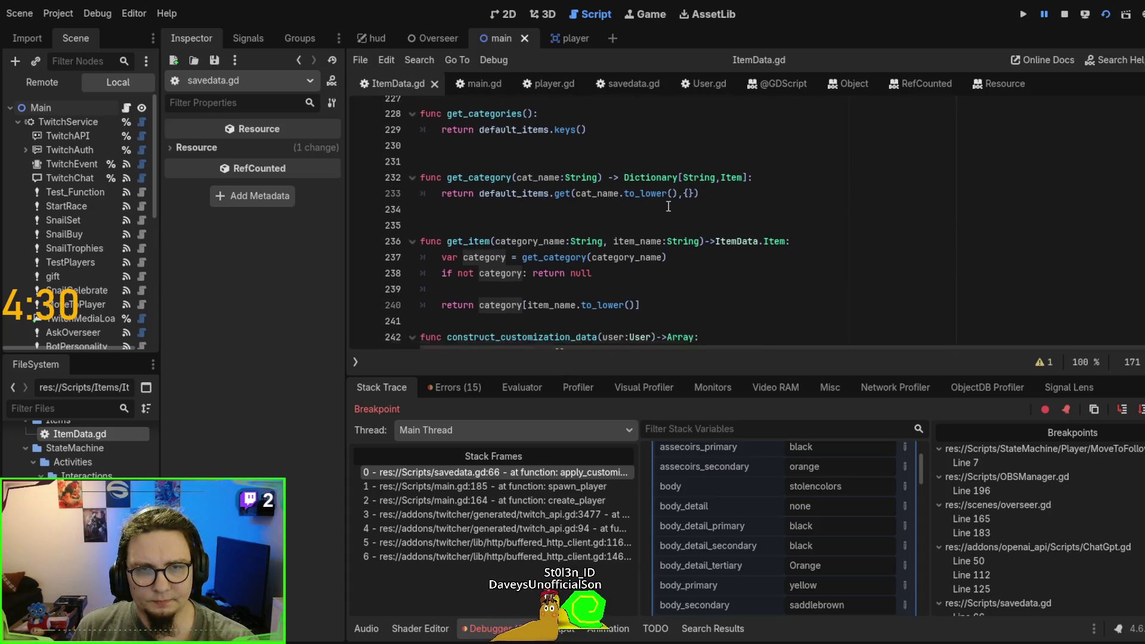
scroll(669, 206, up, 2)
scroll(668, 206, up, 4)
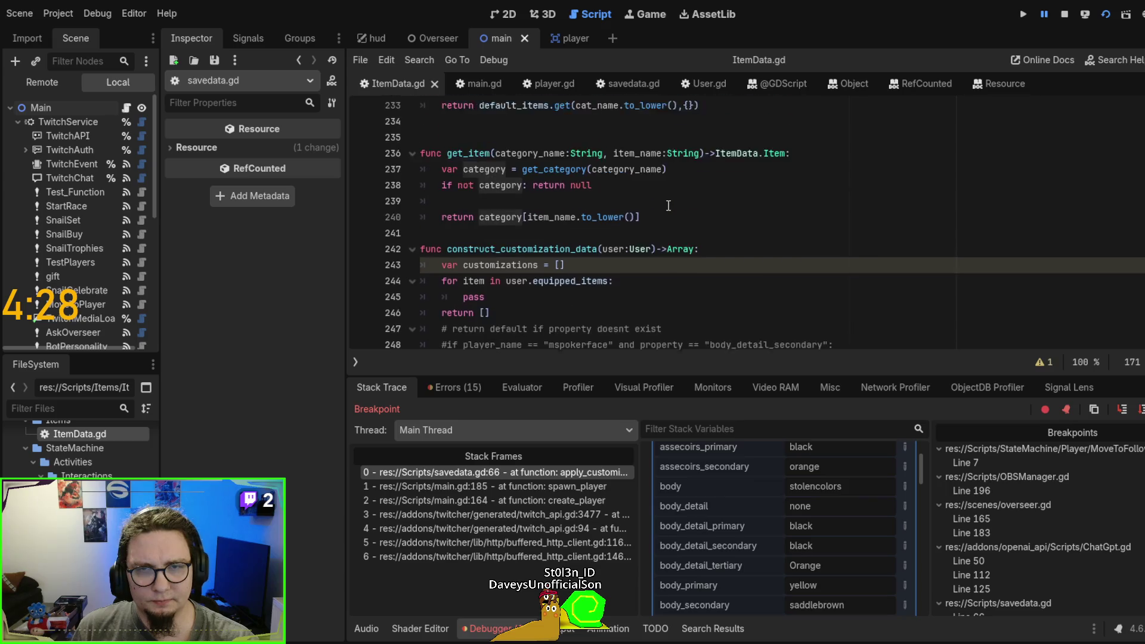
scroll(668, 206, down, 4)
drag(518, 210, 525, 228)
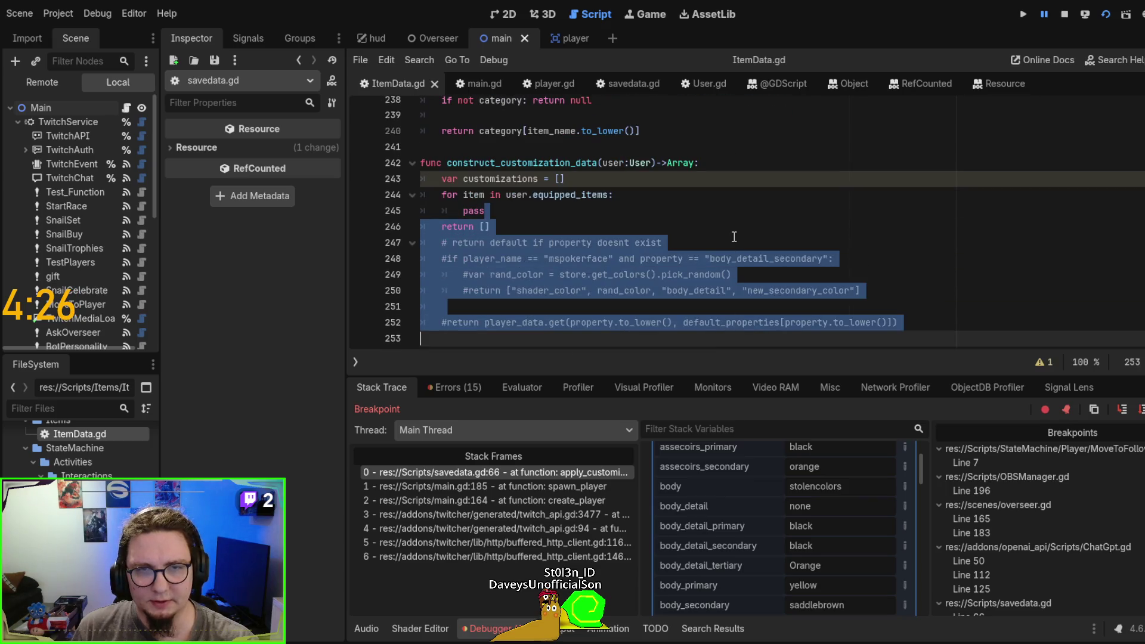
scroll(734, 235, up, 3)
click(734, 235)
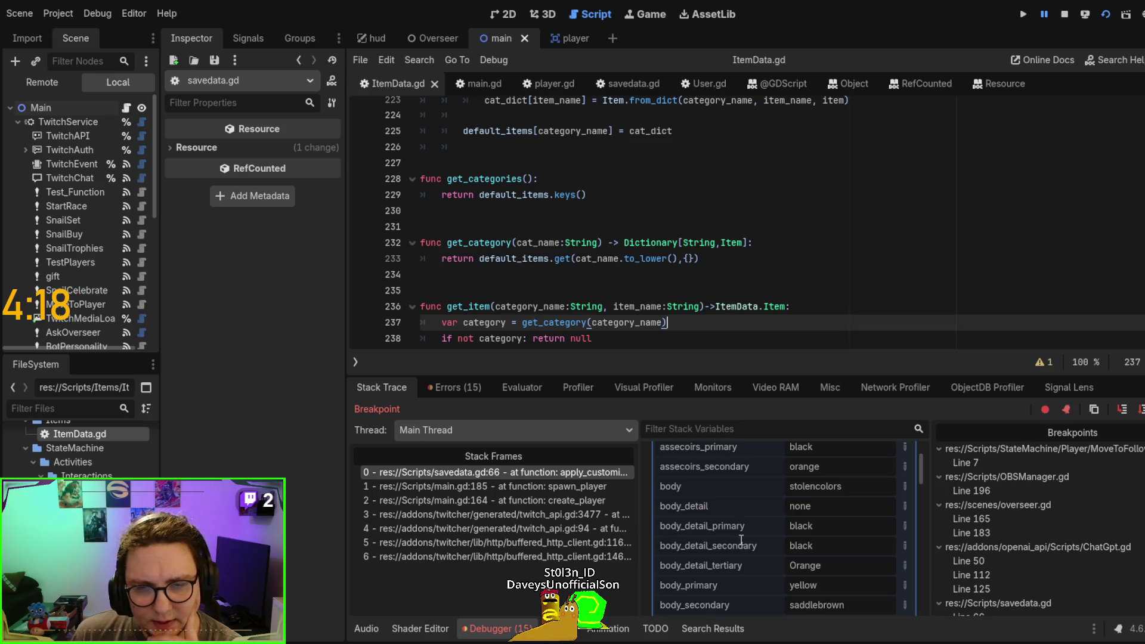
scroll(666, 494, down, 1)
mouse_move(662, 489)
mouse_down()
mouse_move(708, 485)
mouse_move(749, 507)
mouse_up()
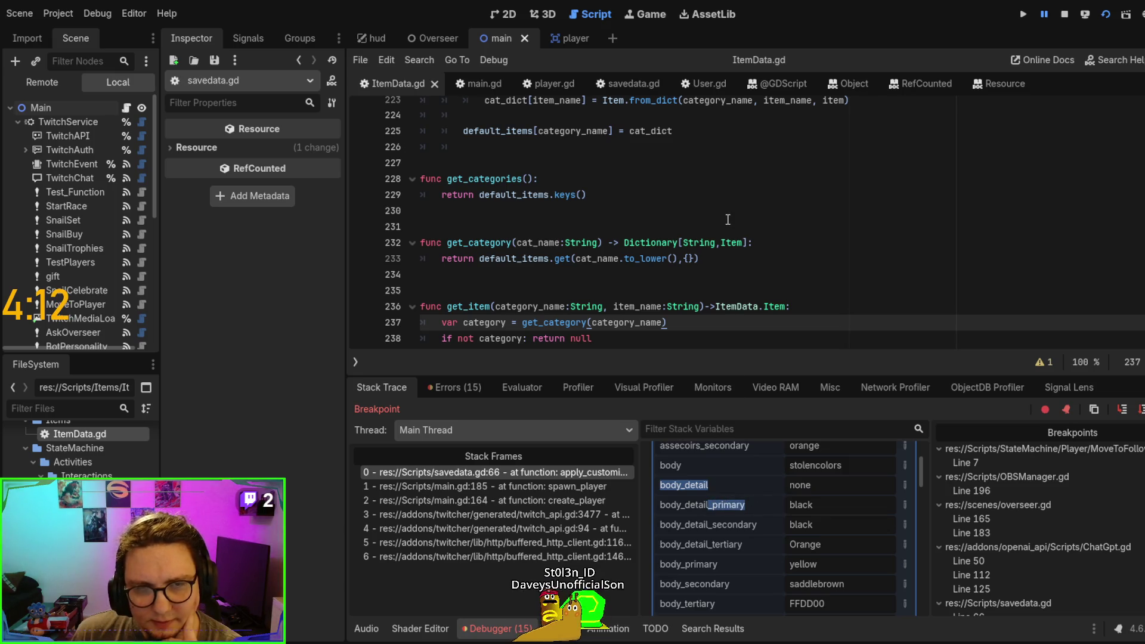
scroll(728, 220, up, 3)
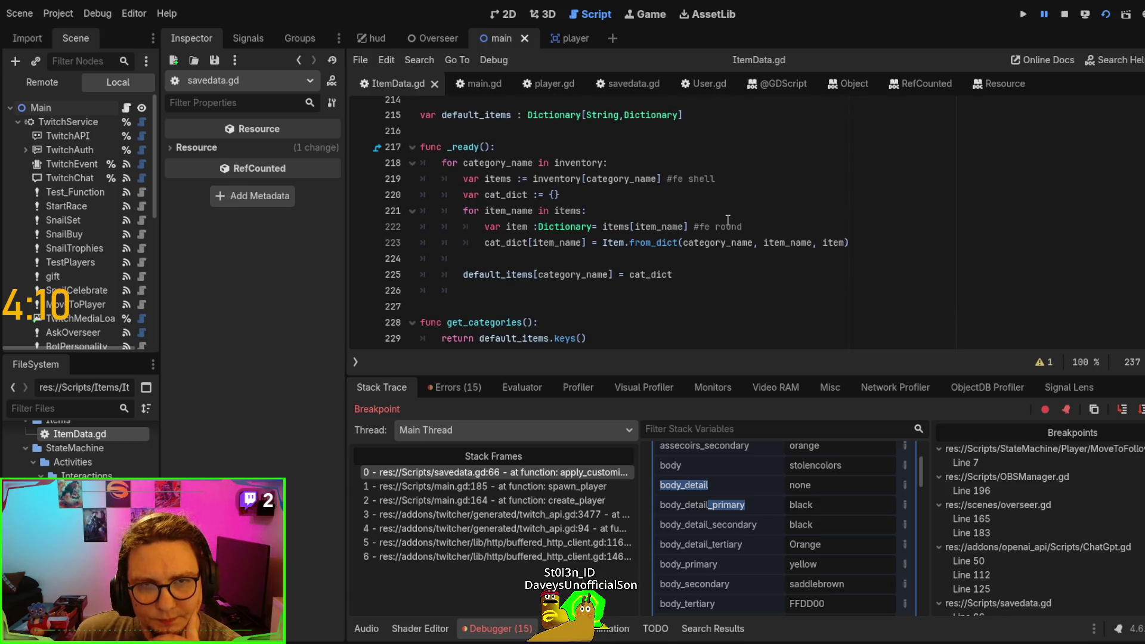
scroll(728, 220, up, 1)
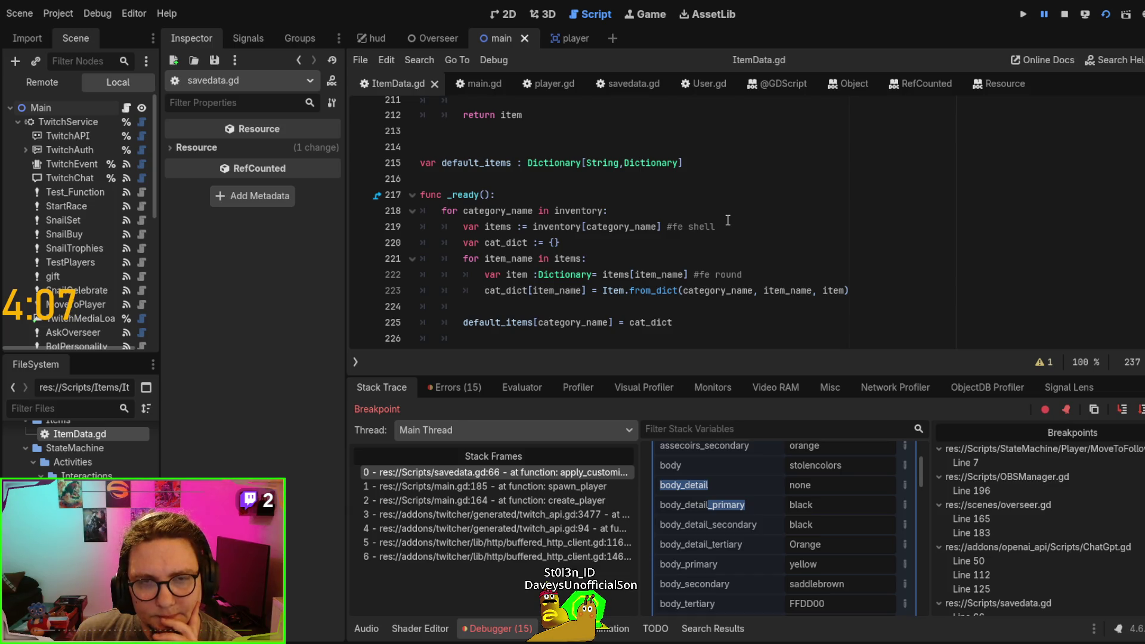
scroll(727, 220, up, 4)
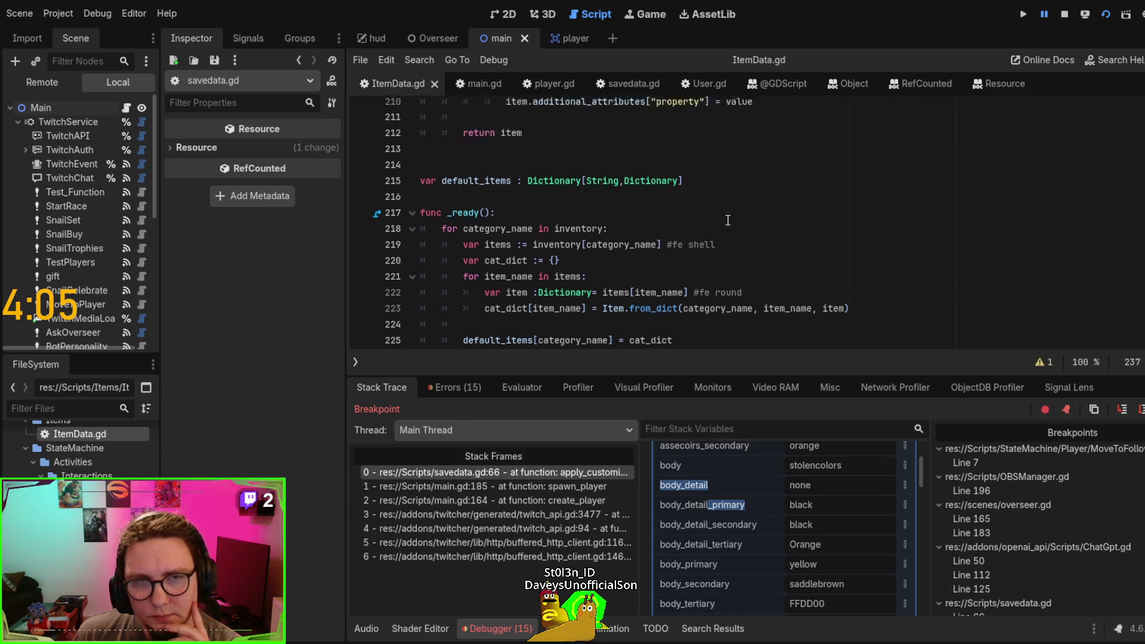
scroll(728, 220, up, 5)
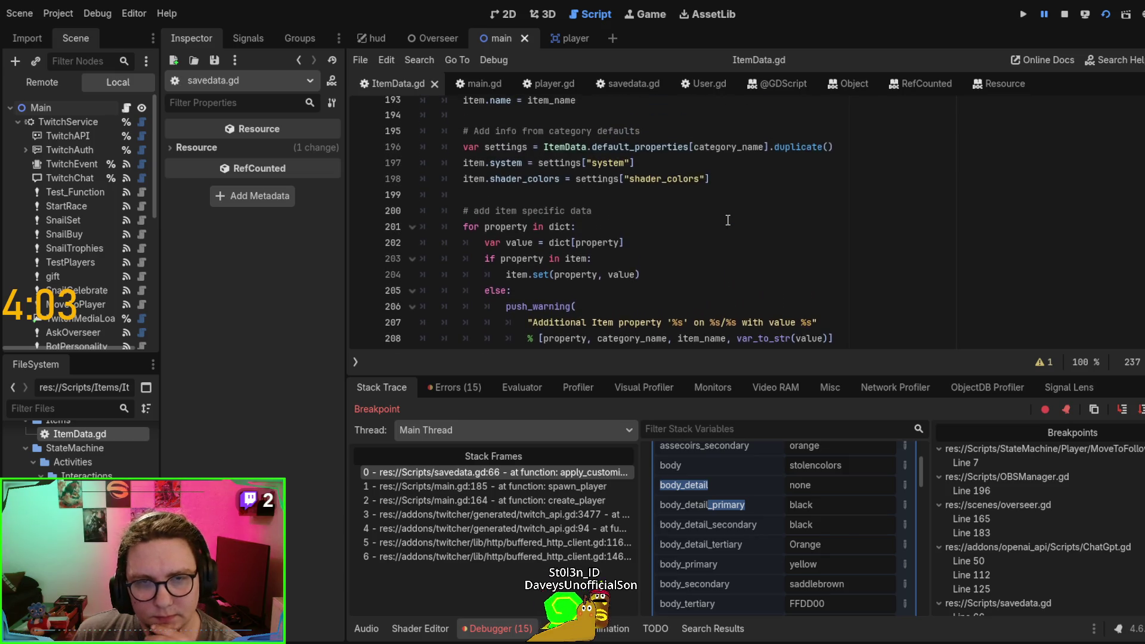
scroll(728, 220, down, 2)
scroll(728, 220, down, 9)
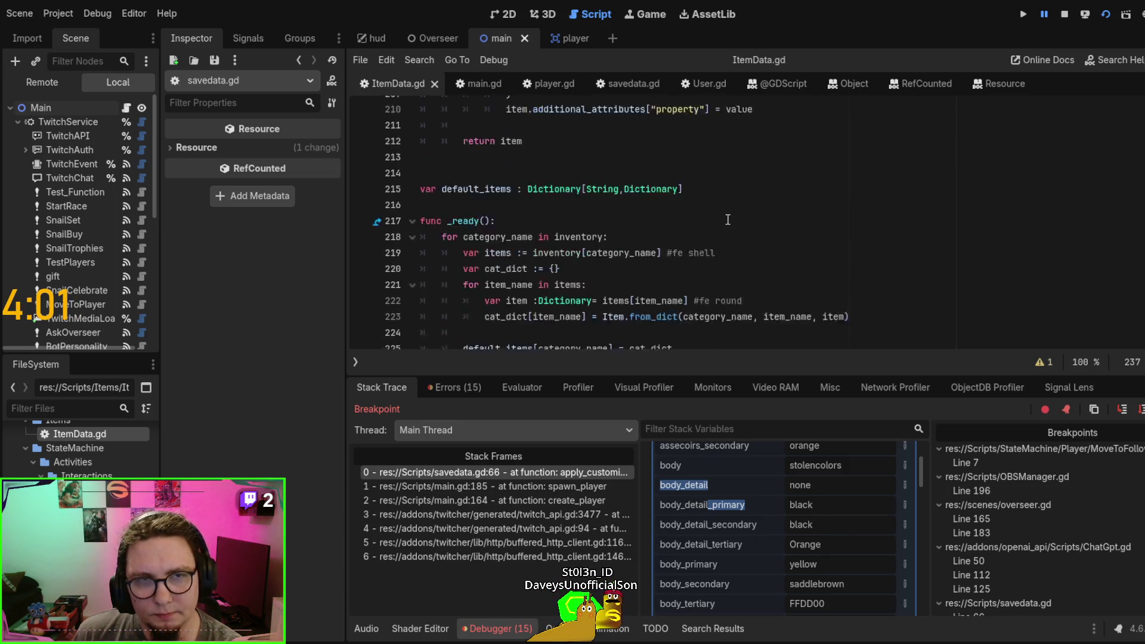
scroll(728, 219, down, 9)
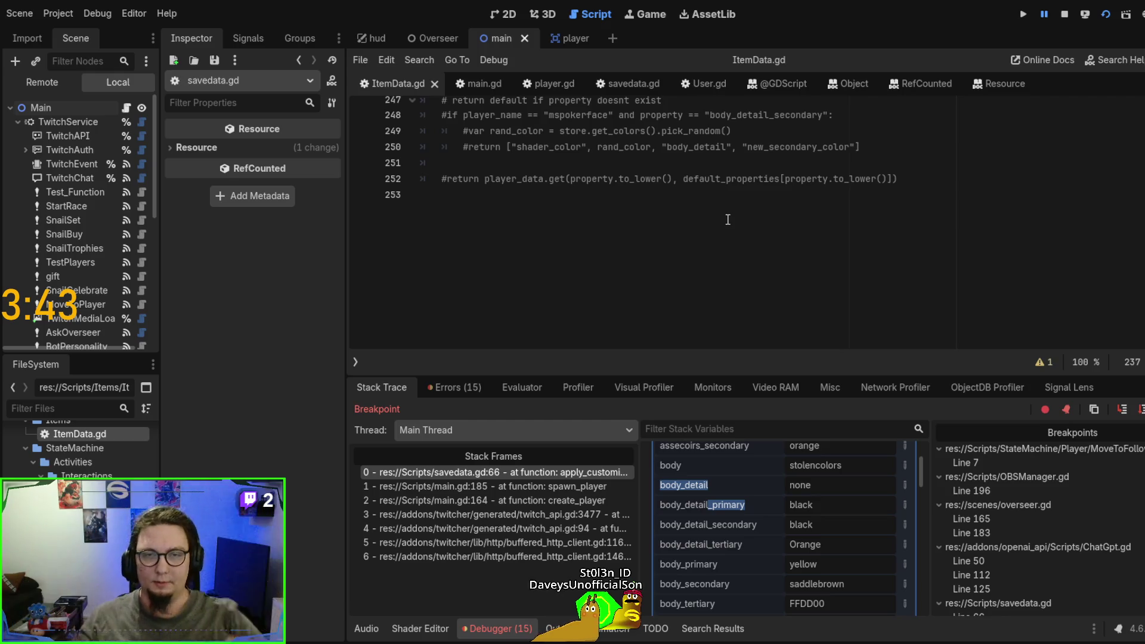
scroll(727, 220, up, 4)
scroll(728, 220, down, 1)
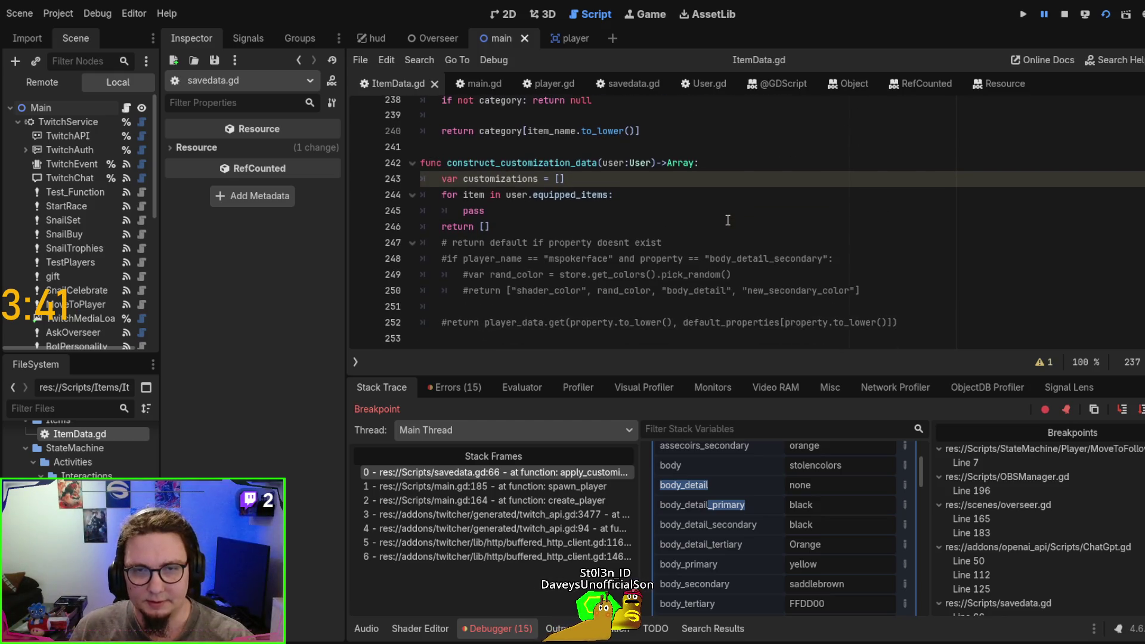
- Delete the leftover commented-out lines after construct_customization_data's return []
double_click(613, 163)
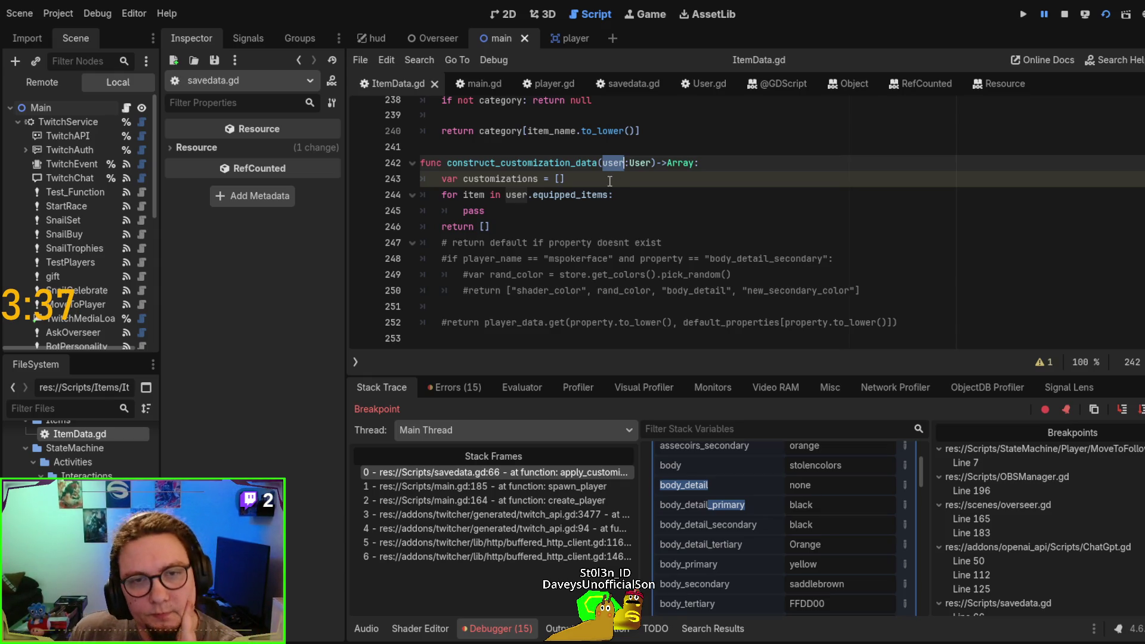
click(492, 226)
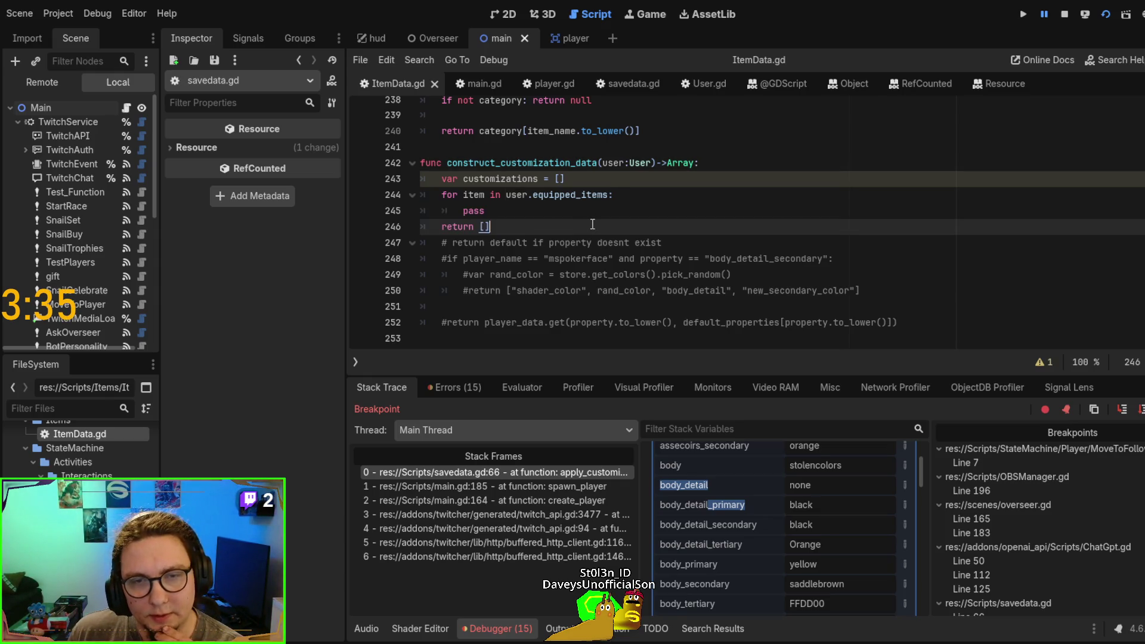
click(940, 322)
drag(939, 322, 925, 227)
key(BackSpace)
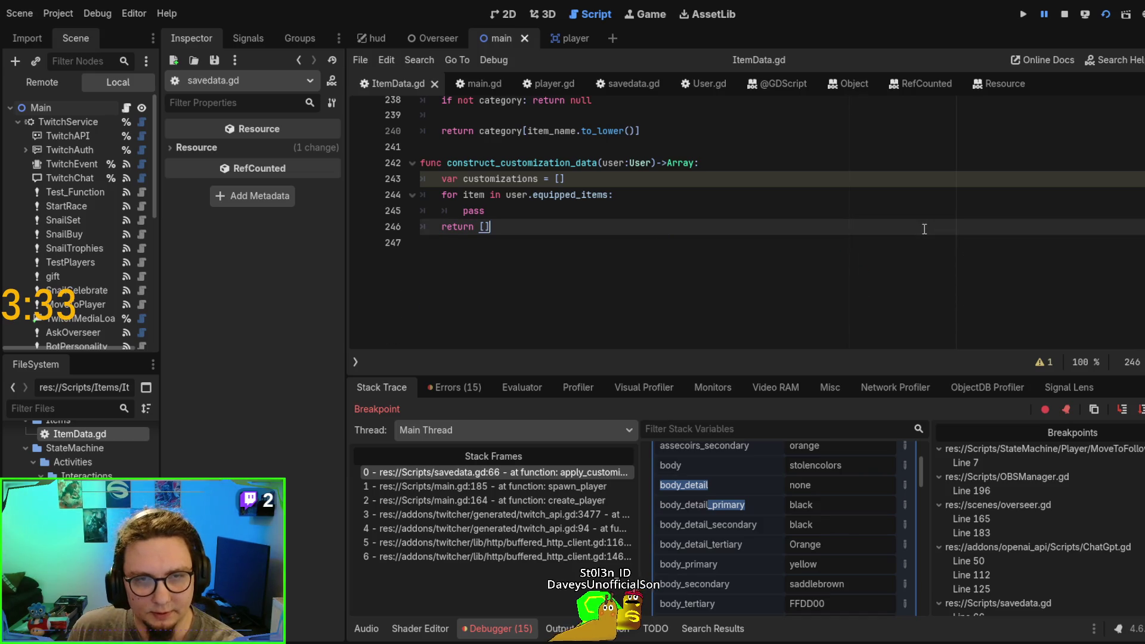
scroll(719, 225, up, 3)
- Add blank lines before the for loop and before return []
click(655, 249)
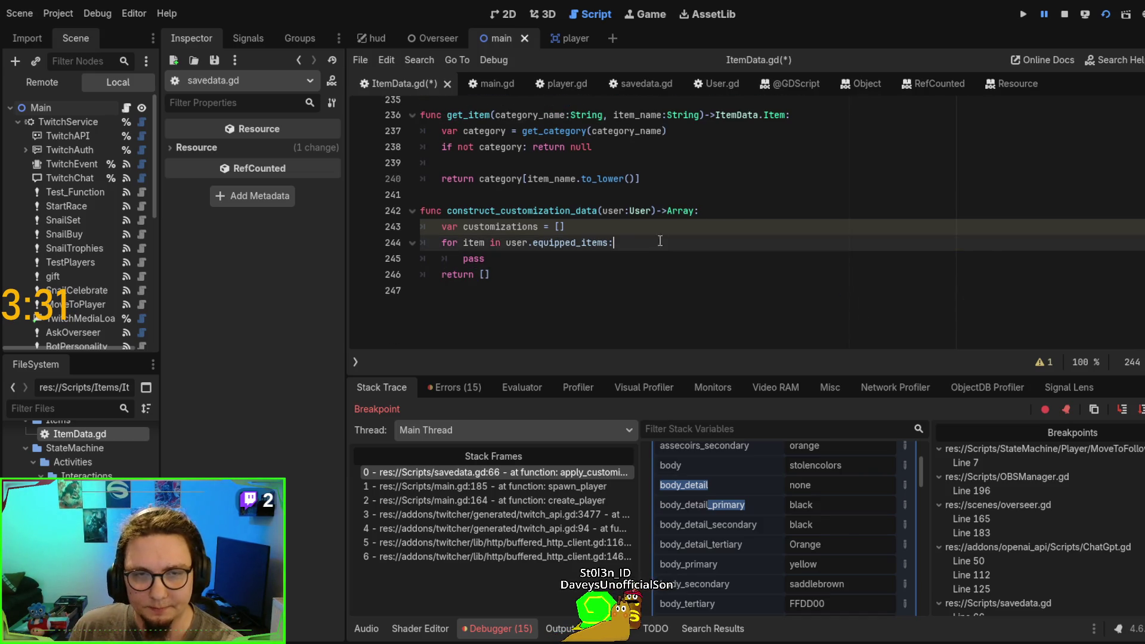
key(Up)
key(Return)
click(659, 275)
key(Return)
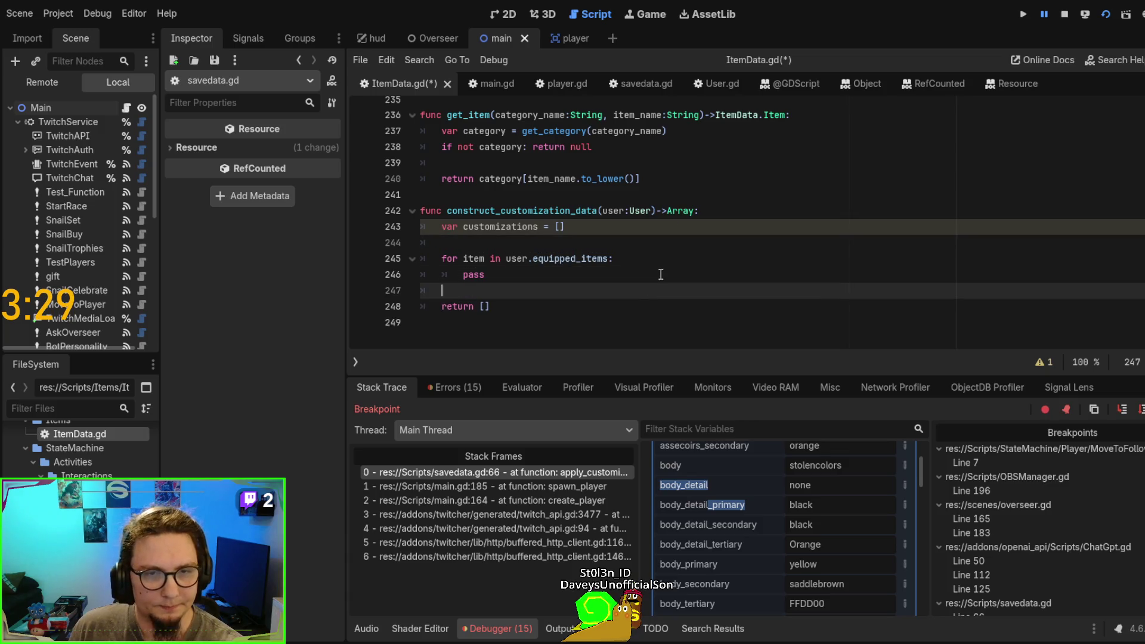
click(643, 275)
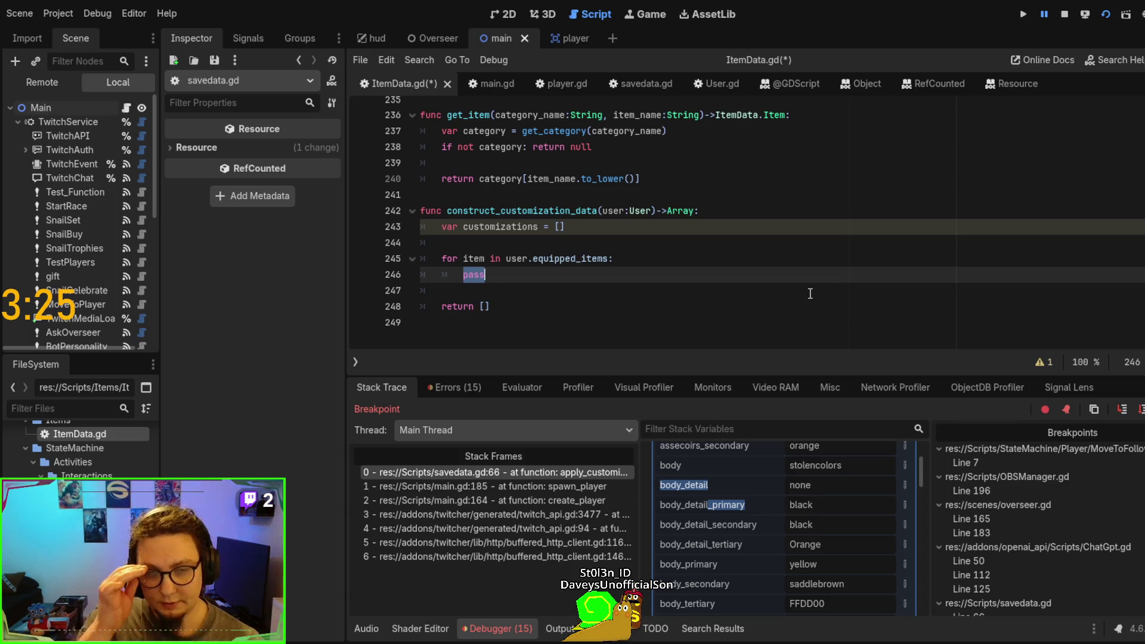
- Collapse the items dictionary in the stack variables and go back to savedata.gd
scroll(733, 540, up, 2)
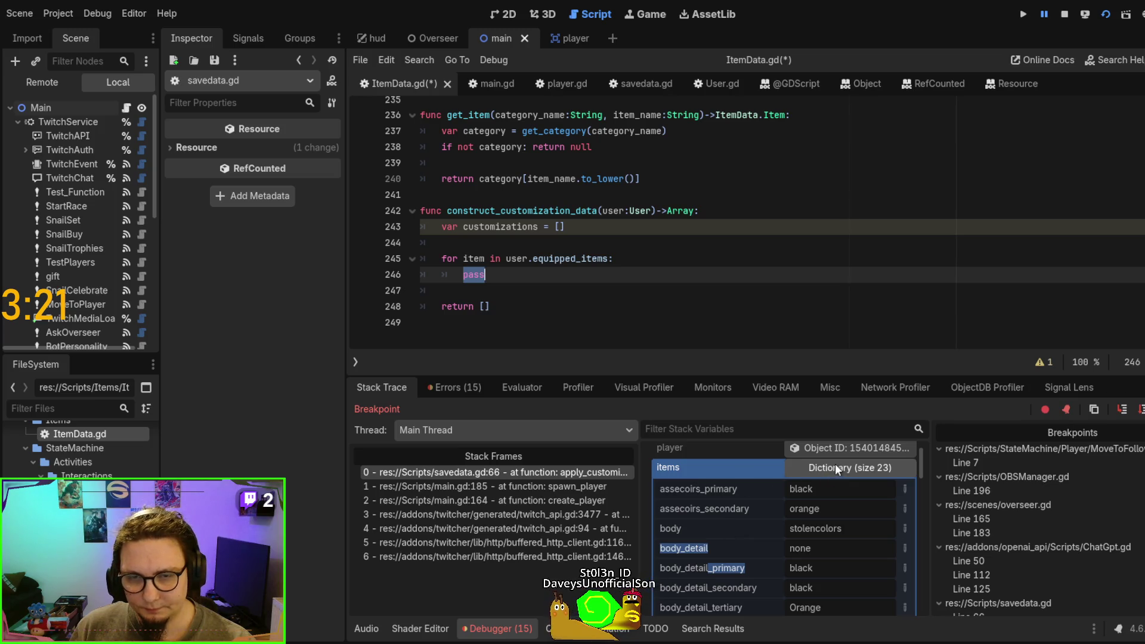
click(836, 469)
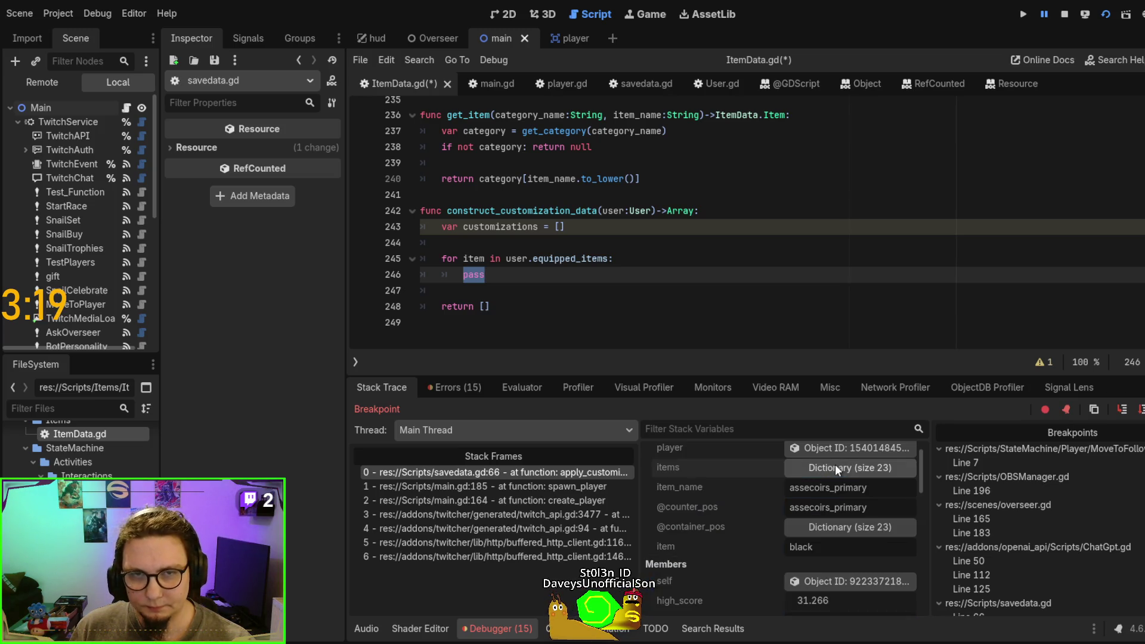
scroll(831, 468, up, 1)
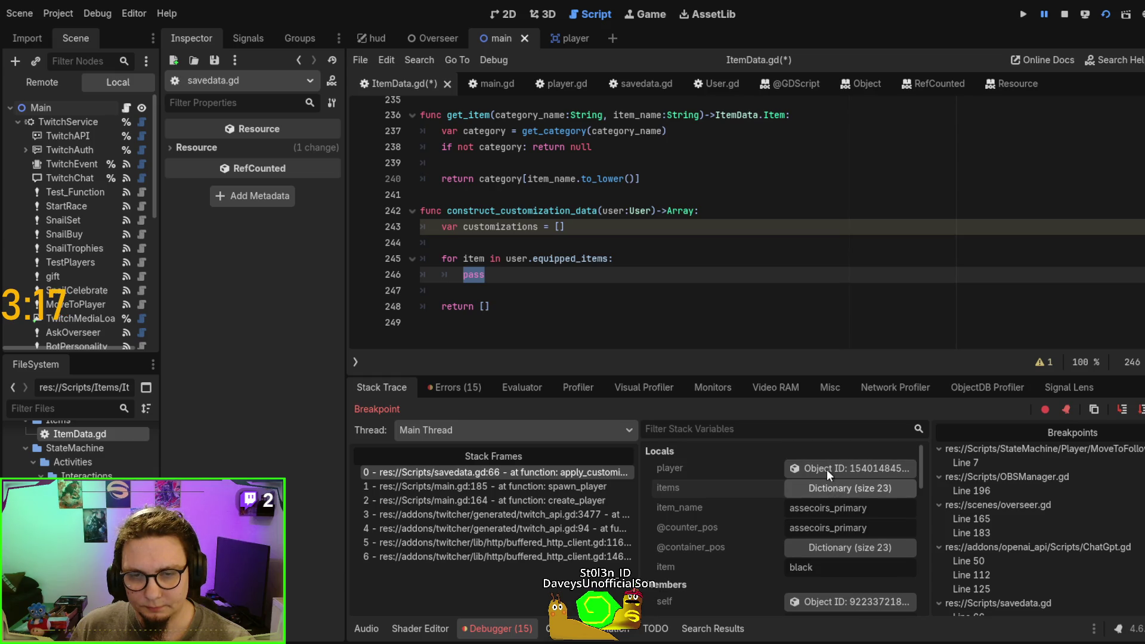
double_click(527, 212)
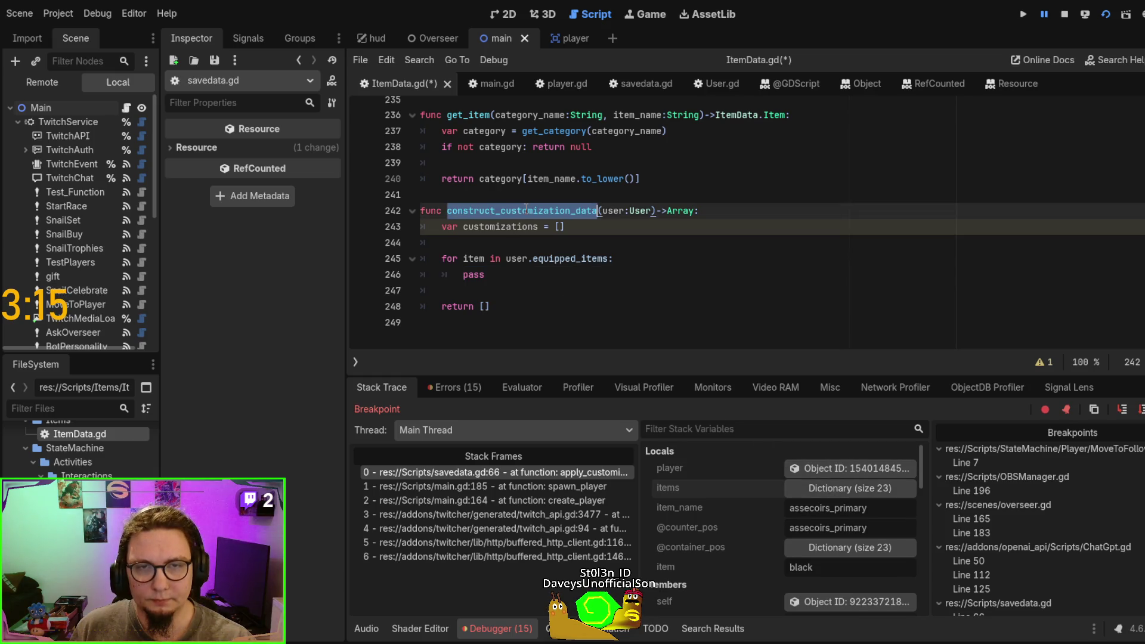
click(500, 474)
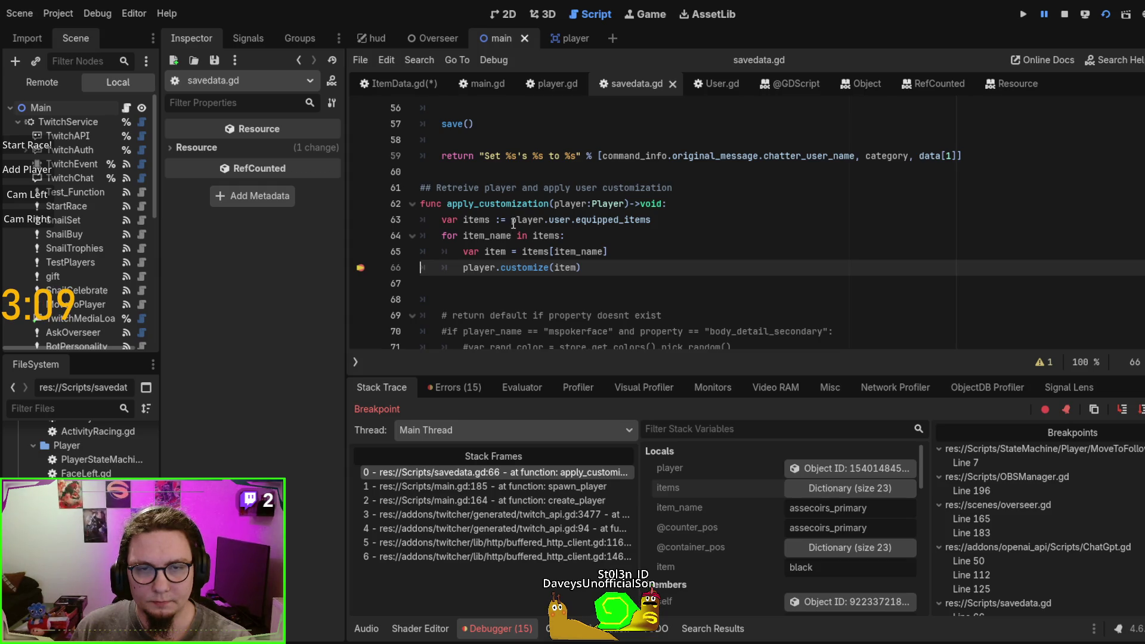
- Replace player.user.equipped_items on line 63 with data.construct_customization_data(player.user) and save savedata.gd
drag(511, 219, 669, 224)
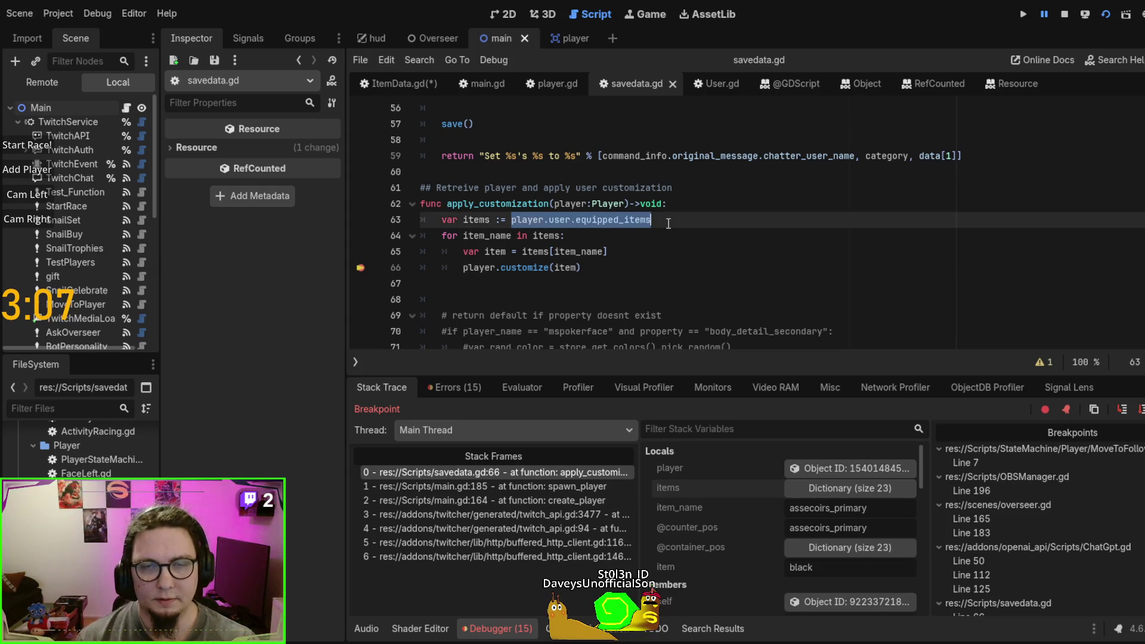
text(data)
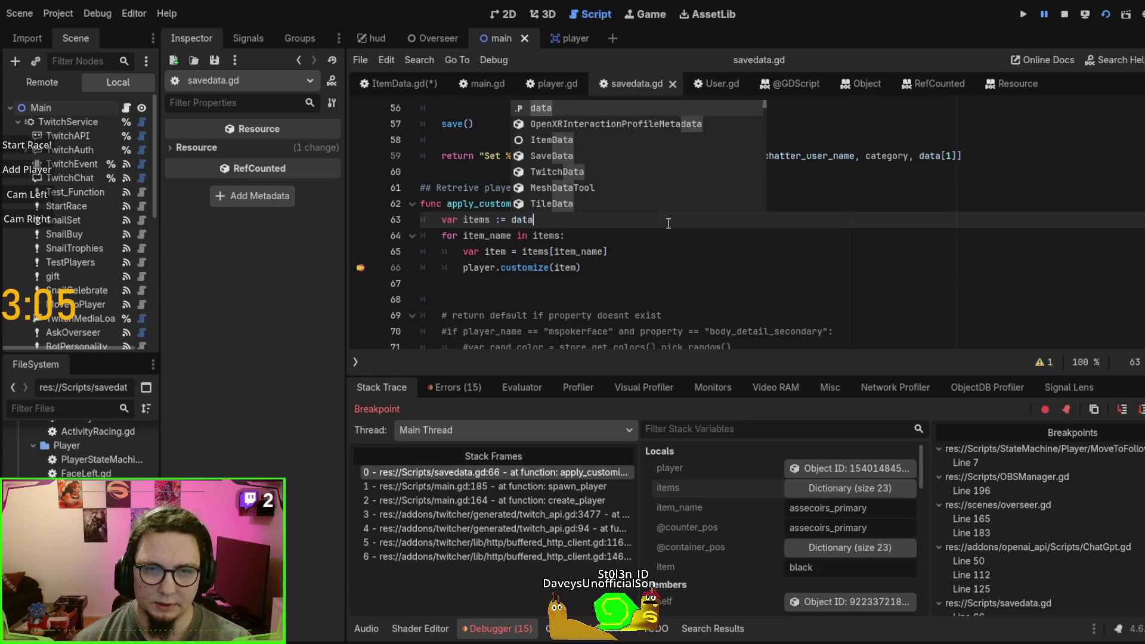
text(.)
key(Return)
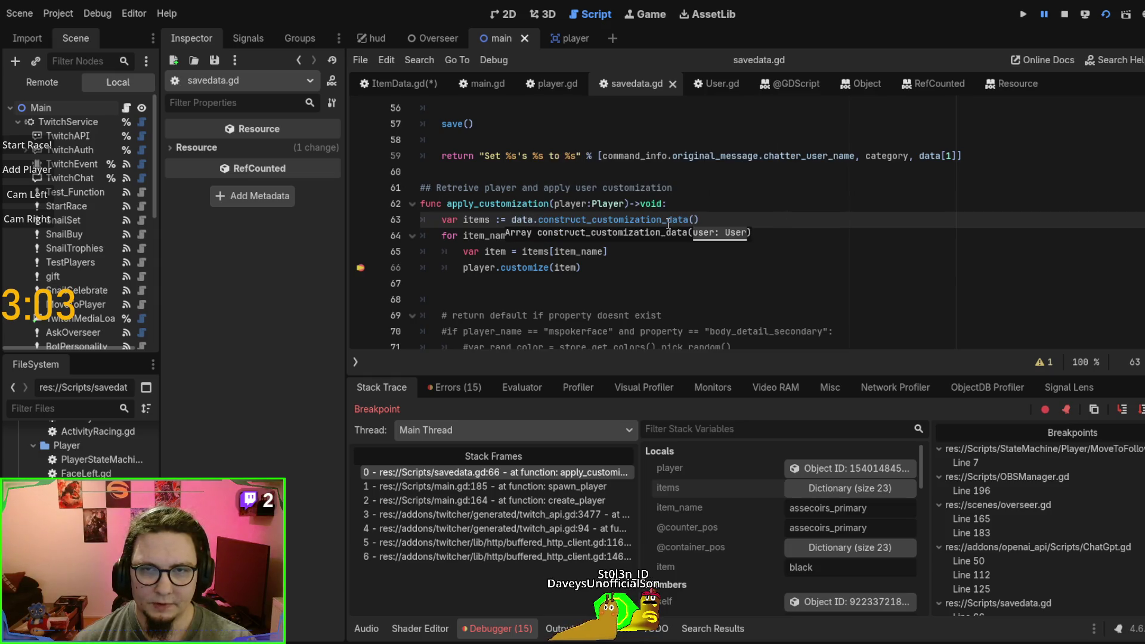
text(p)
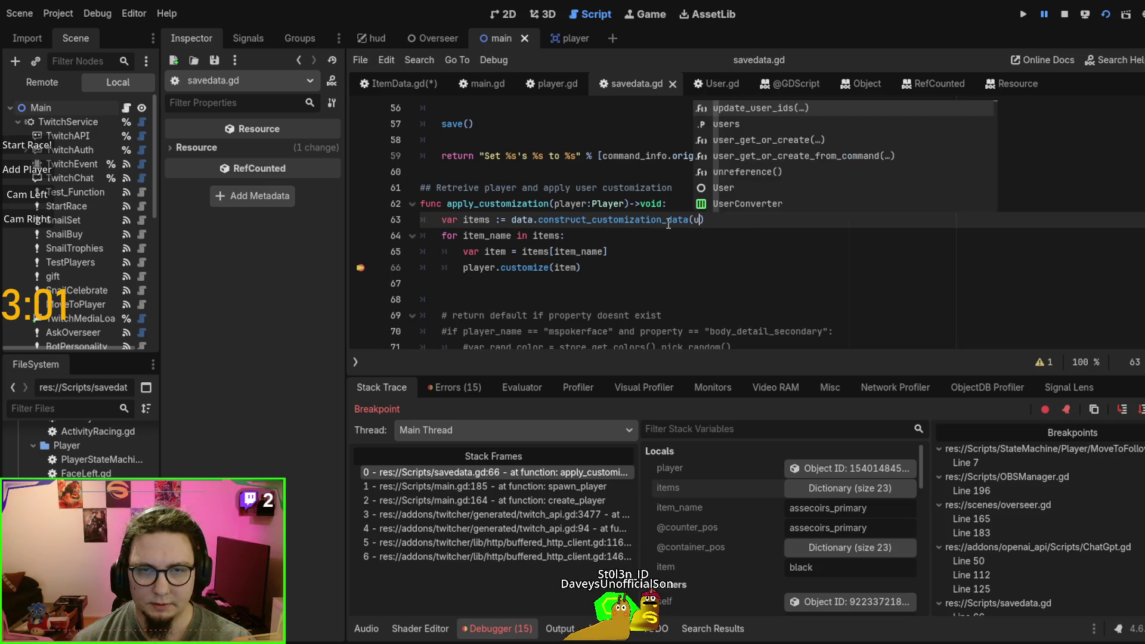
key(Escape)
text(layer.user)
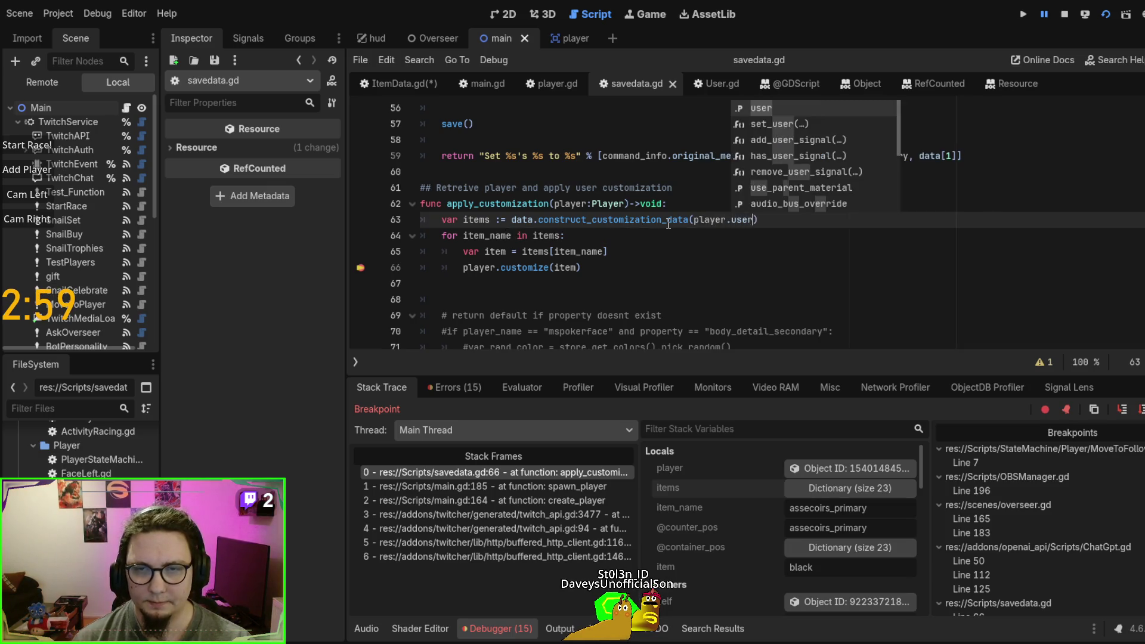
key(Escape)
key(ctrl+s)
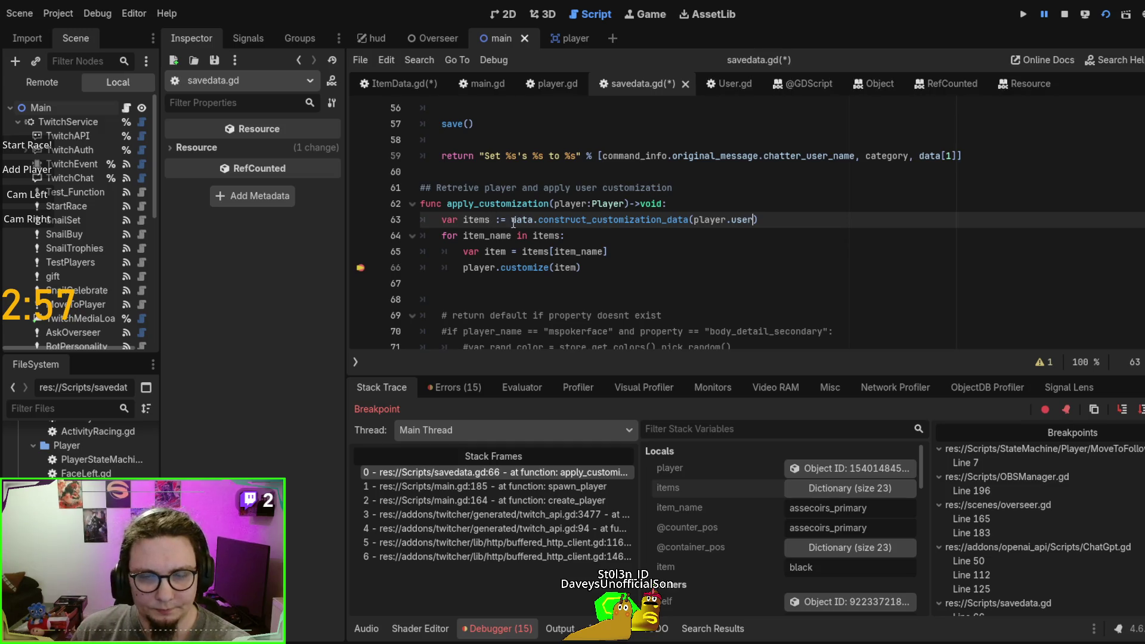
key(F8)
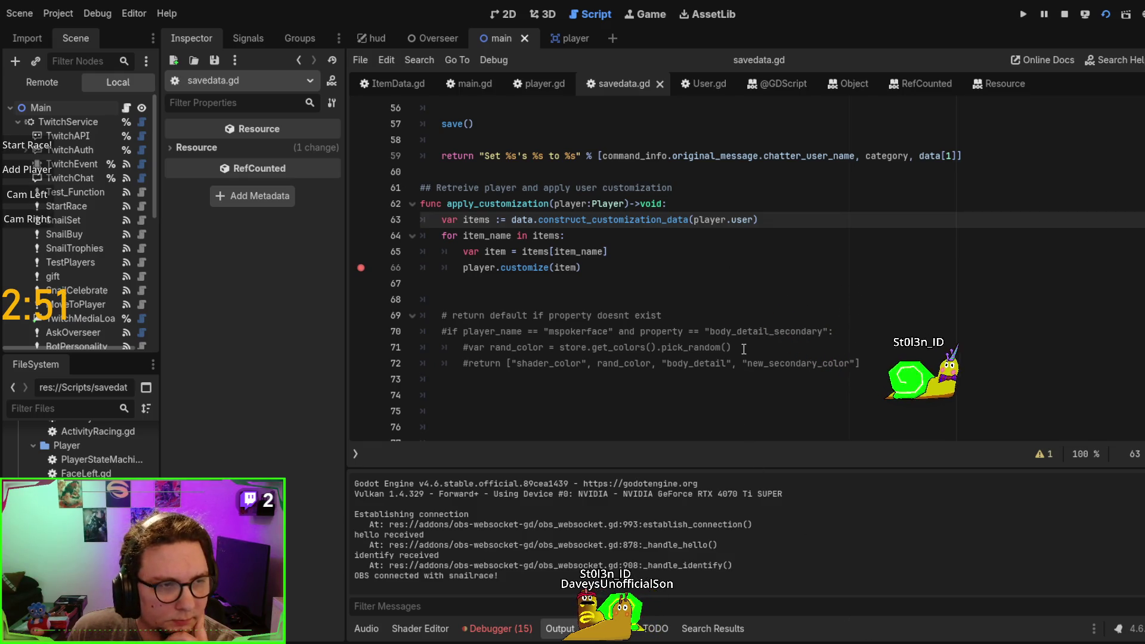
- Stop the game and jump to the construct_customization_data definition in ItemData.gd
click(1066, 15)
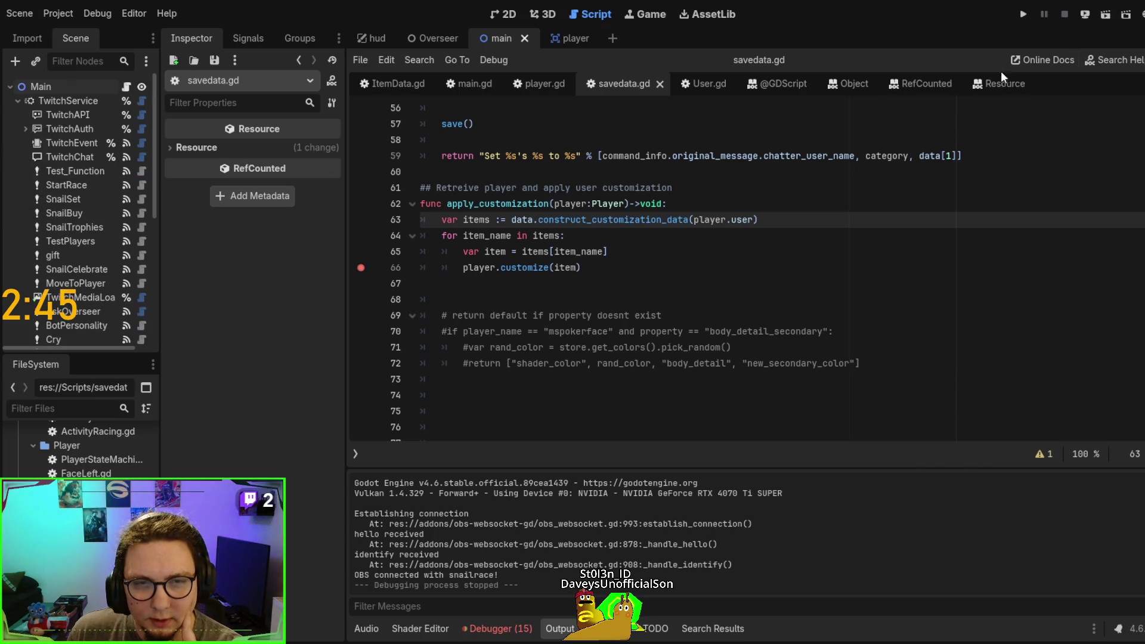
click(550, 236)
click(523, 269)
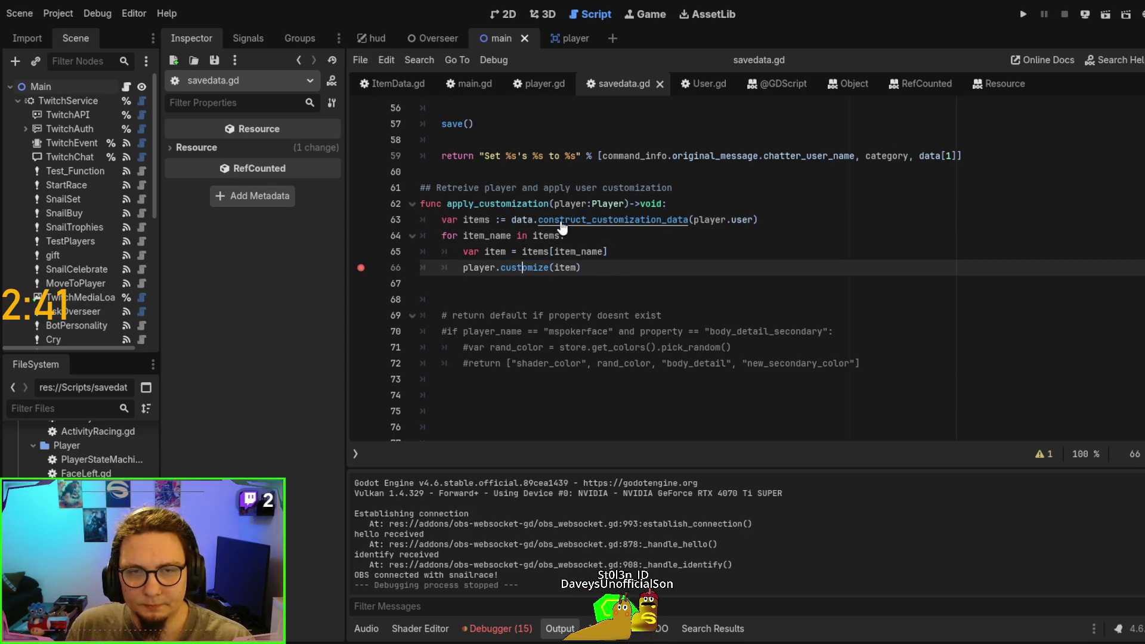
click(542, 219)
click(581, 230)
ctrl+click(588, 220)
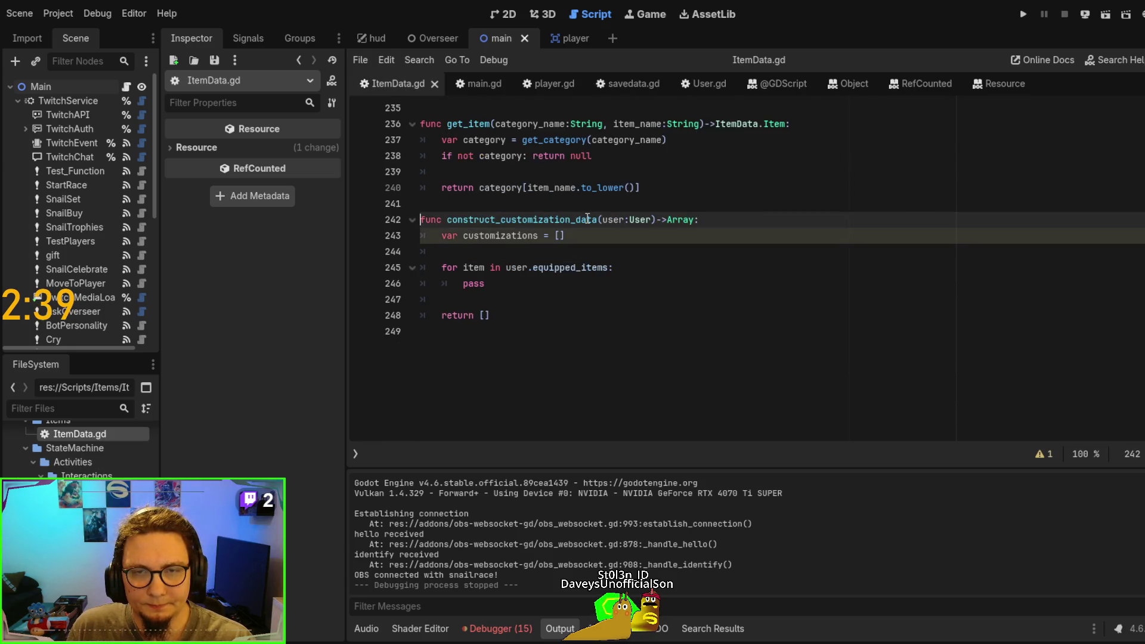
- Set a breakpoint on the equipped-items loop at line 245 and run the project
click(360, 267)
click(721, 300)
key(F5)
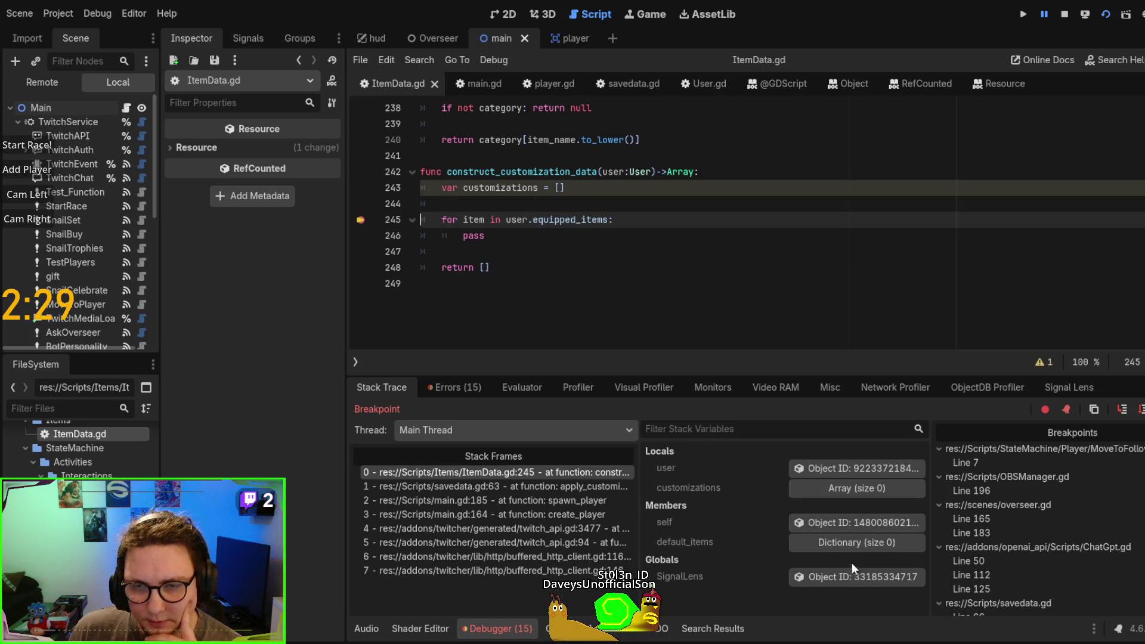
- Inspect the paused user object and expand its Equipped Items in the Inspector
click(866, 470)
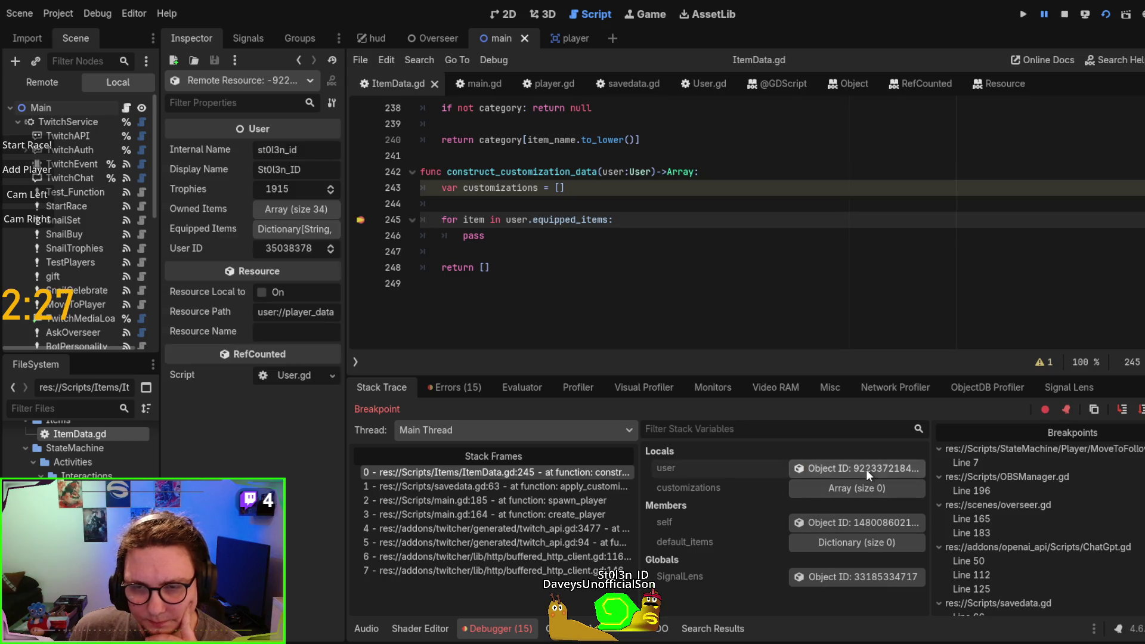
click(279, 234)
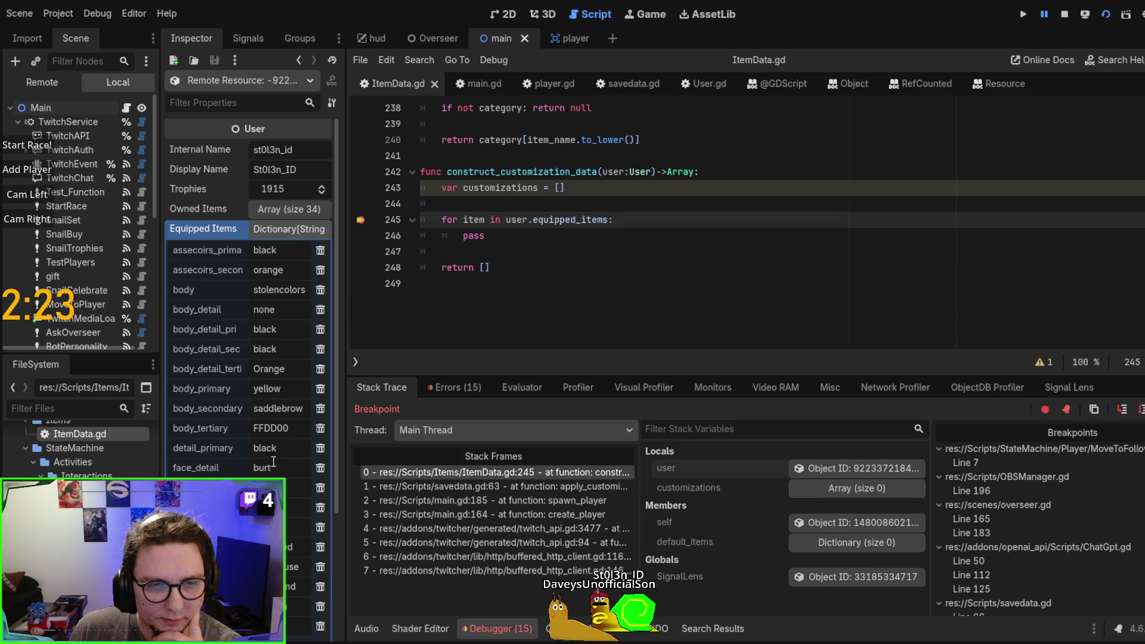
scroll(264, 442, down, 4)
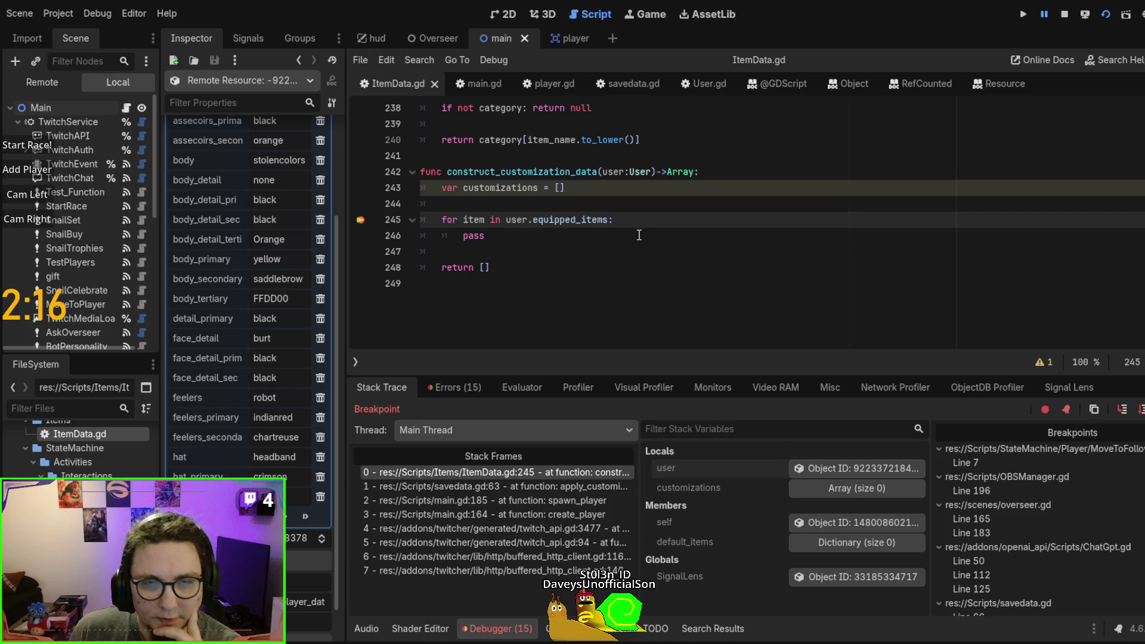
- Insert blank lines above the equipped-items for loop in construct_customization_data
click(835, 203)
key(Return)
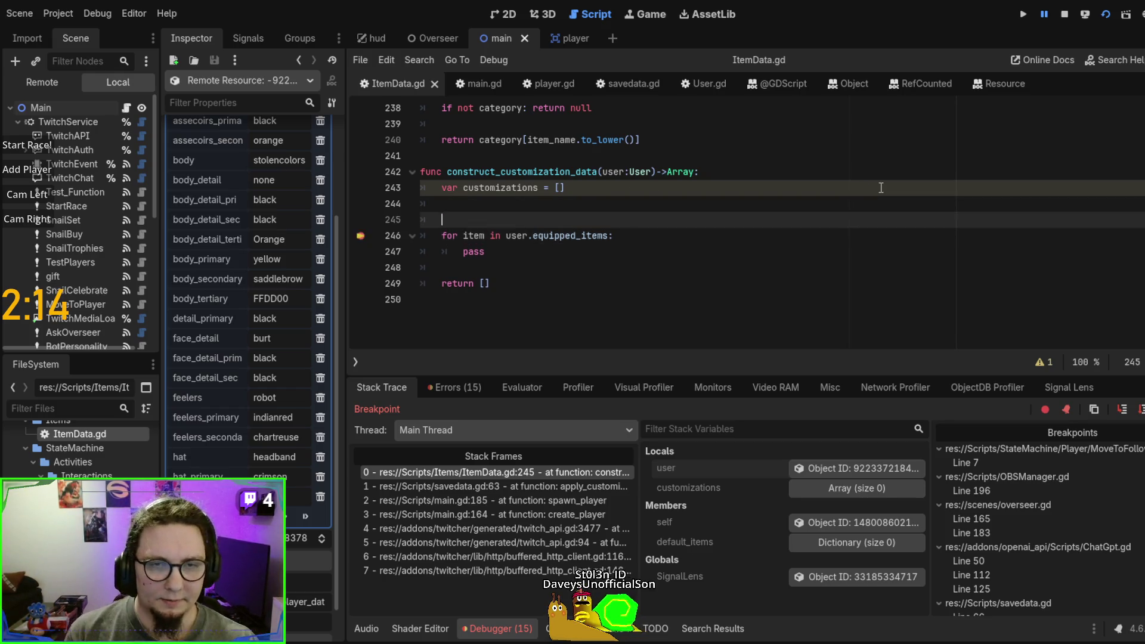
key(Return)
key(Return)
key(Up)
key(Up)
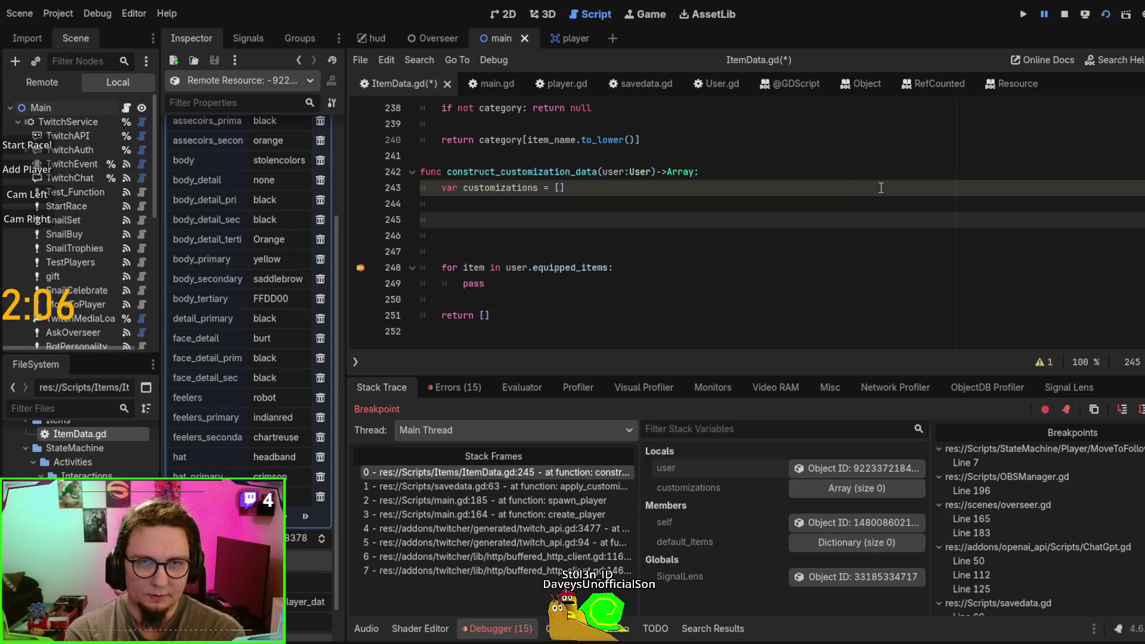
scroll(881, 188, up, 8)
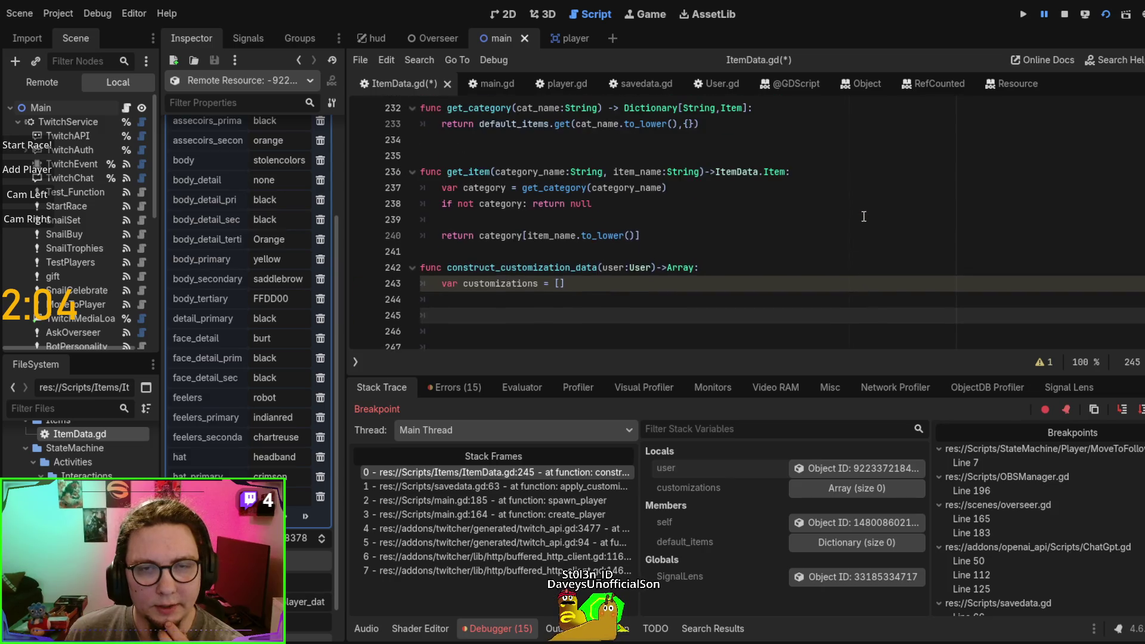
scroll(864, 216, up, 3)
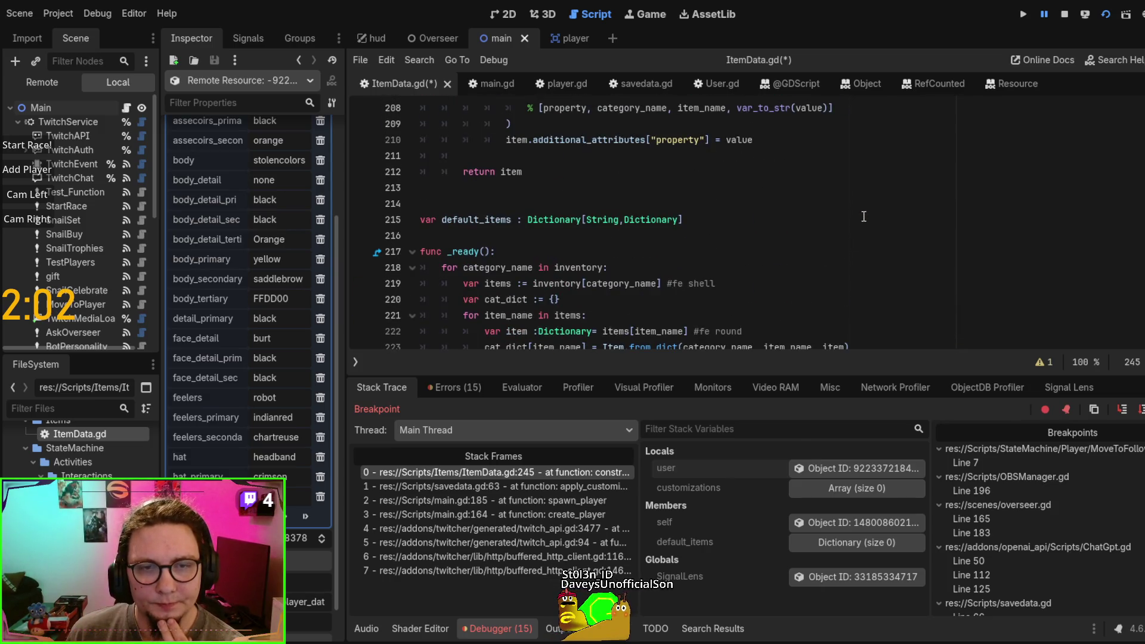
scroll(864, 216, up, 6)
scroll(864, 216, up, 7)
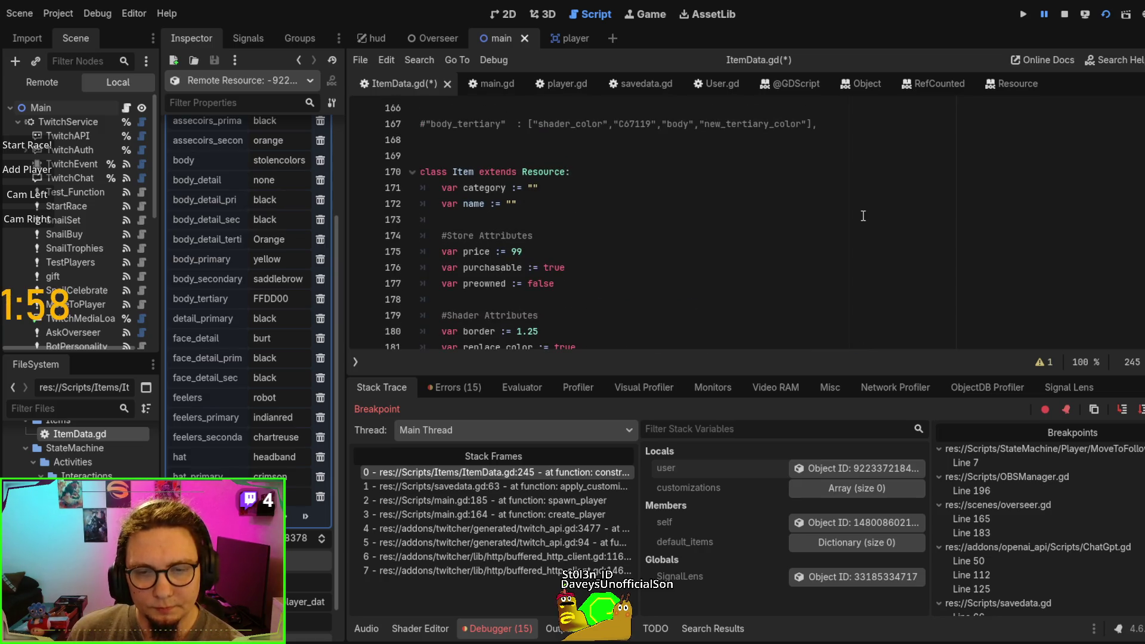
- Inspect the ItemData node's empty Default Items dictionary and its script resource
click(862, 522)
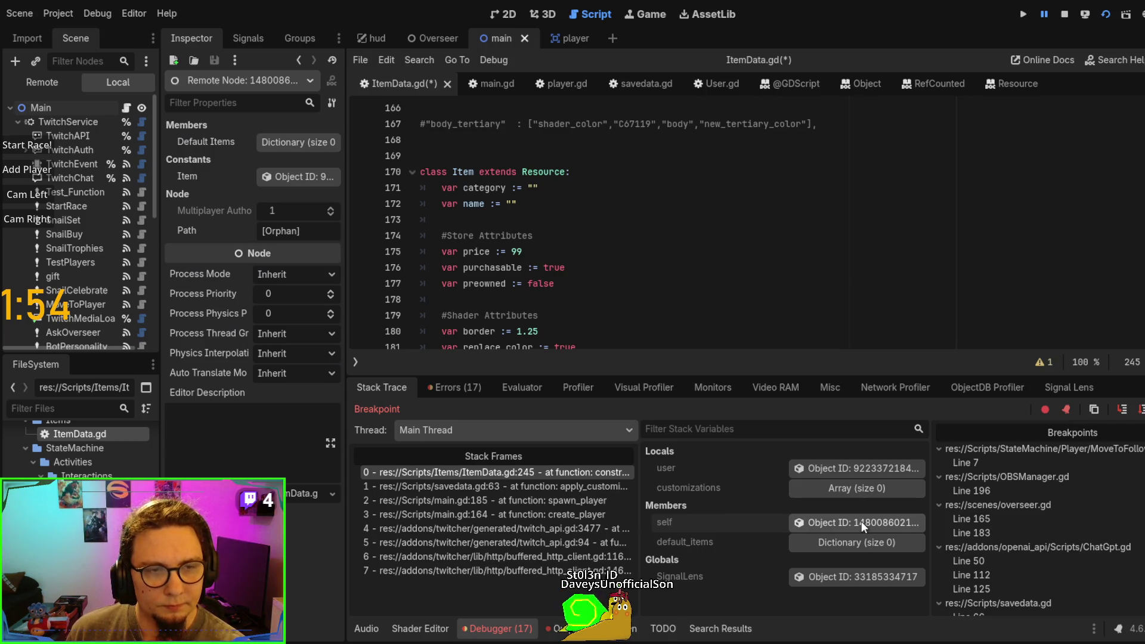
click(278, 142)
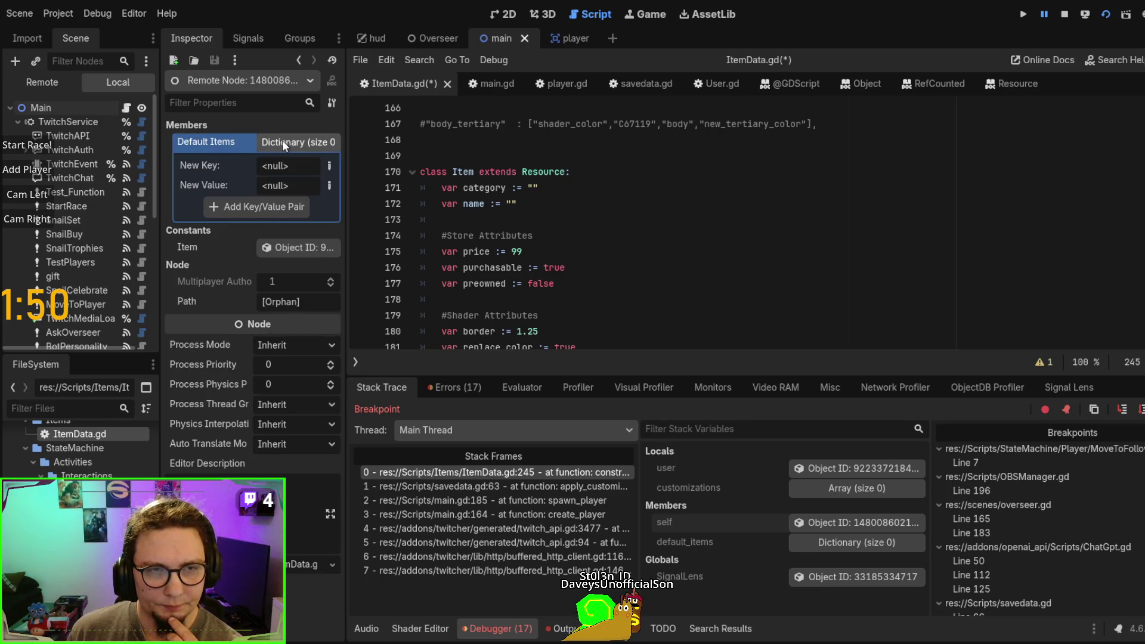
click(281, 141)
click(302, 177)
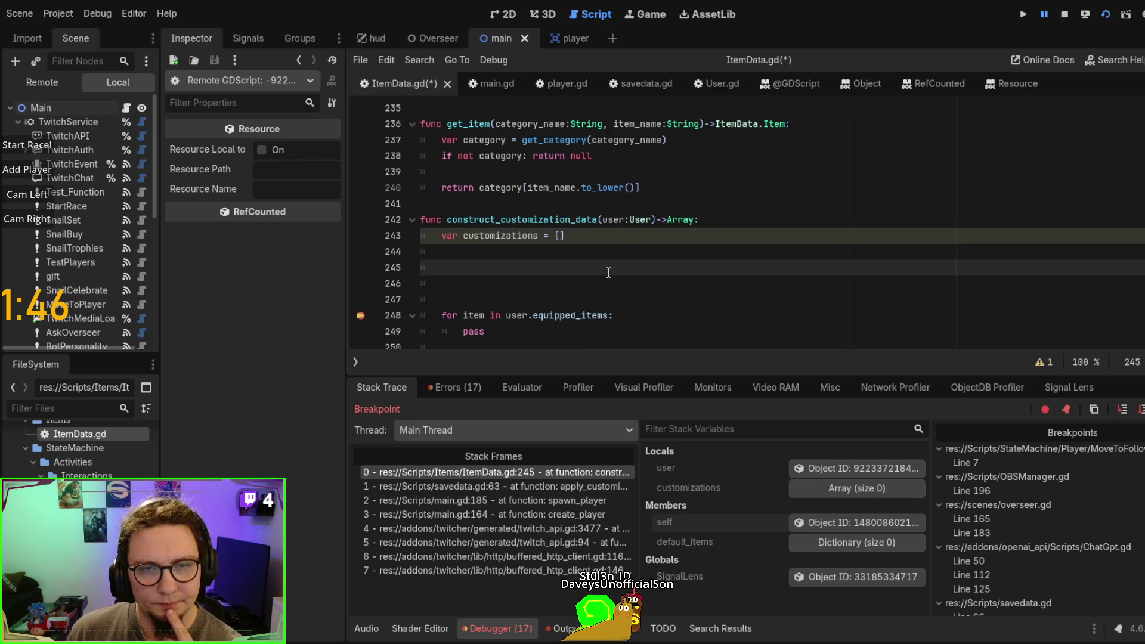
scroll(609, 273, up, 12)
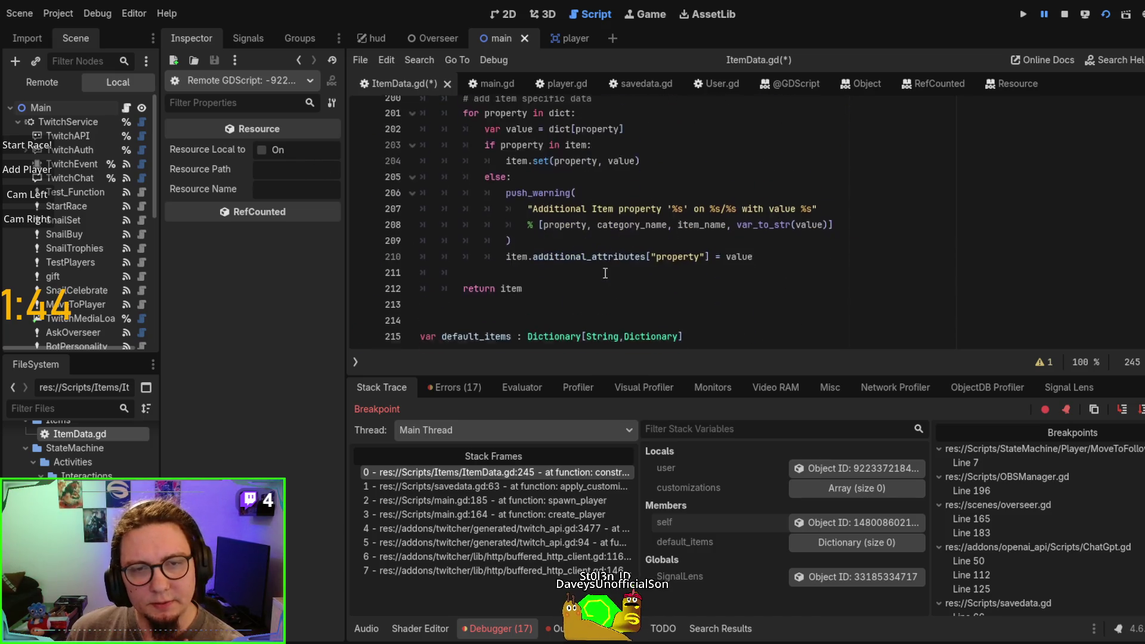
- Rename the _ready function on line 217 of ItemData.gd to _init and rerun the project
scroll(605, 273, down, 3)
double_click(465, 251)
scroll(697, 200, up, 2)
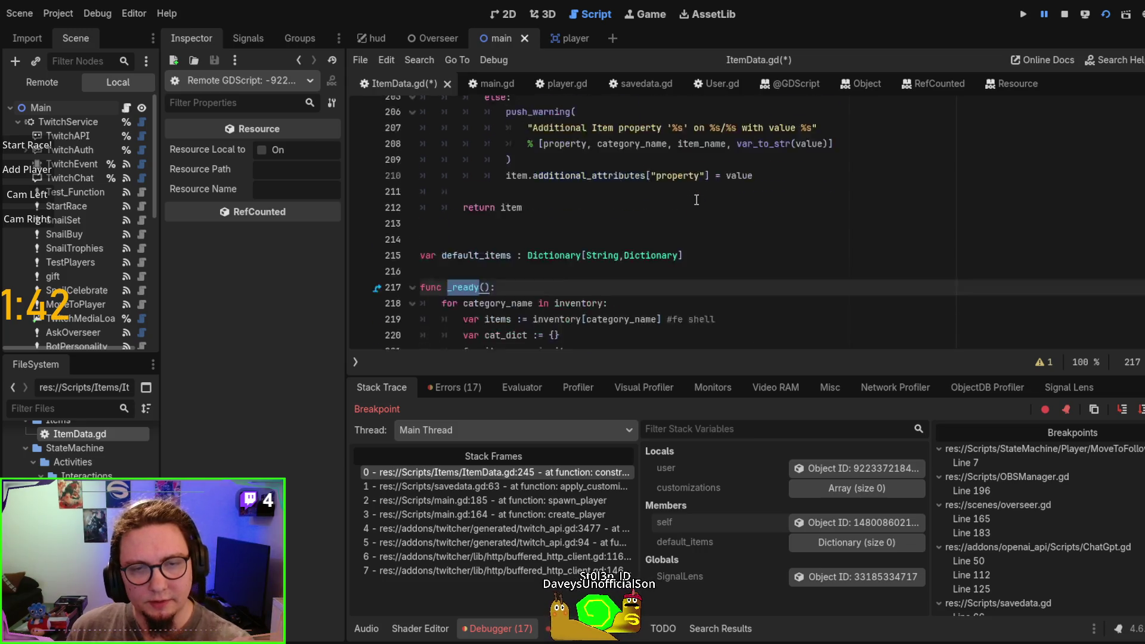
scroll(696, 200, down, 3)
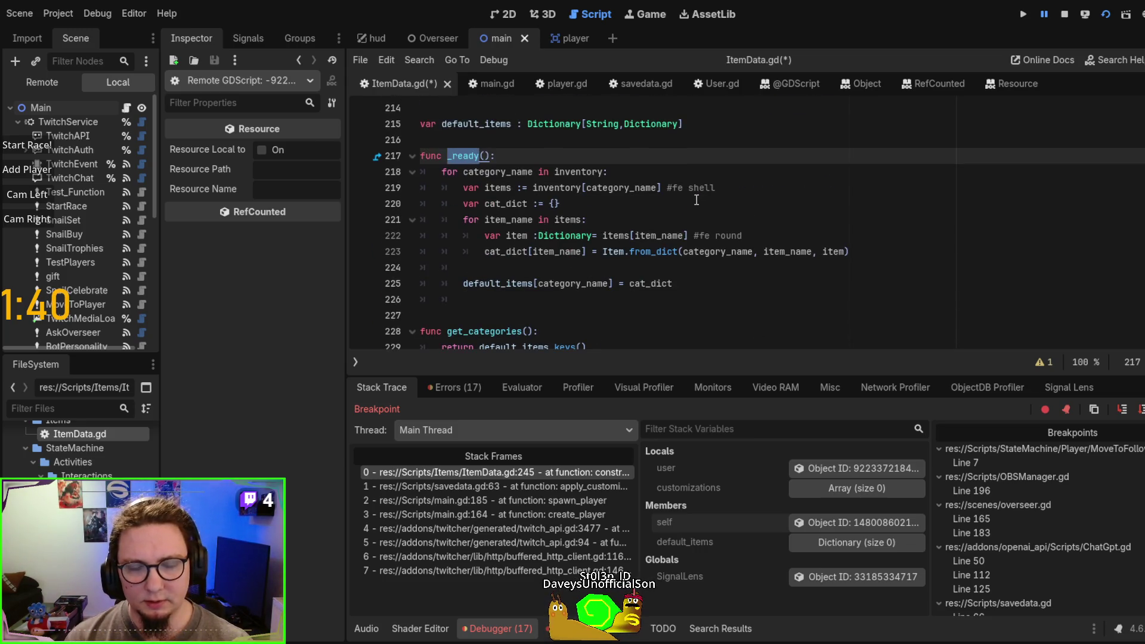
scroll(696, 200, up, 20)
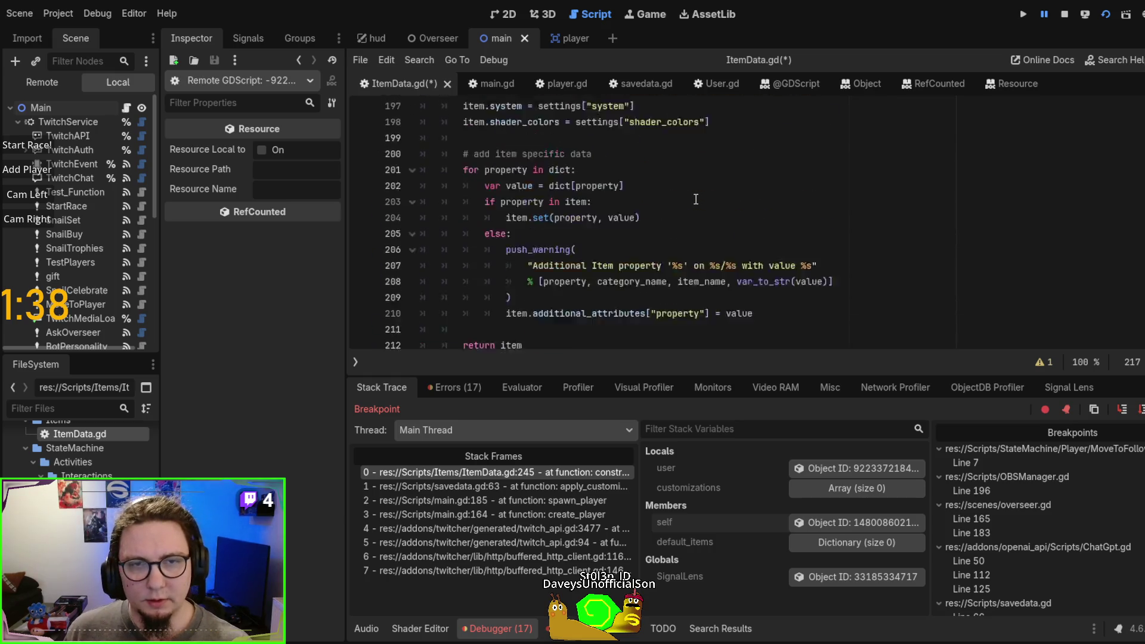
scroll(696, 200, down, 7)
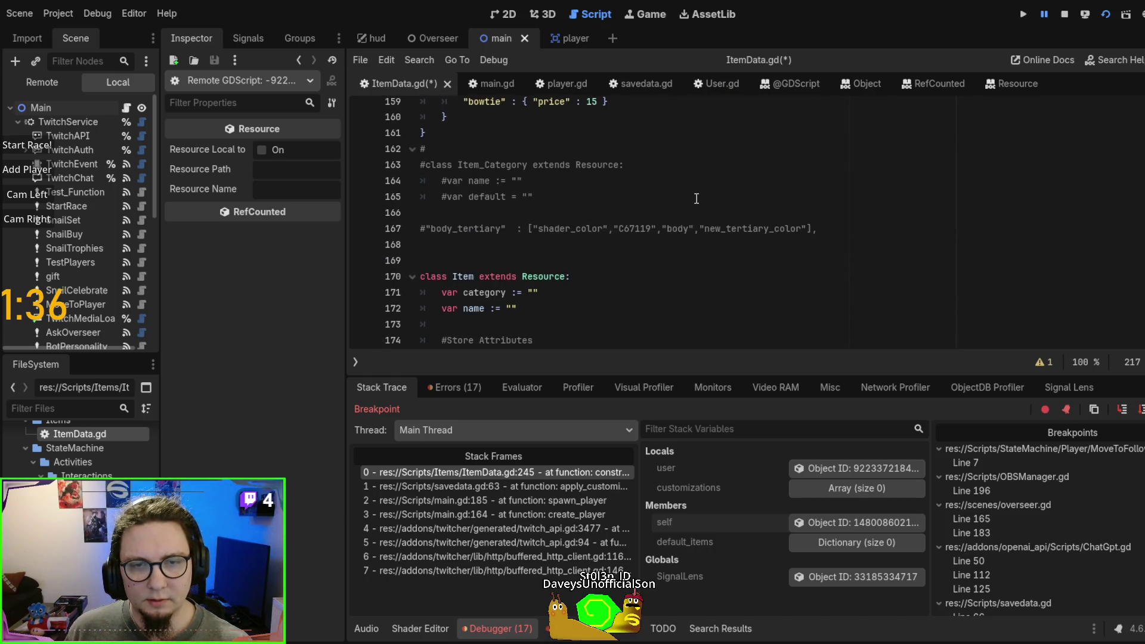
scroll(697, 199, down, 16)
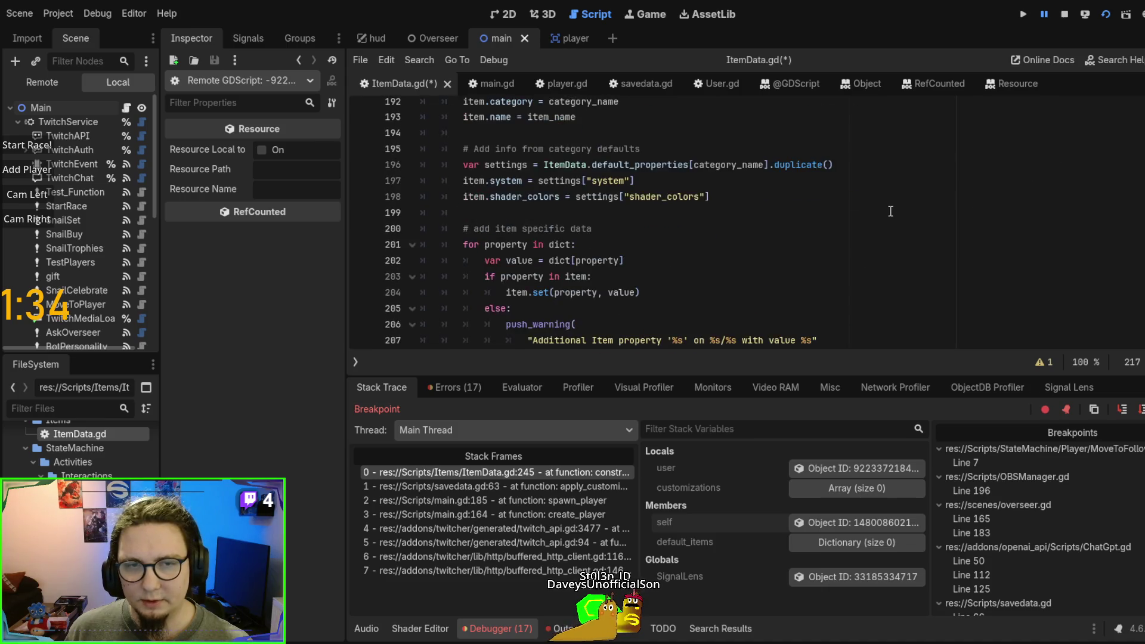
text(_ini)
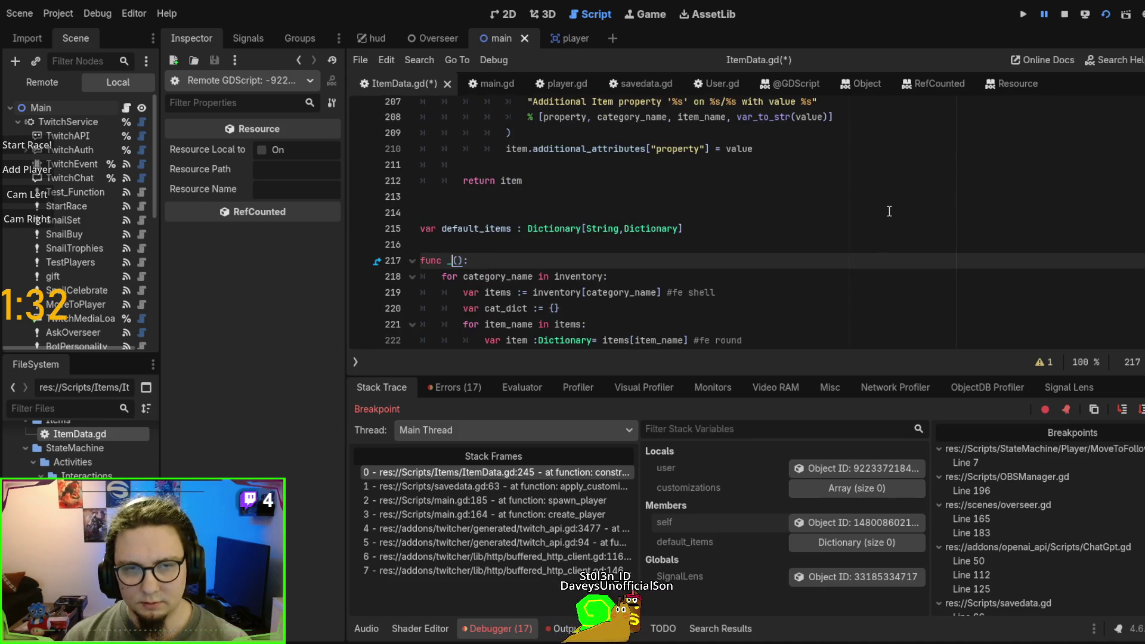
text(t)
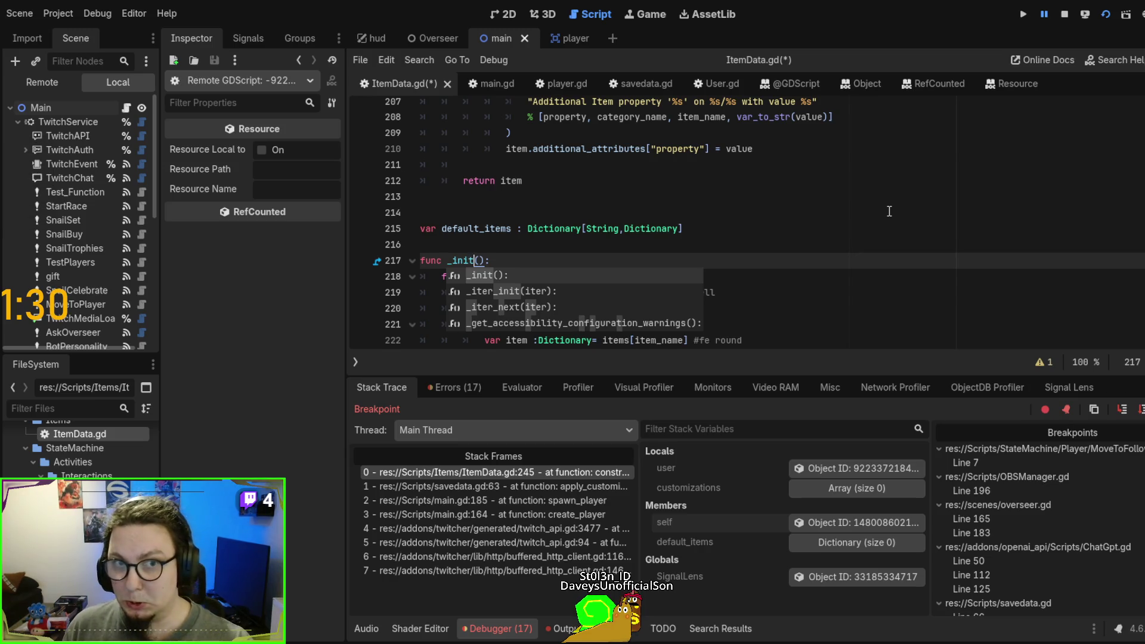
key(F5)
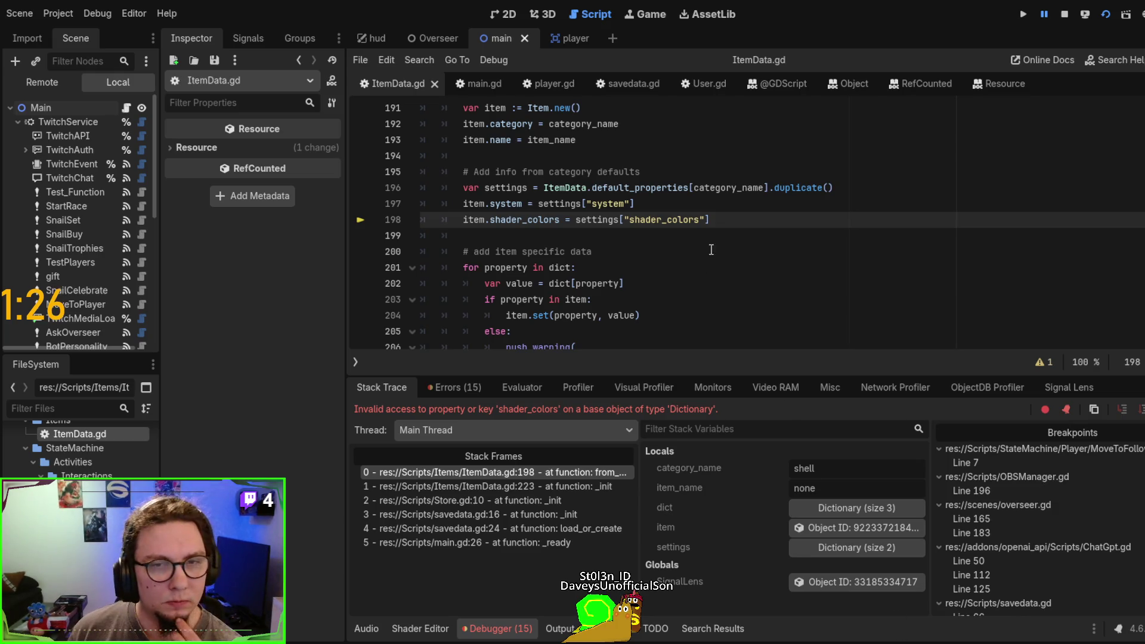
- Inspect the from_dict item's System and Shader Colors, then expand the settings local to show its keys
scroll(696, 265, up, 2)
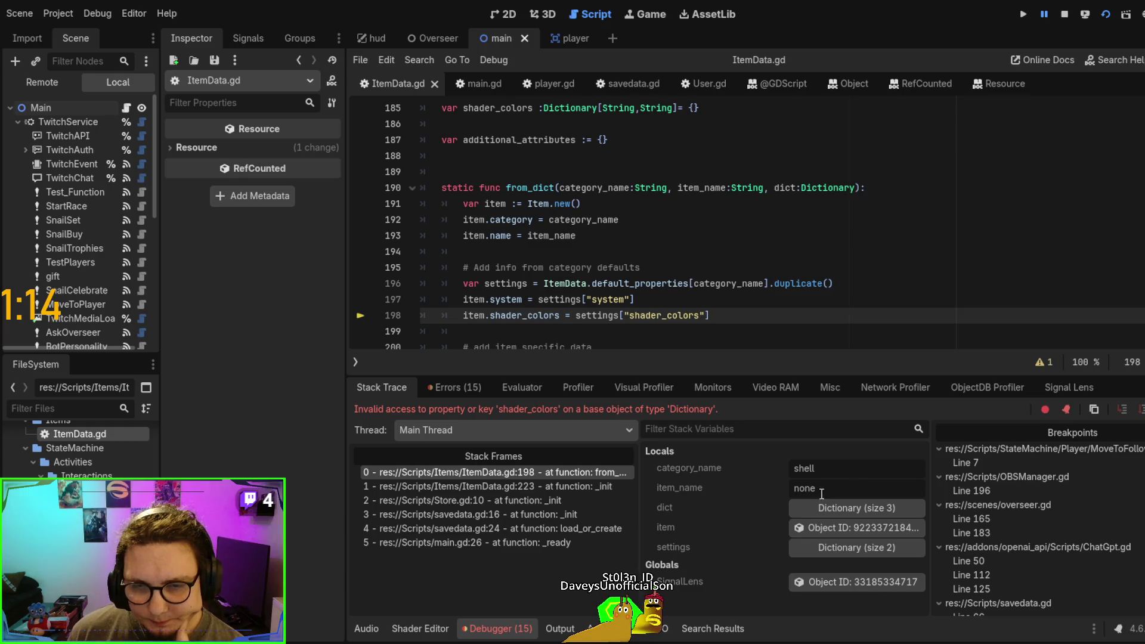
click(847, 528)
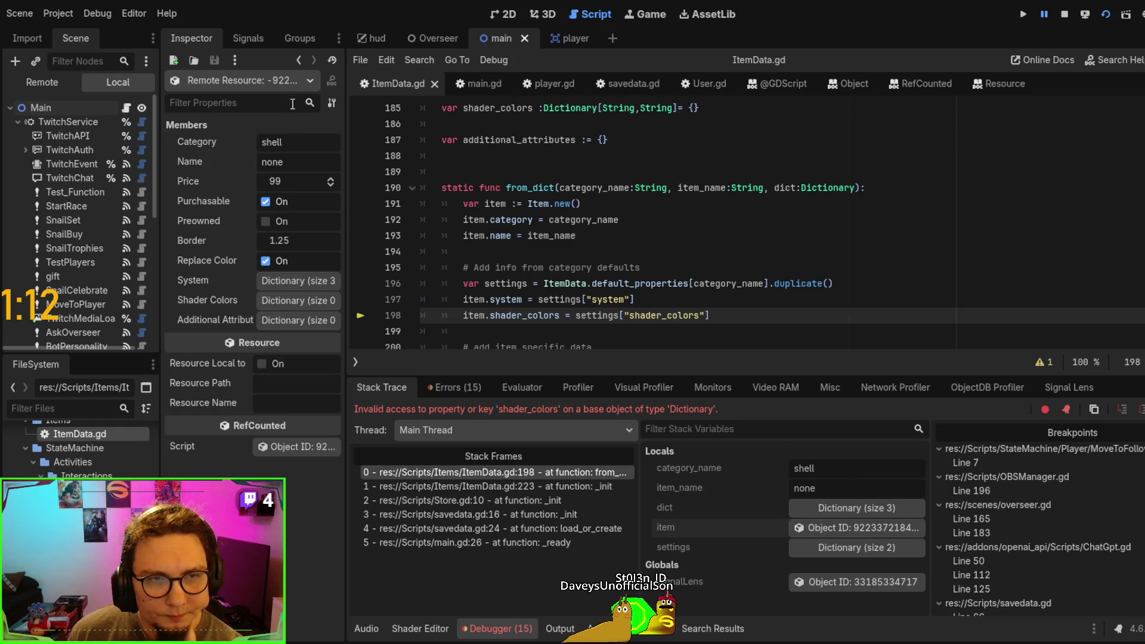
click(299, 275)
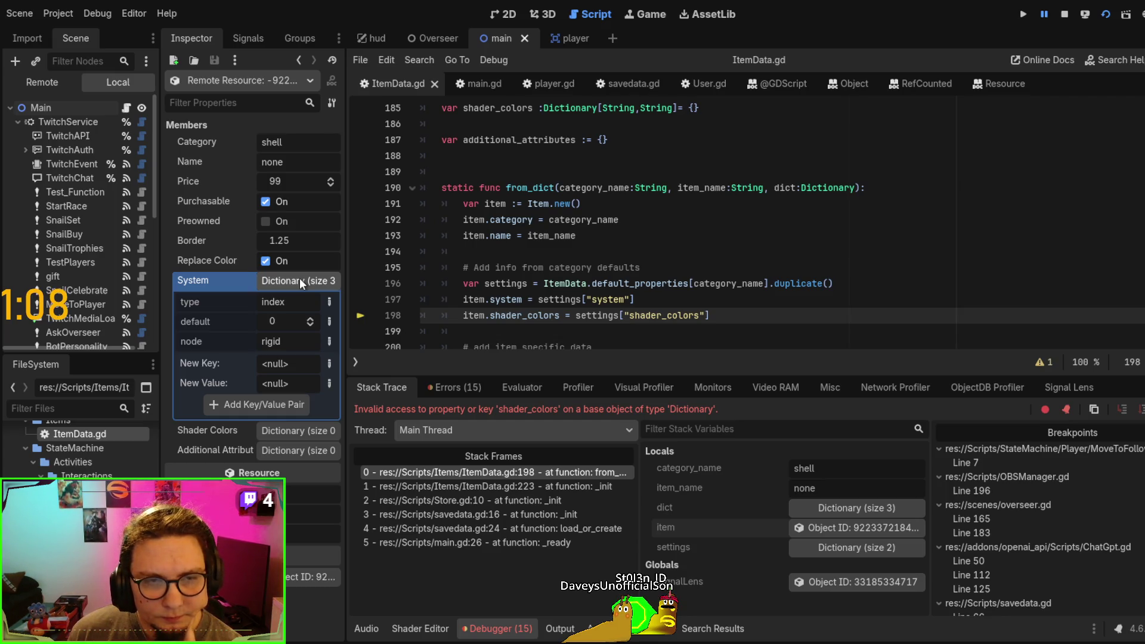
click(299, 278)
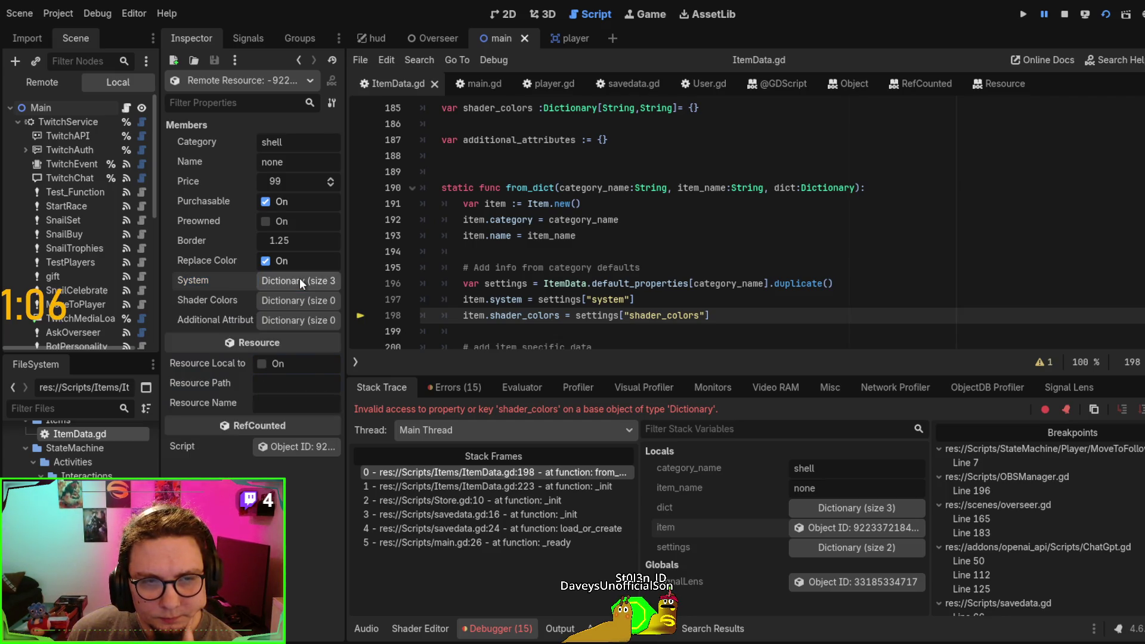
click(299, 303)
click(299, 303)
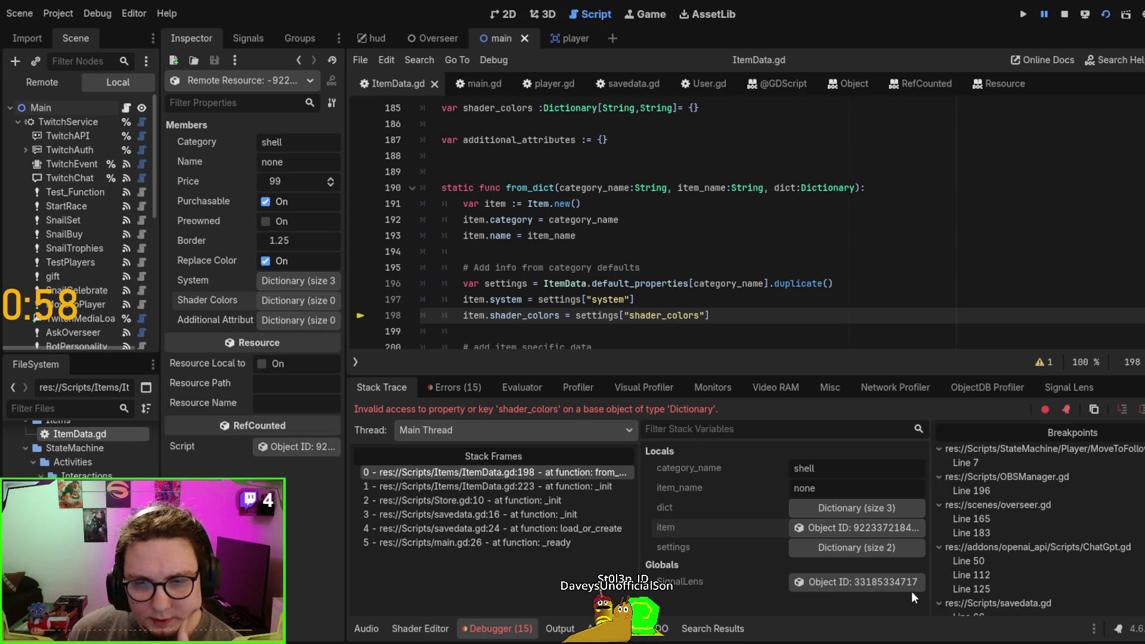
click(849, 547)
scroll(847, 543, down, 2)
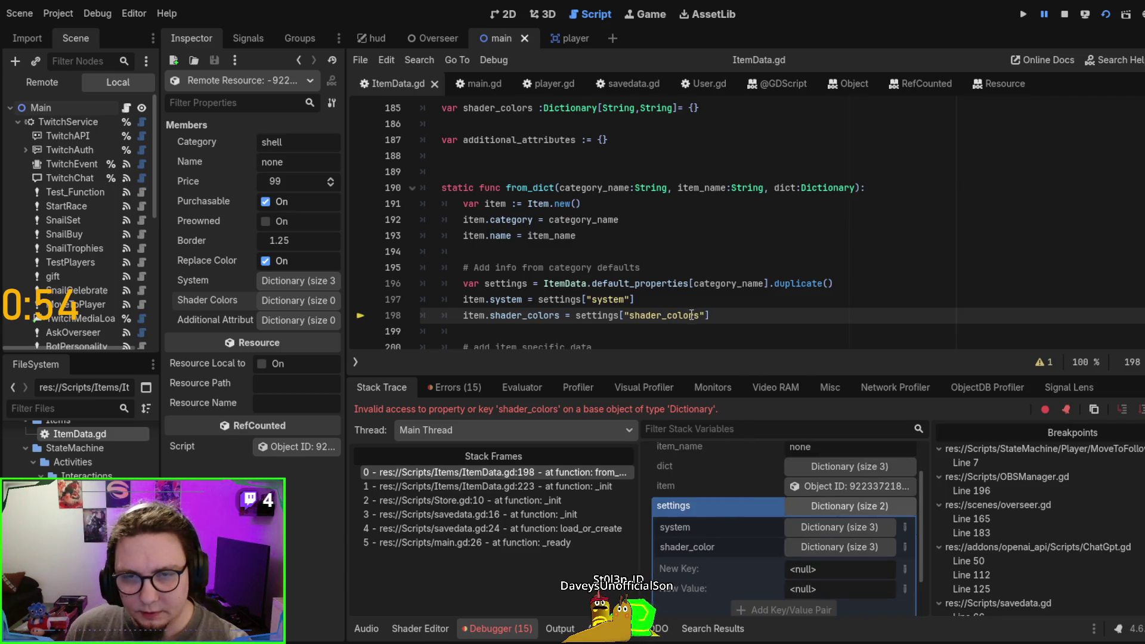
- Change settings["shader_colors"] to settings["shader_color"] on line 198 and rerun the game
scroll(788, 297, up, 8)
scroll(788, 297, up, 6)
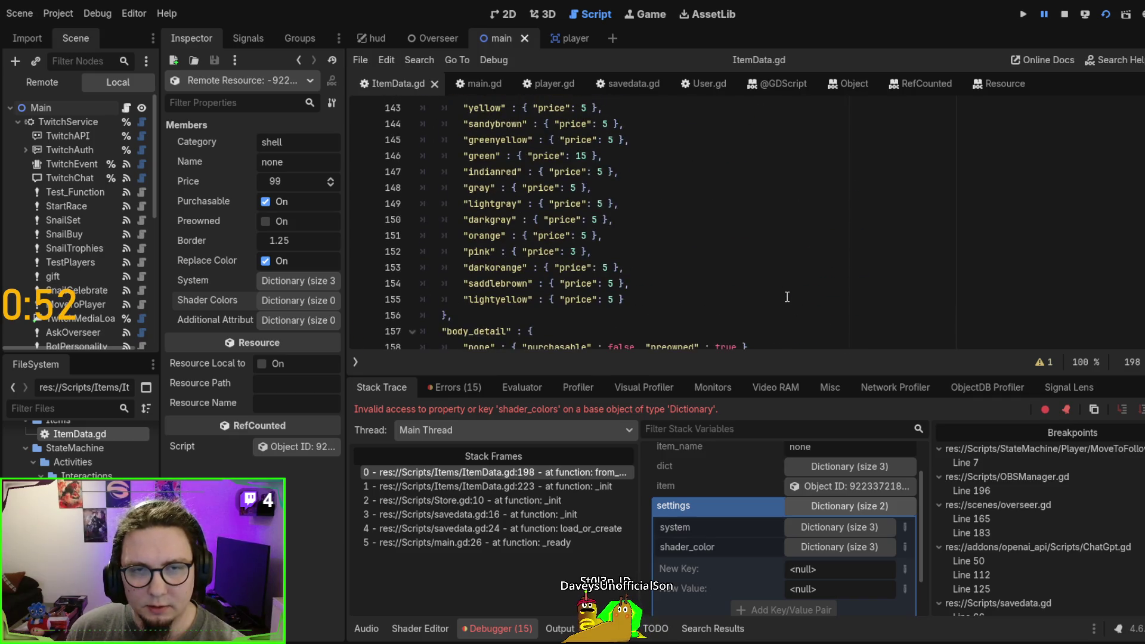
scroll(788, 297, up, 20)
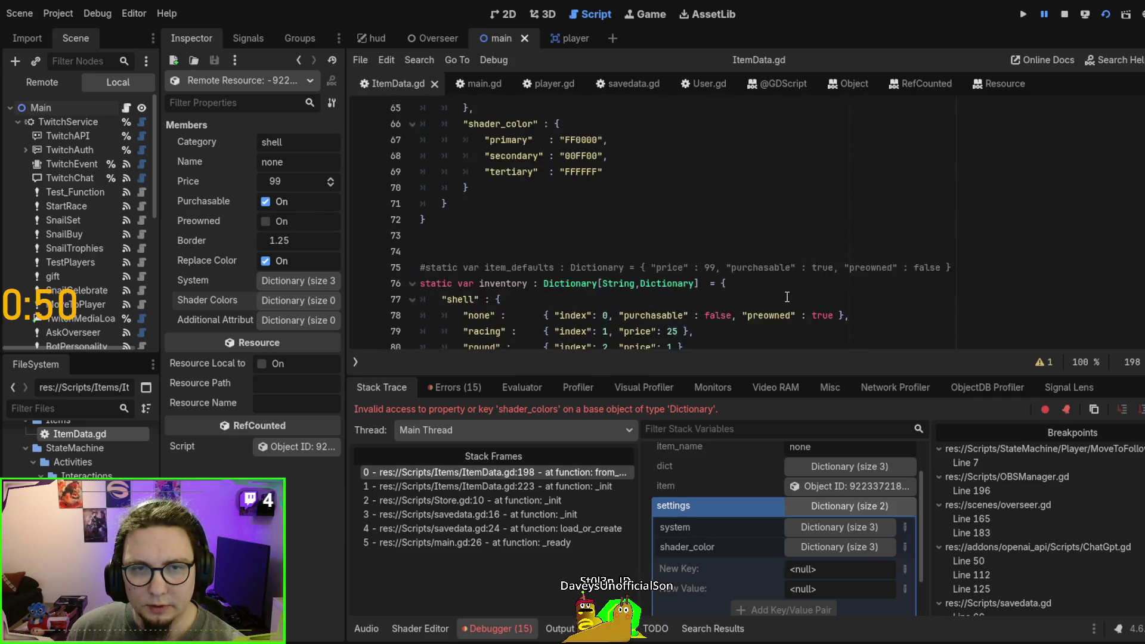
scroll(787, 297, up, 5)
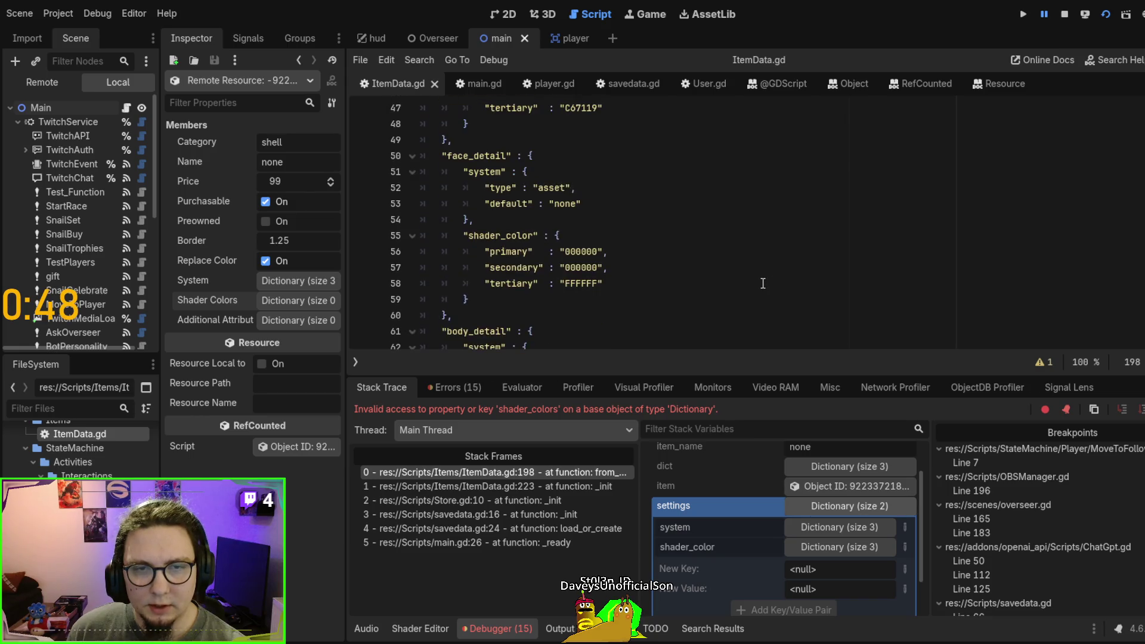
scroll(763, 283, up, 4)
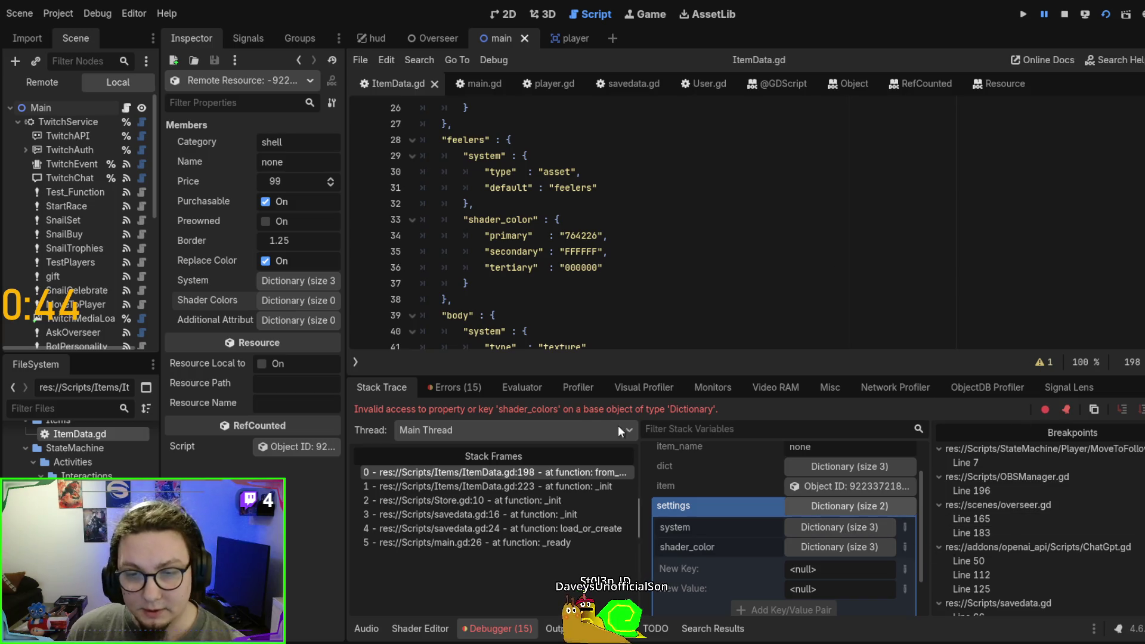
click(545, 469)
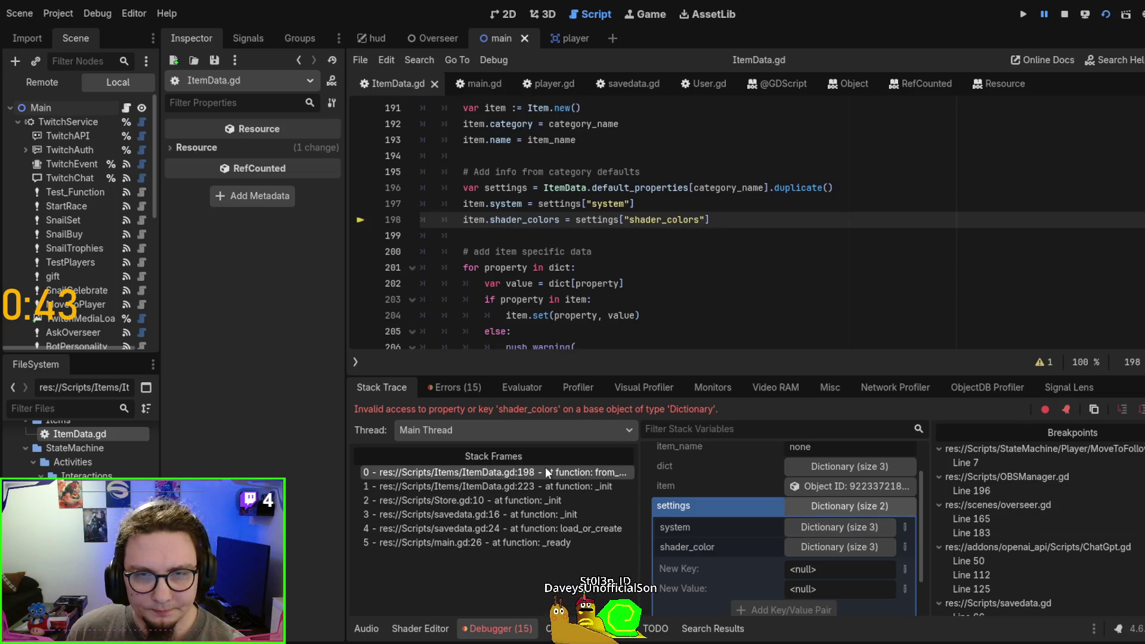
click(695, 220)
key(Delete)
click(764, 251)
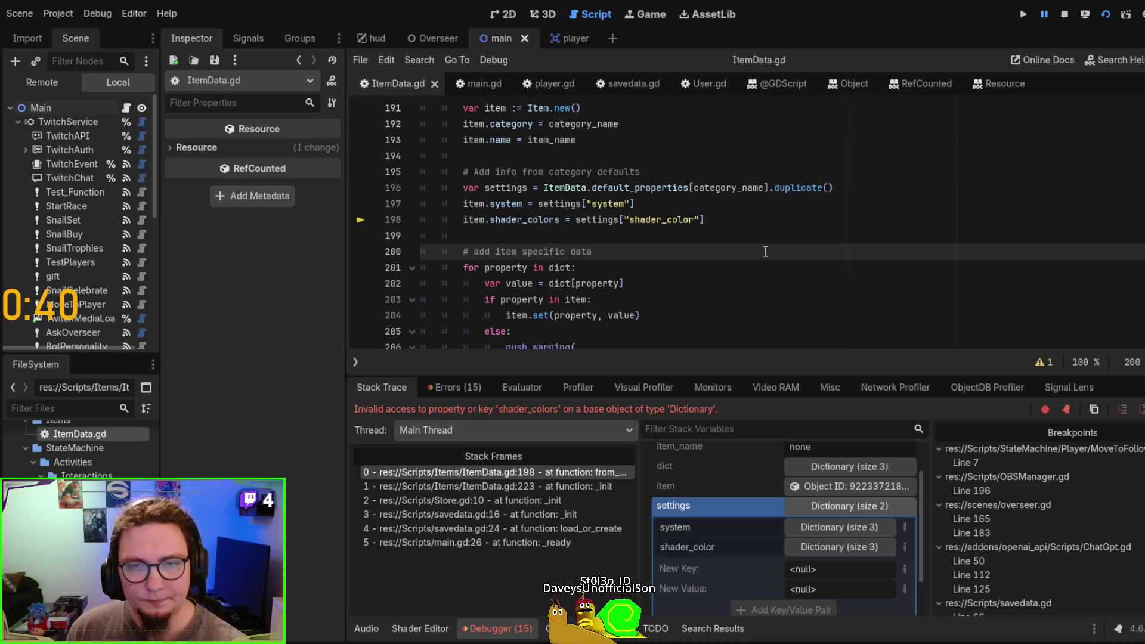
key(F5)
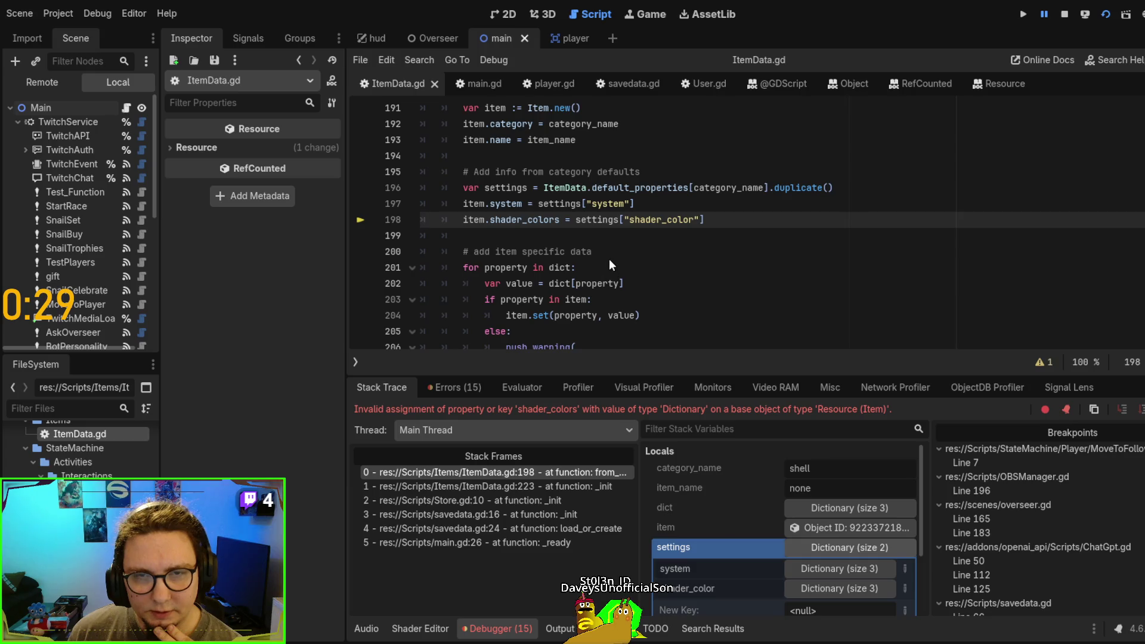
click(836, 533)
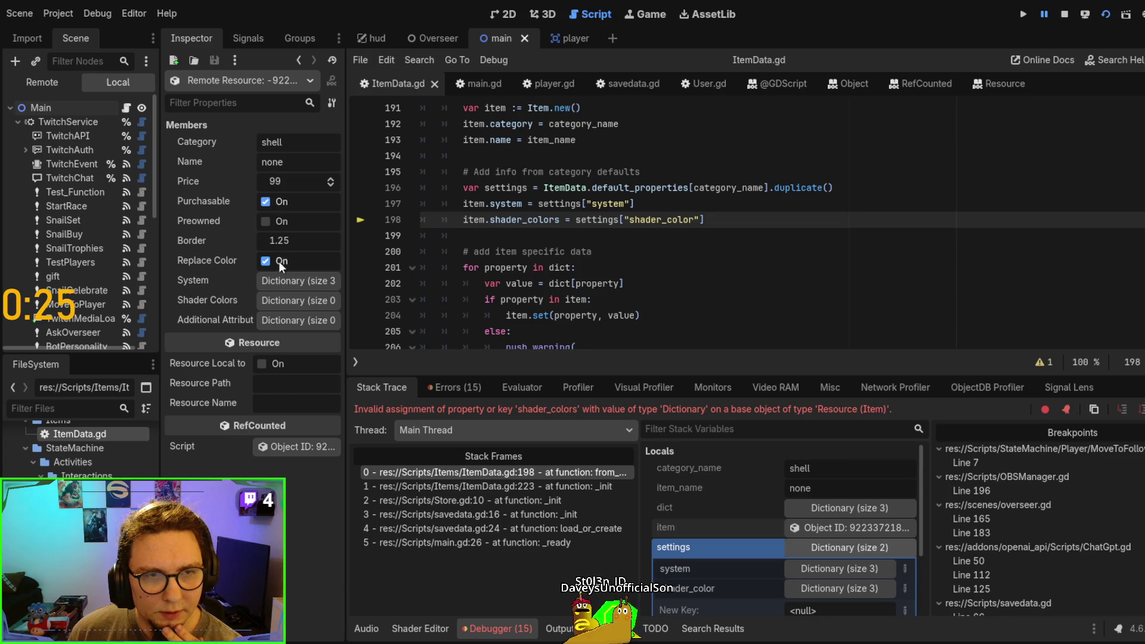
click(299, 325)
click(299, 325)
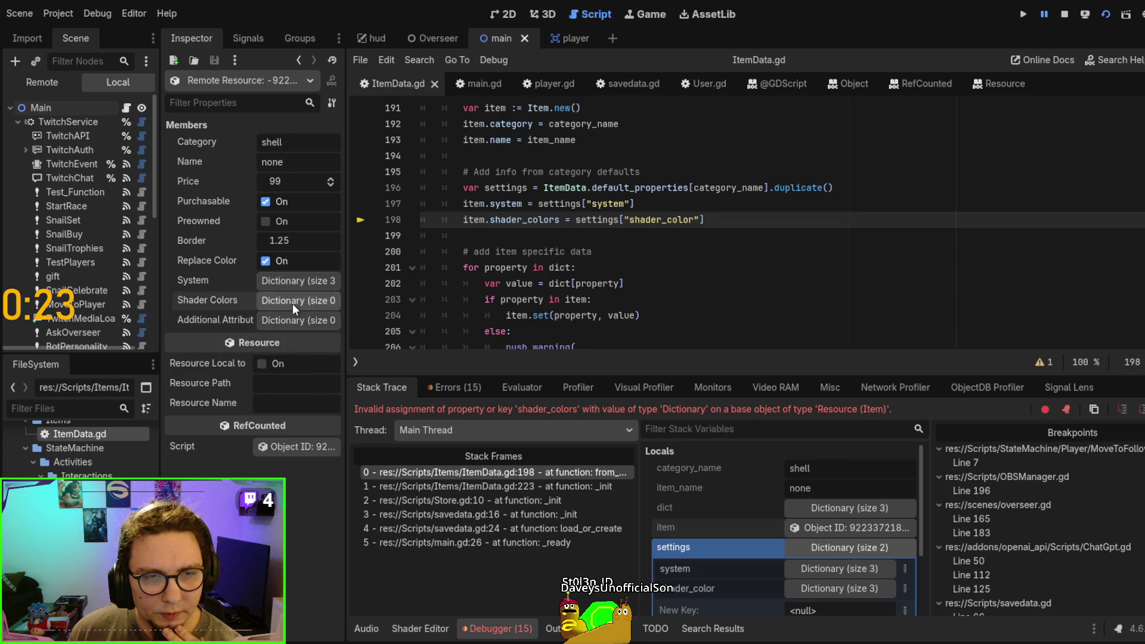
click(292, 302)
click(293, 302)
click(292, 280)
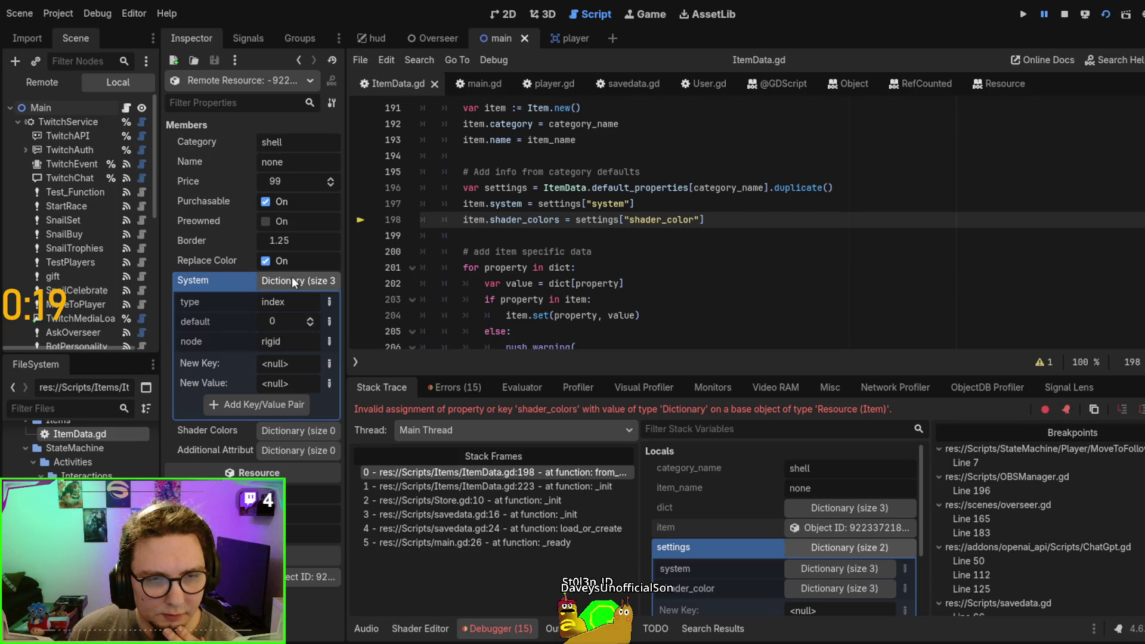
click(293, 281)
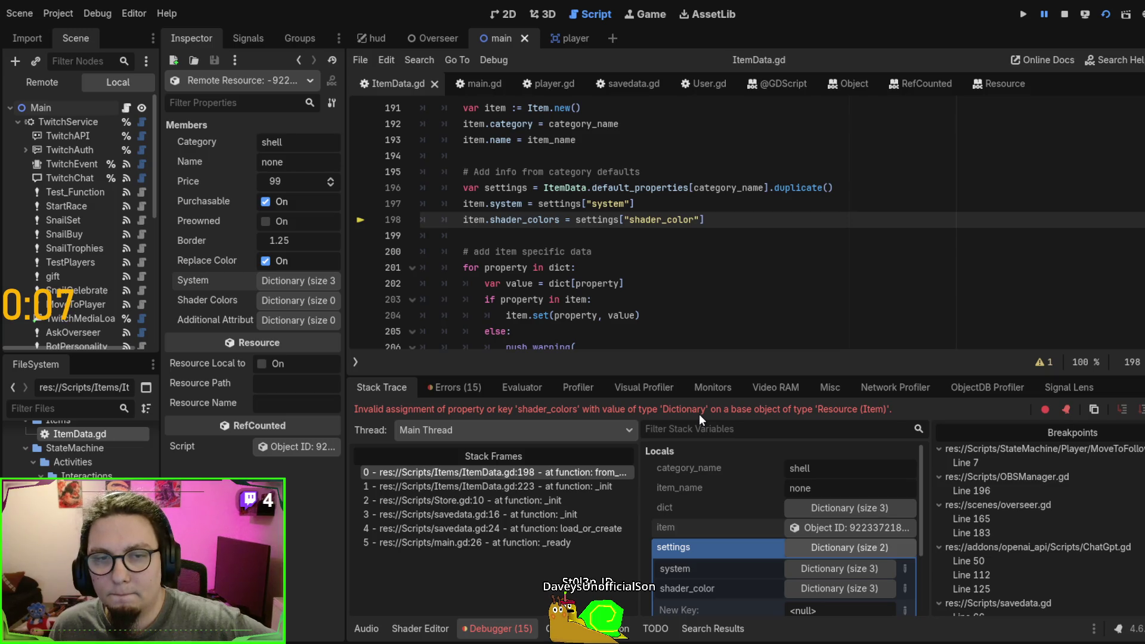
scroll(823, 298, up, 8)
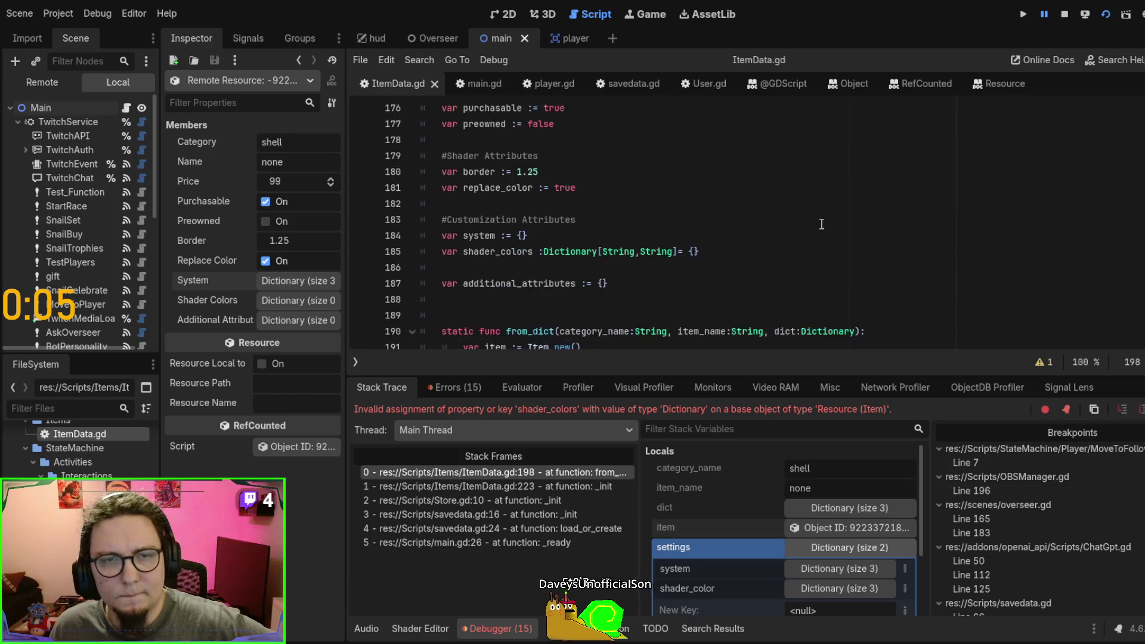
scroll(822, 225, down, 2)
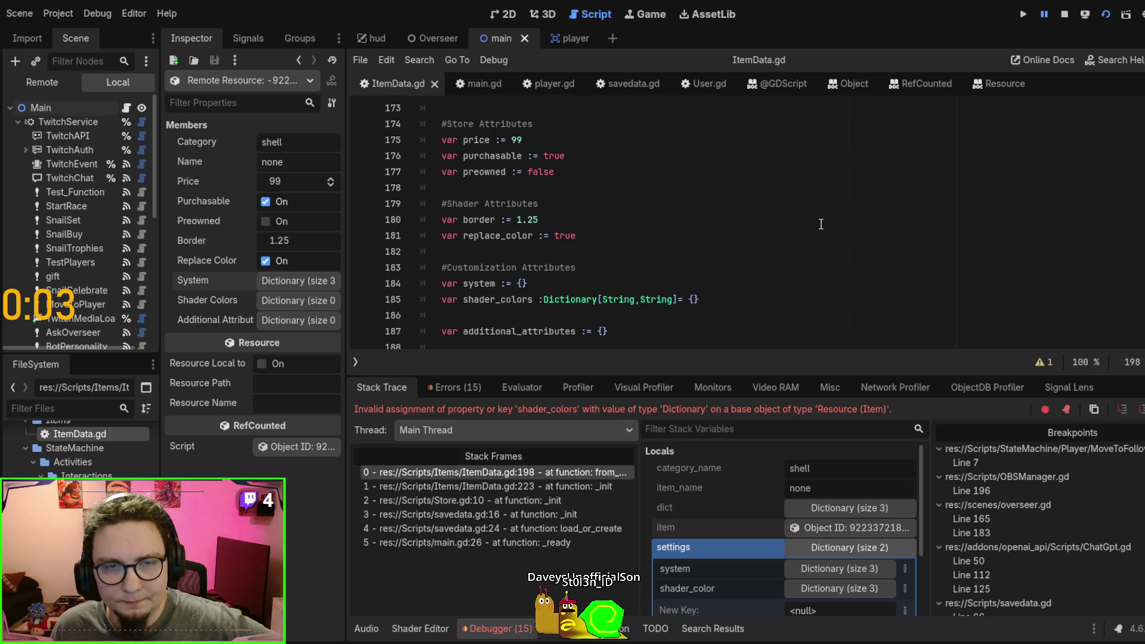
scroll(822, 225, down, 7)
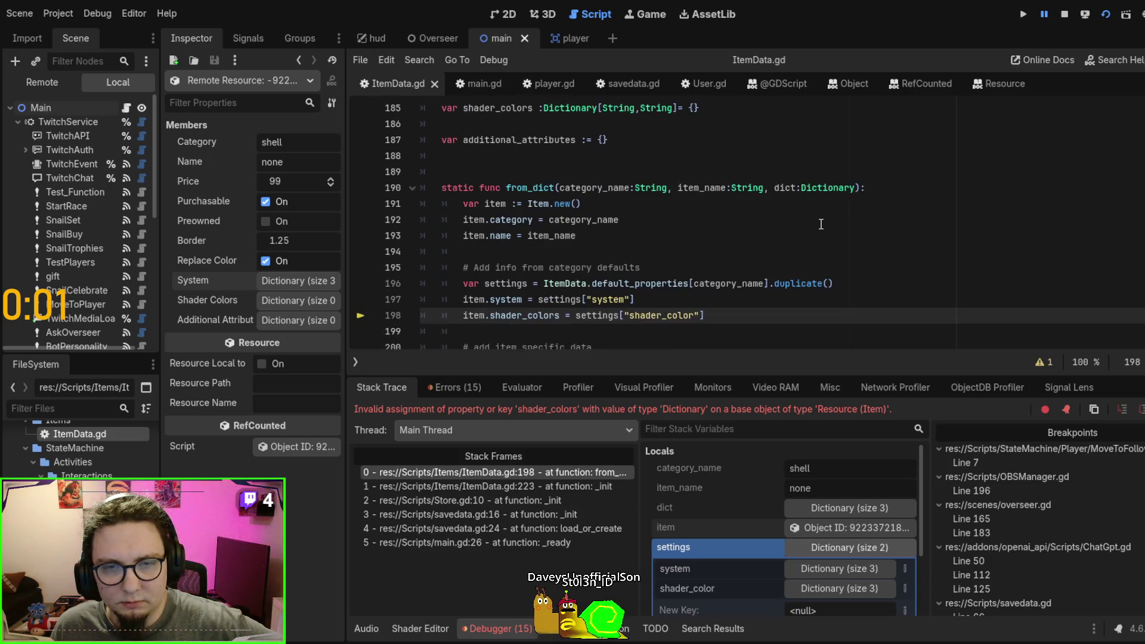
scroll(821, 225, down, 3)
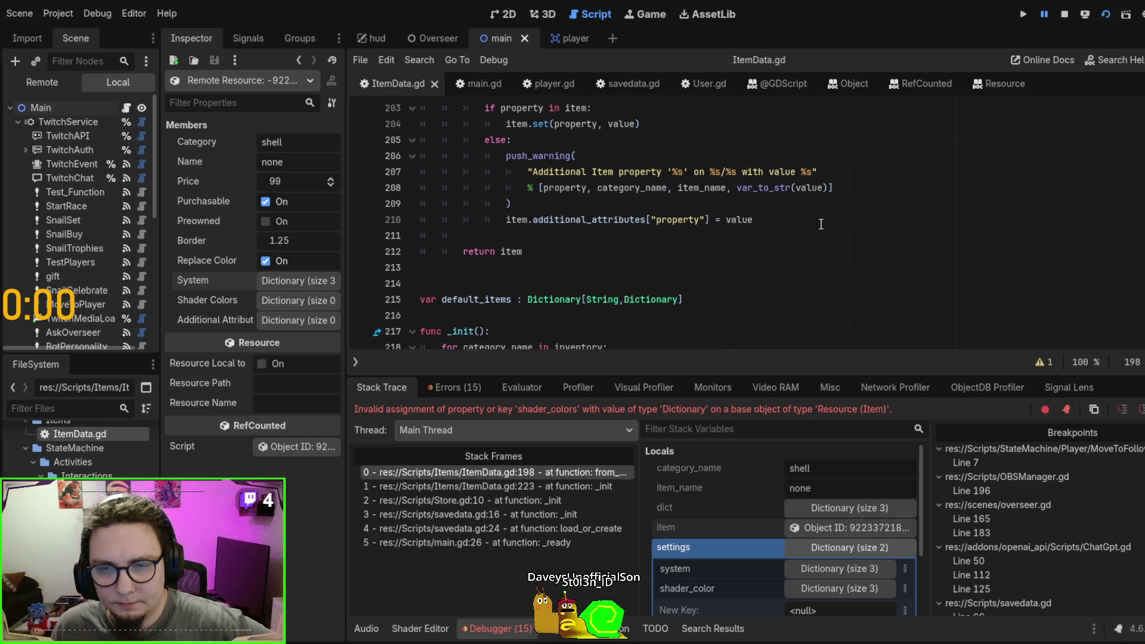
scroll(821, 224, down, 9)
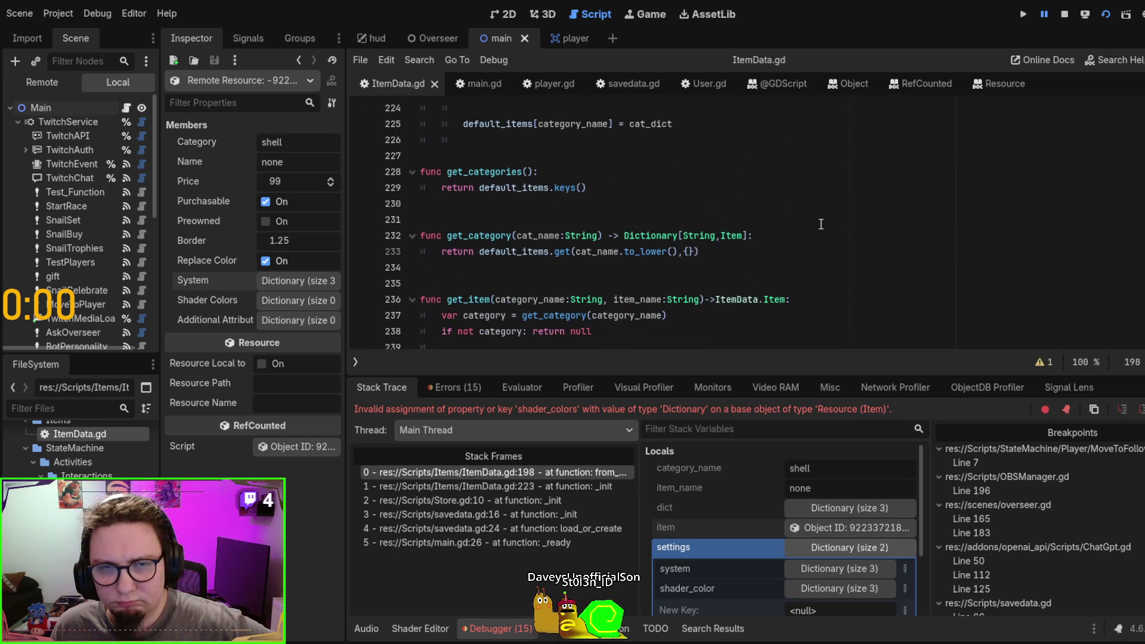
scroll(822, 225, down, 5)
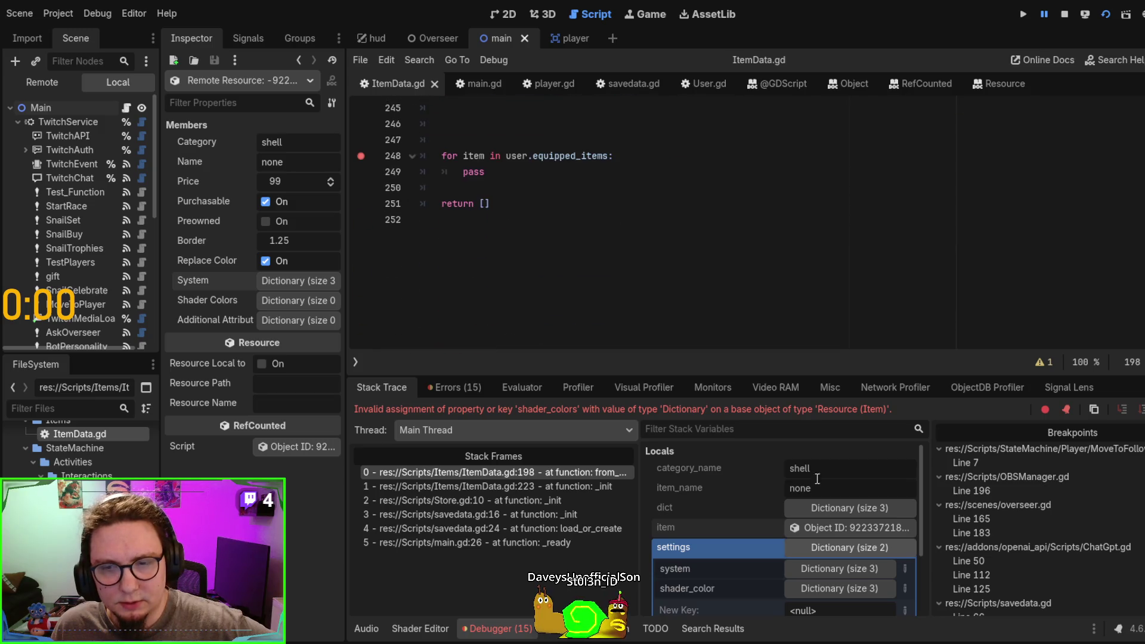
click(595, 472)
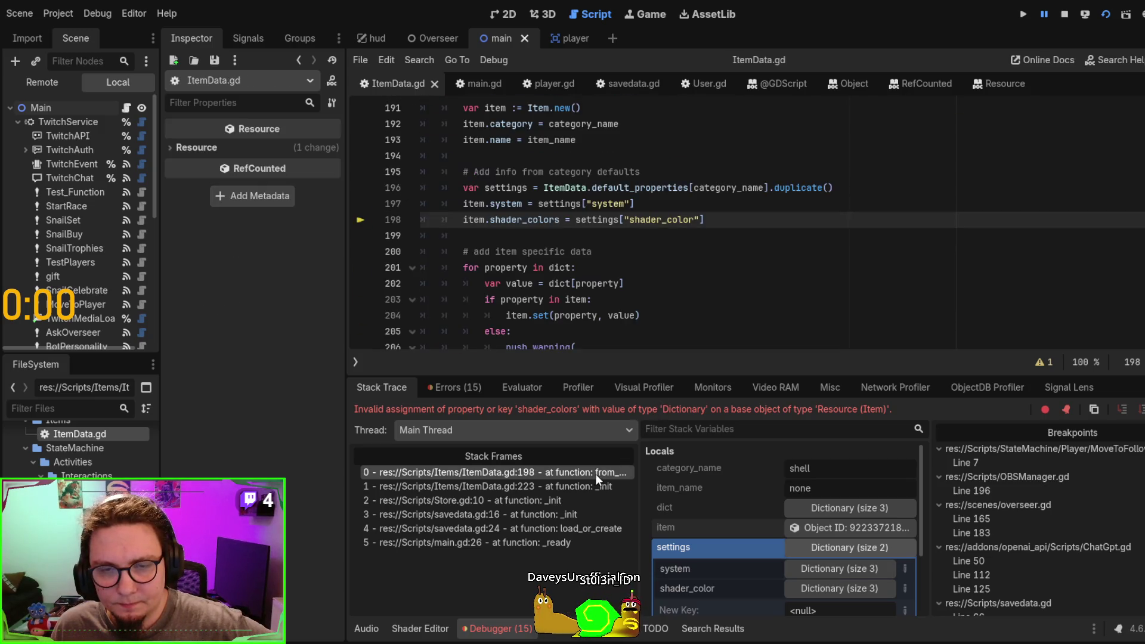
scroll(661, 243, up, 1)
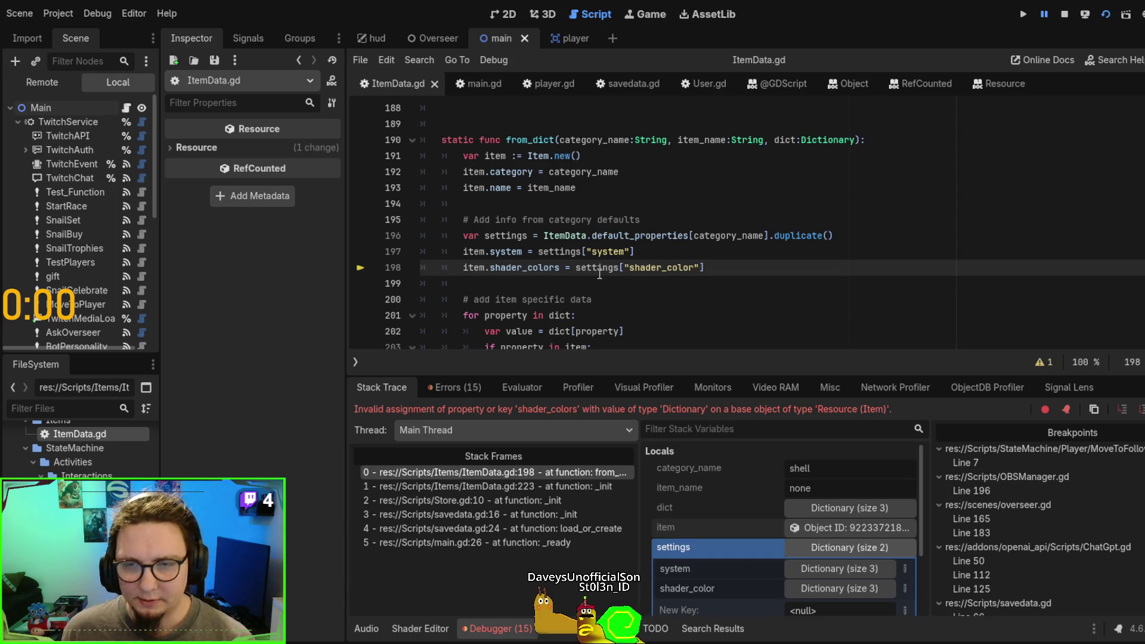
click(872, 543)
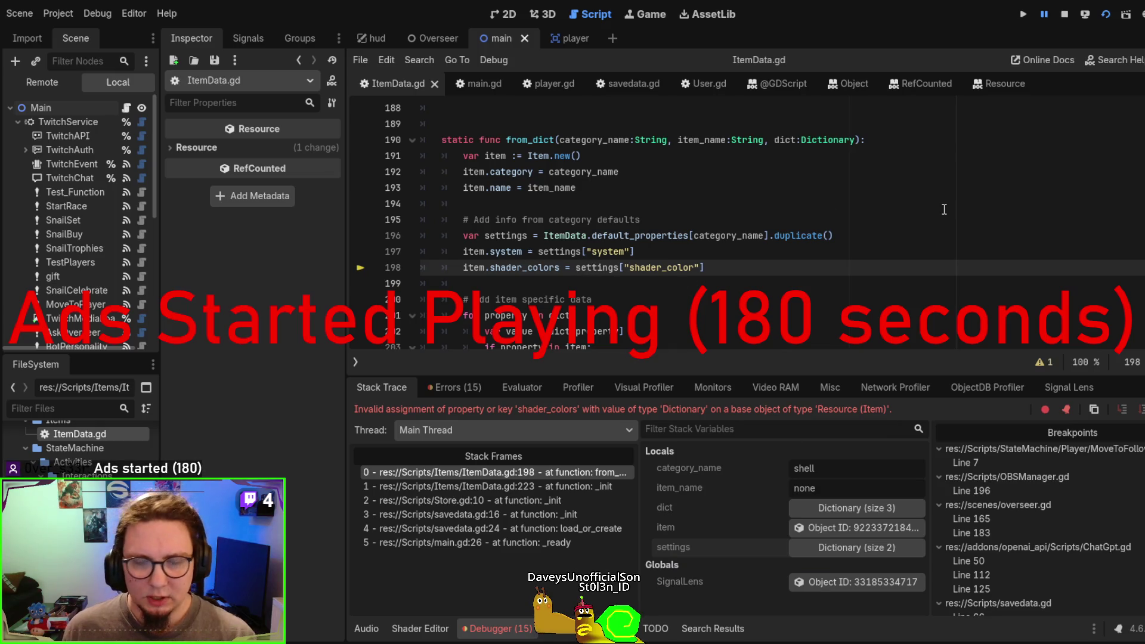
text(()
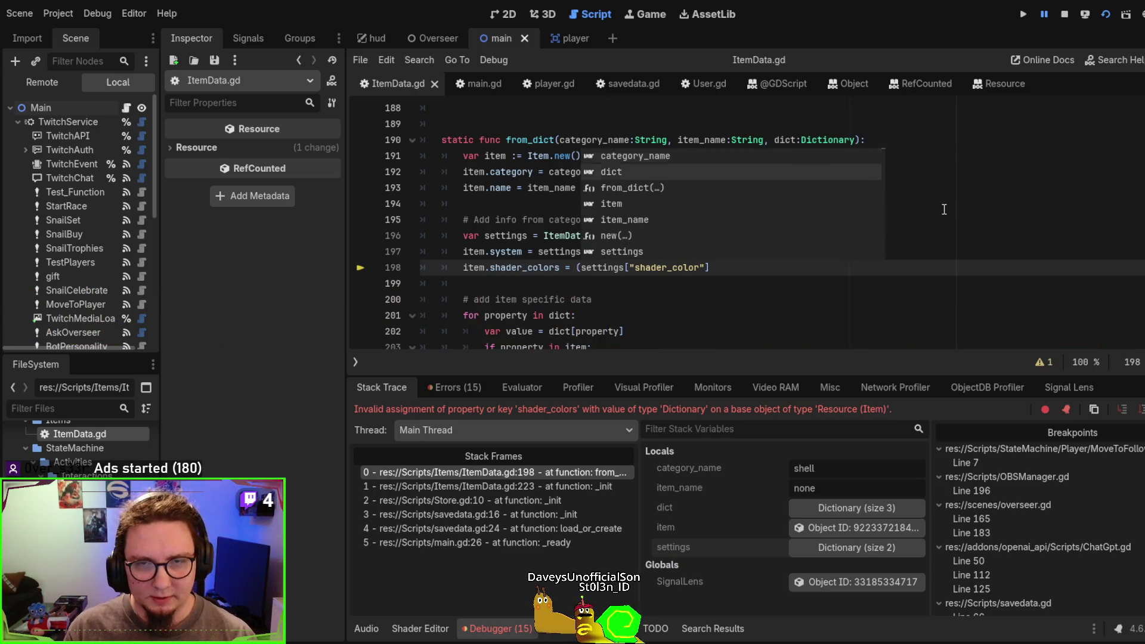
key(End)
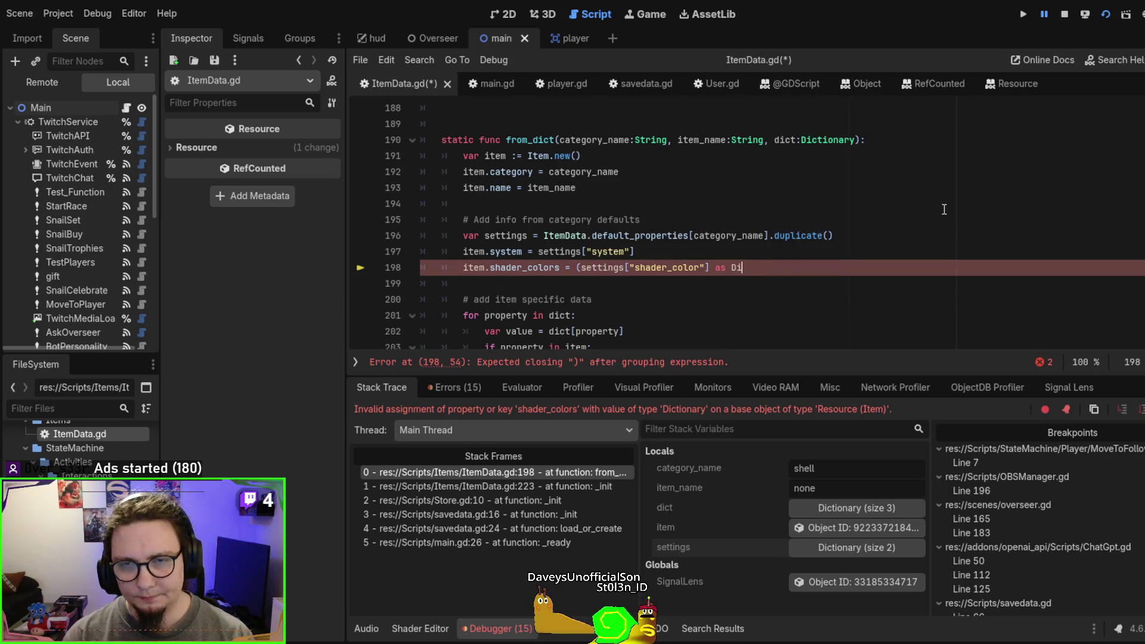
text(as Diction)
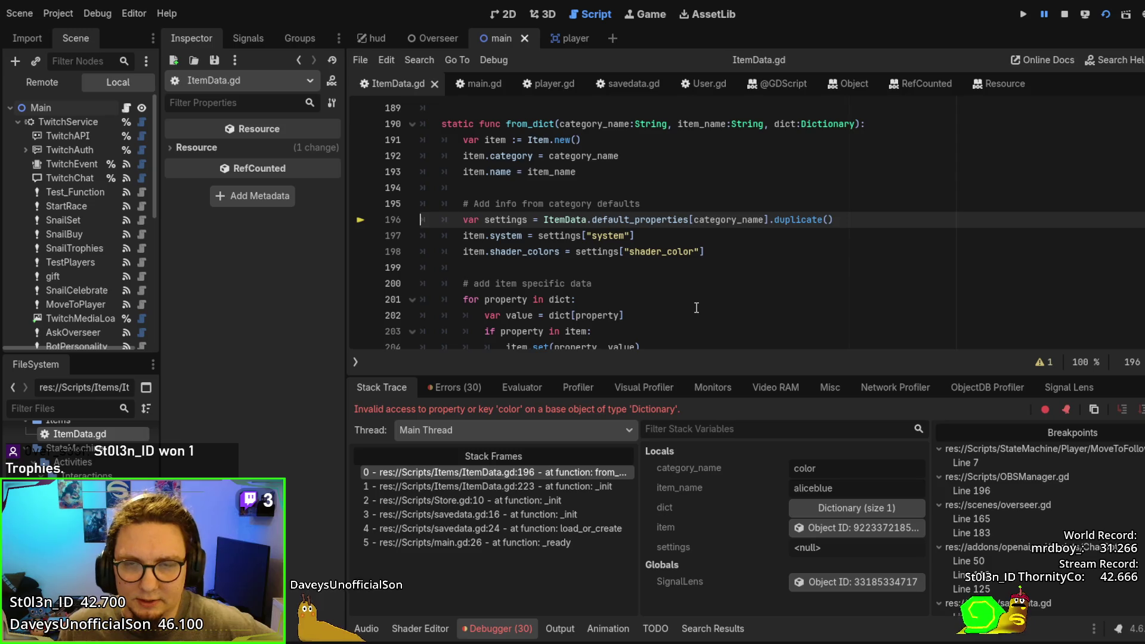
scroll(711, 301, up, 15)
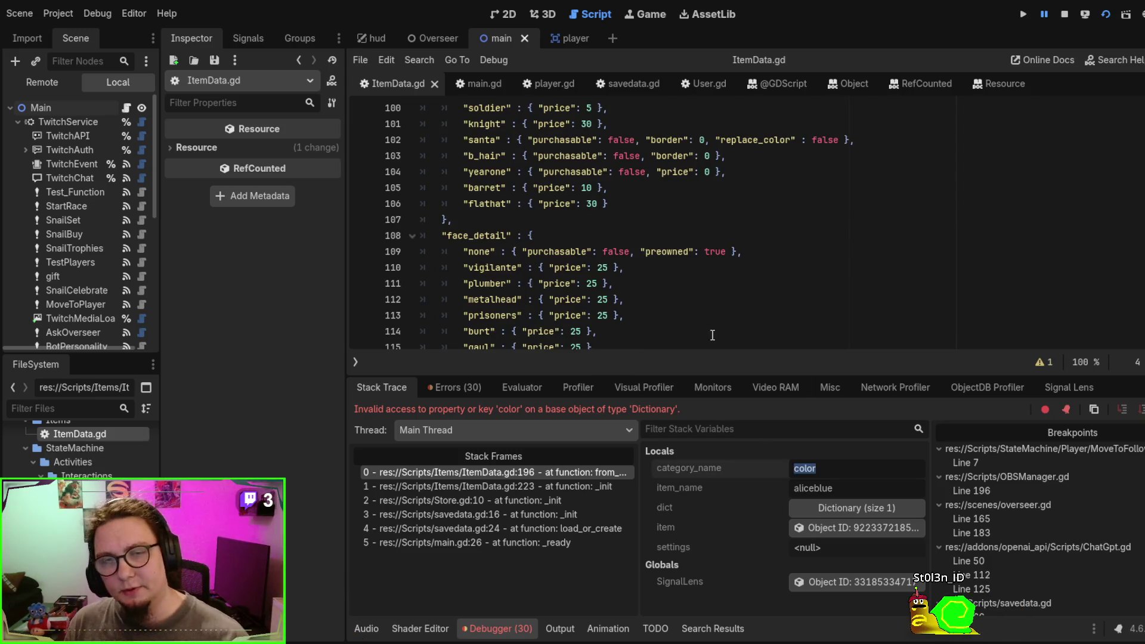
click(531, 474)
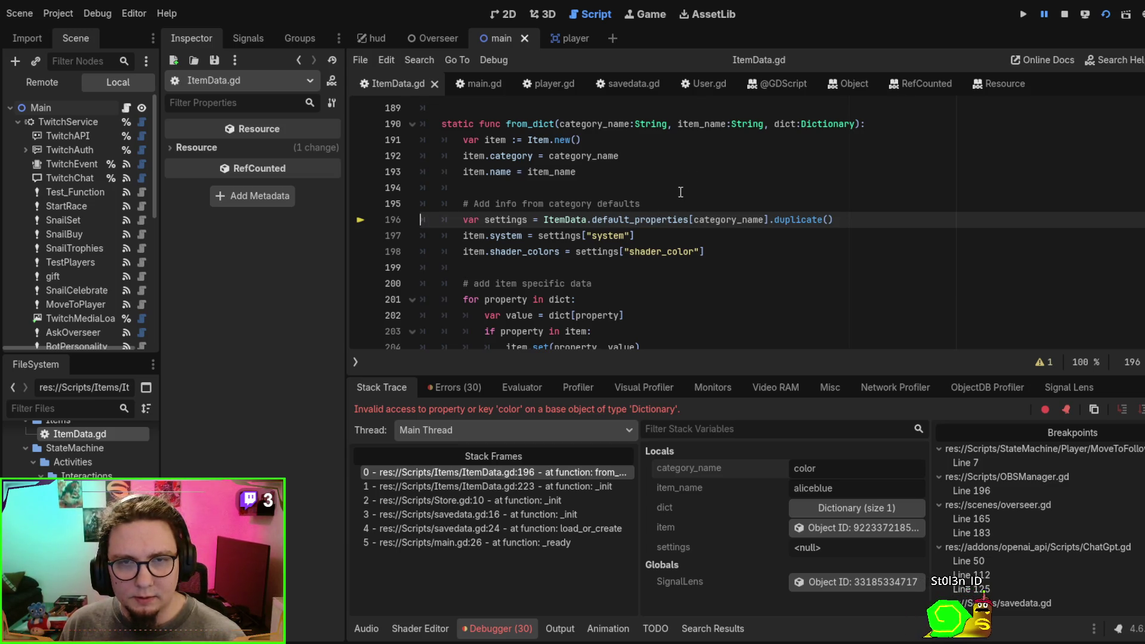
scroll(671, 185, up, 1)
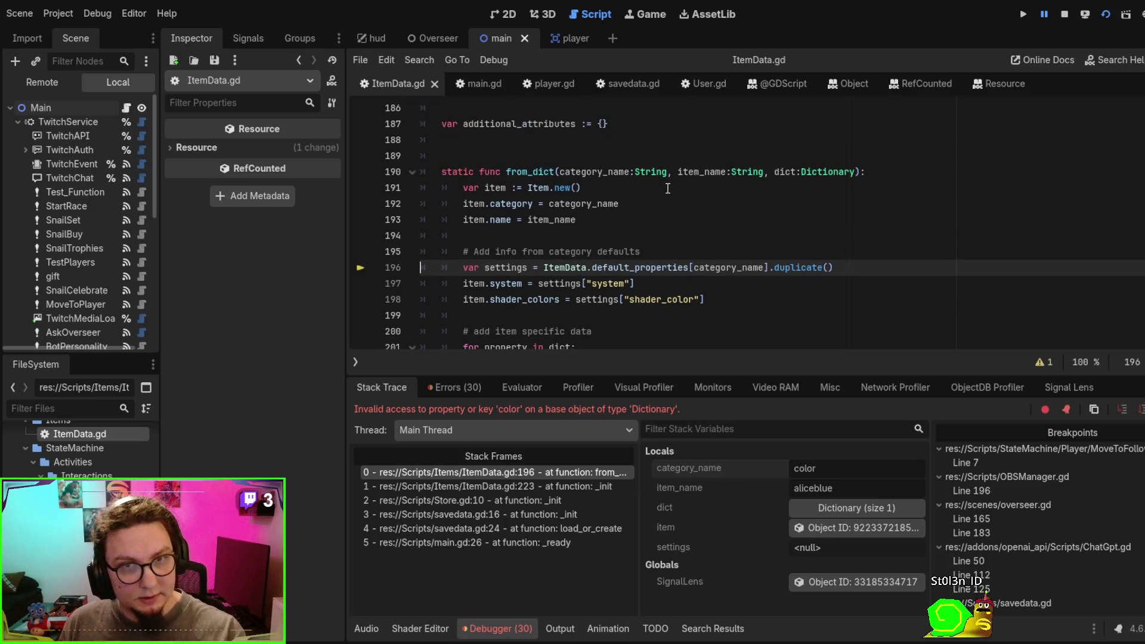
double_click(579, 205)
click(883, 173)
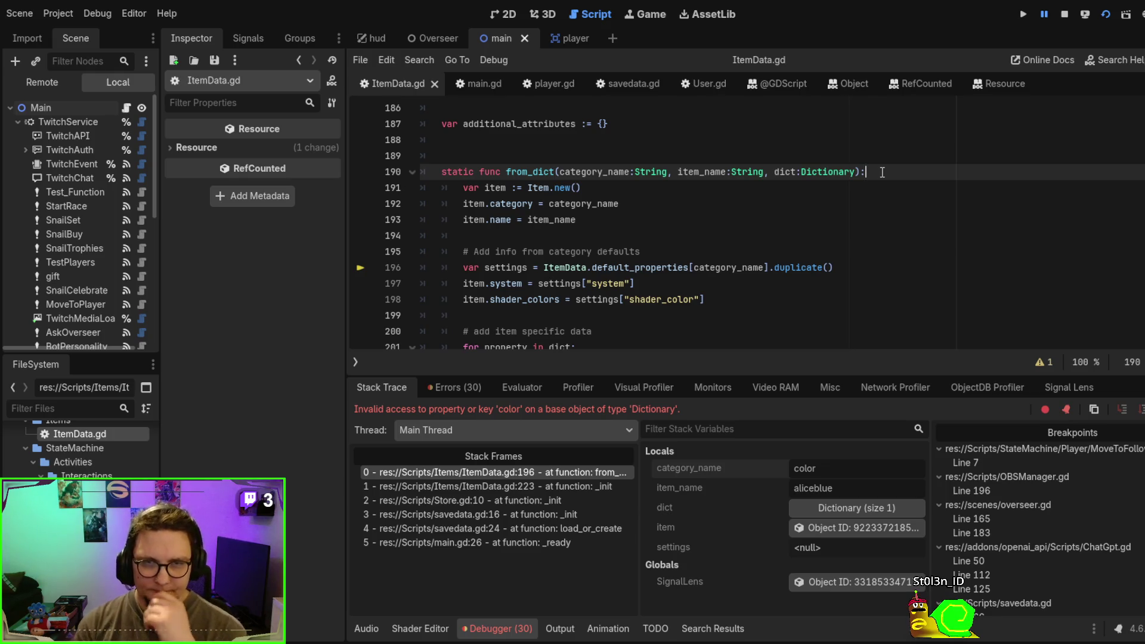
scroll(882, 172, down, 2)
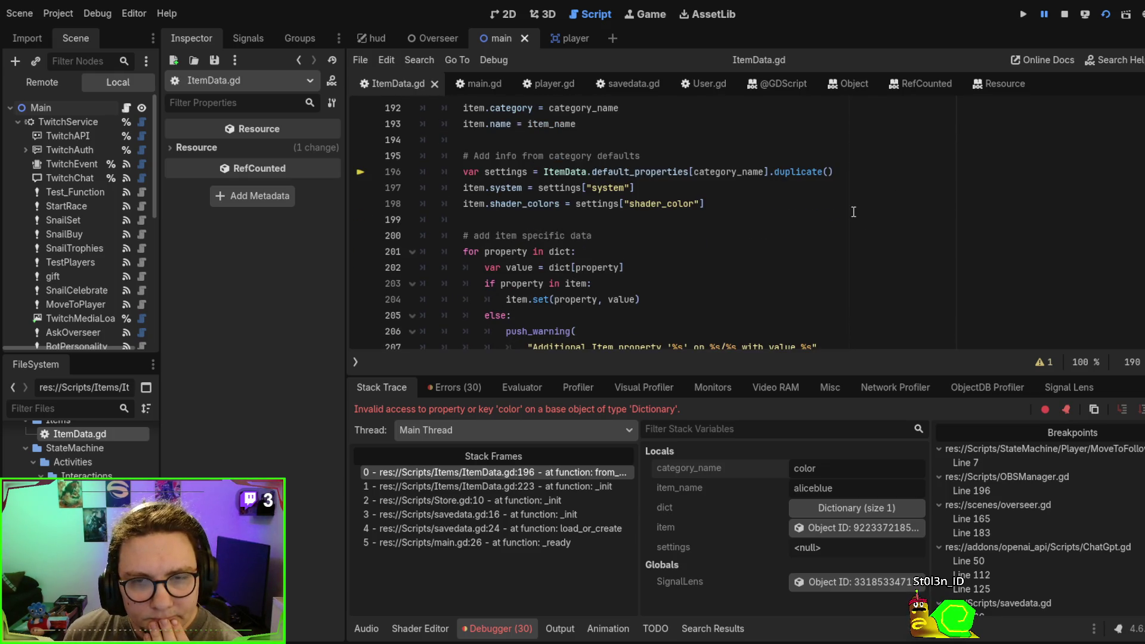
scroll(851, 217, up, 1)
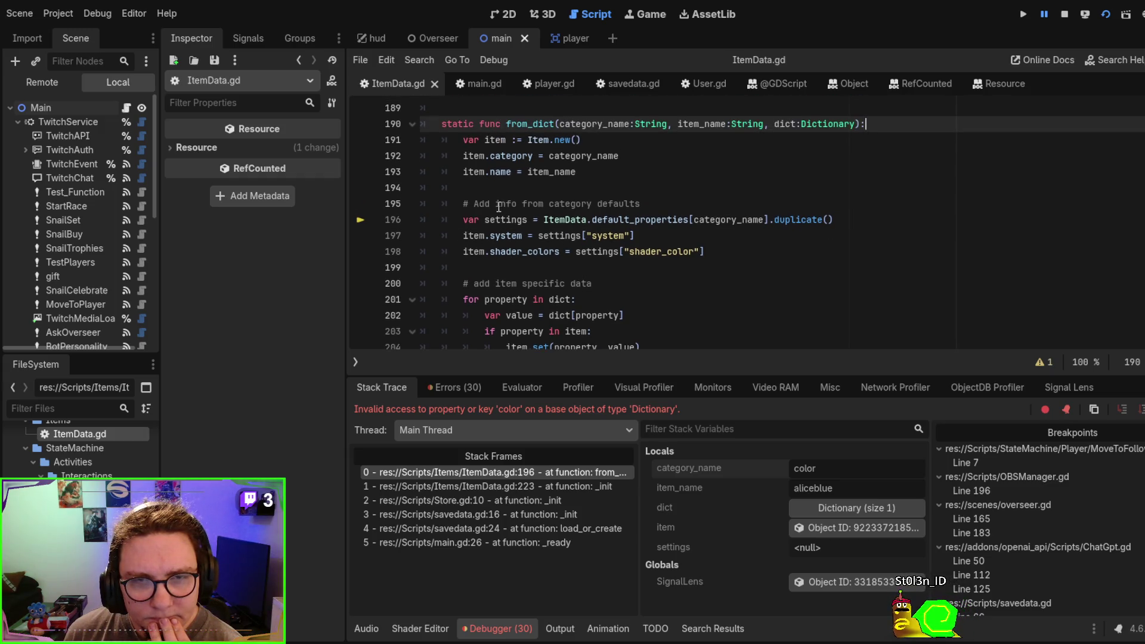
scroll(702, 206, down, 3)
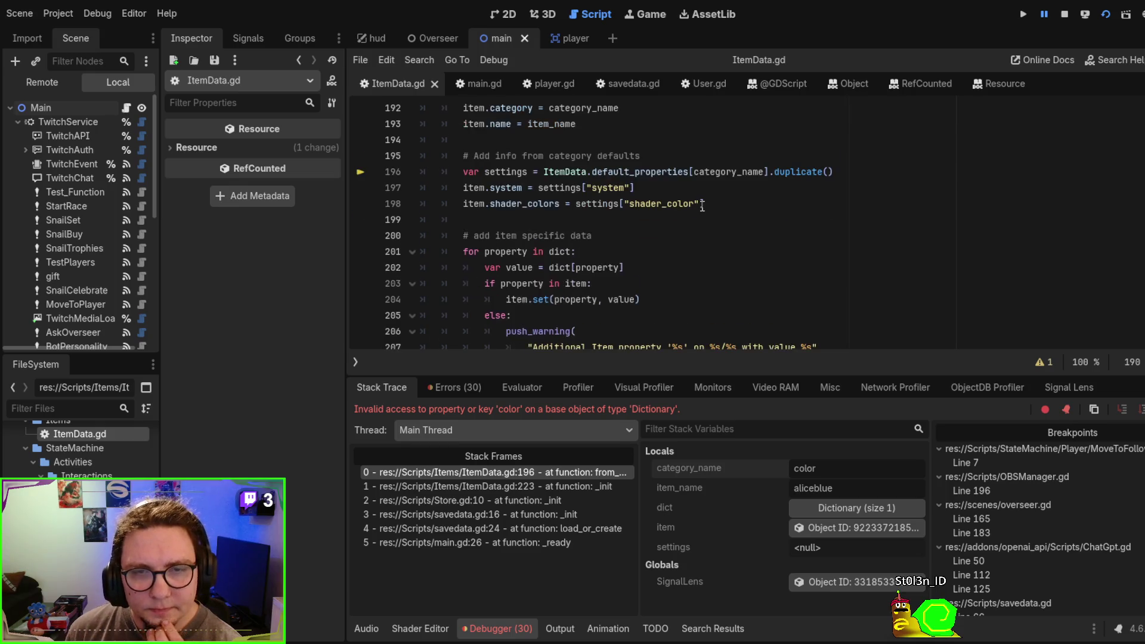
scroll(702, 206, up, 2)
scroll(703, 206, up, 1)
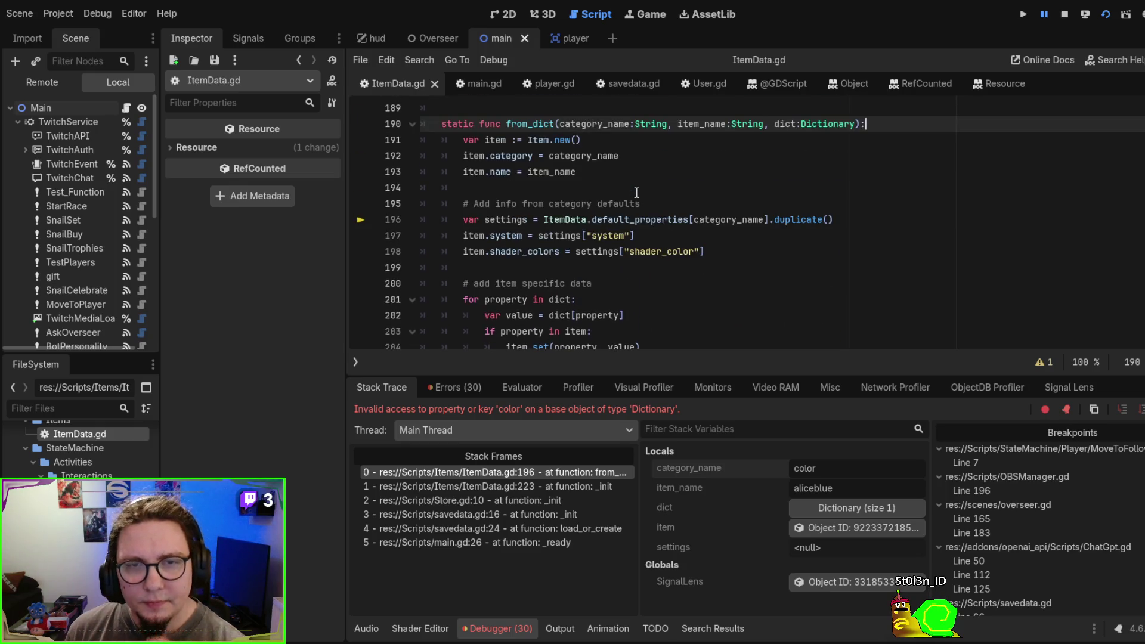
click(681, 200)
key(Down)
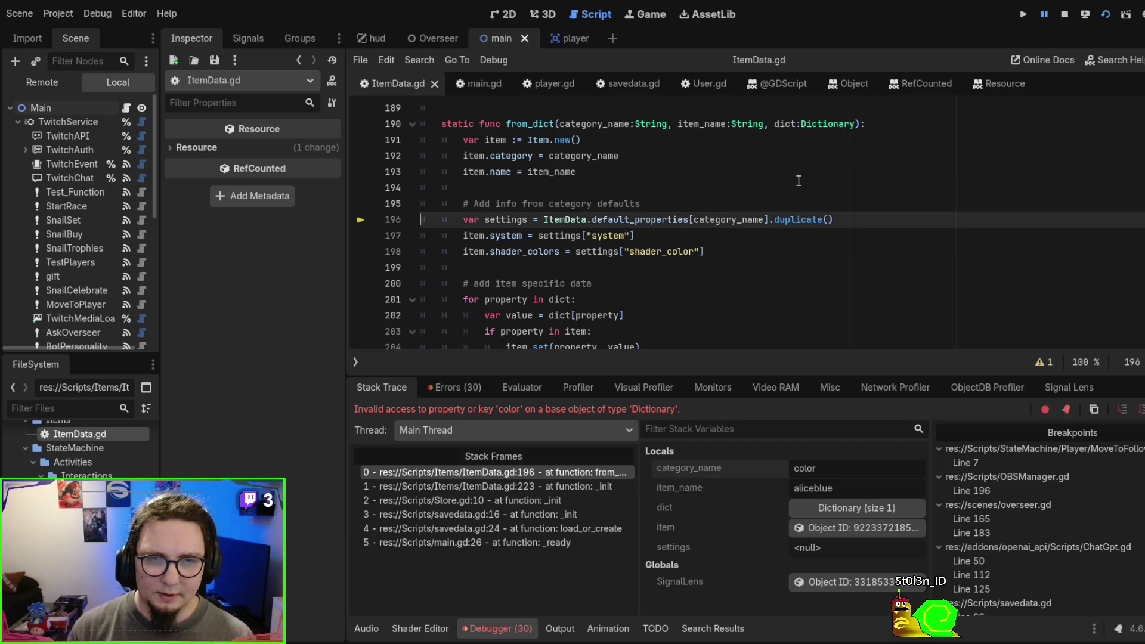
- Wrap the settings lookup on lines 197–199 in a new if category_name "color" condition
key(ctrl+shift+Return)
text(if )
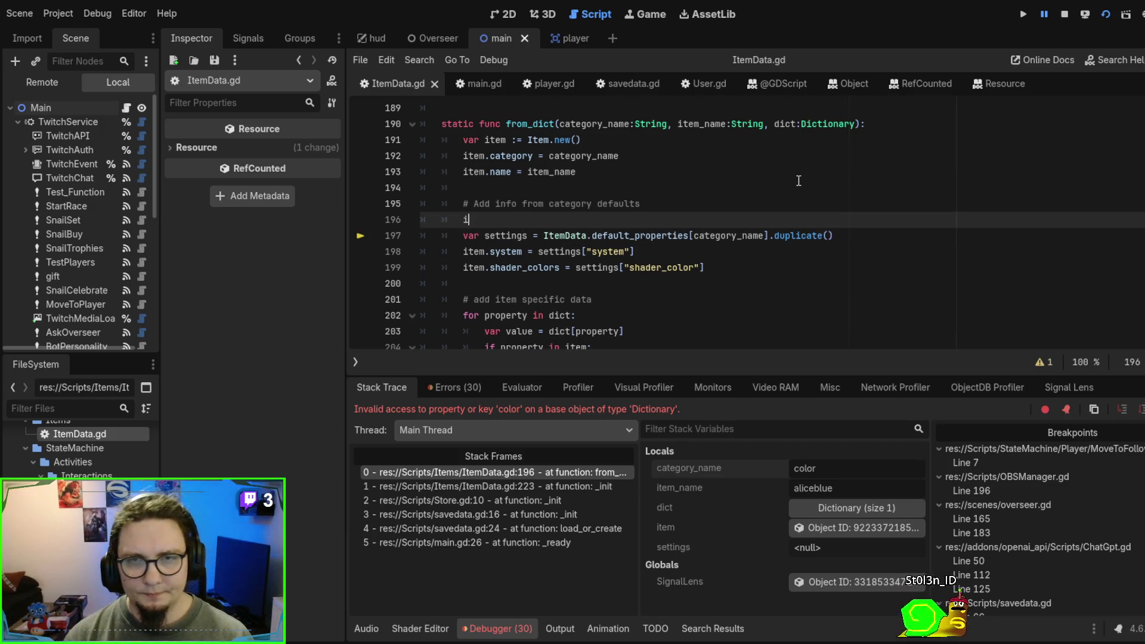
text(ca)
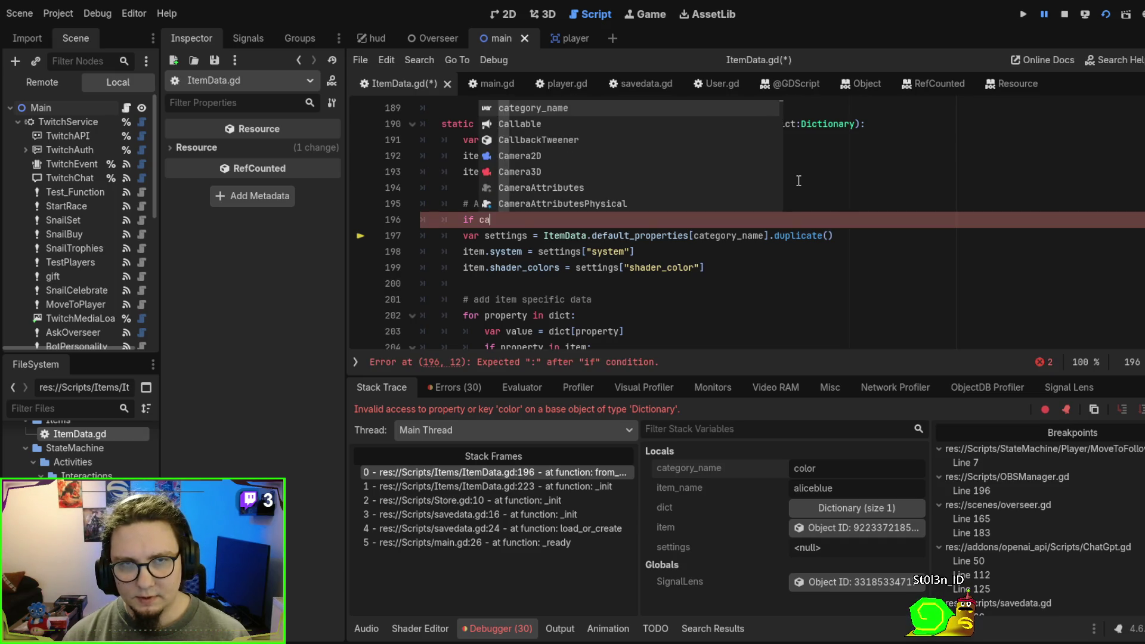
key(Return)
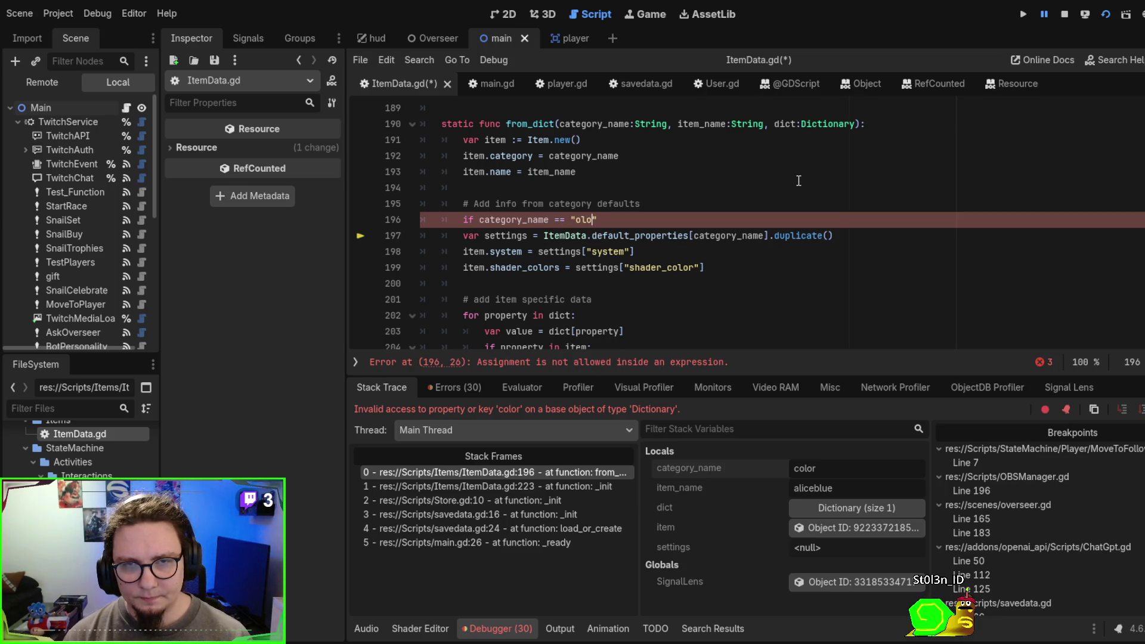
text("color)
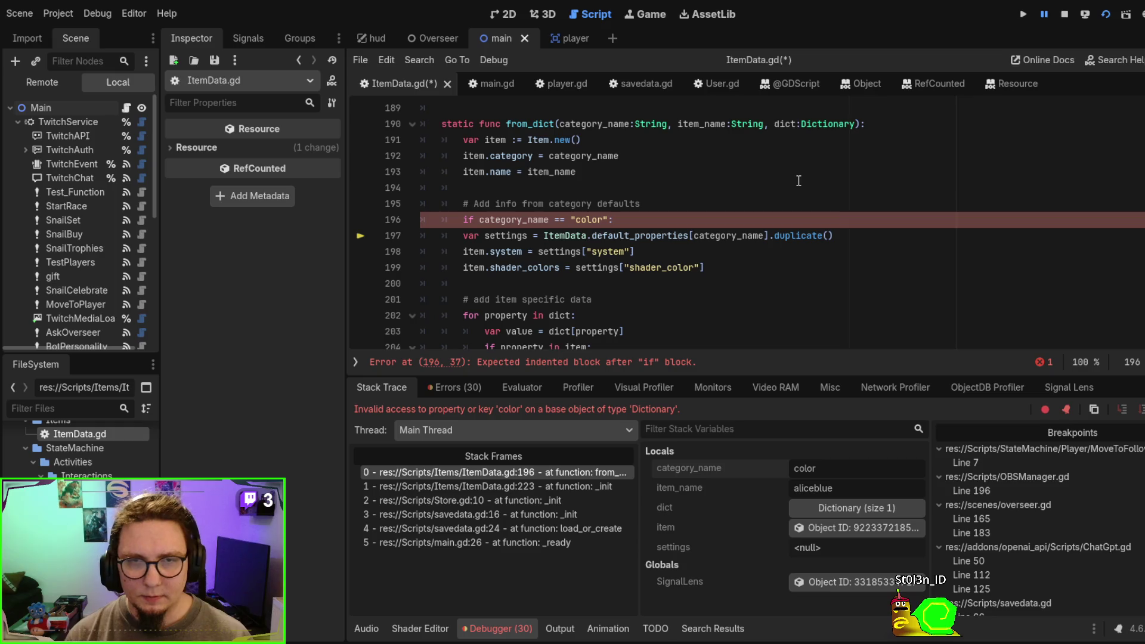
drag(465, 236, 505, 268)
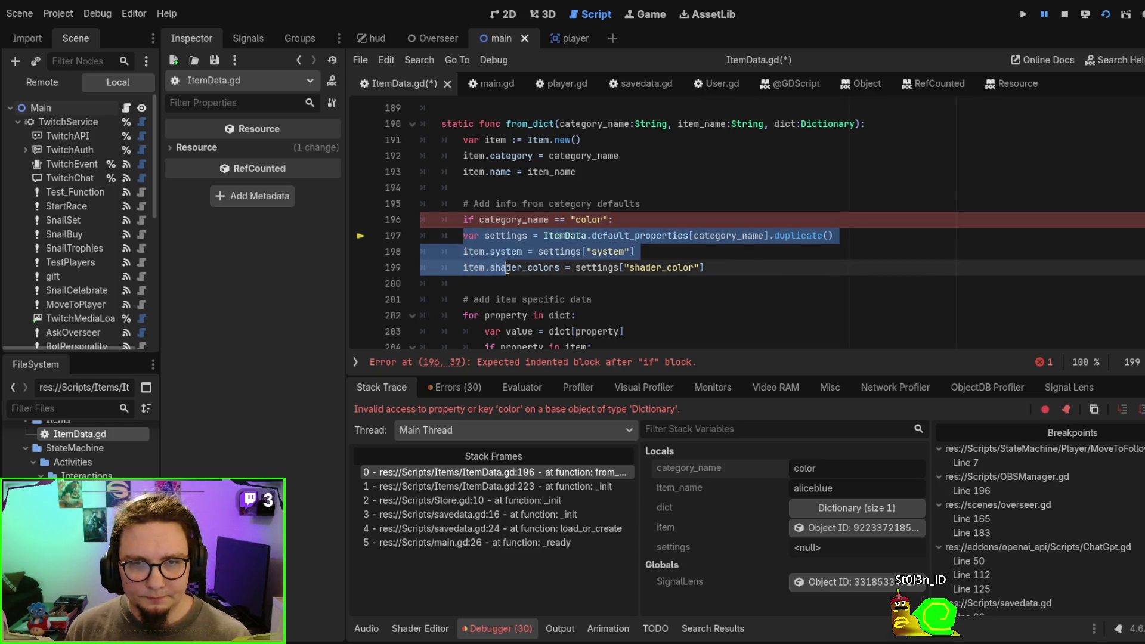
key(Tab)
click(478, 220)
- Rework the condition into if category_name != "color":
text(not)
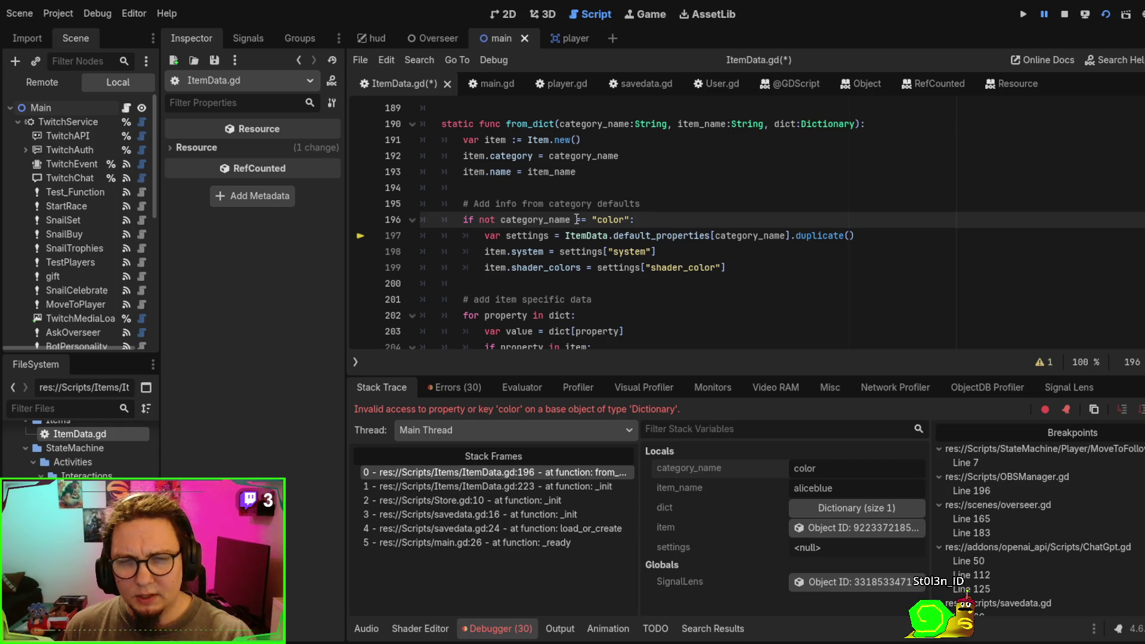
key(BackSpace)
key(BackSpace)
key(BackSpace)
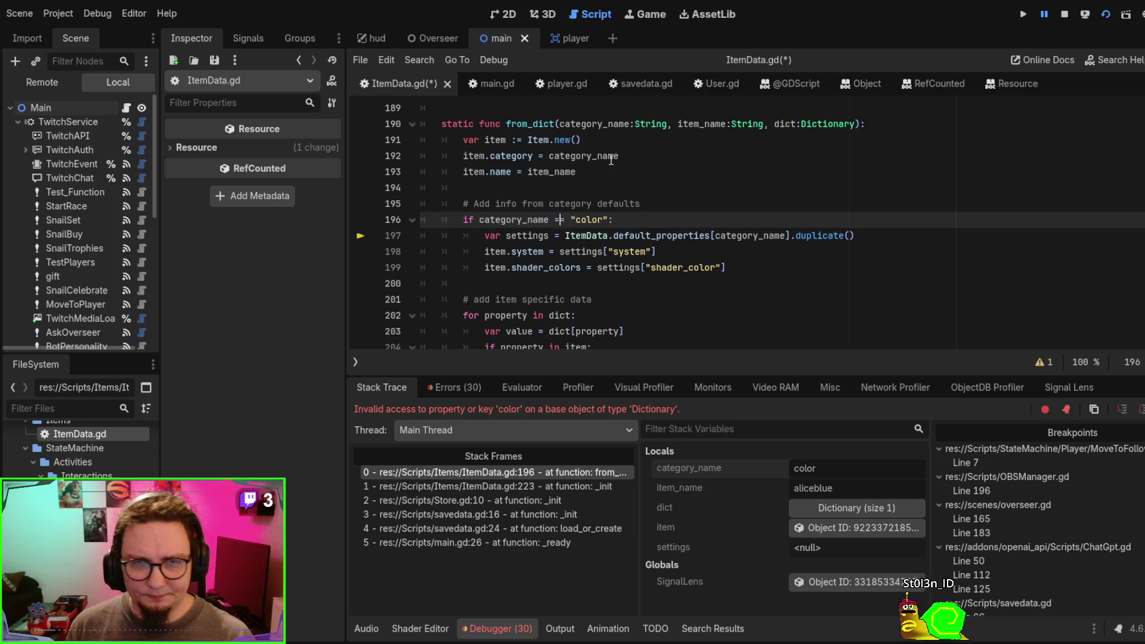
key(BackSpace)
text(is not)
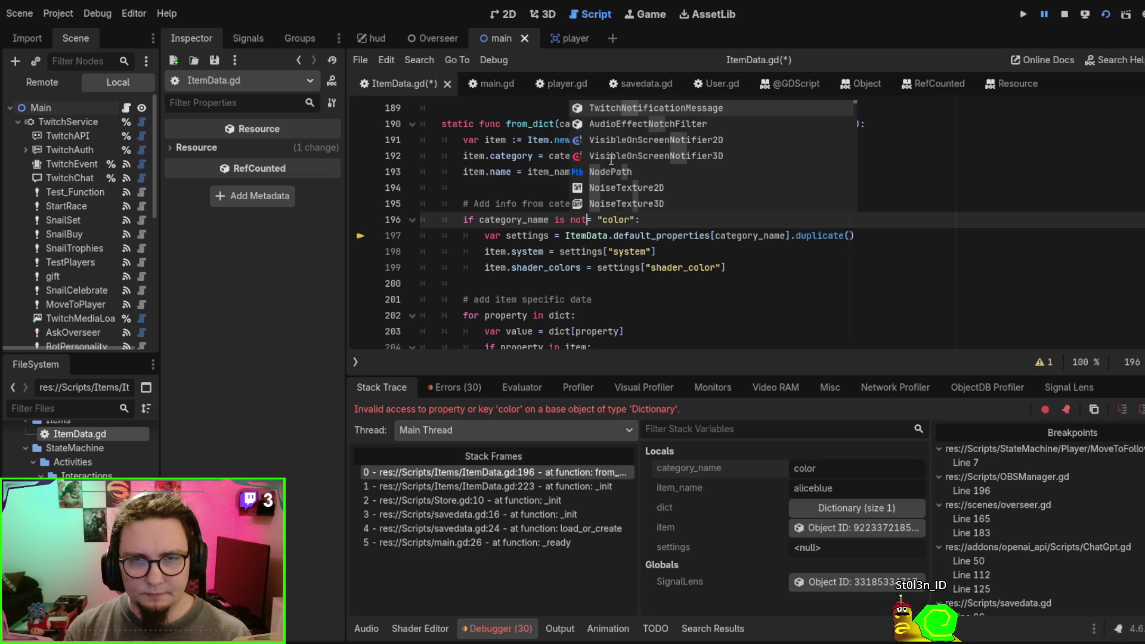
key(Delete)
click(769, 287)
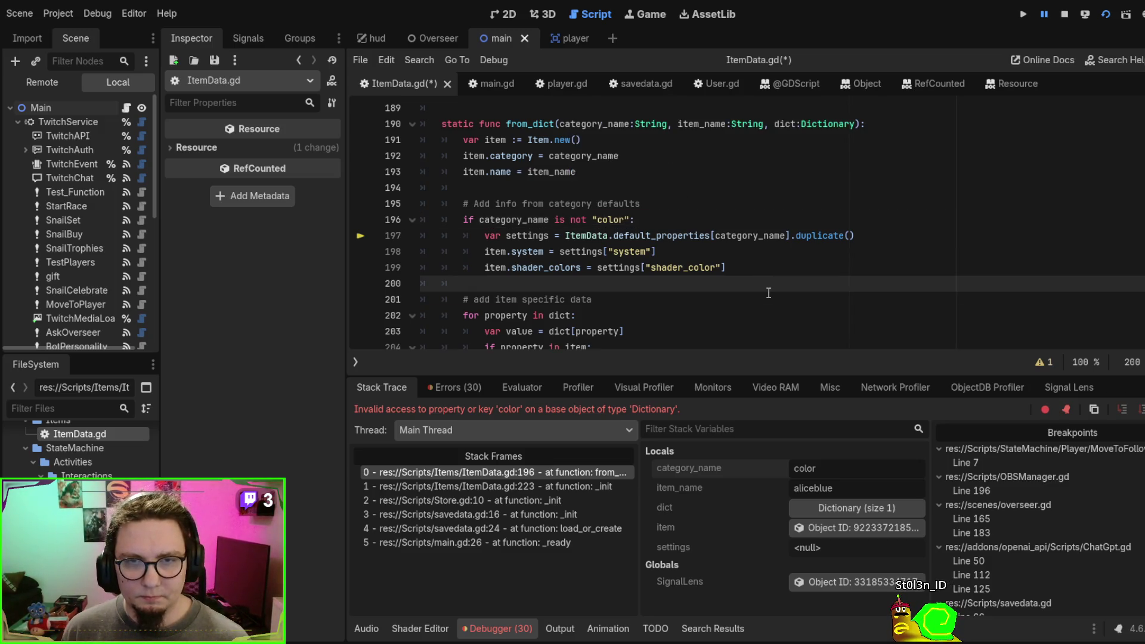
click(557, 220)
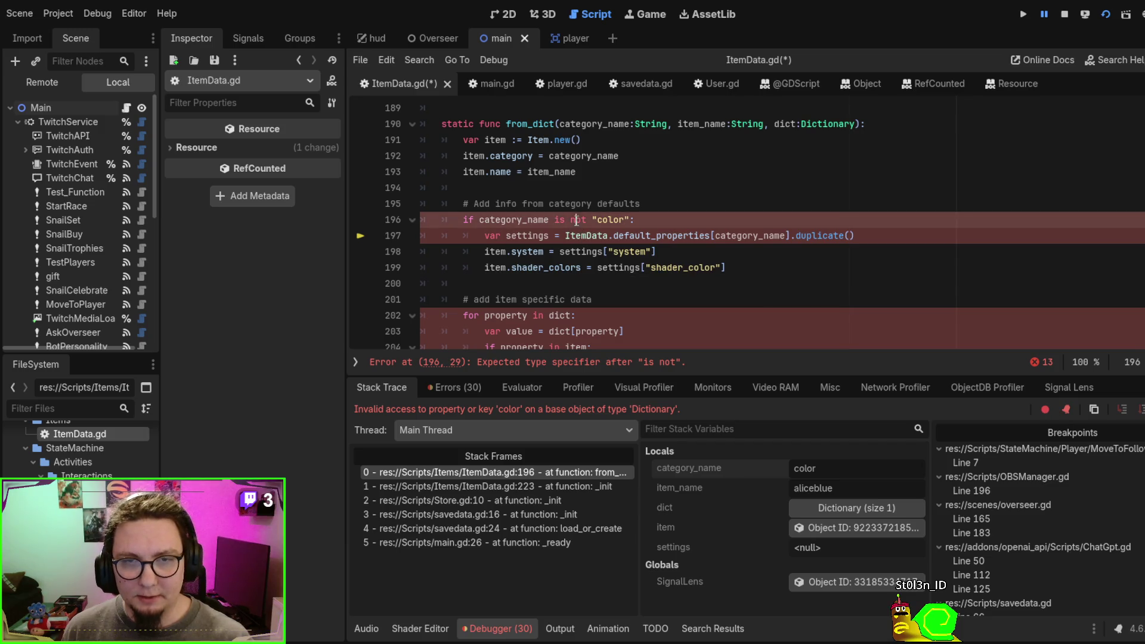
key(Delete)
key(Delete)
key(Delete)
text(s)
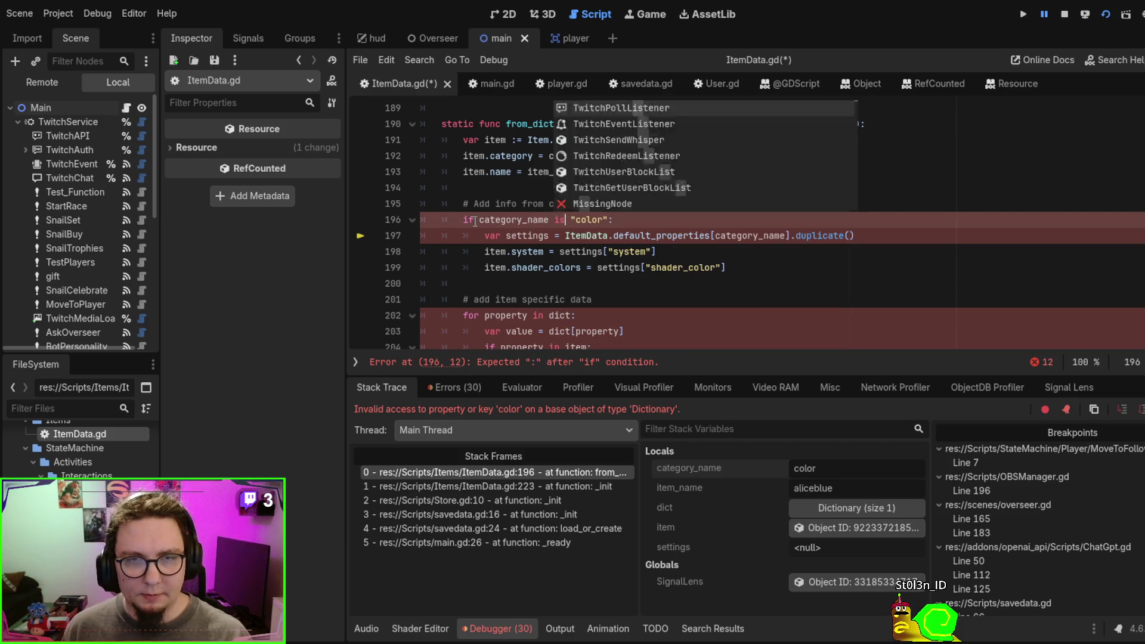
key(Escape)
click(477, 220)
text(not)
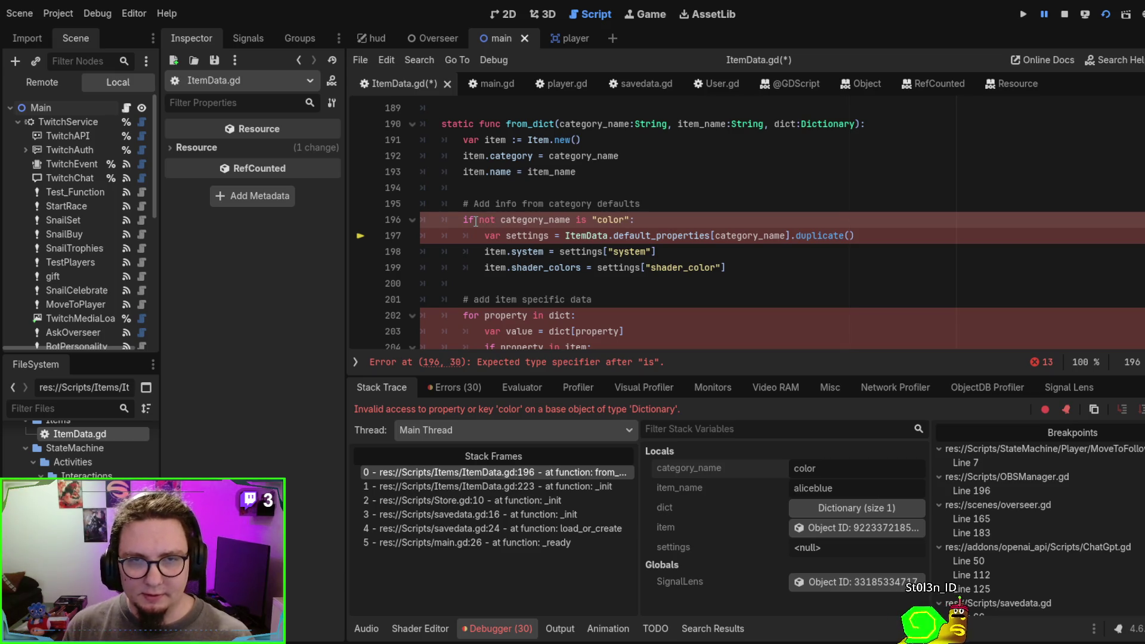
click(701, 305)
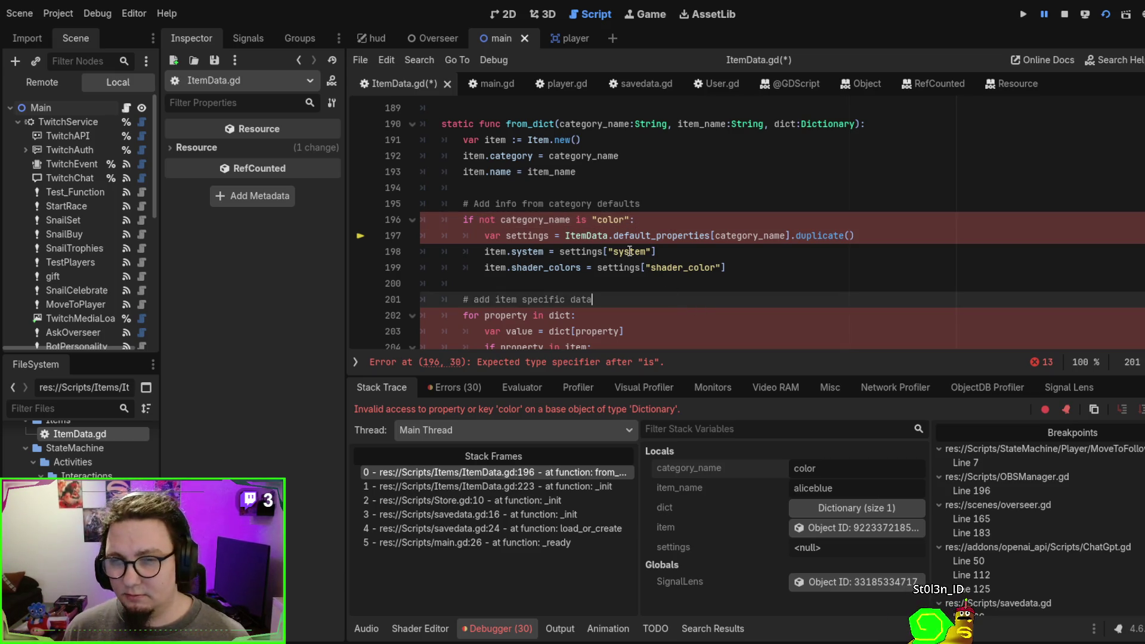
key(ctrl+z)
key(ctrl+z)
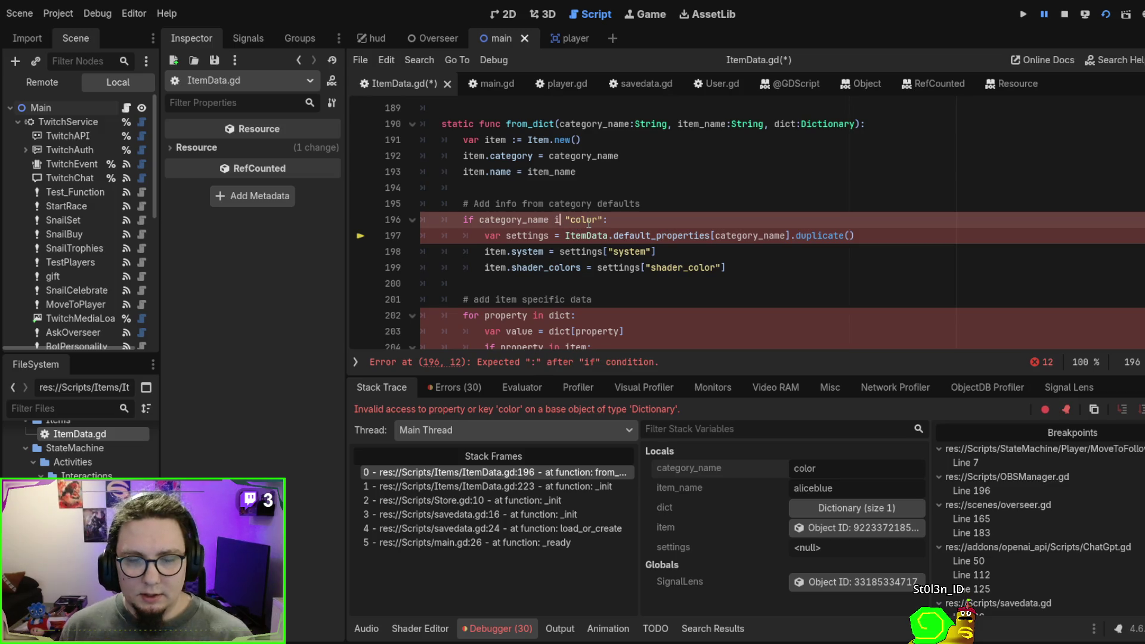
key(BackSpace)
text(!)
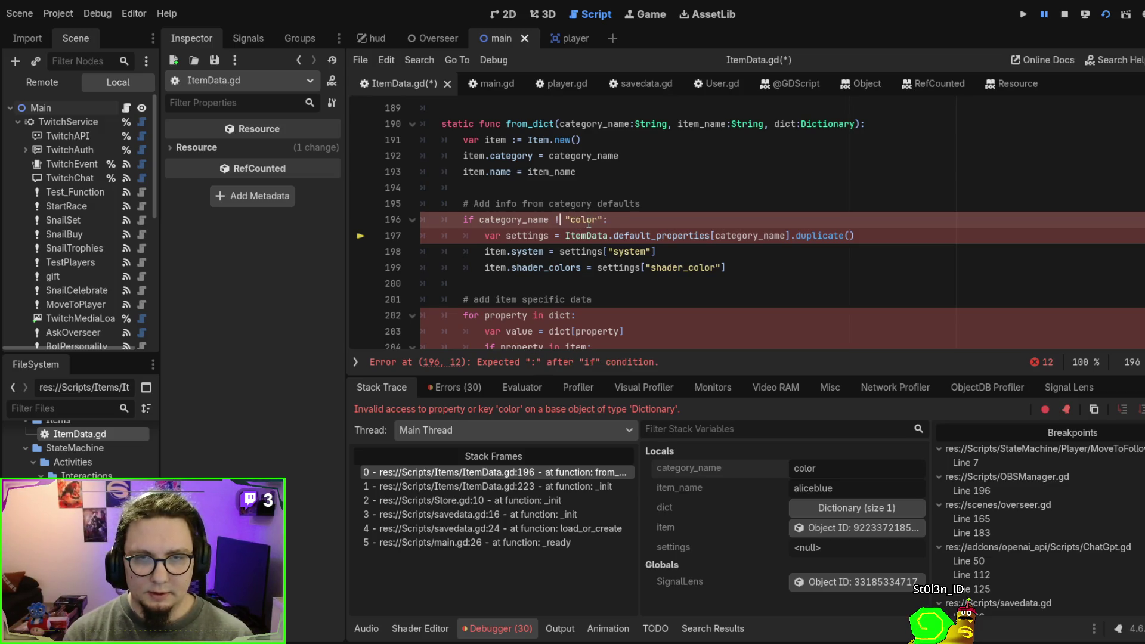
text(=)
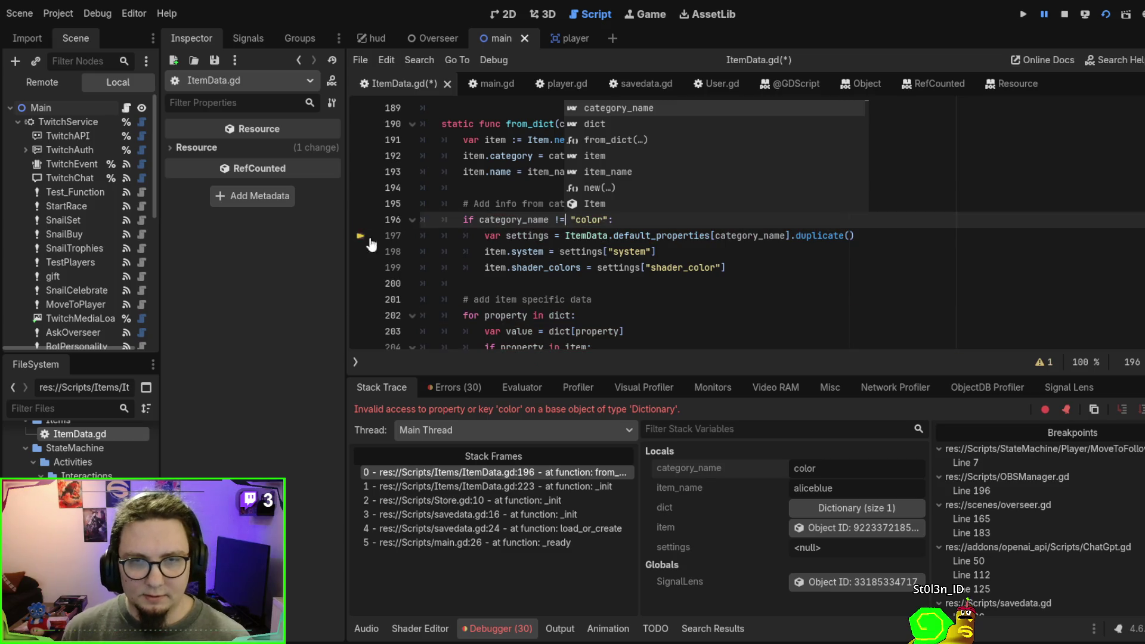
- Check the indented settings lines and property loop, then save and relaunch the project
click(370, 240)
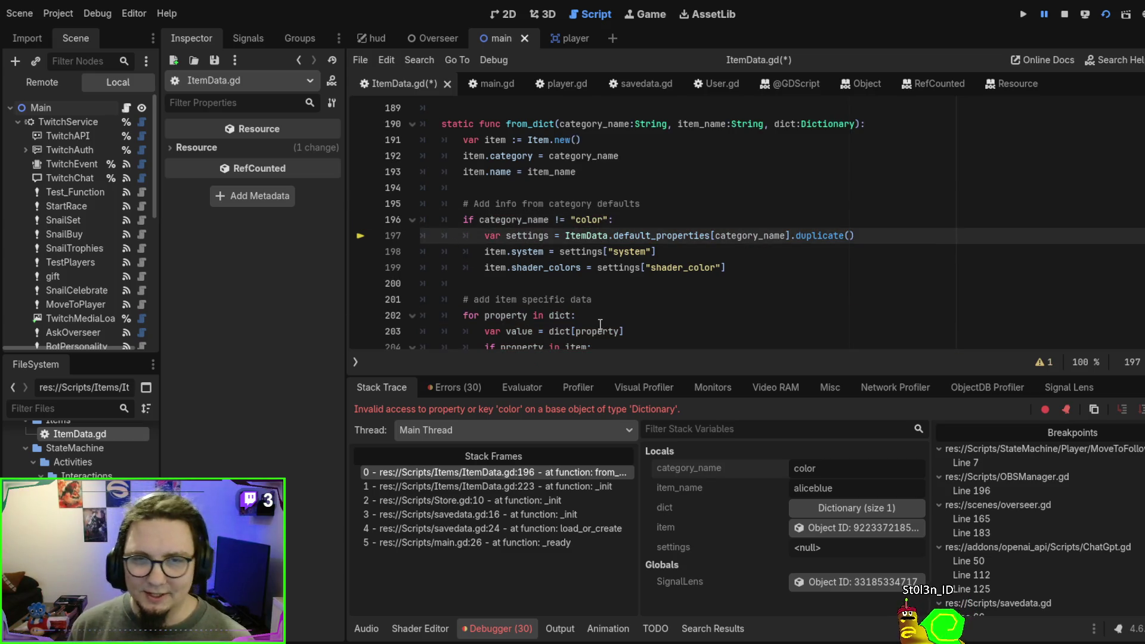
scroll(700, 206, down, 1)
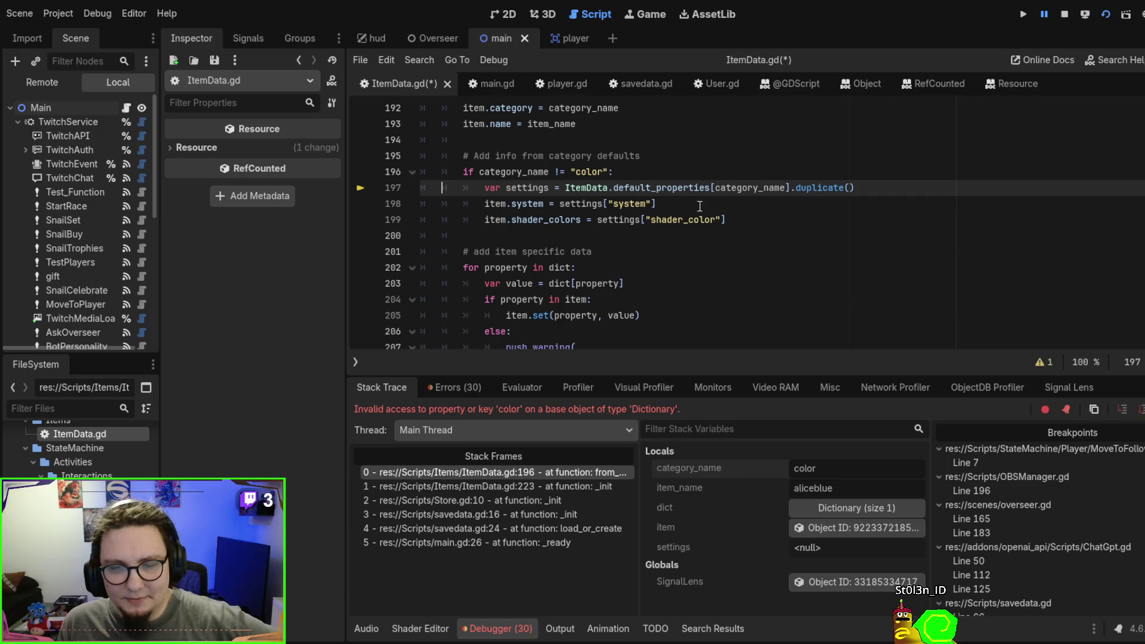
drag(528, 187, 582, 219)
click(589, 252)
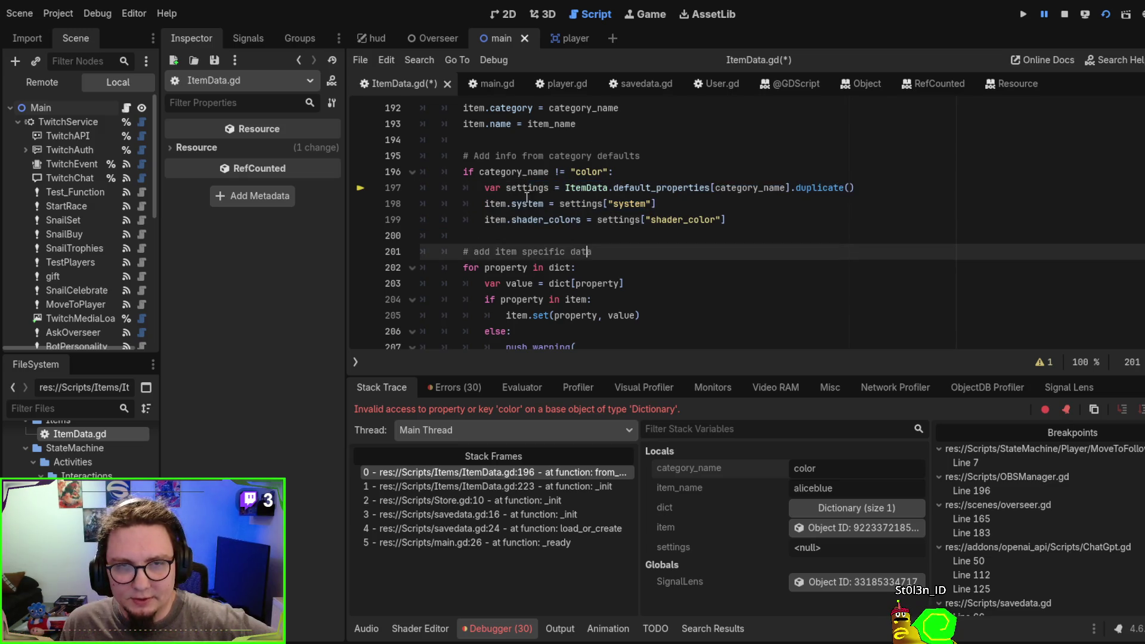
scroll(541, 263, down, 1)
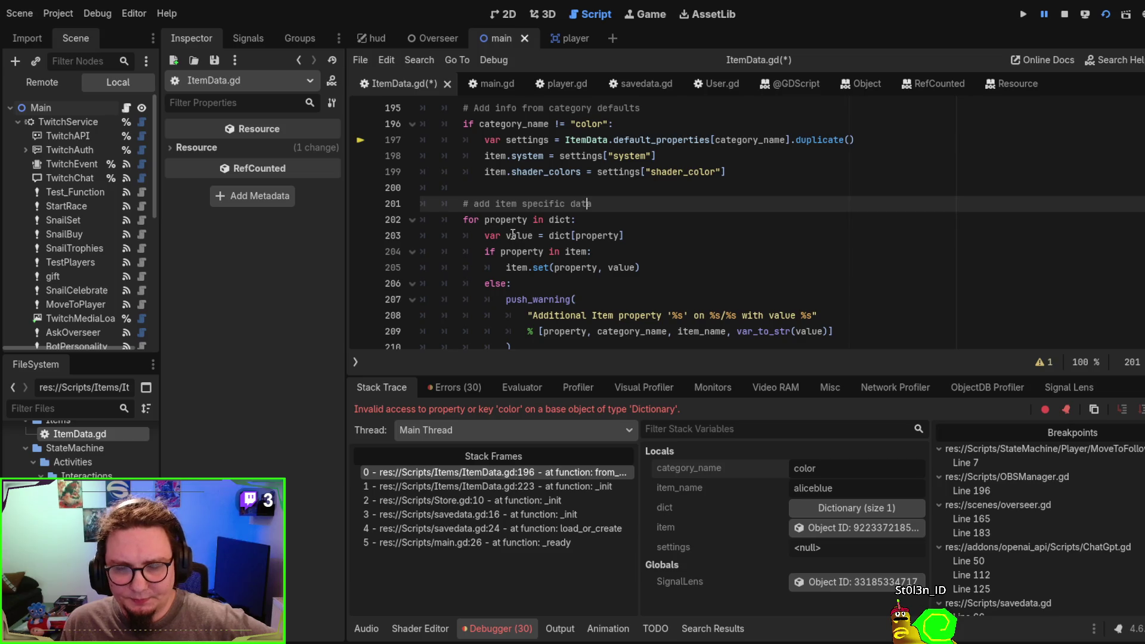
scroll(516, 233, up, 2)
scroll(516, 233, down, 2)
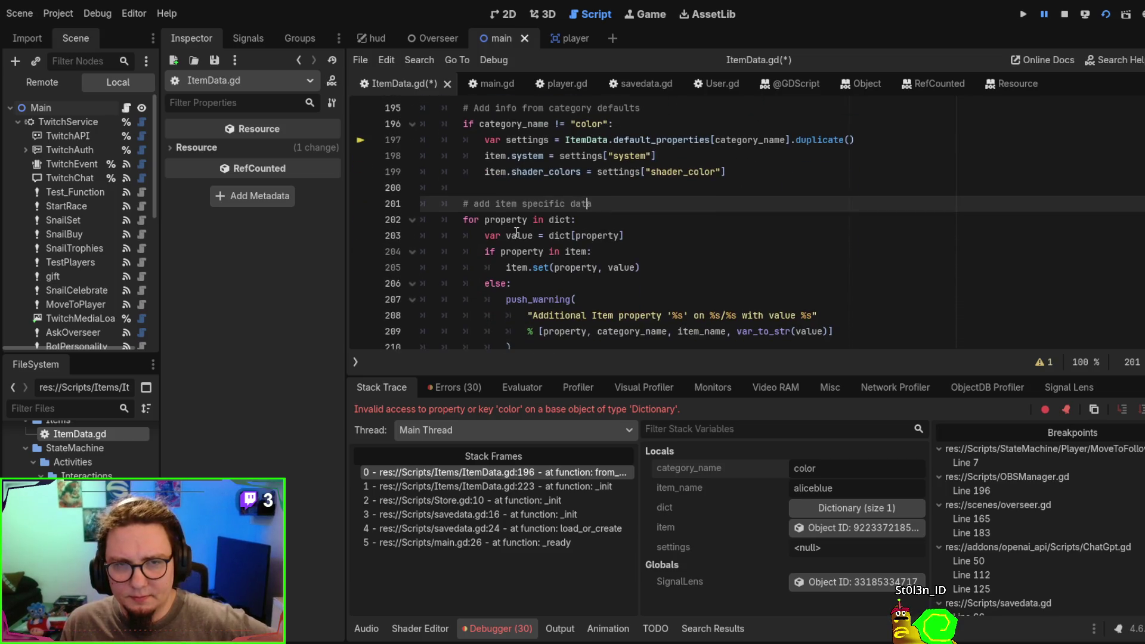
double_click(505, 219)
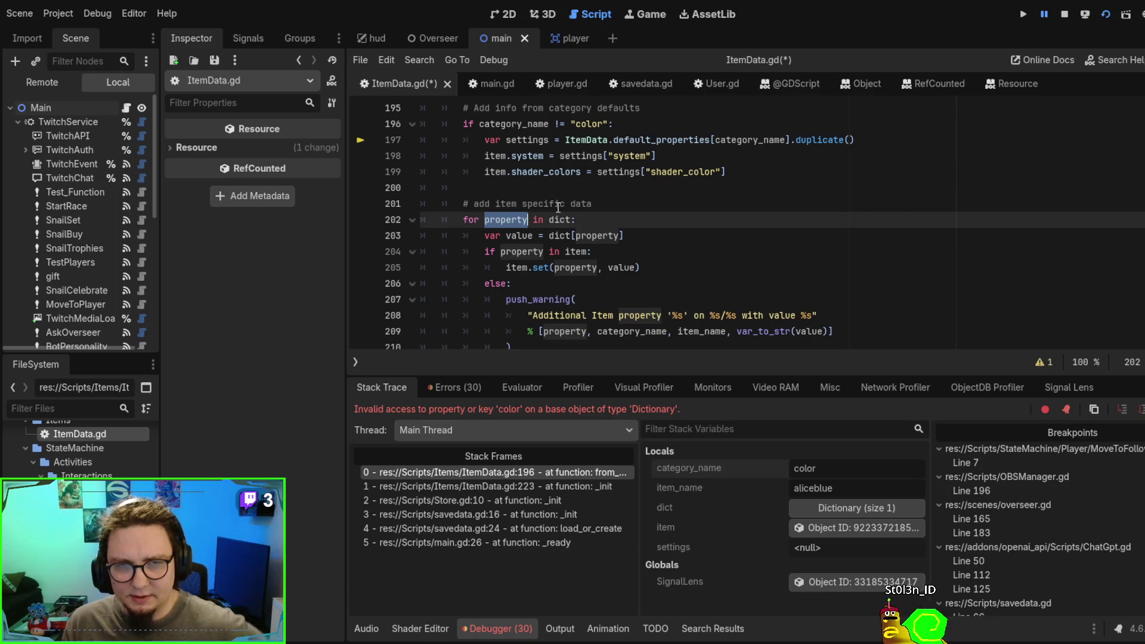
scroll(649, 185, down, 1)
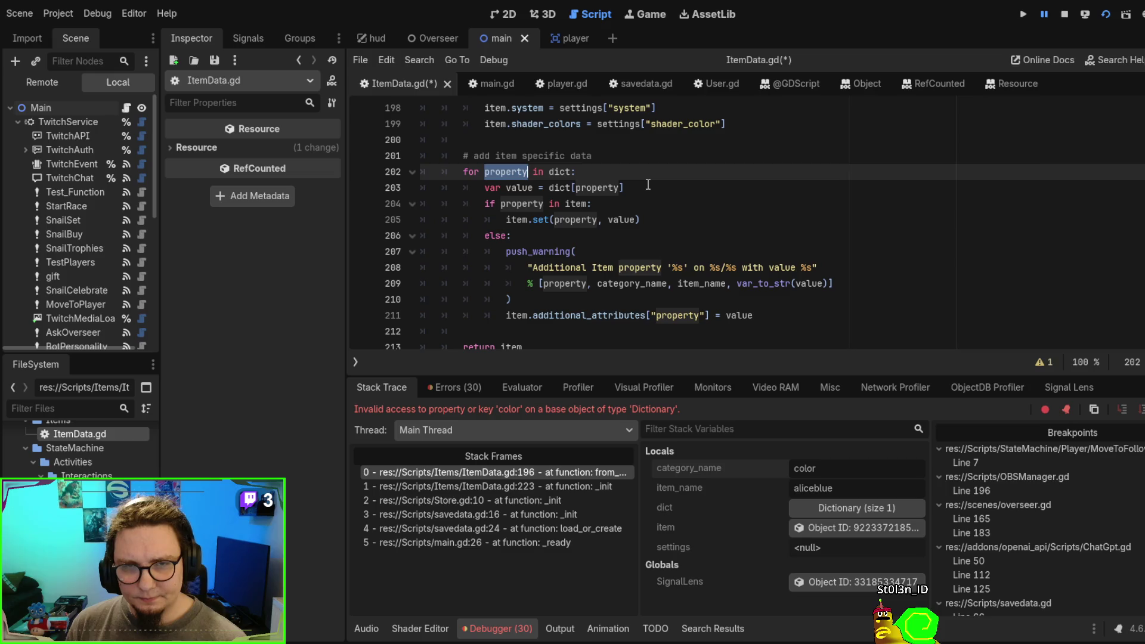
key(F5)
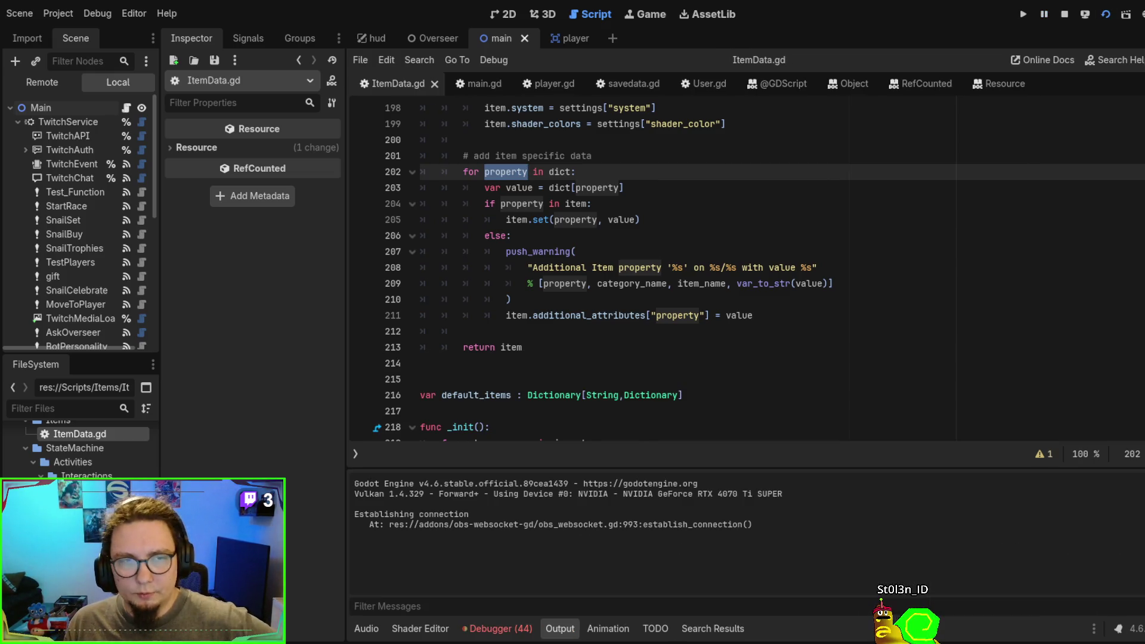
- Scroll the script while the relaunched game stops at the line 249 breakpoint
scroll(597, 263, up, 1)
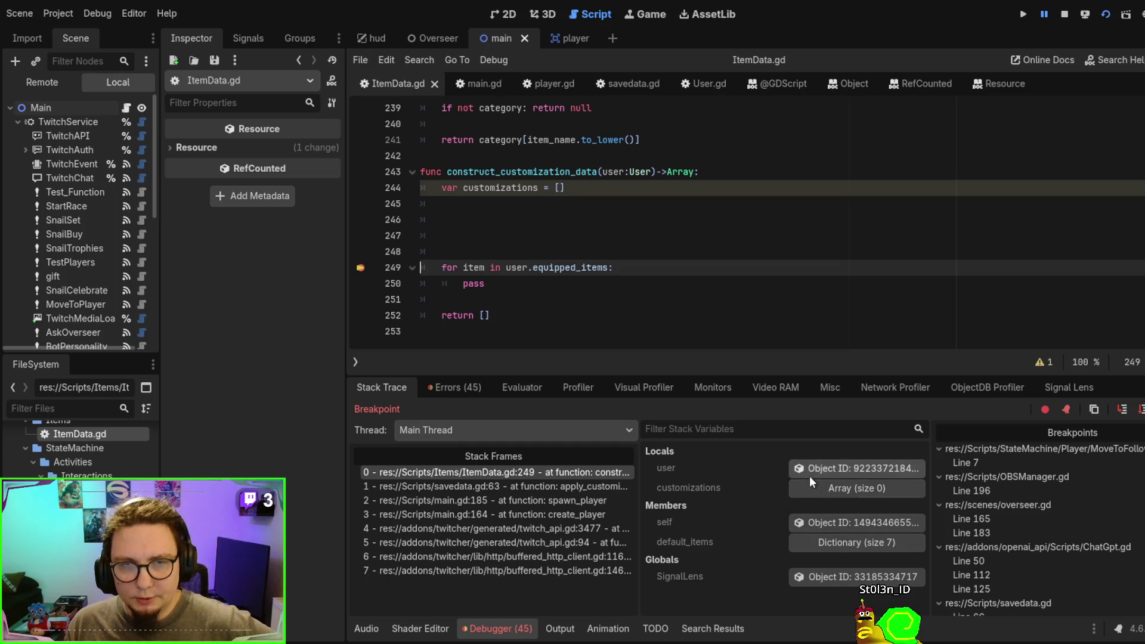
- Inspect the paused user with a widened Inspector, review Equipped Items, then view the apply_customization caller
click(857, 471)
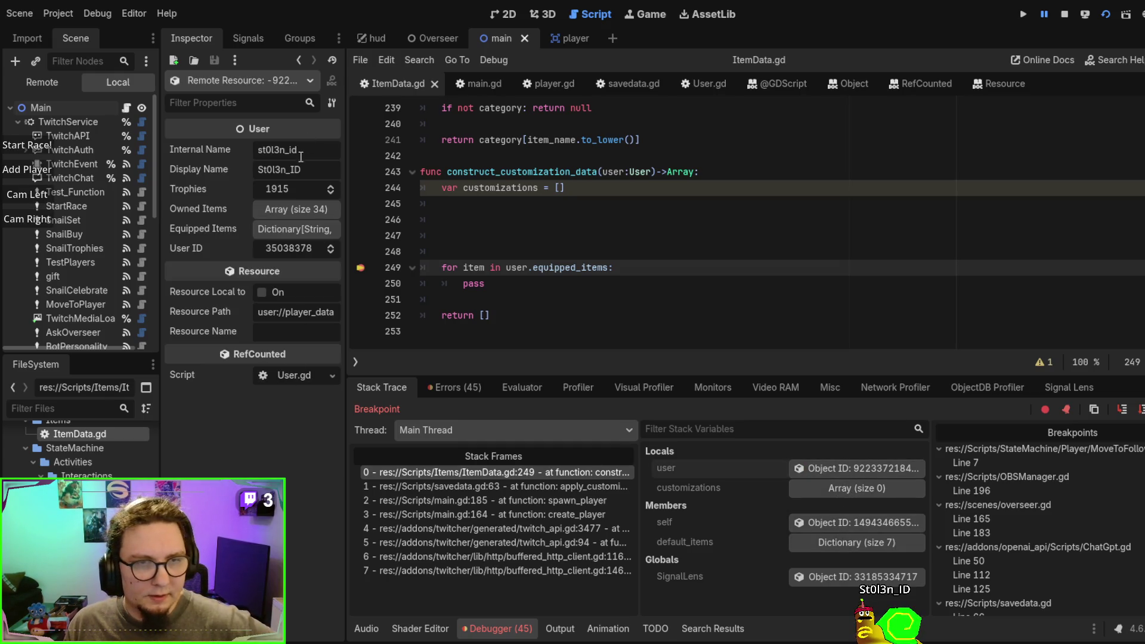
mouse_move(346, 187)
mouse_down()
mouse_move(495, 187)
mouse_move(478, 187)
mouse_up()
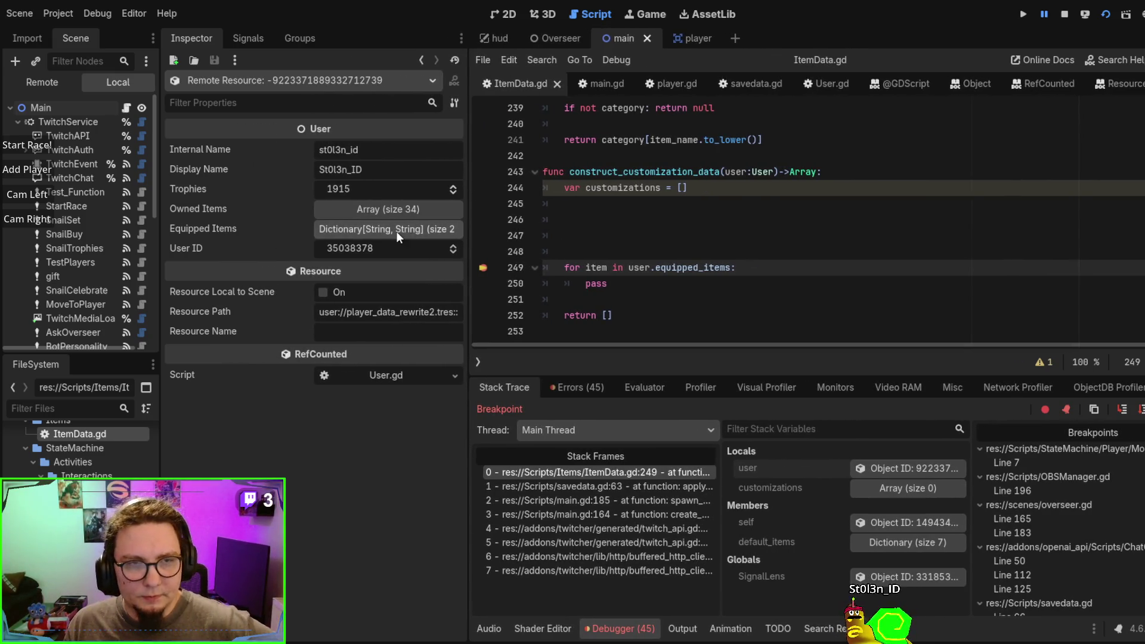
click(395, 231)
scroll(373, 295, down, 5)
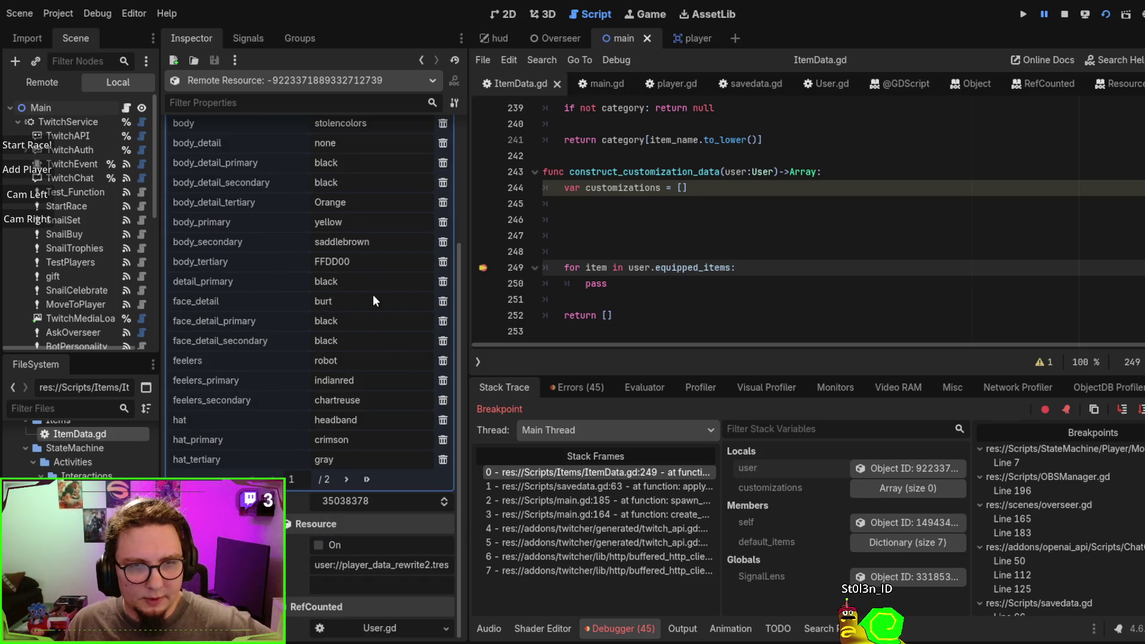
scroll(374, 294, up, 3)
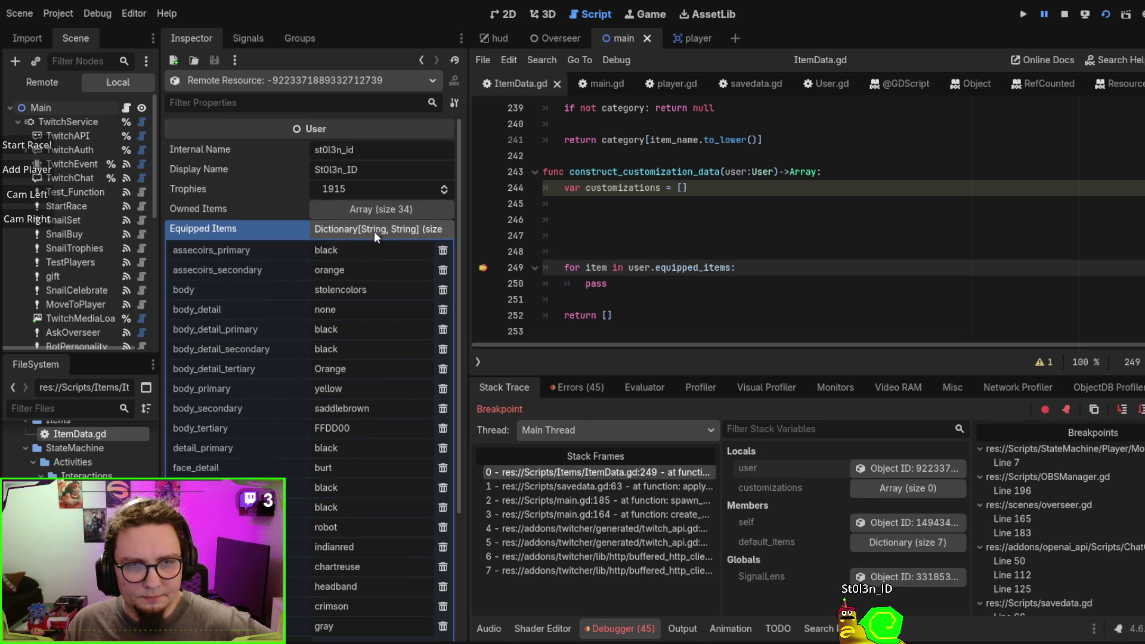
click(377, 229)
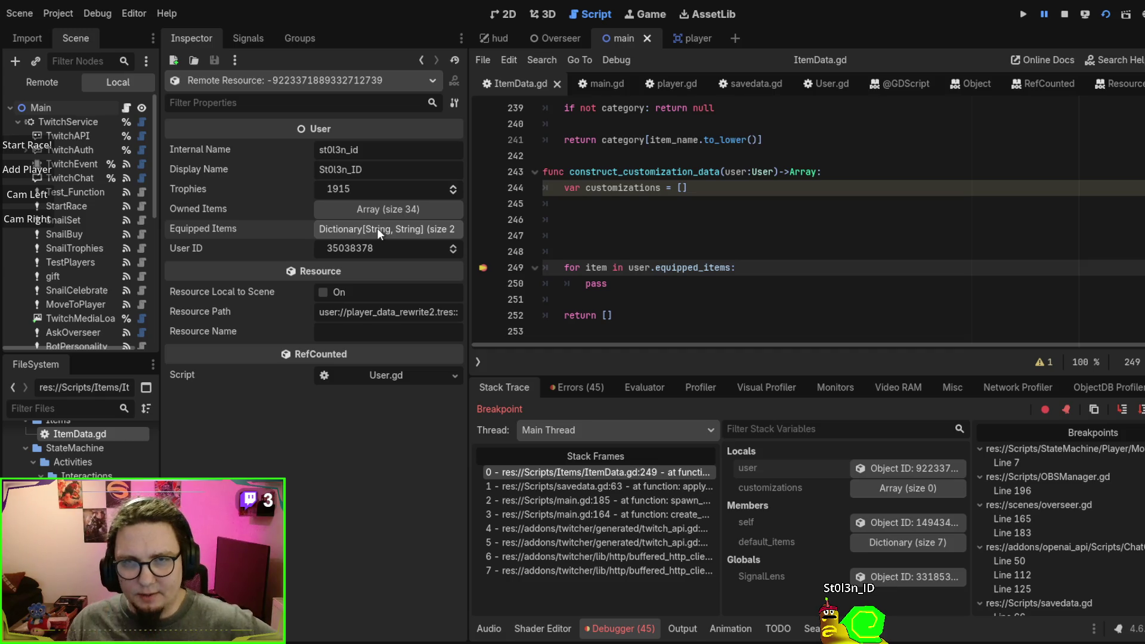
click(583, 488)
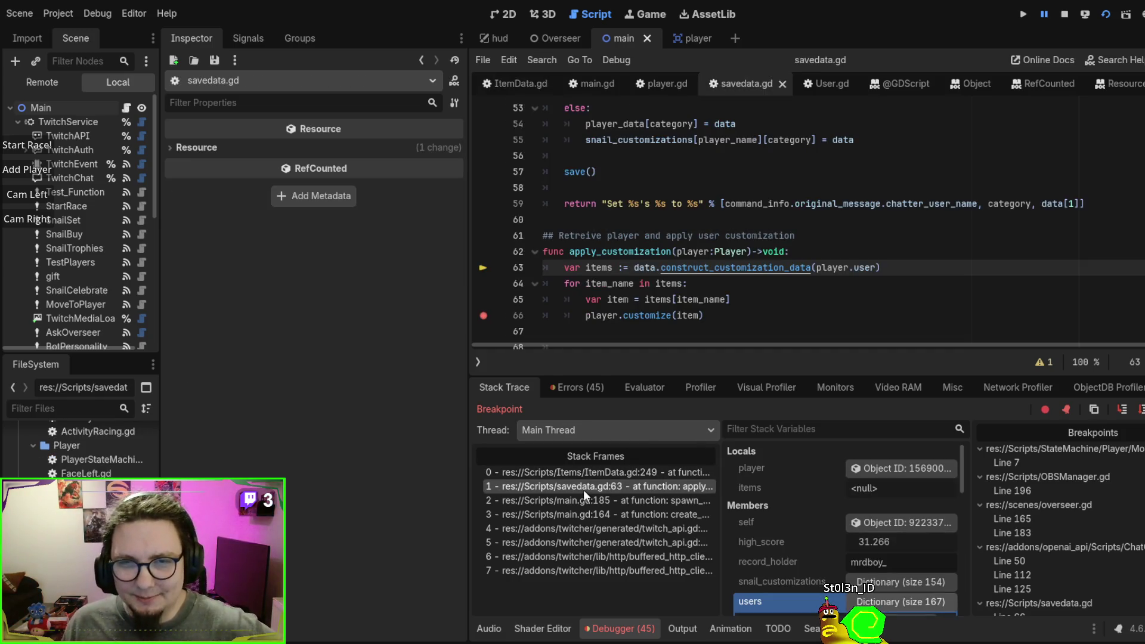
double_click(760, 268)
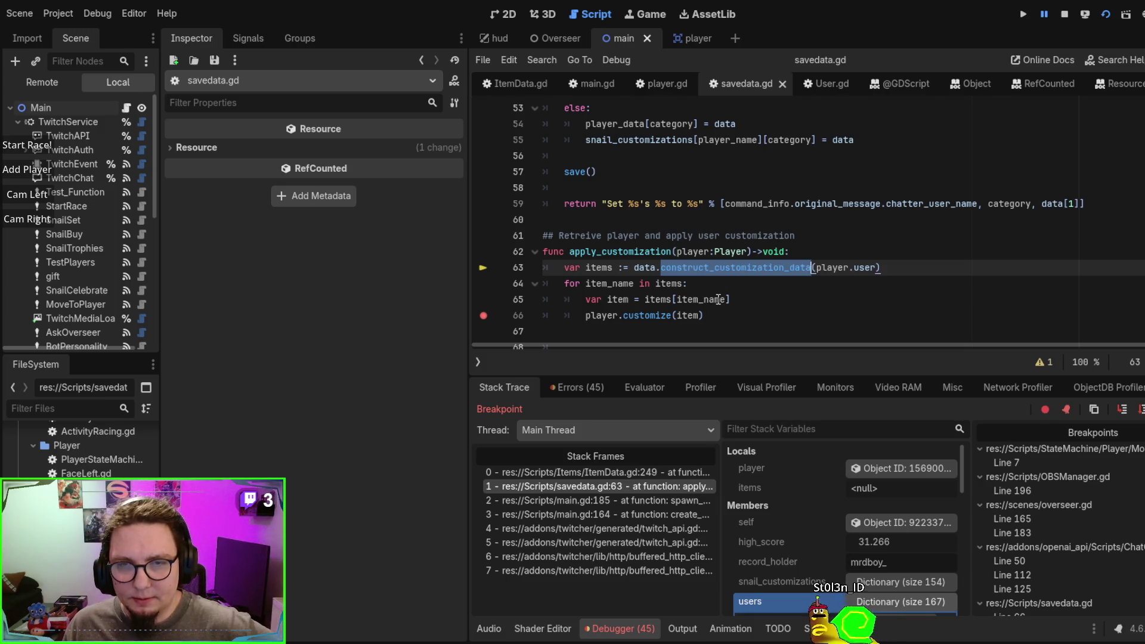
click(647, 472)
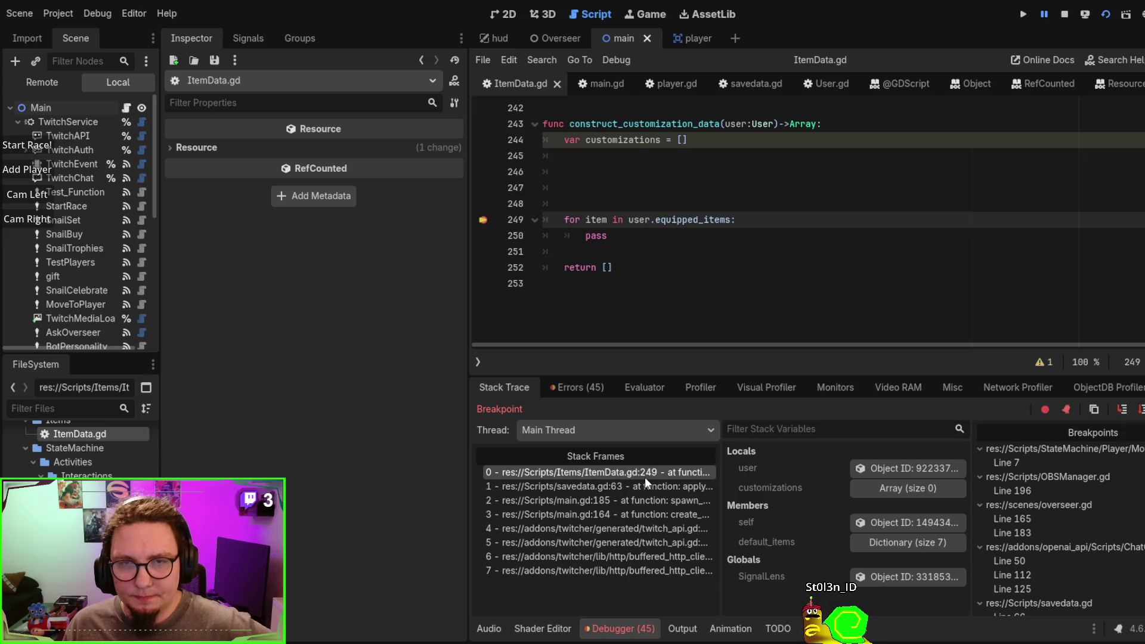
click(642, 492)
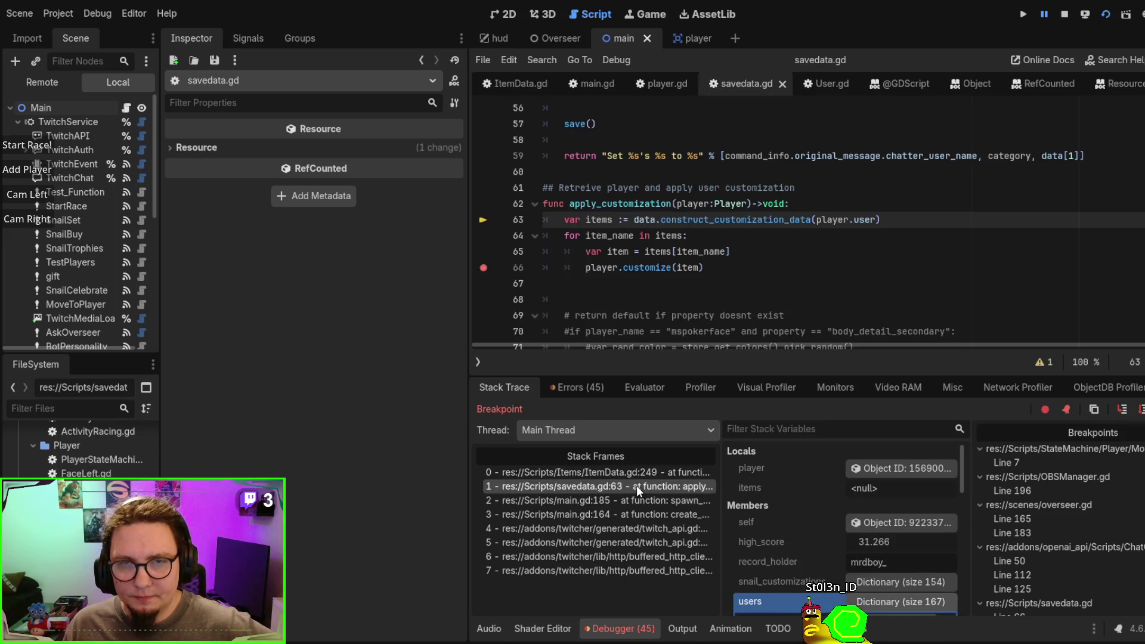
click(636, 475)
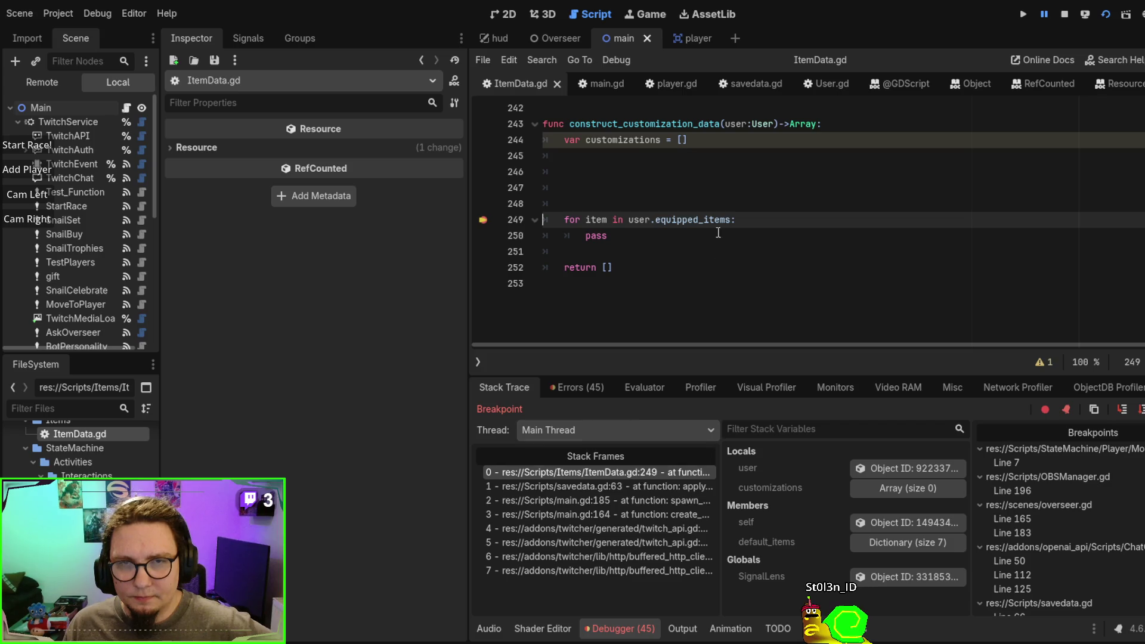
scroll(718, 232, up, 3)
scroll(716, 283, down, 2)
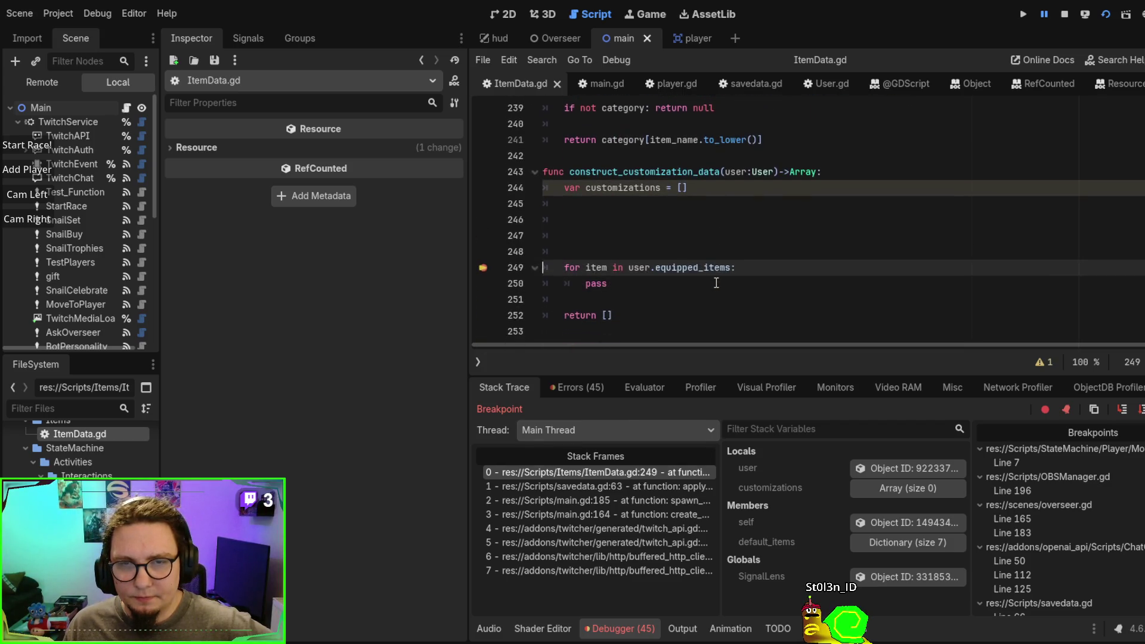
scroll(701, 268, up, 2)
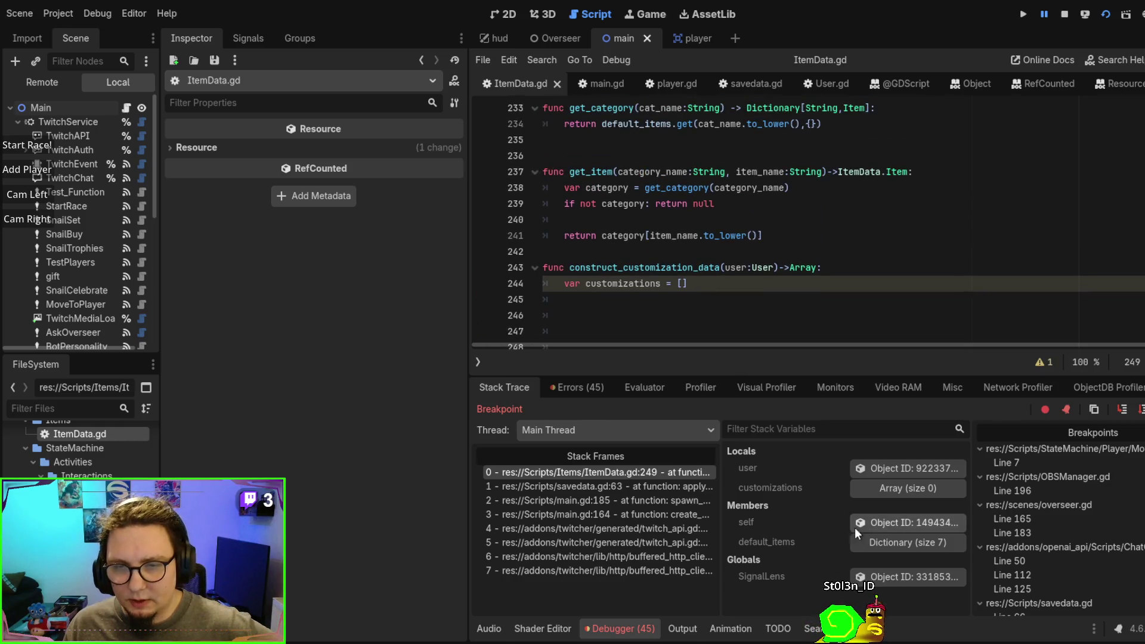
click(900, 497)
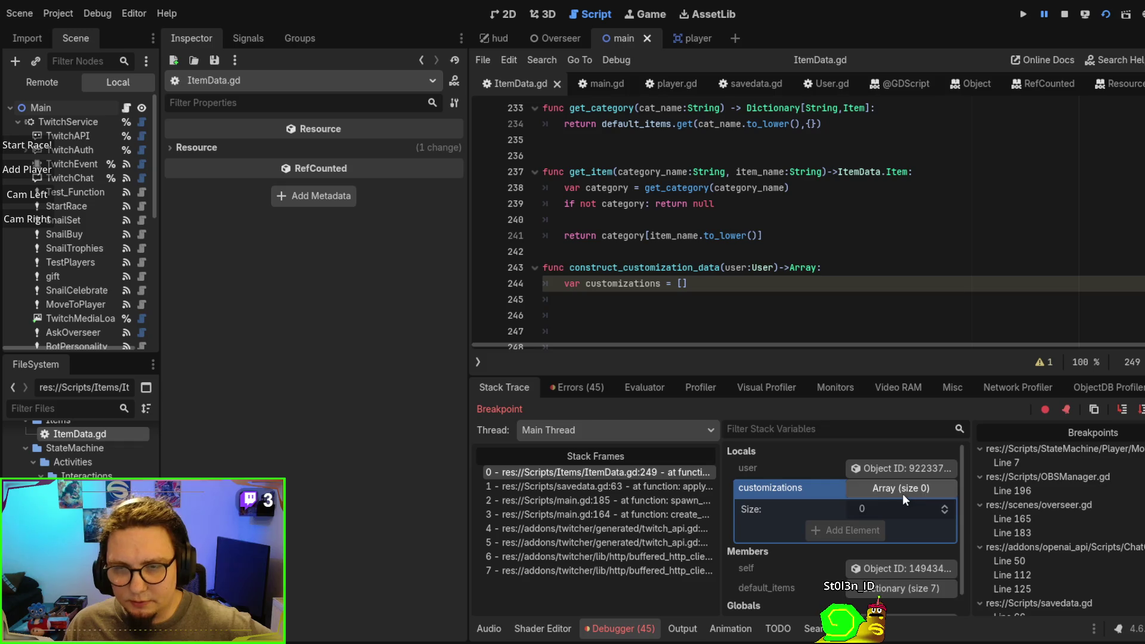
click(903, 494)
scroll(797, 291, up, 10)
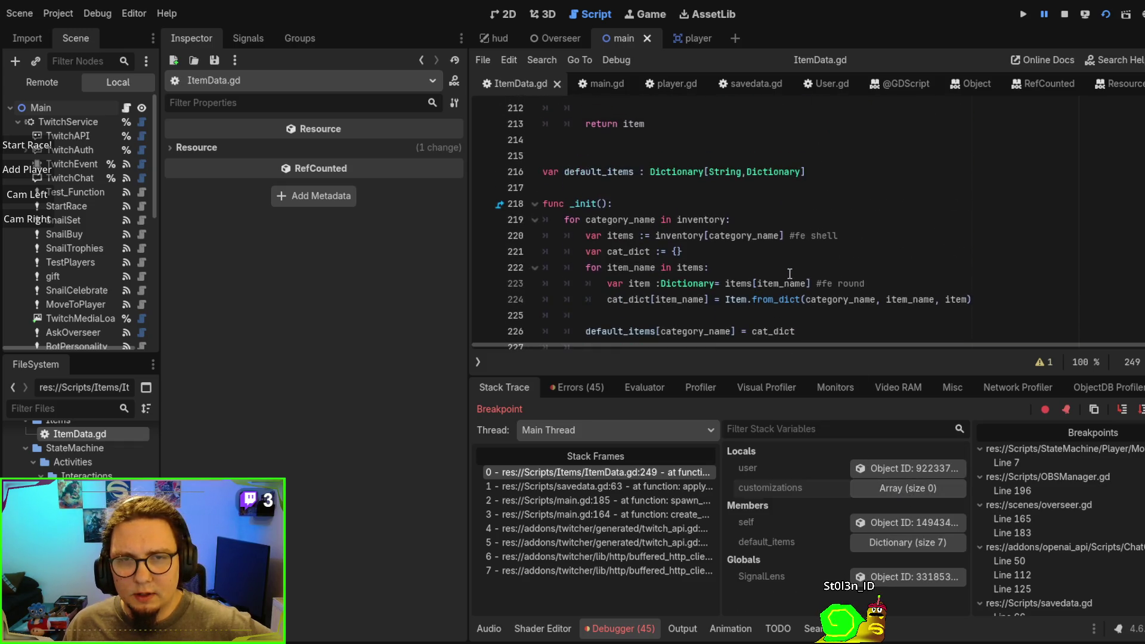
scroll(790, 273, up, 14)
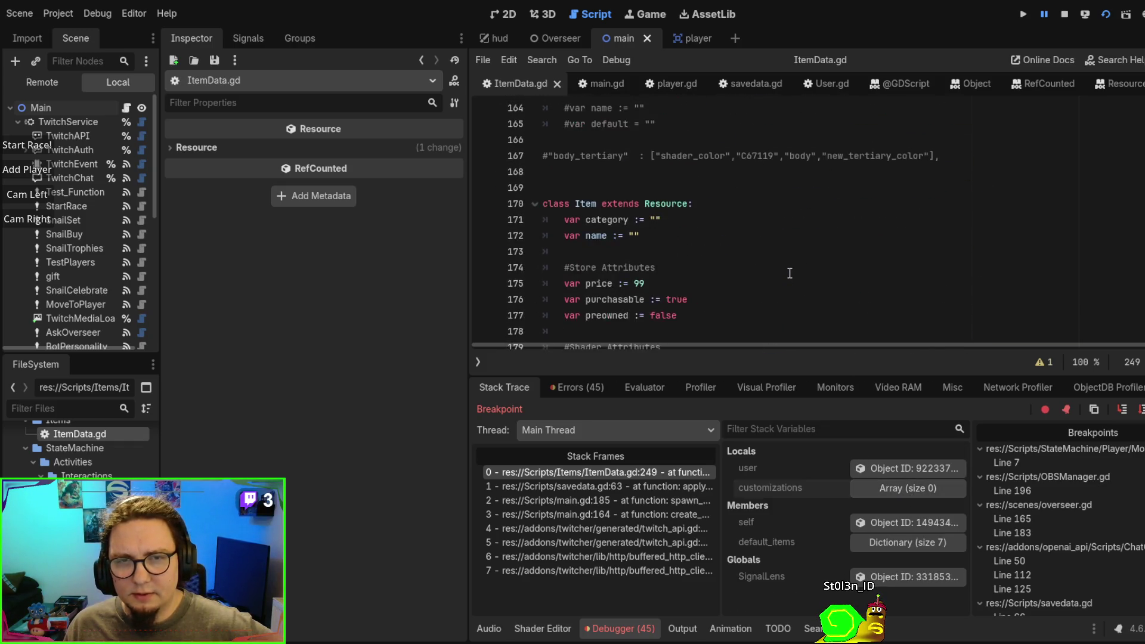
scroll(790, 273, down, 10)
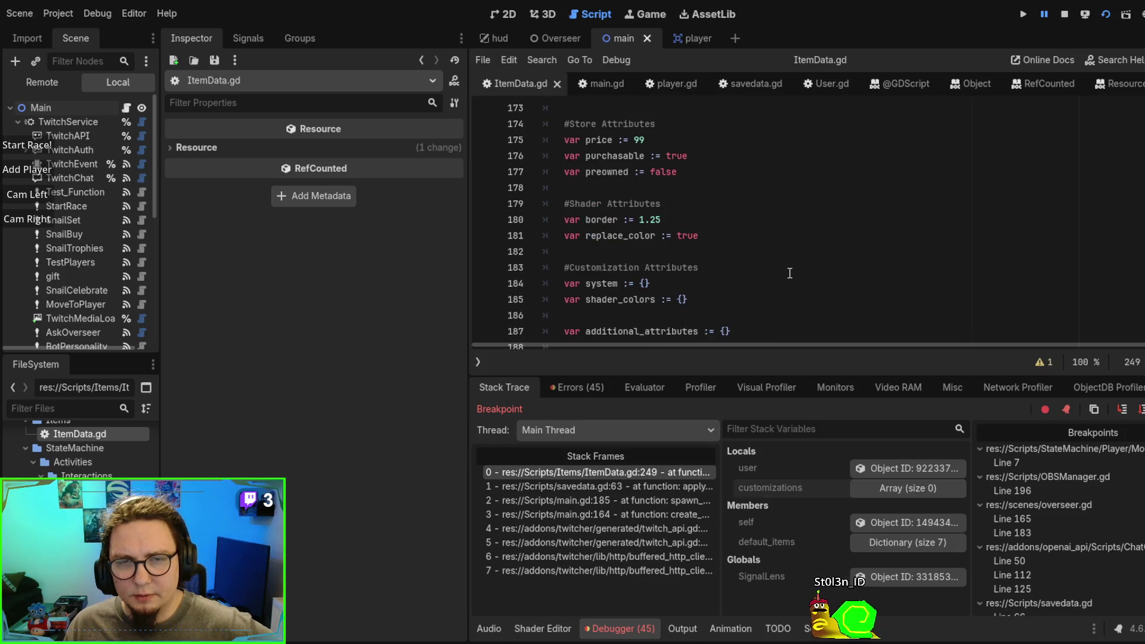
scroll(789, 273, down, 7)
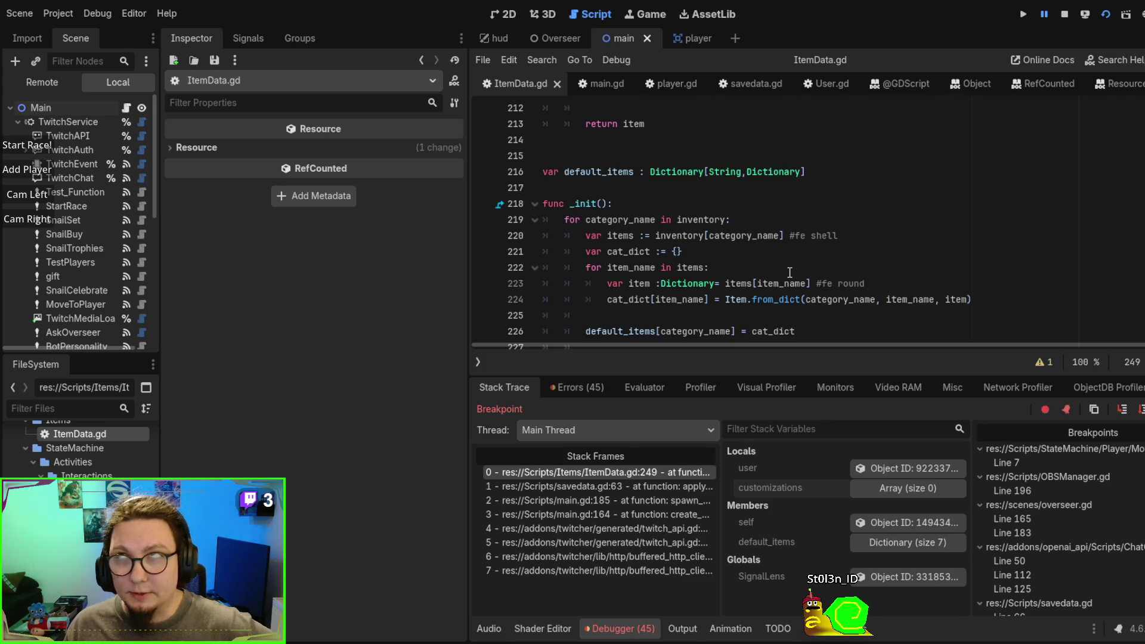
scroll(790, 274, up, 8)
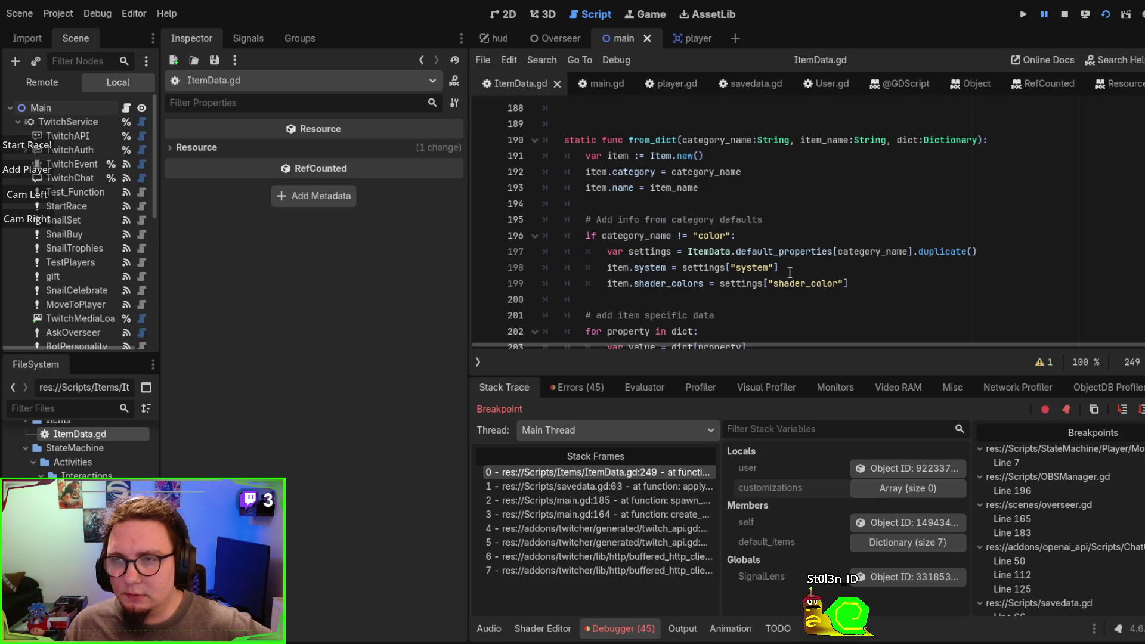
scroll(790, 274, up, 18)
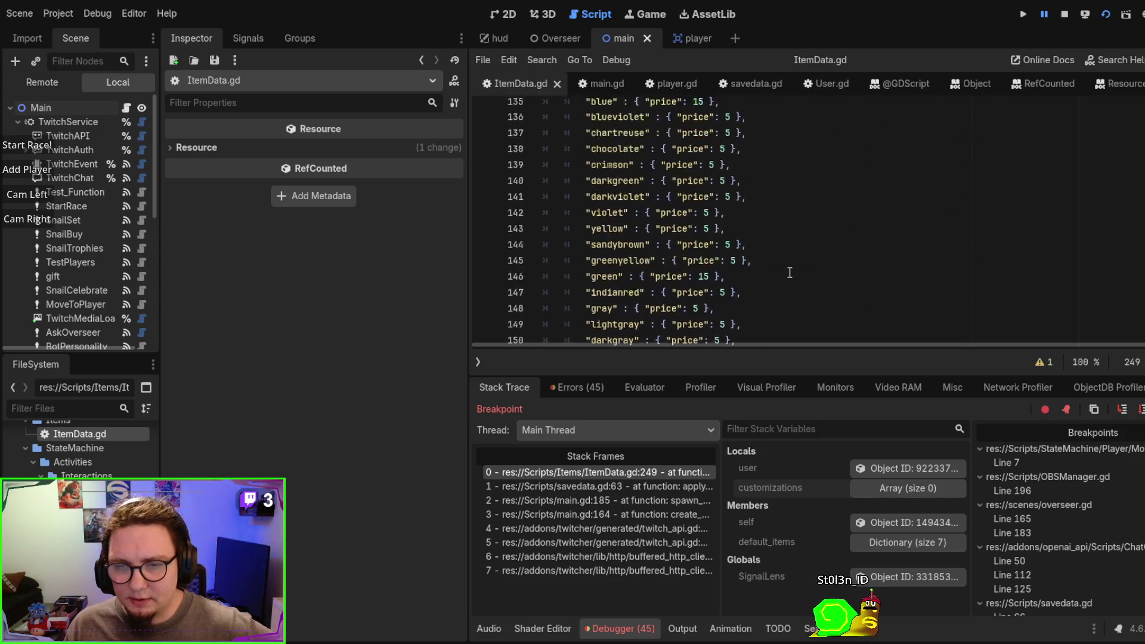
scroll(789, 274, up, 20)
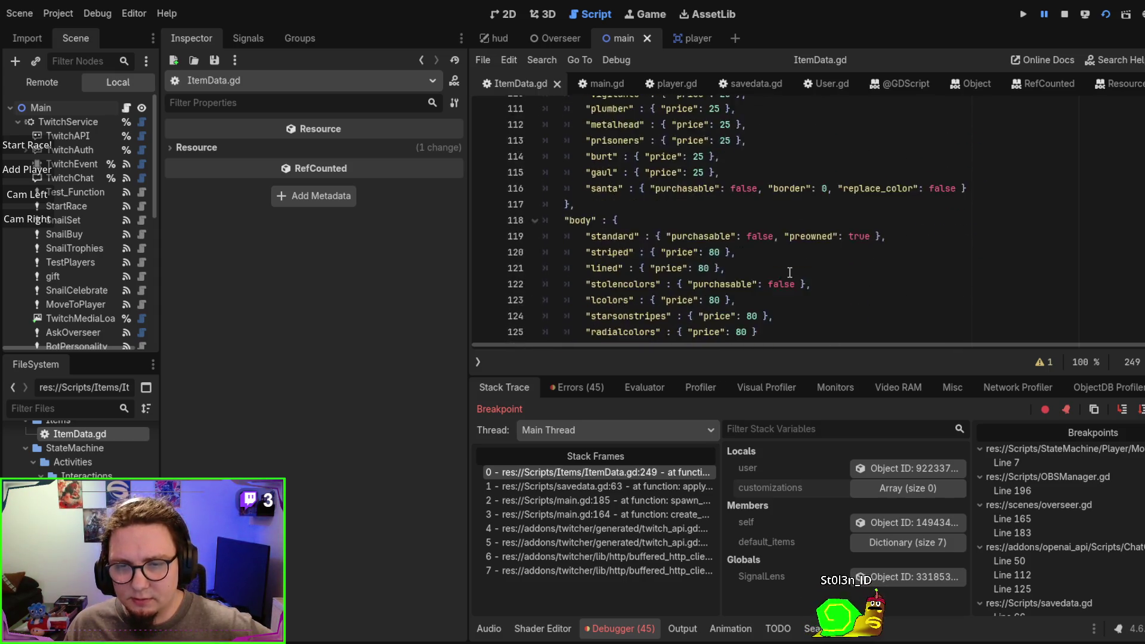
- Expand default_items and inspect the aliceblue item in the color category
click(920, 543)
scroll(865, 510, down, 5)
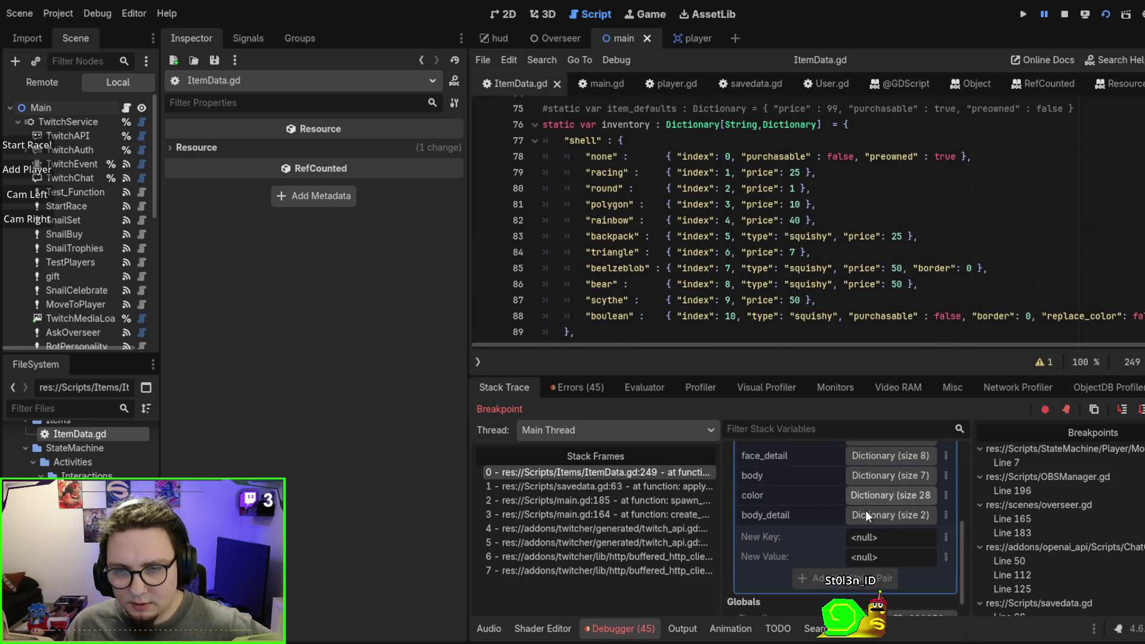
click(880, 500)
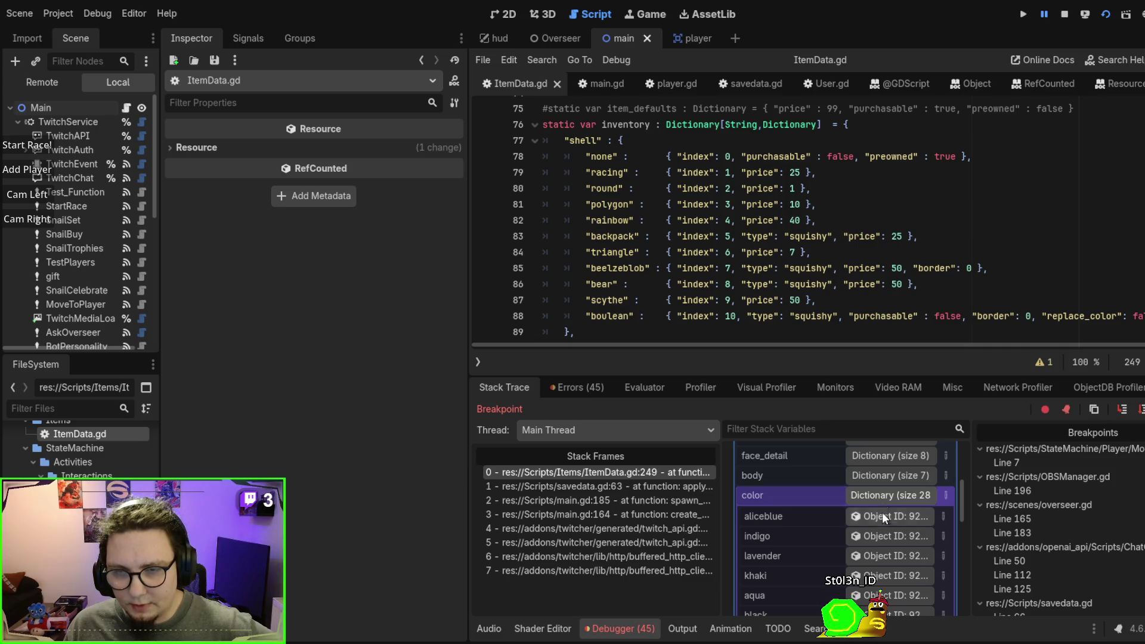
click(883, 516)
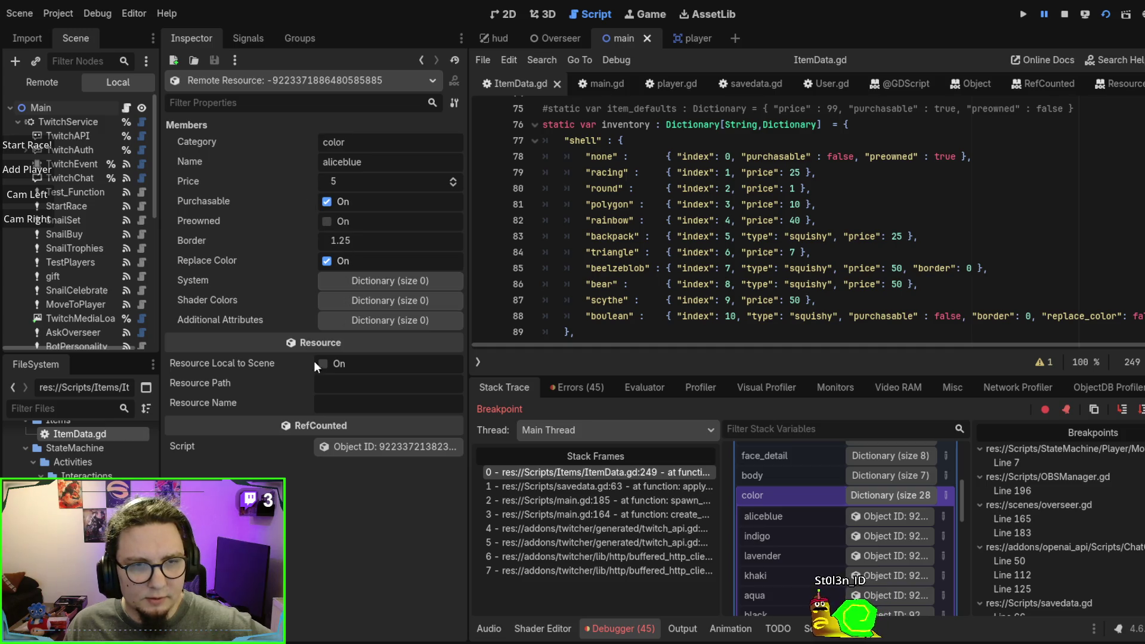
scroll(913, 547, down, 2)
scroll(886, 485, up, 5)
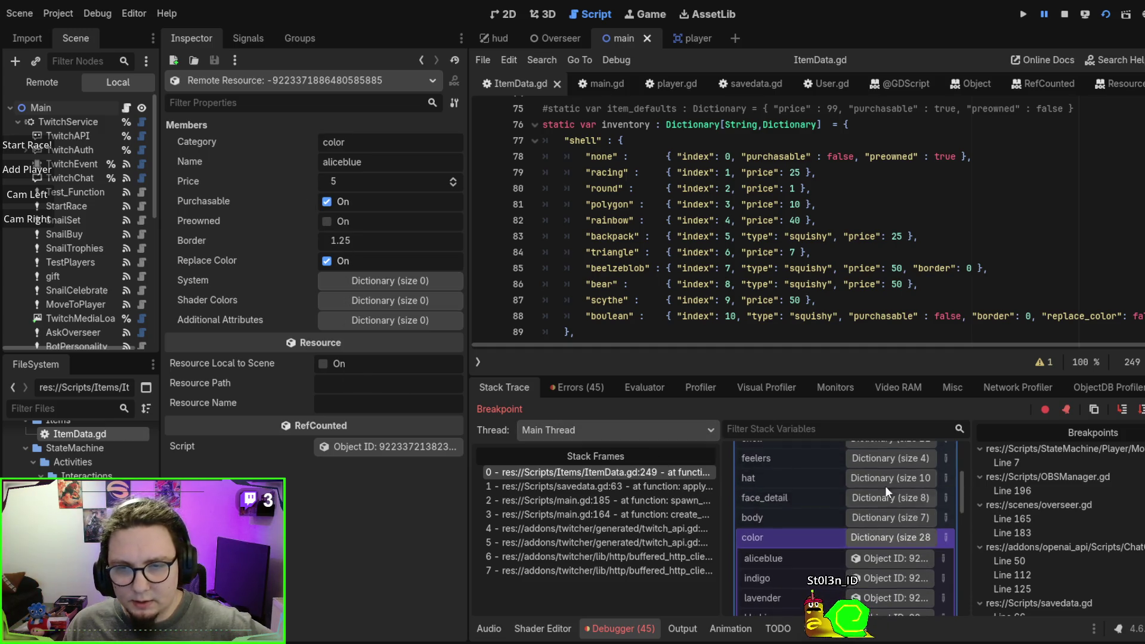
- Browse the hat category items (none, knight, headband) and settle on the santa hat
click(883, 471)
click(870, 503)
click(900, 578)
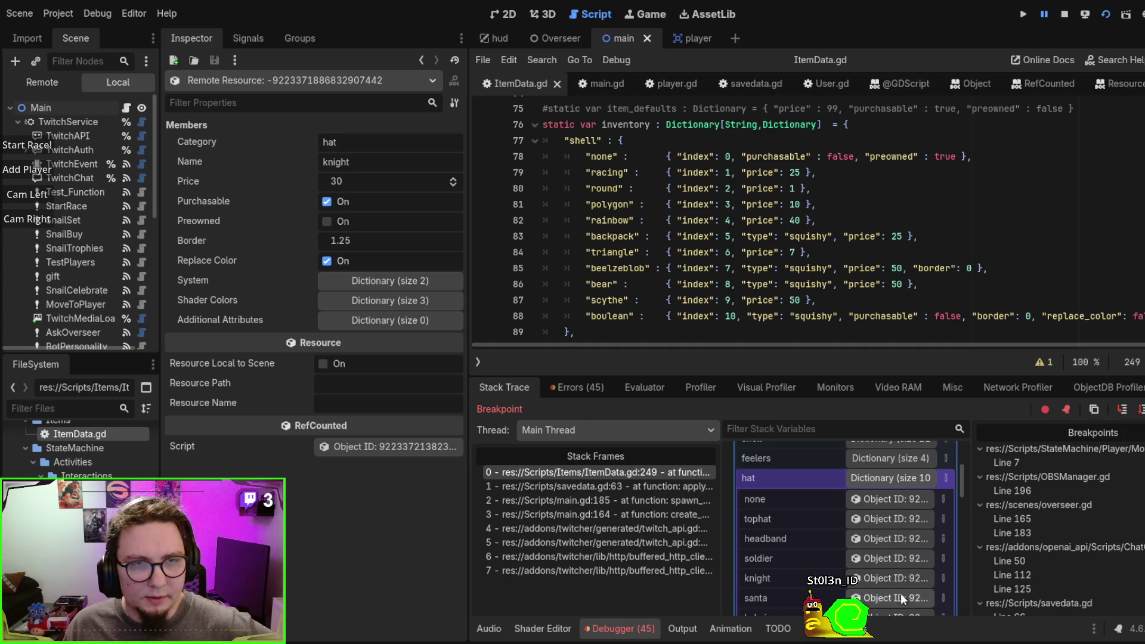
click(899, 599)
click(912, 536)
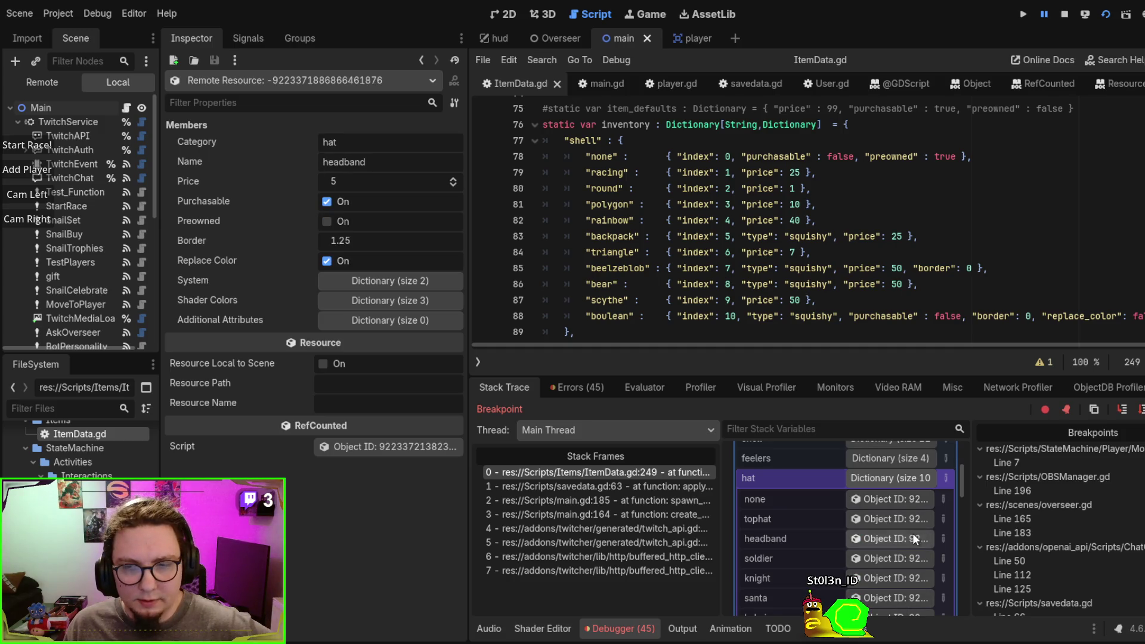
click(886, 593)
click(887, 583)
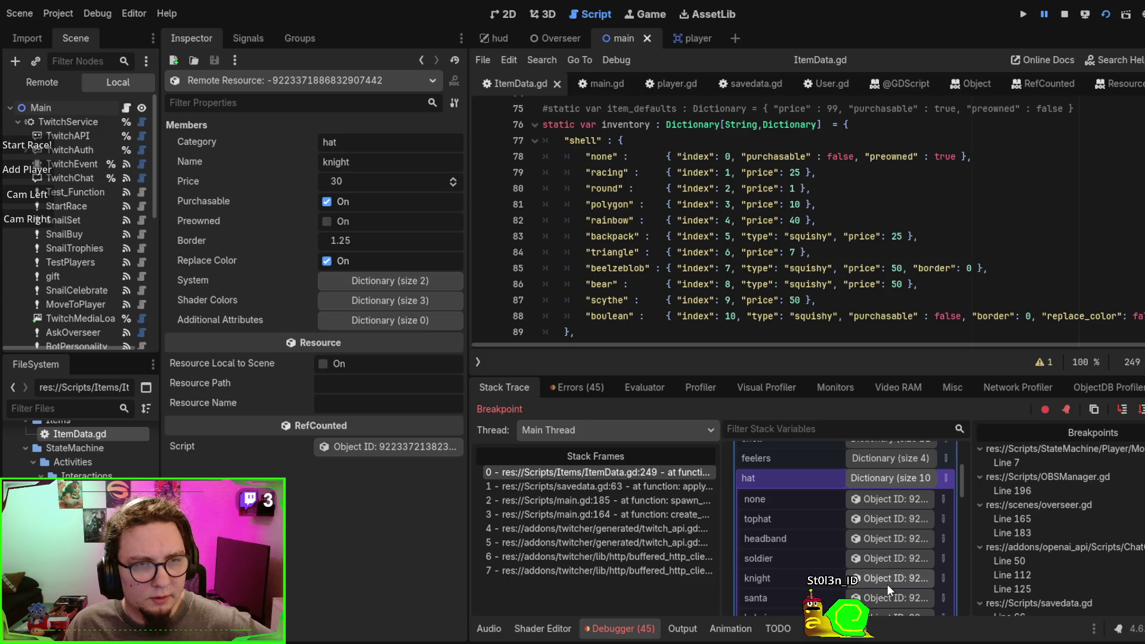
scroll(893, 553, down, 2)
click(894, 556)
click(893, 579)
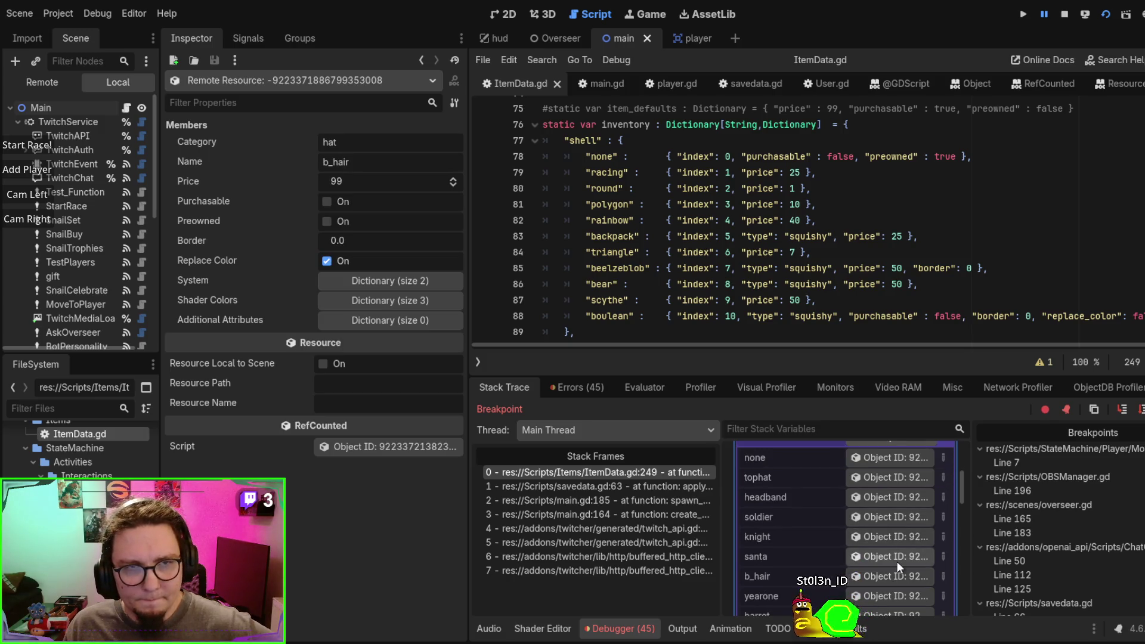
click(897, 560)
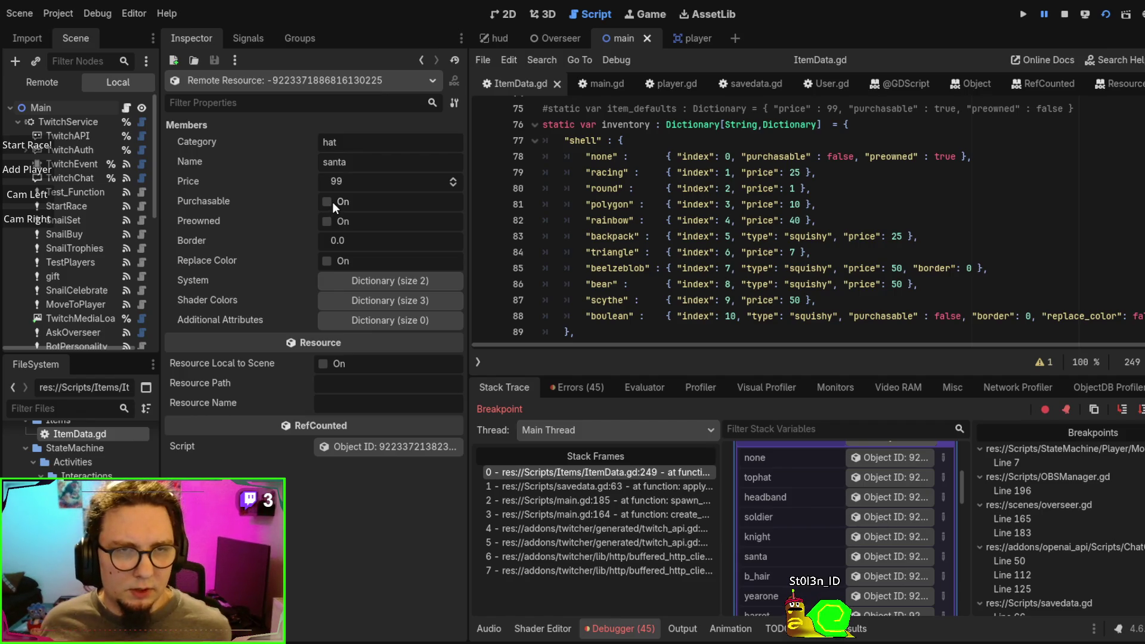
- Expand the santa hat's System and Shader Colors dictionaries to read AAAAFF, 000000, F0D0A0
click(370, 281)
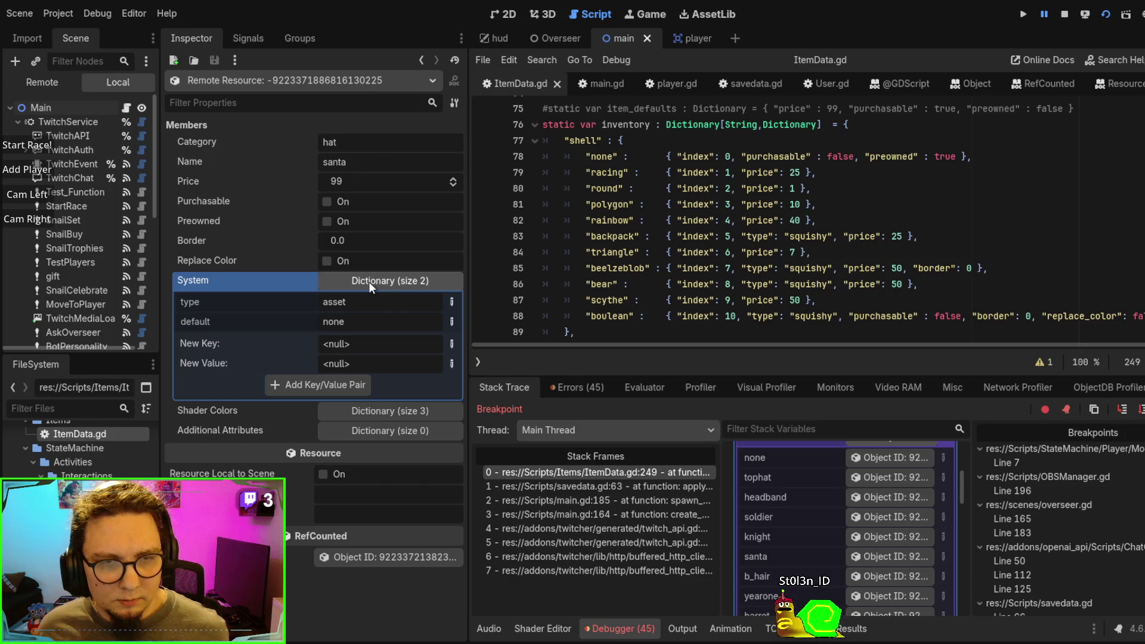
click(369, 281)
click(371, 298)
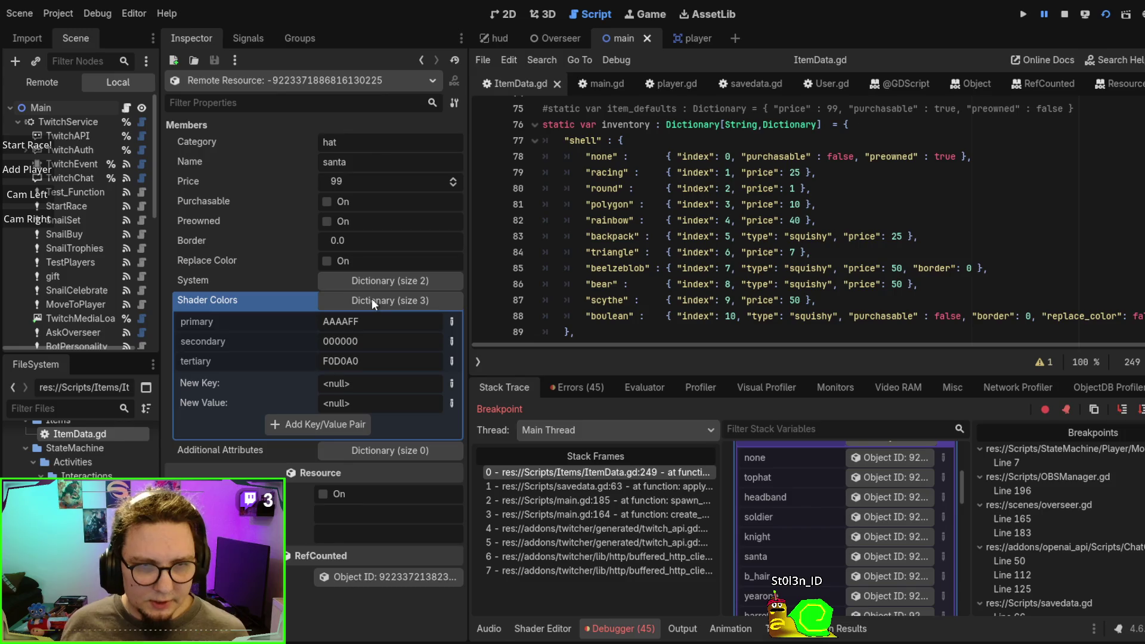
click(371, 298)
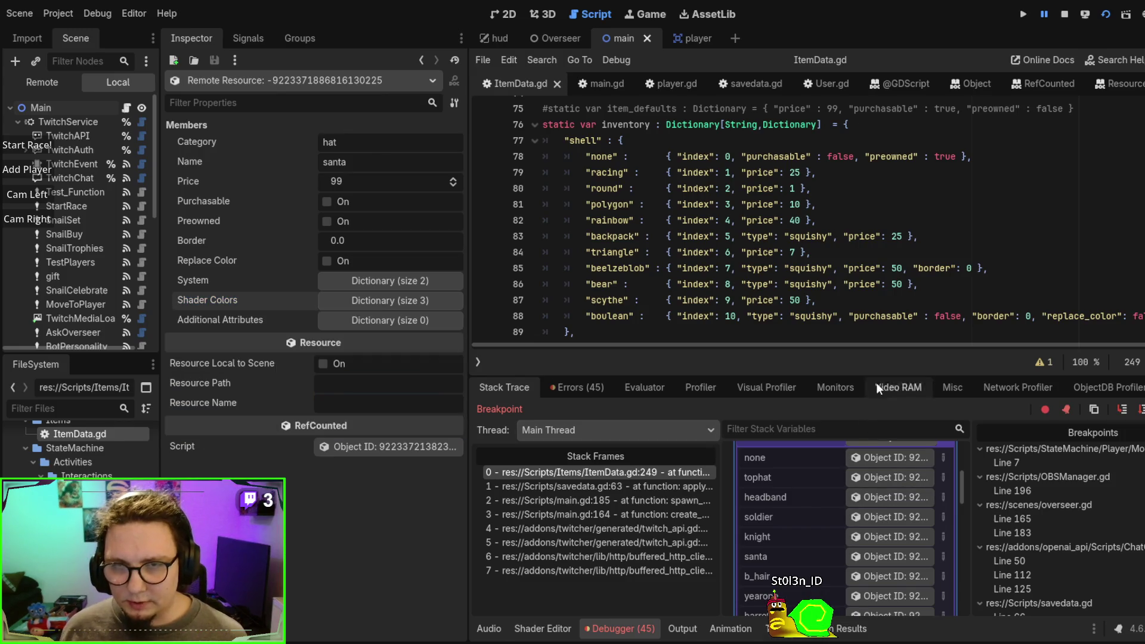
scroll(880, 204, down, 3)
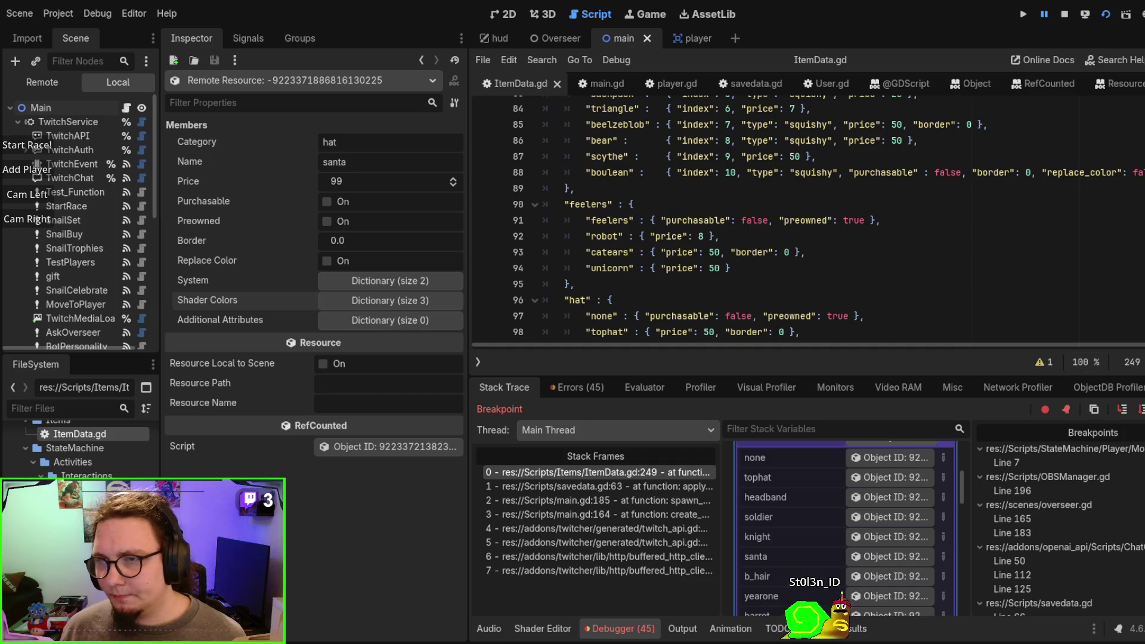
- Hide the debugger panel and jump to construct_customization_data near the end of ItemData.gd
scroll(806, 218, down, 5)
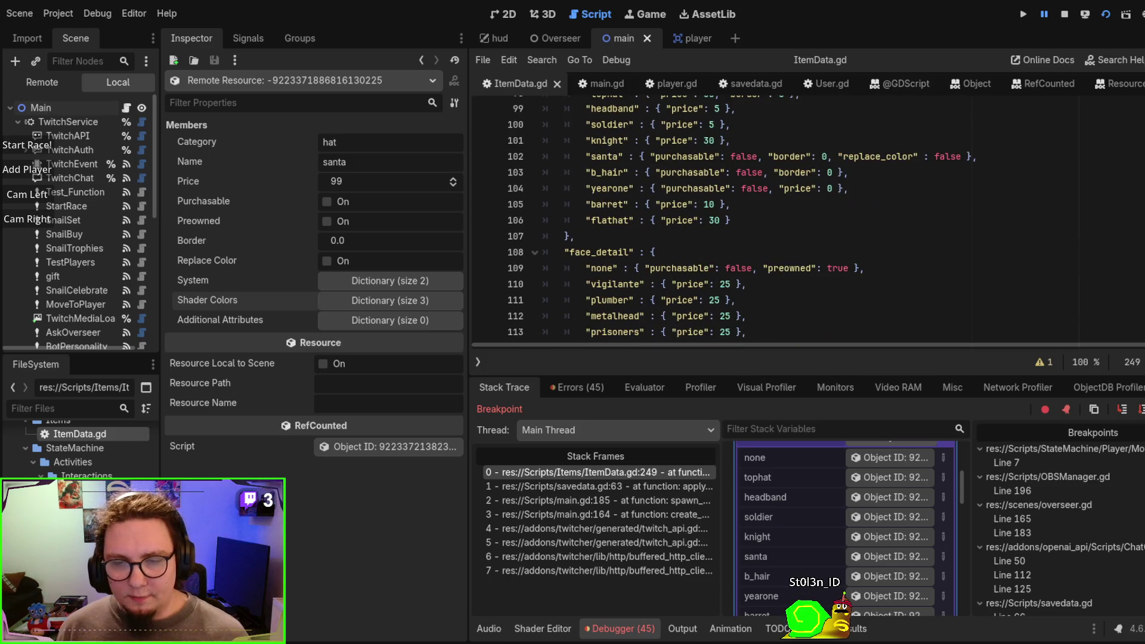
click(955, 236)
key(ctrl+j)
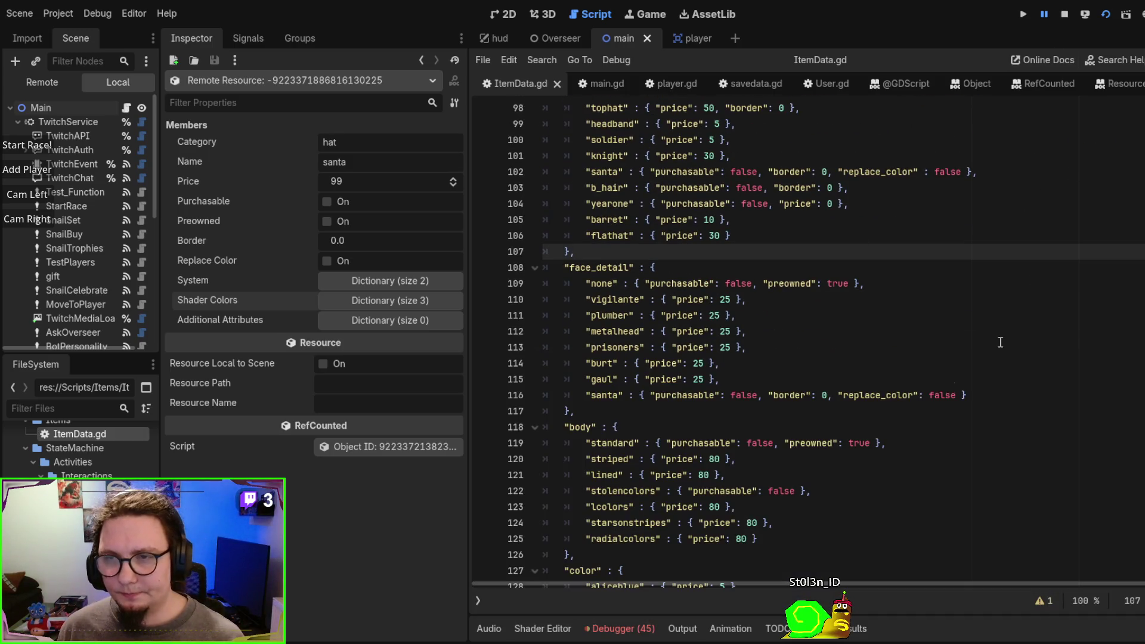
scroll(1066, 312, down, 1)
key(alt+Left)
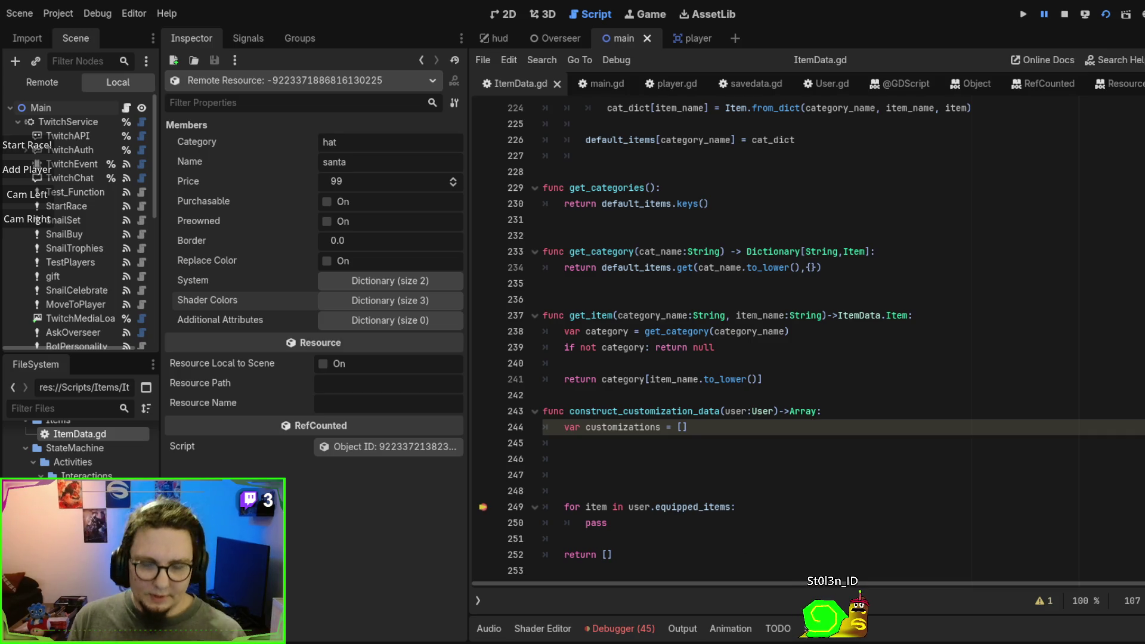
- Delete the blank lines above the for loop, then collapse the default_items dictionary
click(716, 461)
scroll(788, 380, down, 2)
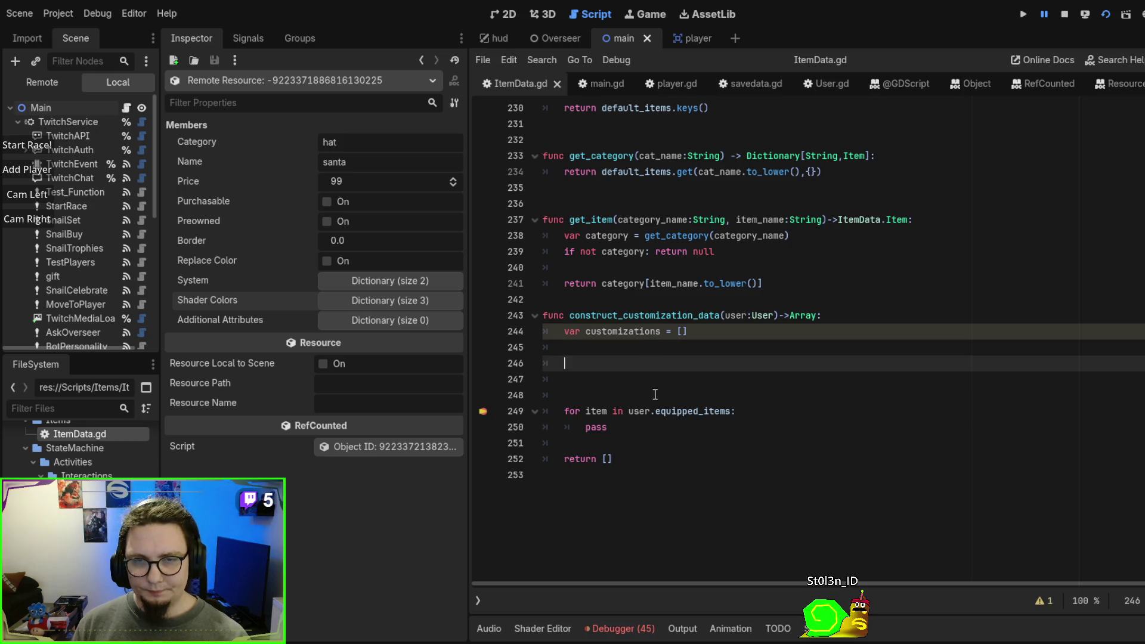
mouse_move(639, 397)
mouse_down()
mouse_move(543, 331)
mouse_move(514, 345)
mouse_up()
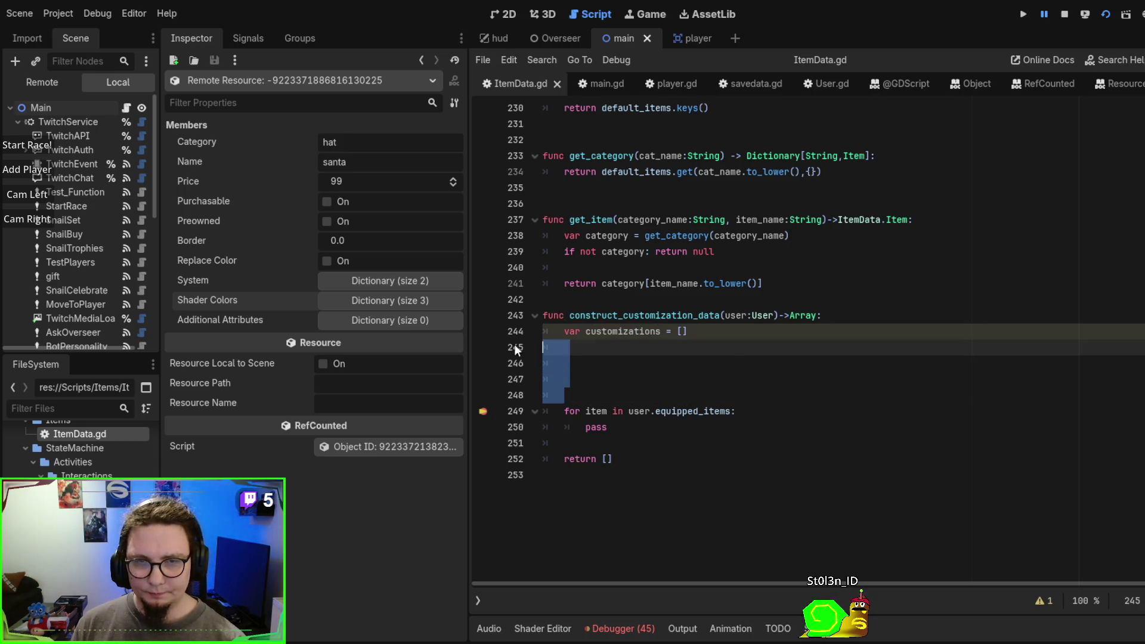
key(BackSpace)
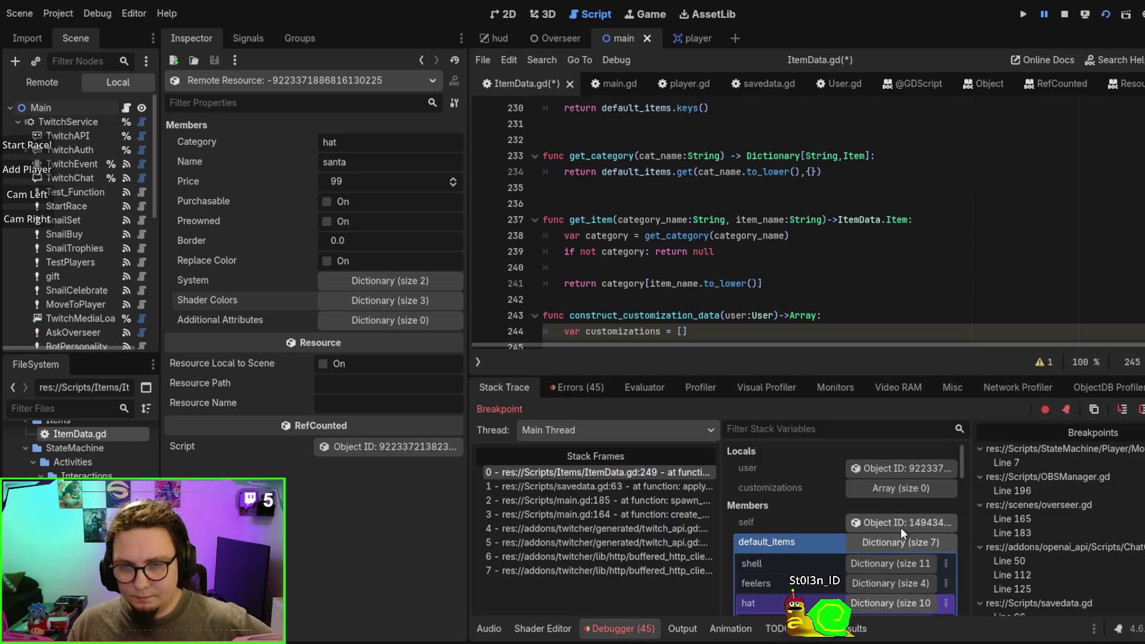
click(901, 543)
- Select the user stack variable and expand its Equipped Items dictionary to show body_primary and similar keys
click(889, 468)
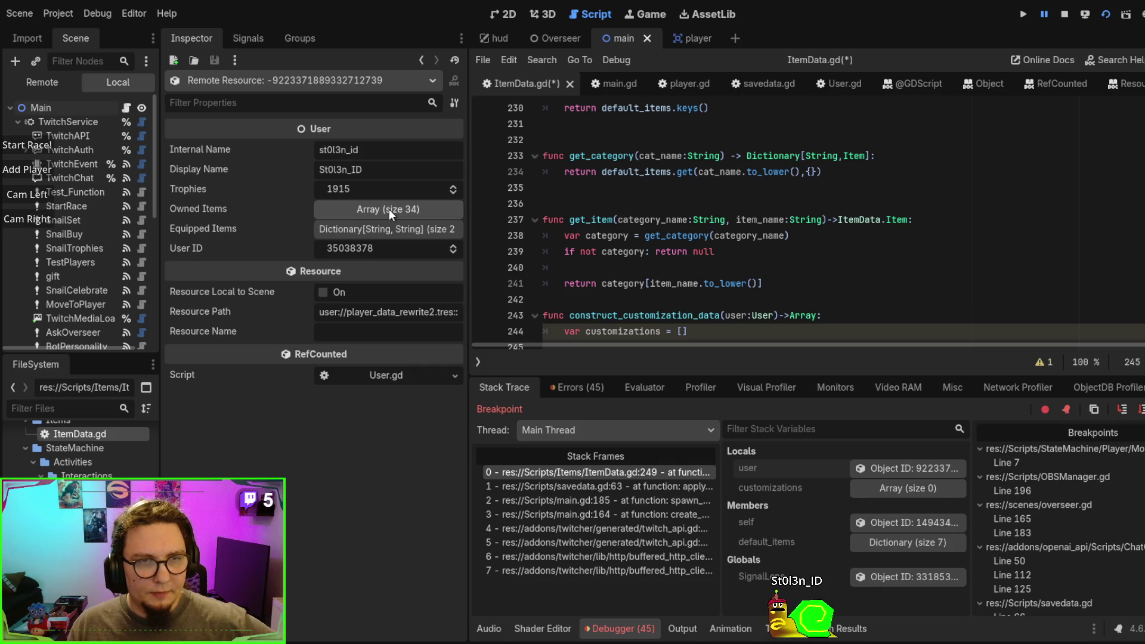
click(388, 229)
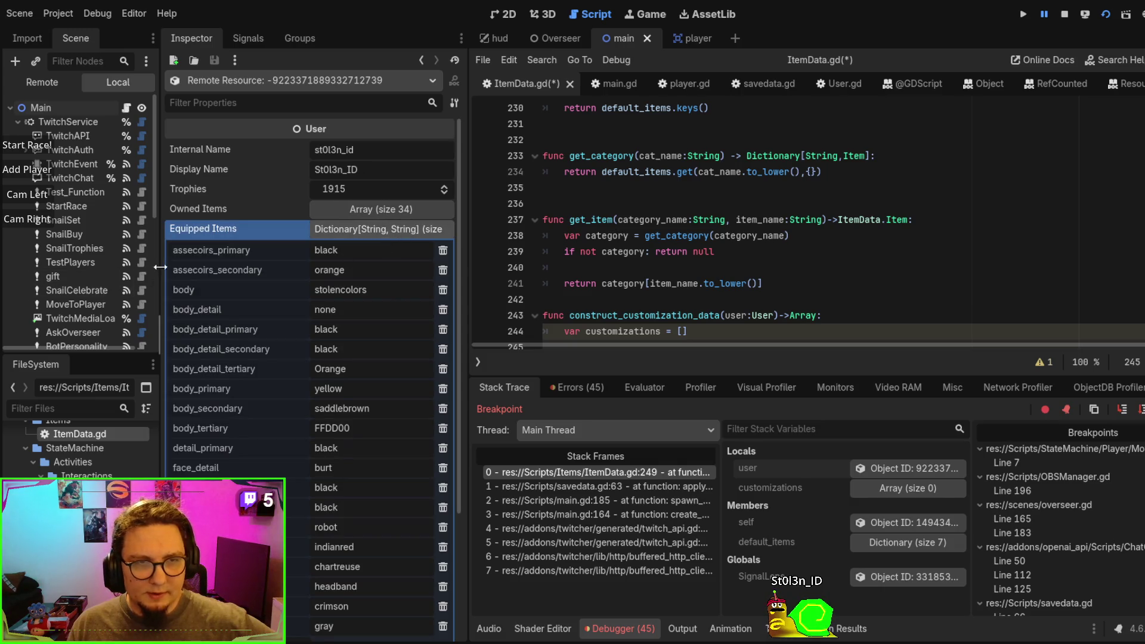
scroll(659, 198, down, 3)
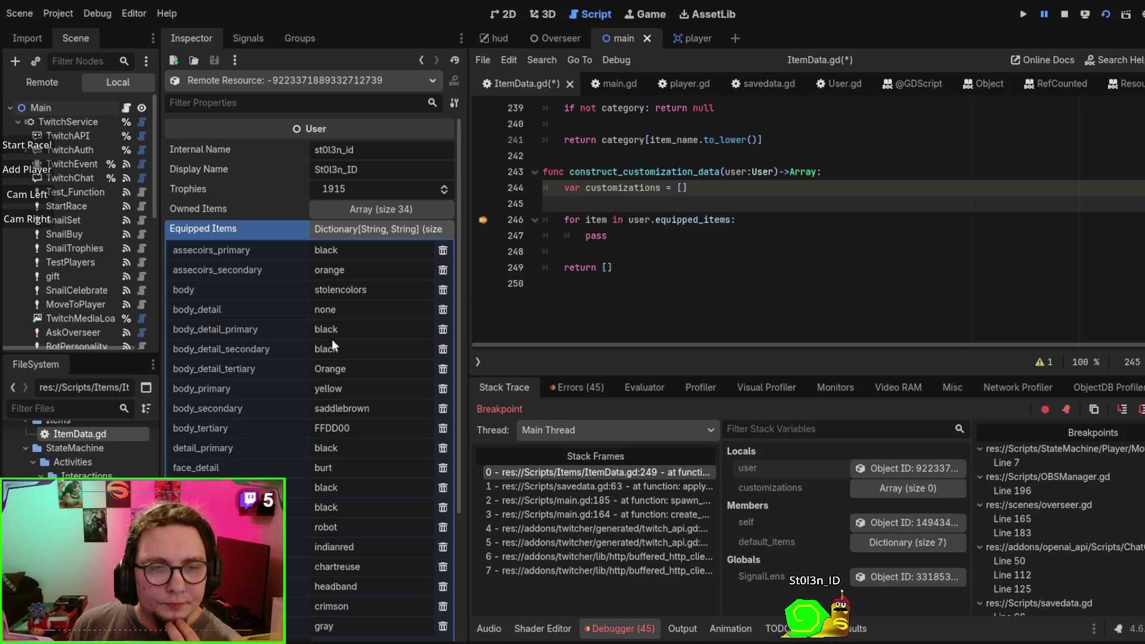
drag(179, 332, 199, 330)
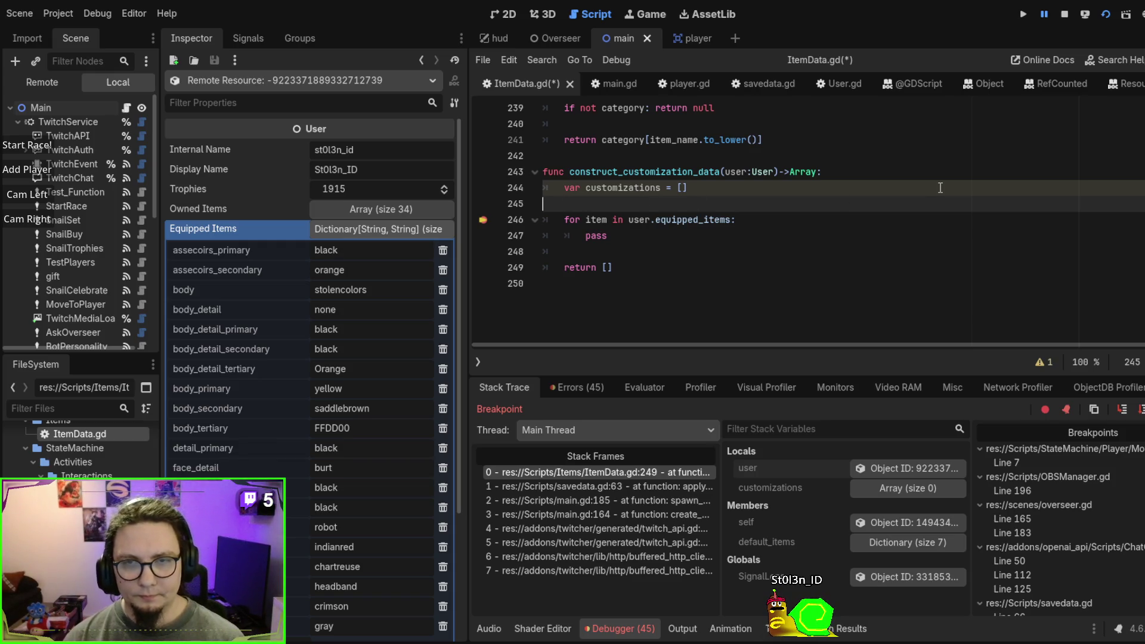
- Replace the loop's pass statement and rename the for-loop variable to item_name
double_click(614, 233)
text(item)
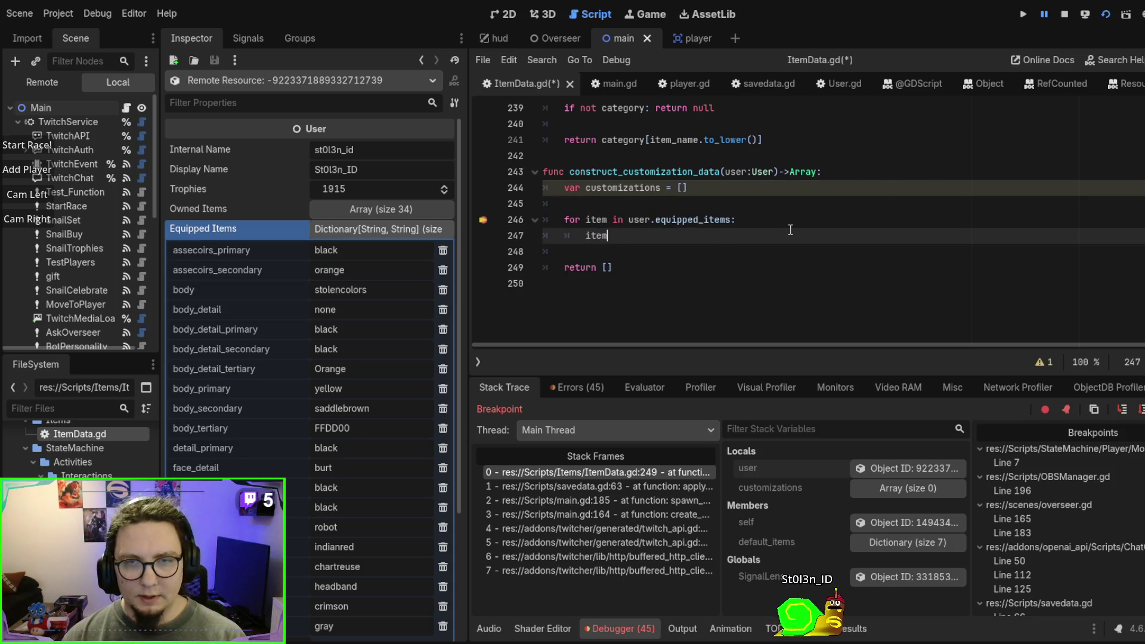
key(BackSpace)
key(Escape)
key(Up)
text(_)
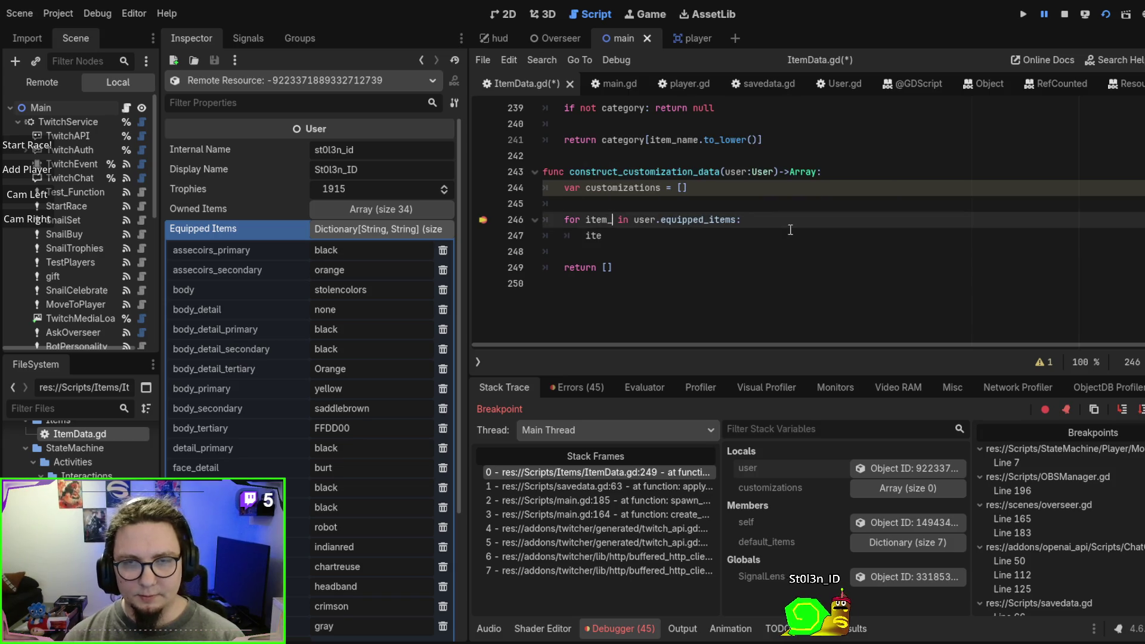
text(name)
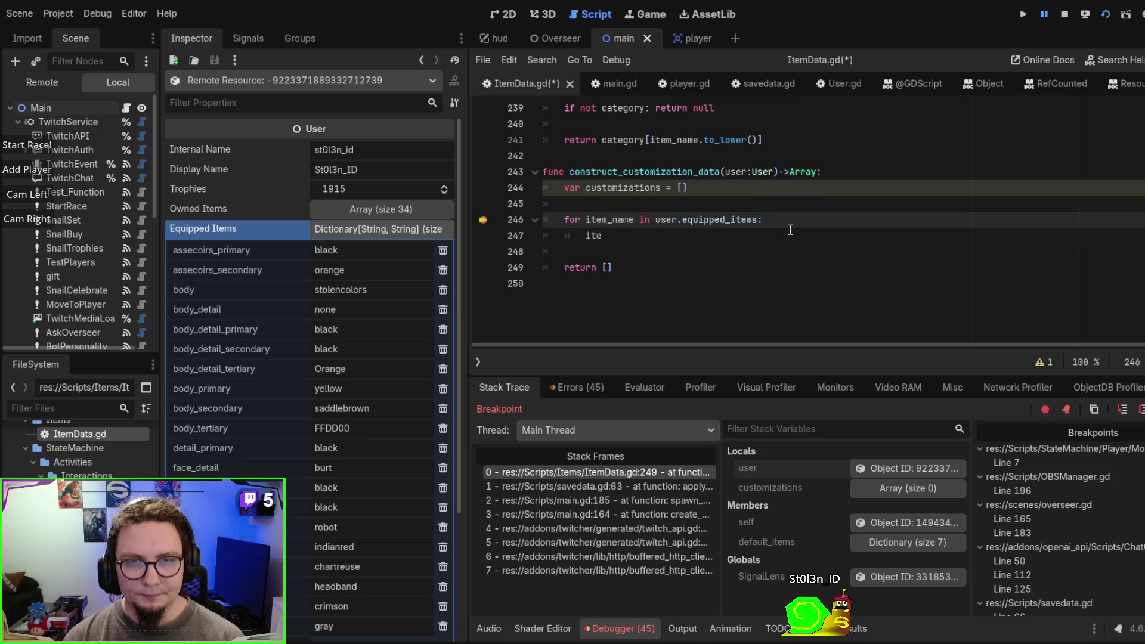
key(Down)
key(Down)
- Write if item_name.ends_with("_primary") as the loop body's first line using autocomplete
click(790, 229)
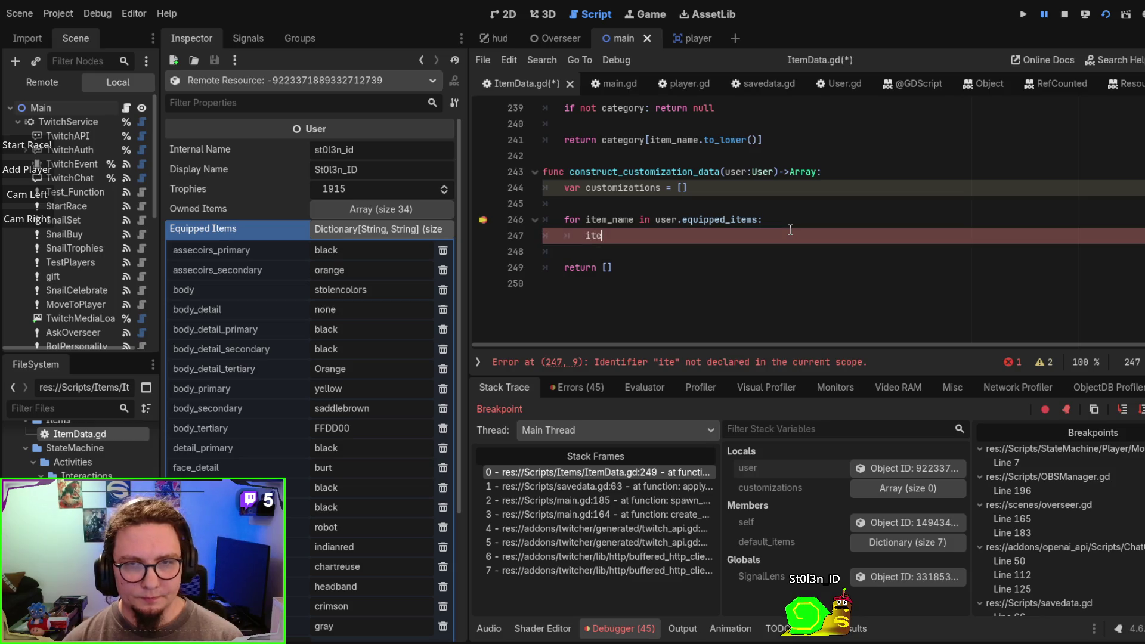
key(BackSpace)
key(BackSpace)
key(BackSpace)
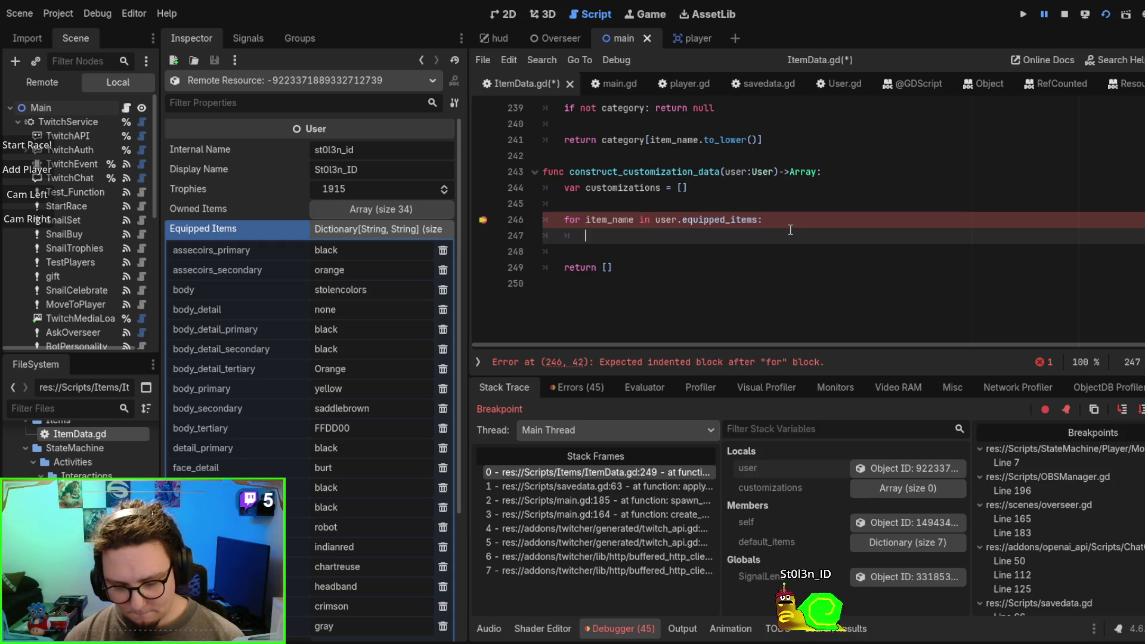
text(if item_name.ends)
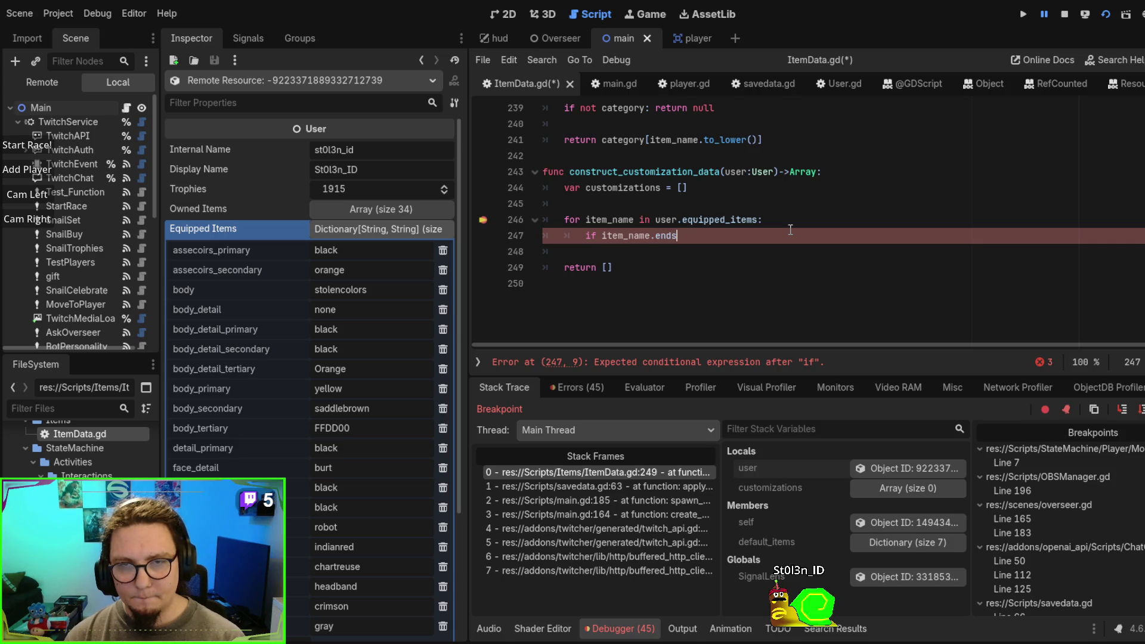
key(Return)
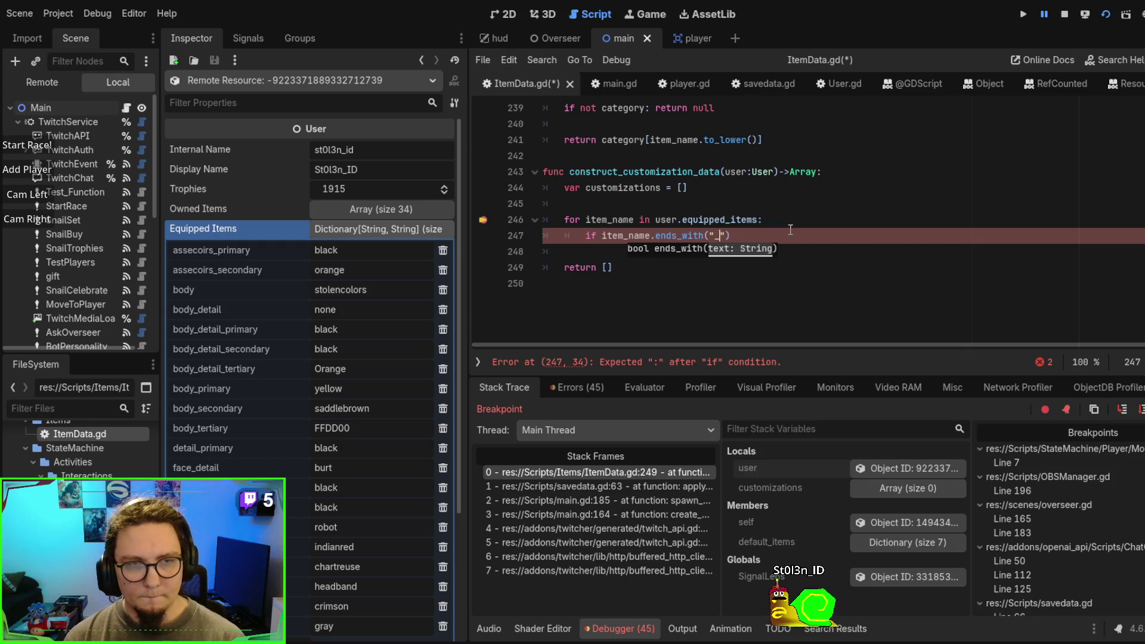
text(mary)
key(Escape)
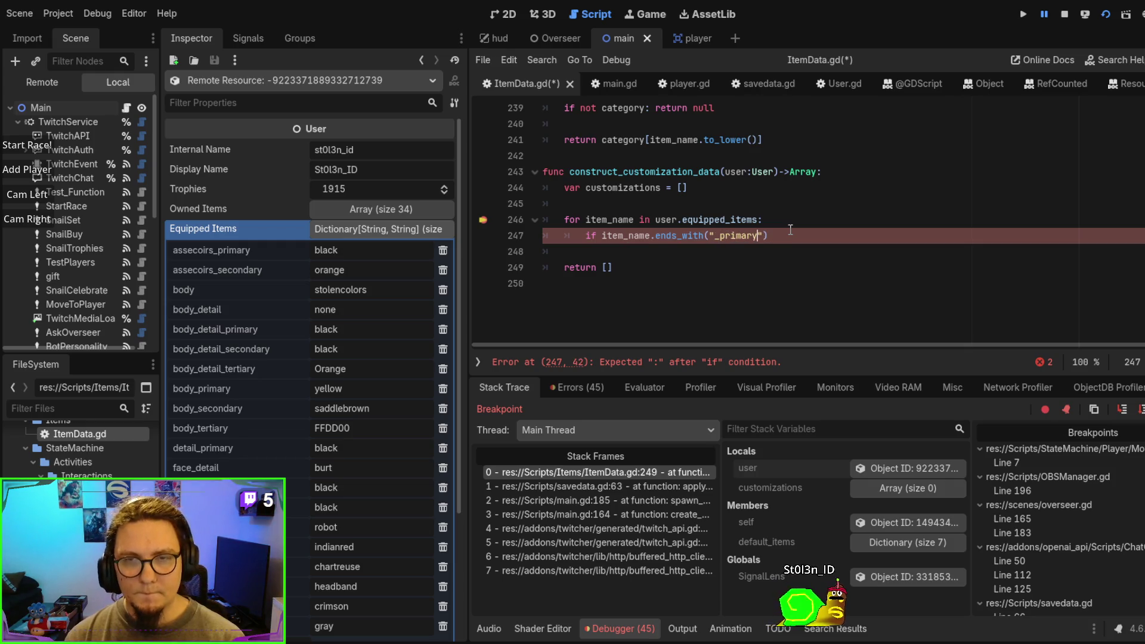
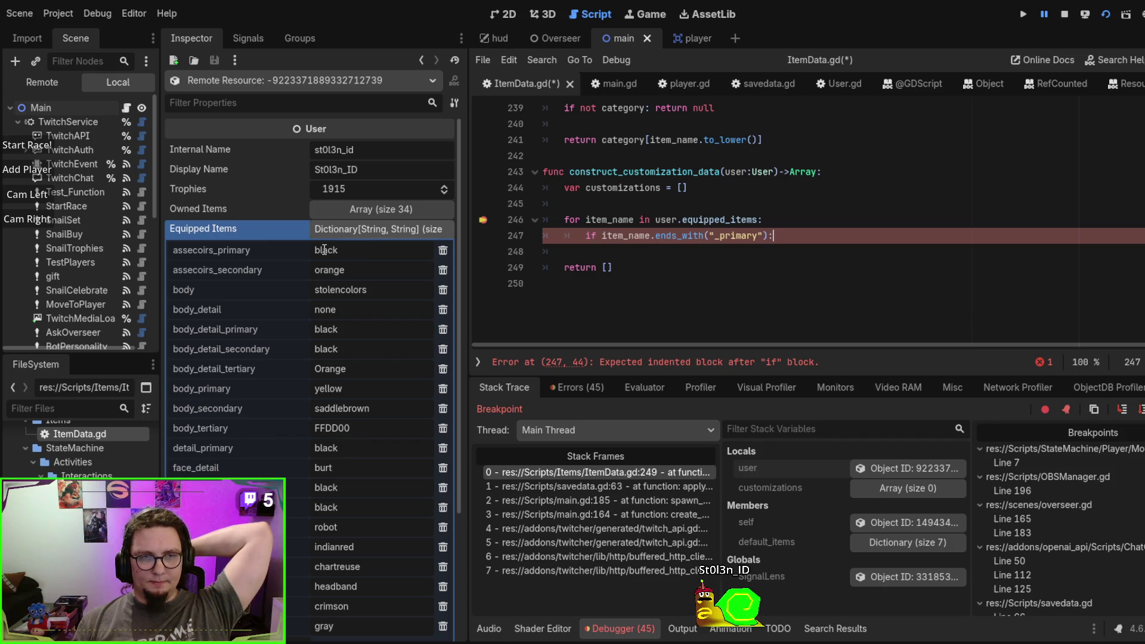
- Page through the equipped items in the debugger and select the face_detail value 'burt'
scroll(322, 281, down, 5)
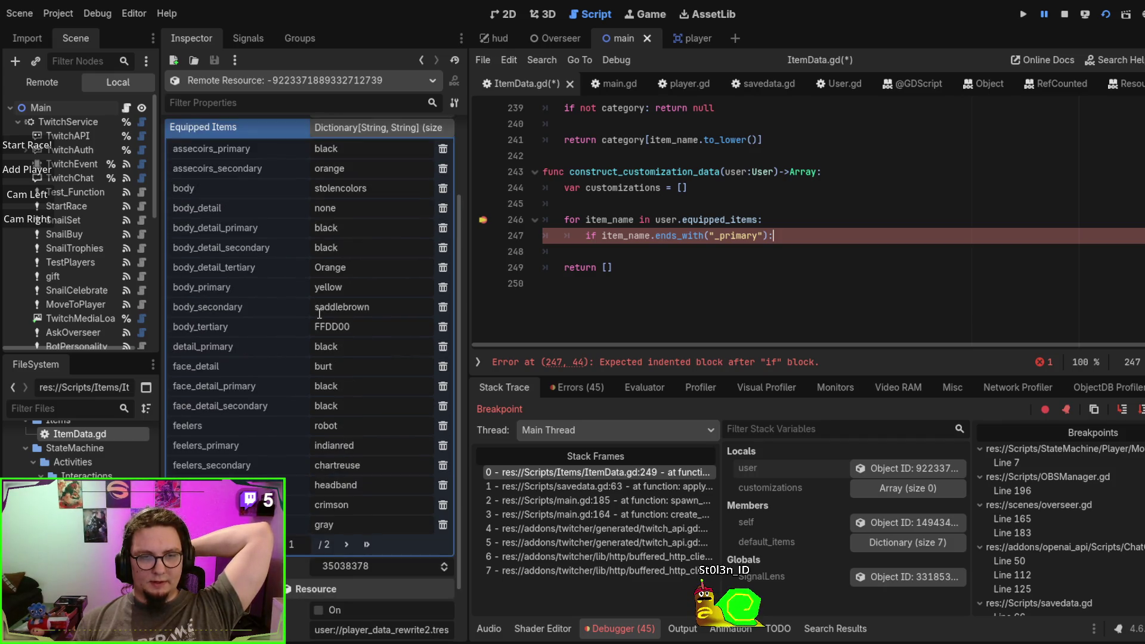
scroll(319, 314, up, 3)
scroll(334, 441, down, 3)
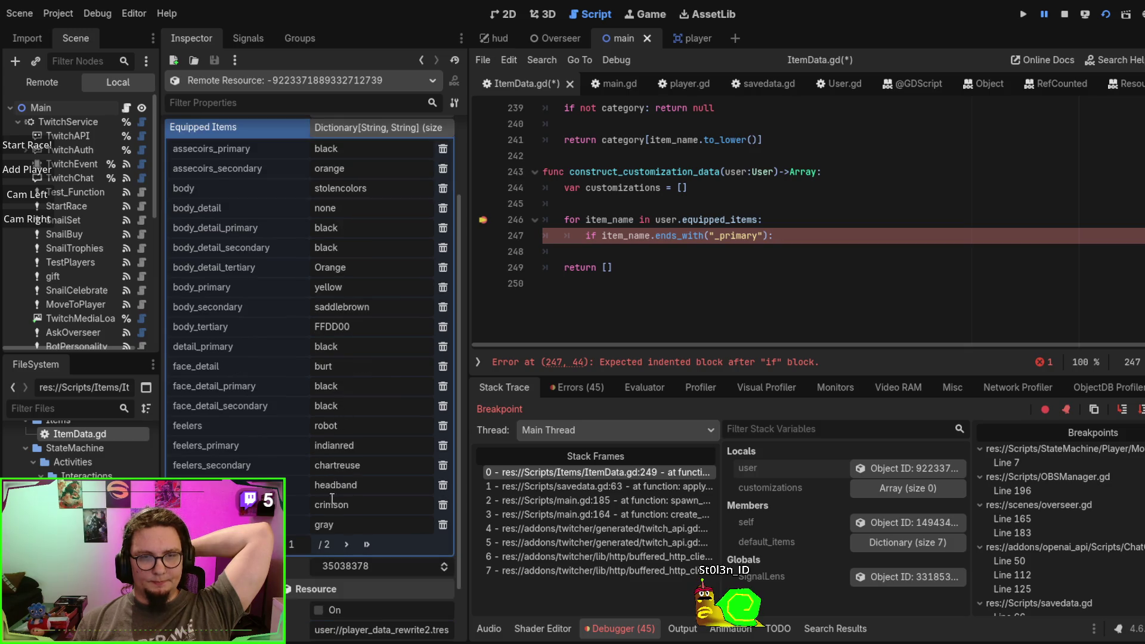
click(346, 546)
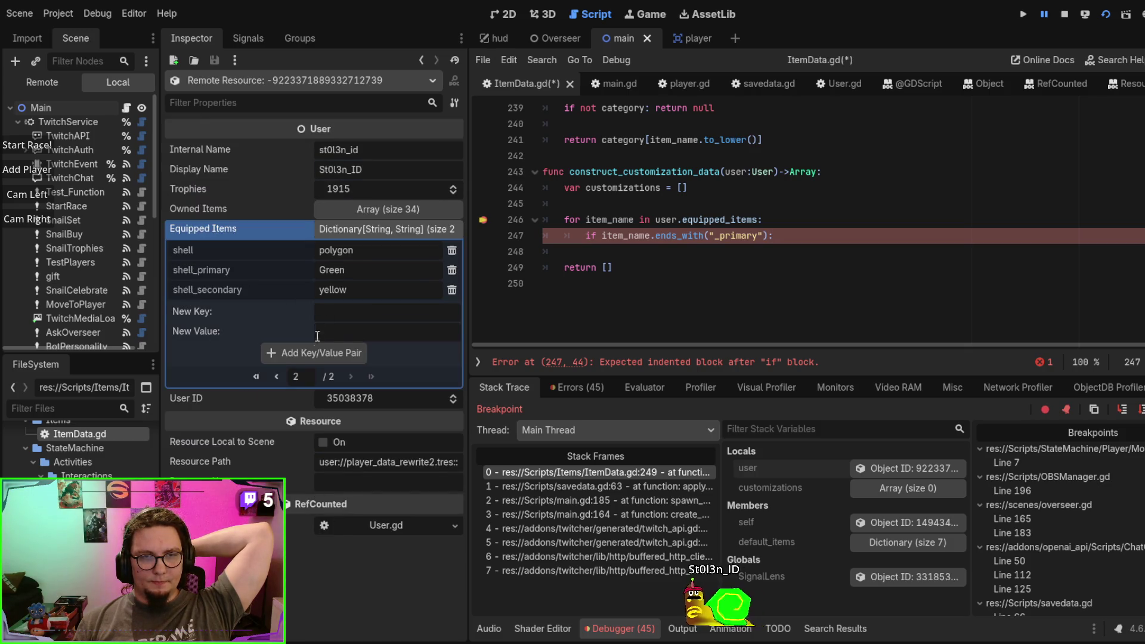
click(278, 377)
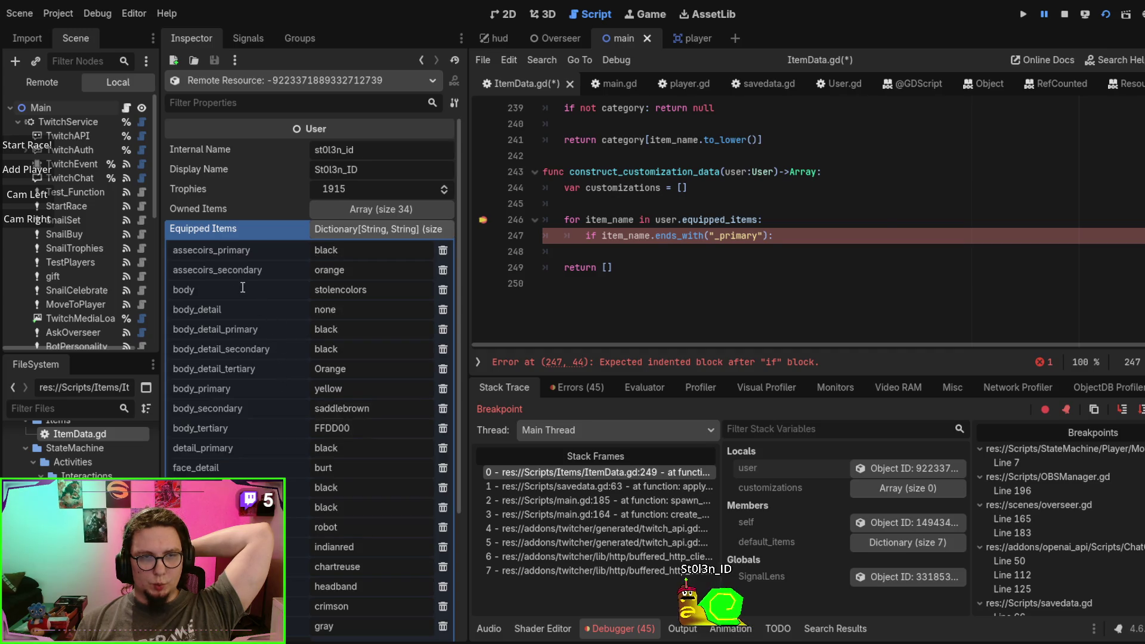
scroll(243, 287, down, 3)
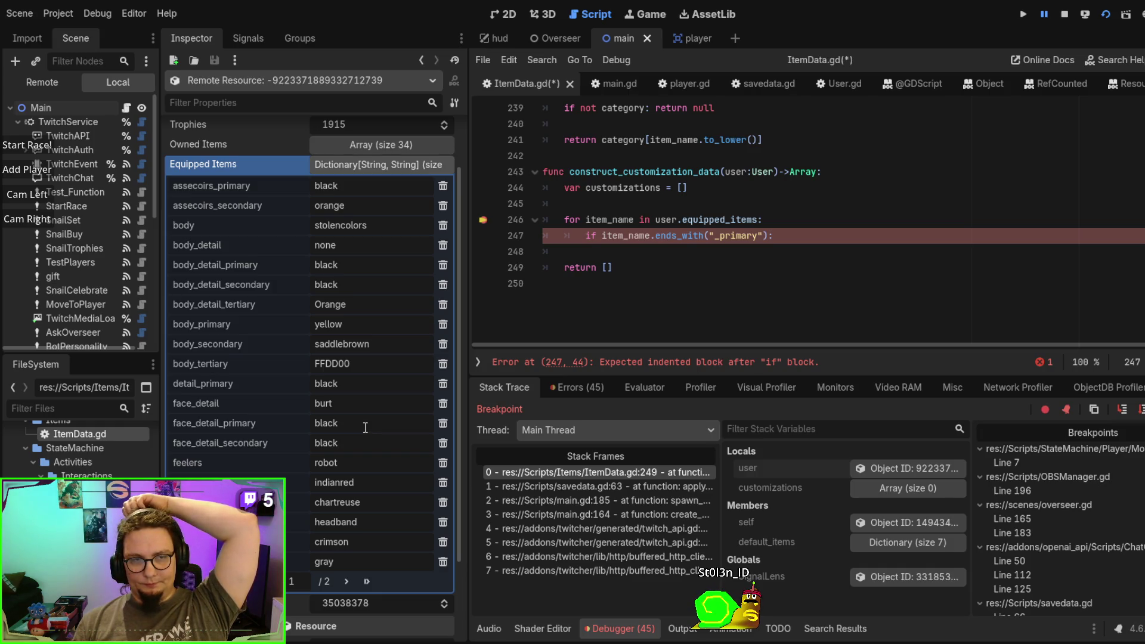
double_click(325, 405)
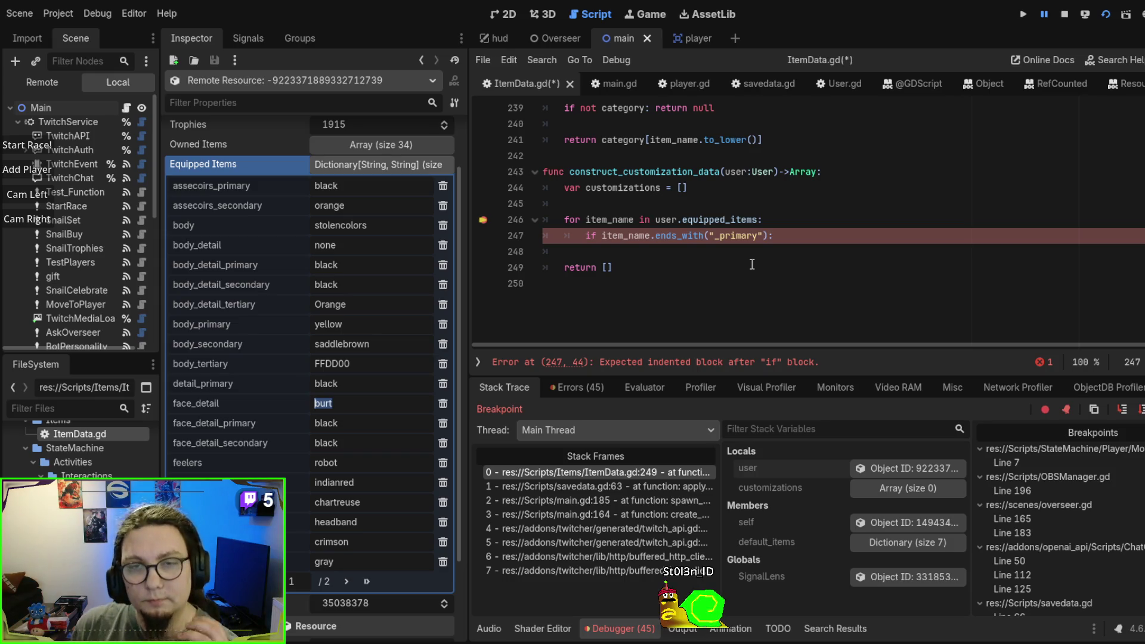
- Scroll through ItemData.gd to review the equipped-items loop in construct_customization_data
click(814, 245)
scroll(813, 245, up, 20)
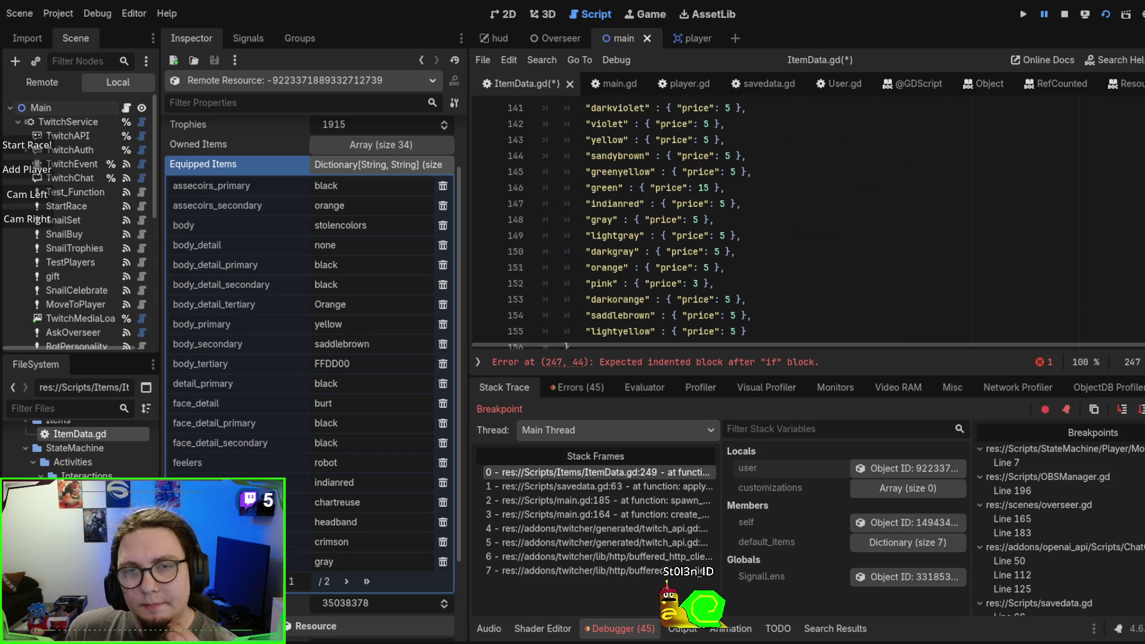
scroll(1019, 212, up, 11)
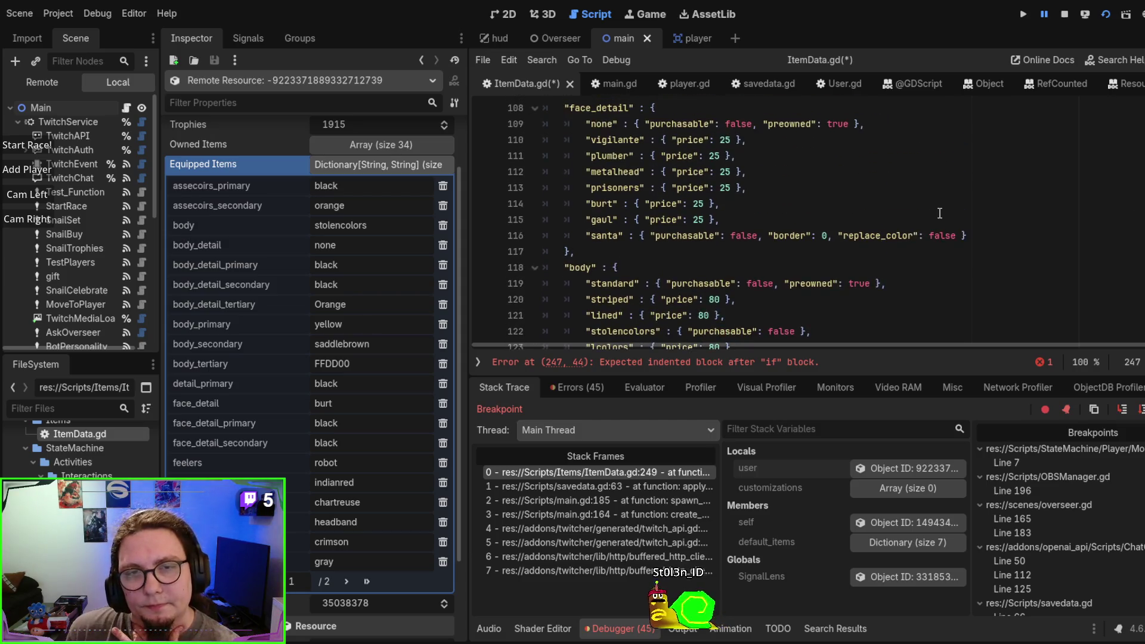
scroll(939, 213, up, 9)
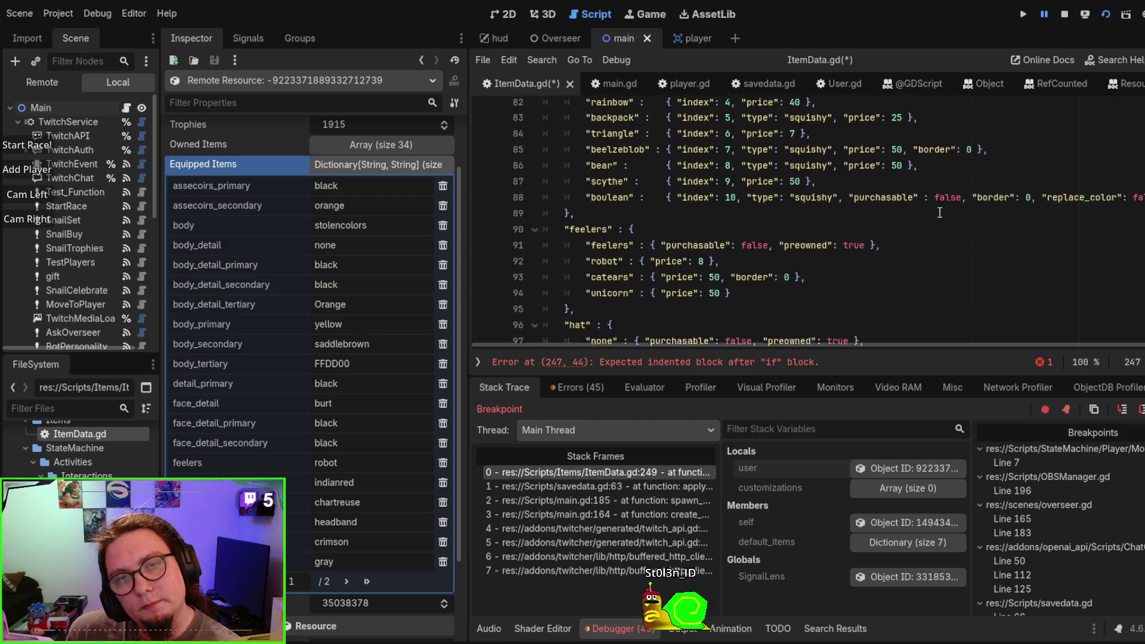
scroll(940, 213, up, 3)
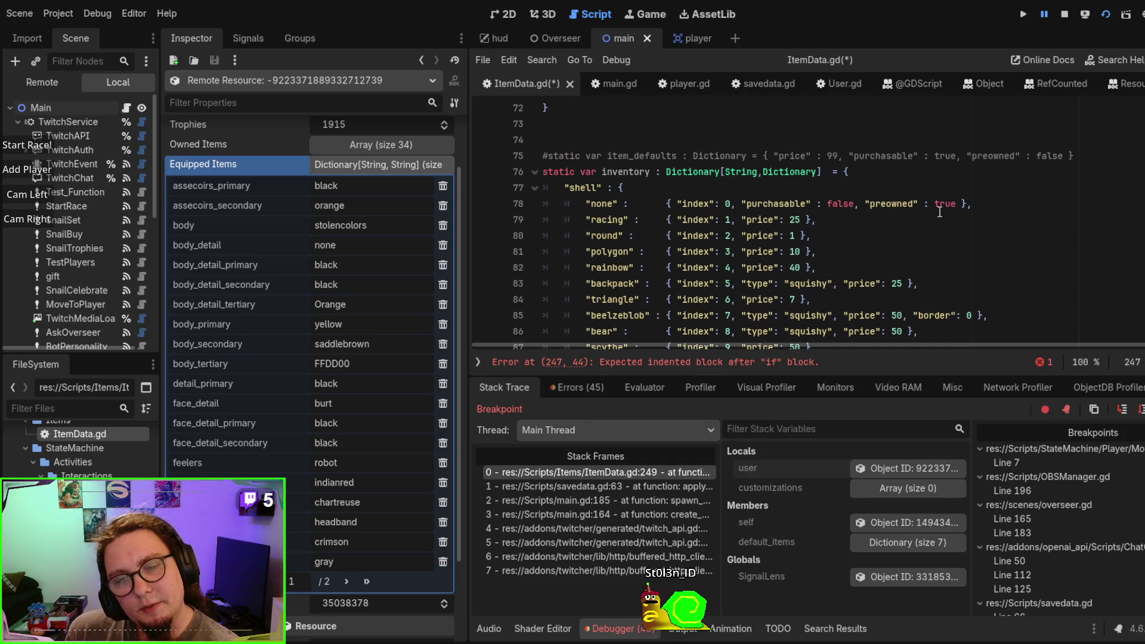
scroll(940, 213, down, 2)
scroll(940, 213, up, 1)
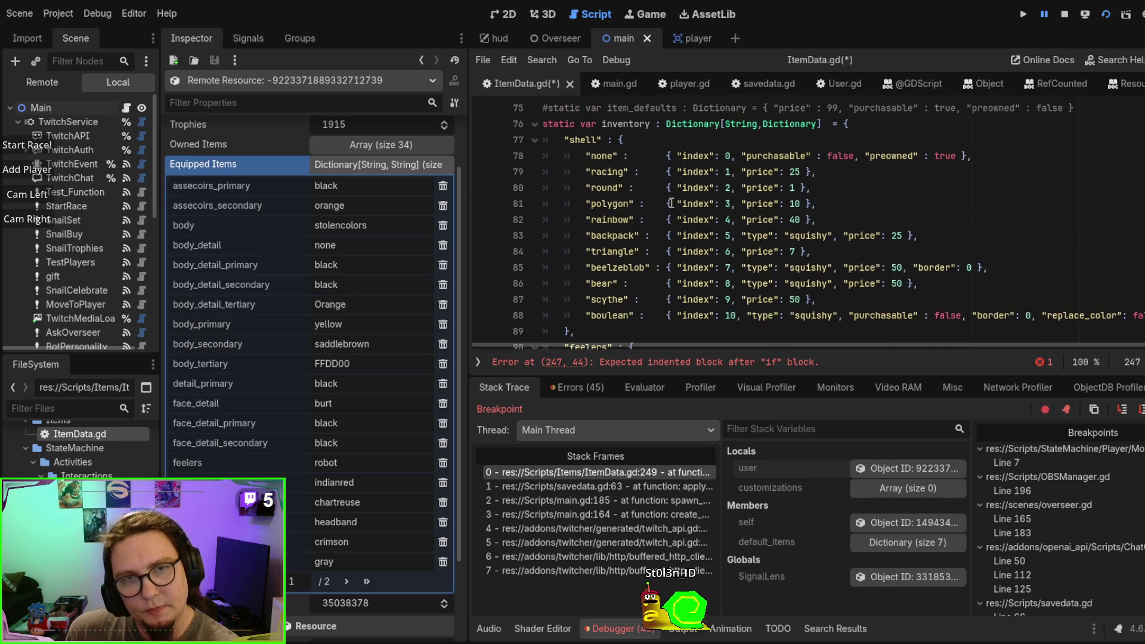
scroll(574, 190, up, 1)
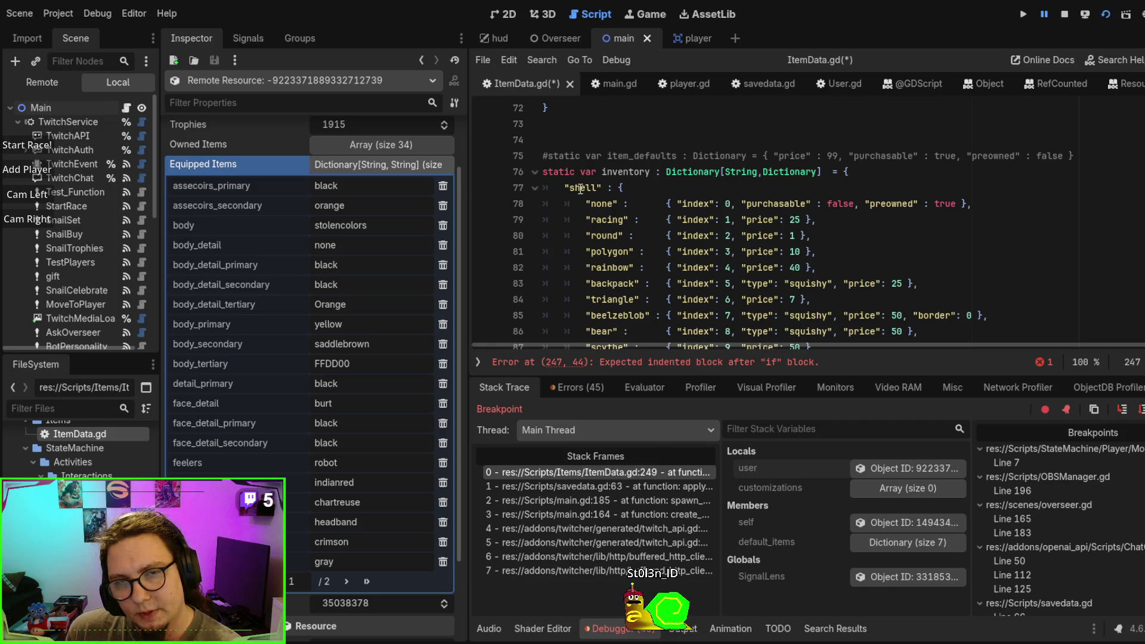
scroll(580, 189, down, 20)
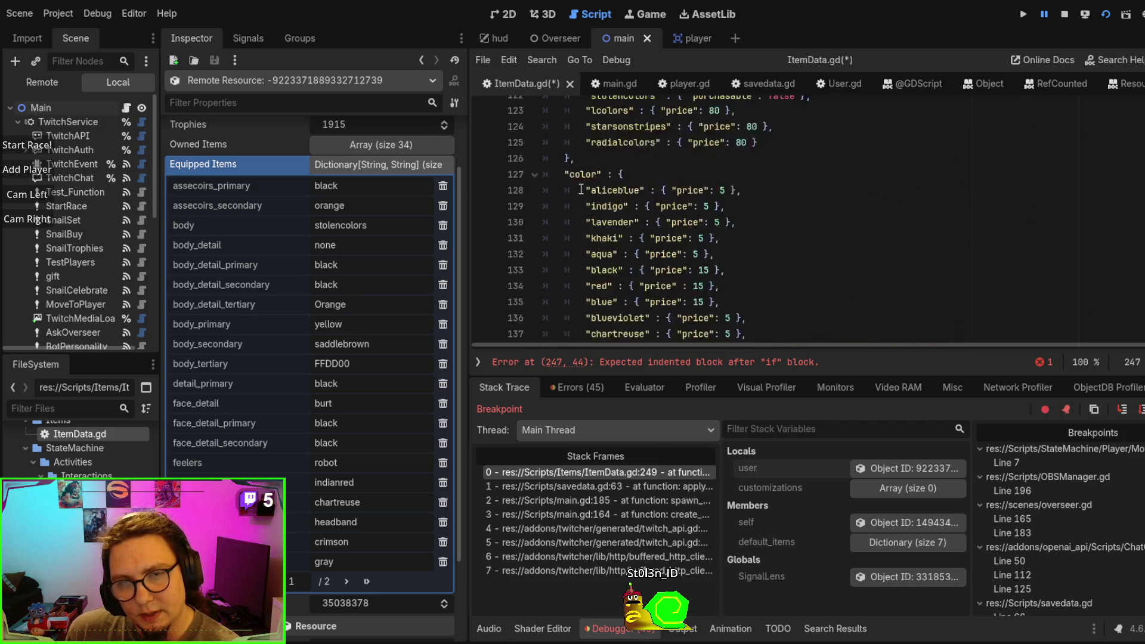
scroll(581, 189, down, 8)
scroll(581, 189, down, 18)
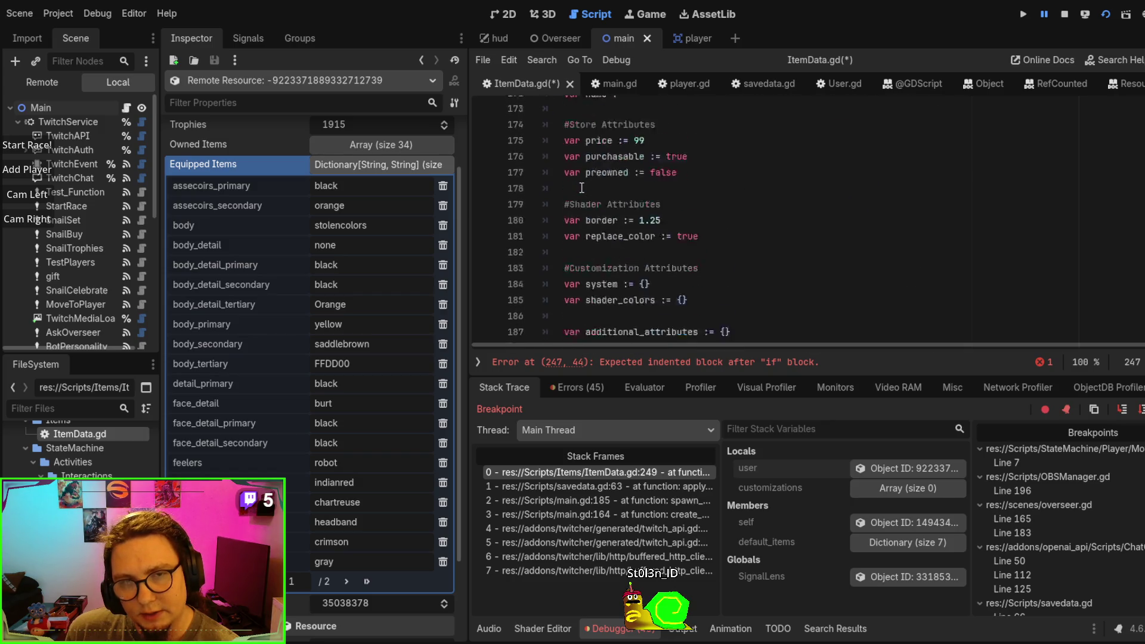
scroll(581, 188, down, 4)
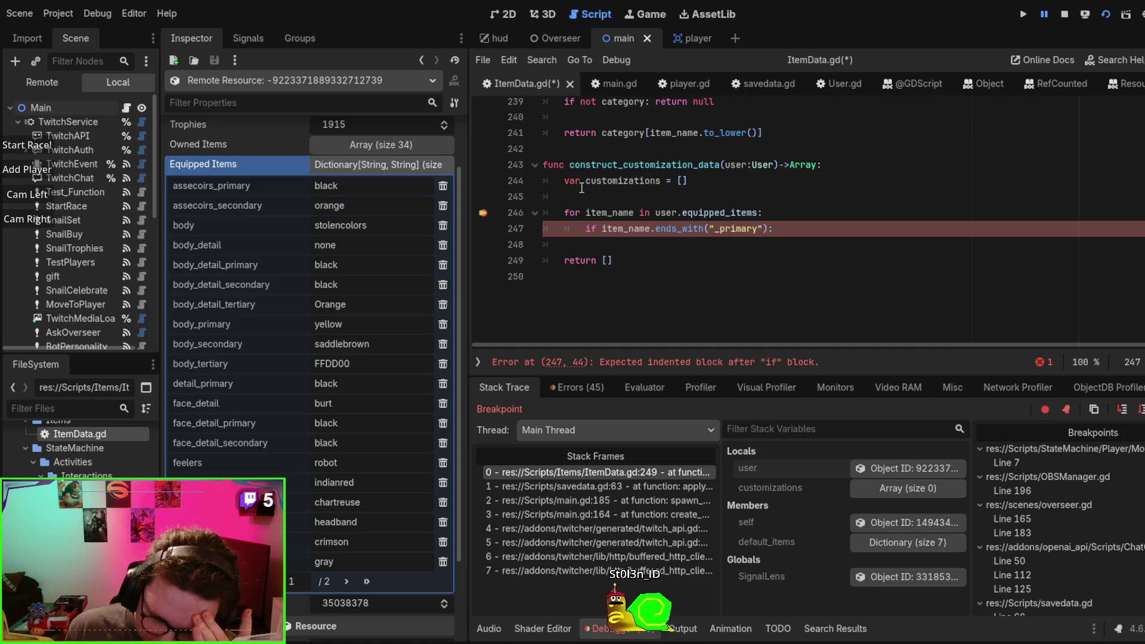
scroll(581, 189, down, 2)
scroll(595, 185, up, 4)
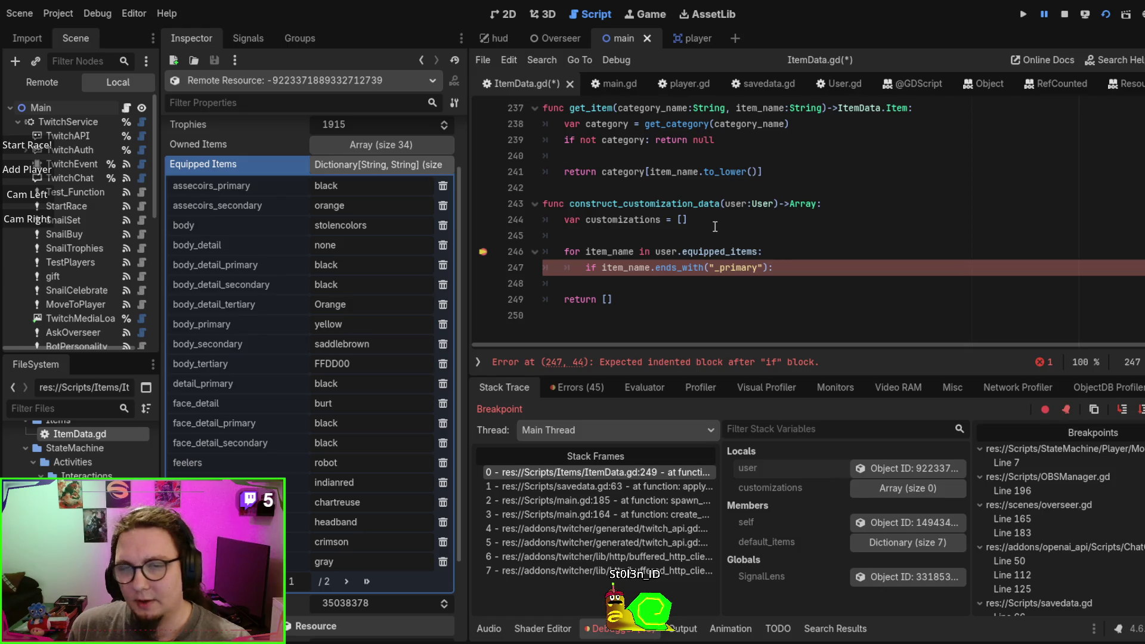
- Comment out the equipped-items for and if lines and add a blank line above them
click(796, 265)
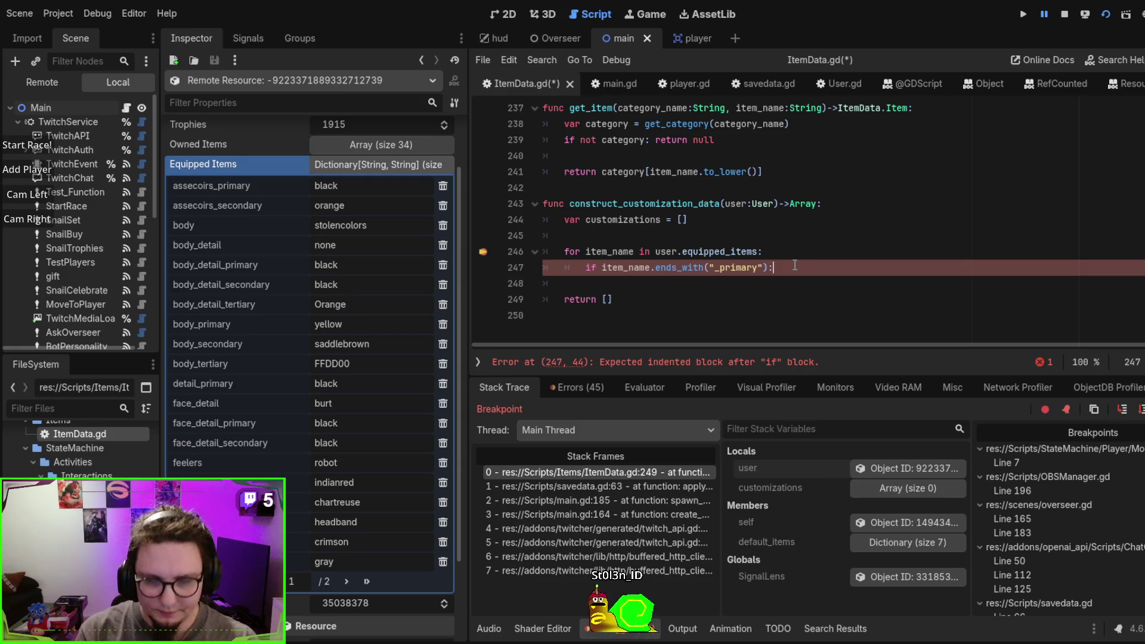
key(shift+Up)
key(ctrl+k)
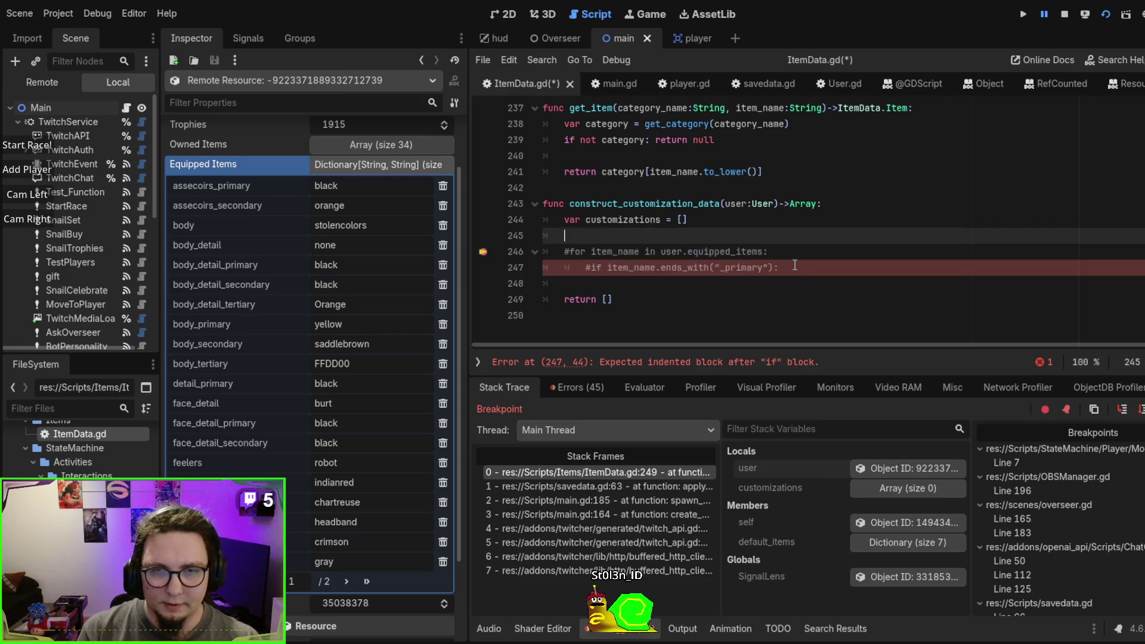
key(ctrl+shift+Return)
key(ctrl+shift+Return)
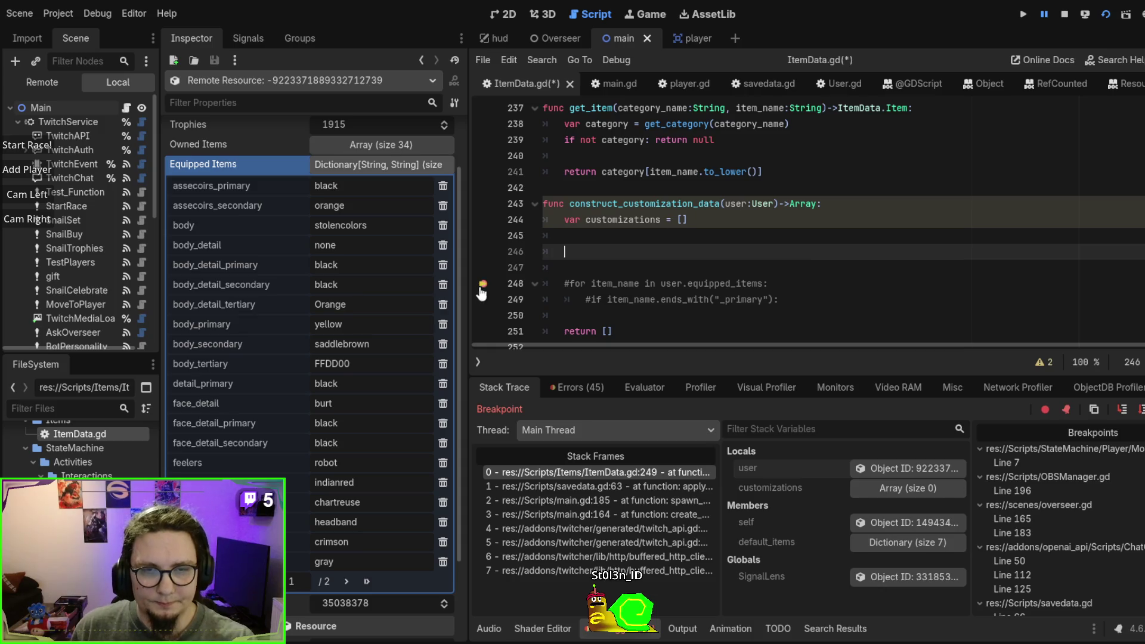
- Stop the running game and write `for category_name in get_categories():` on line 246
click(1067, 16)
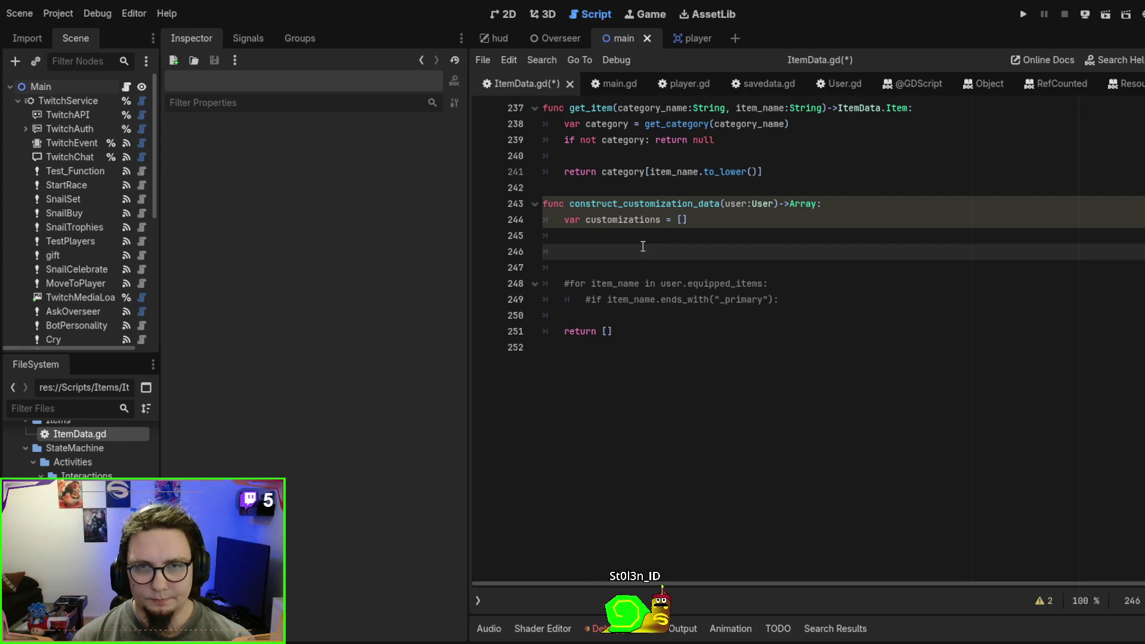
text(var ctag)
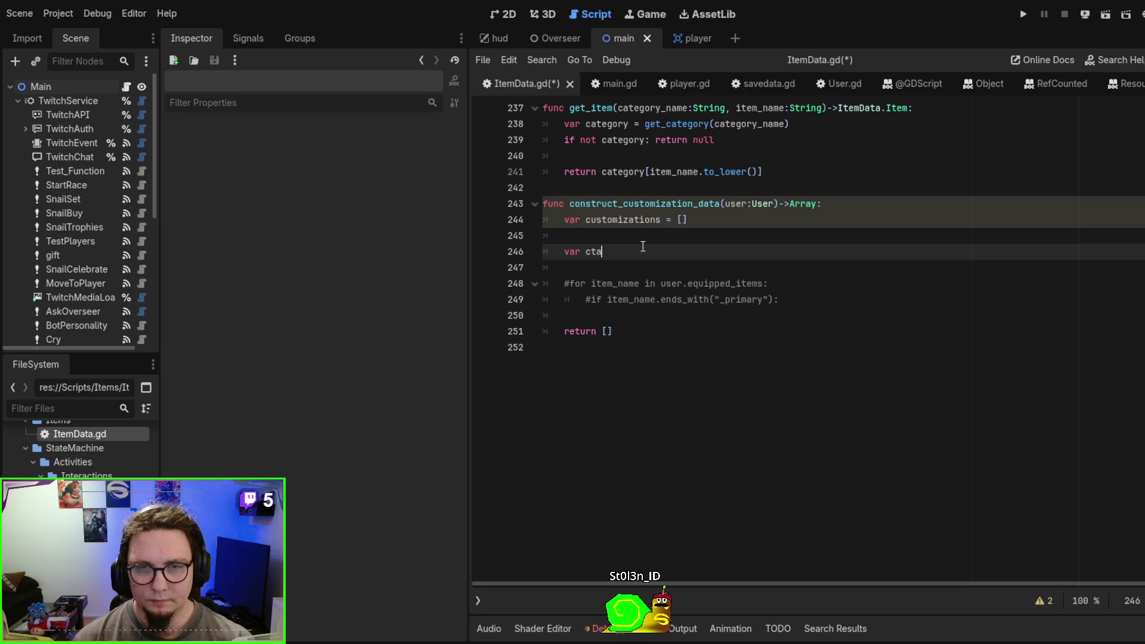
key(BackSpace)
key(BackSpace)
key(BackSpace)
text(or category)
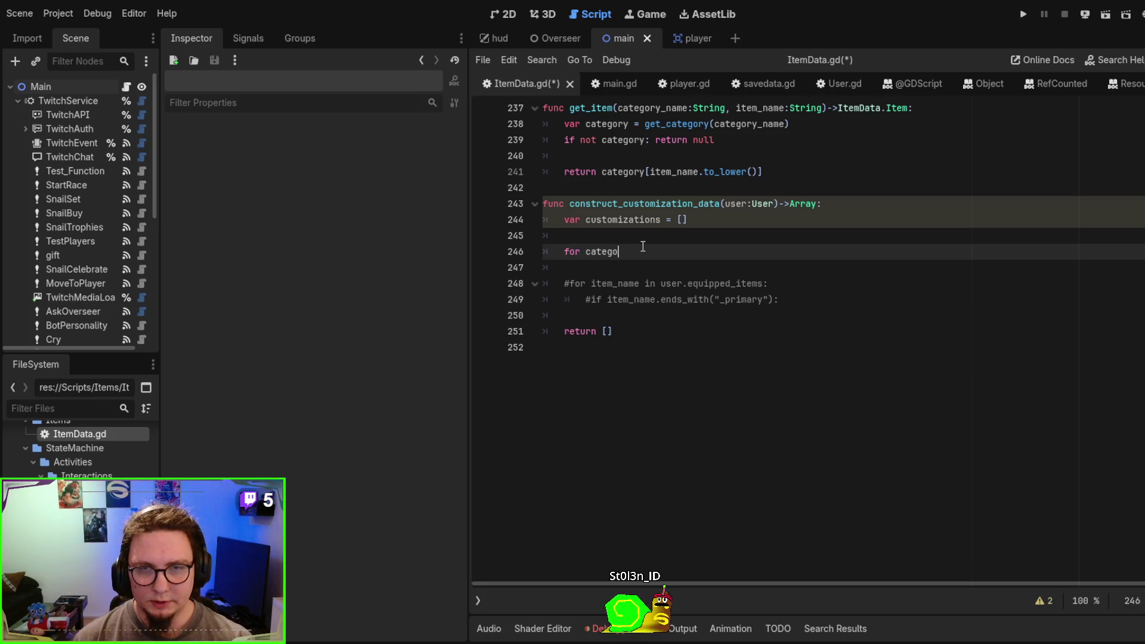
text(_name in )
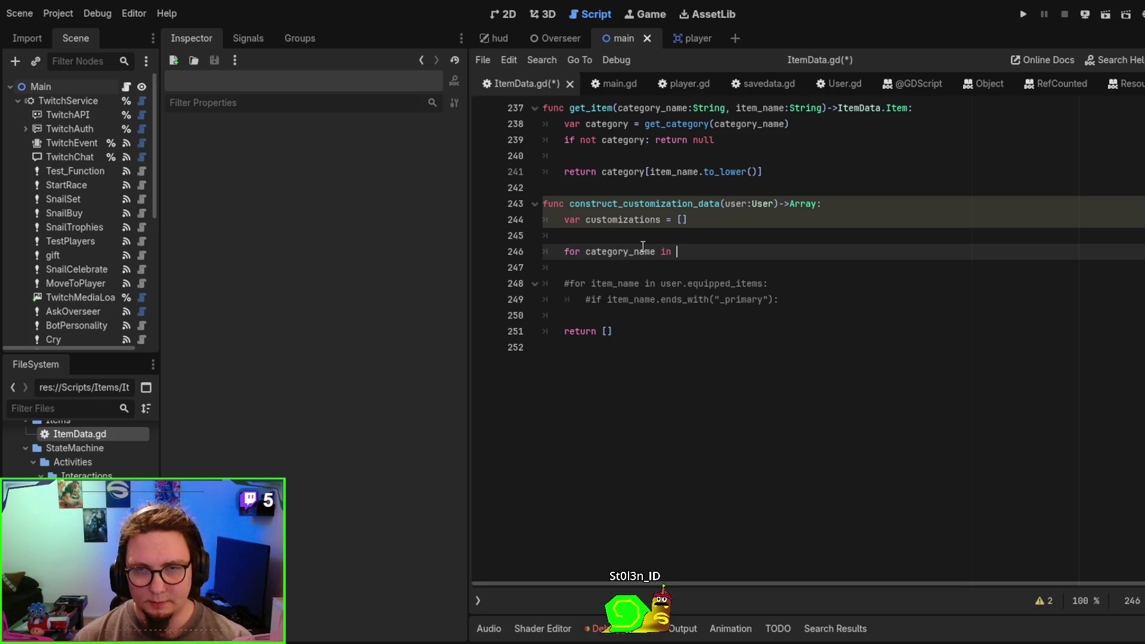
text(get_ca)
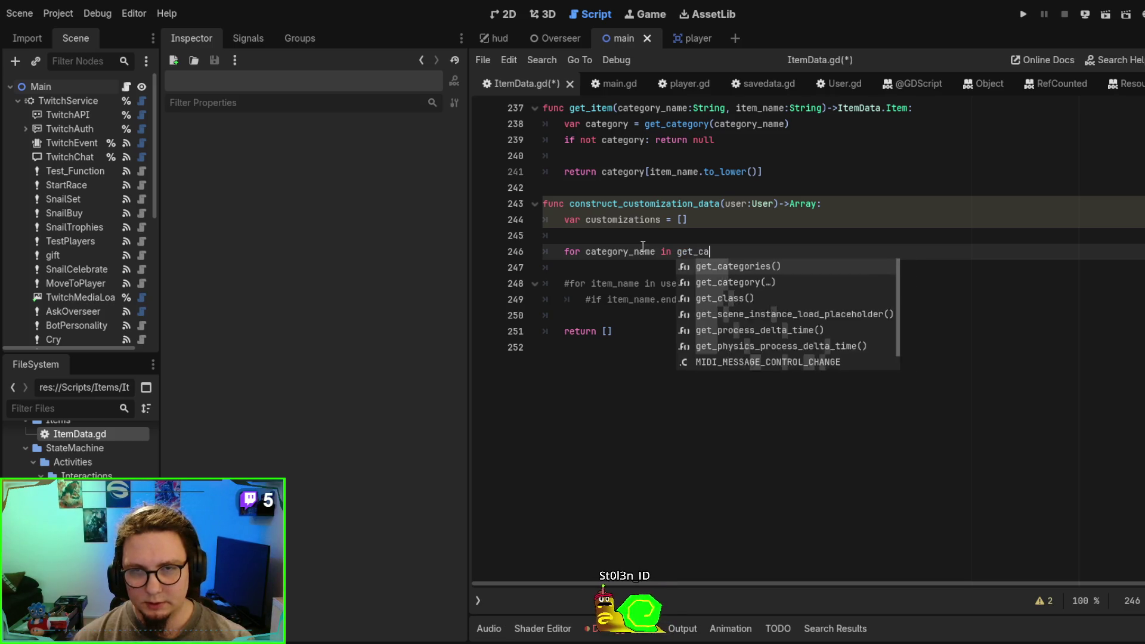
key(Return)
text(:)
key(Return)
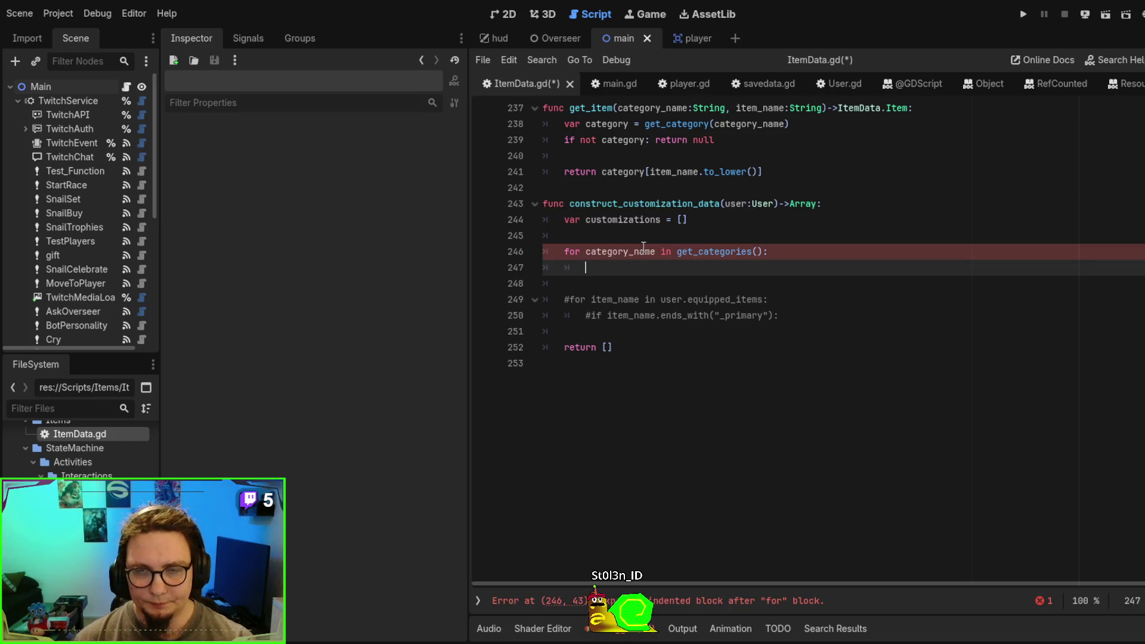
scroll(805, 340, up, 20)
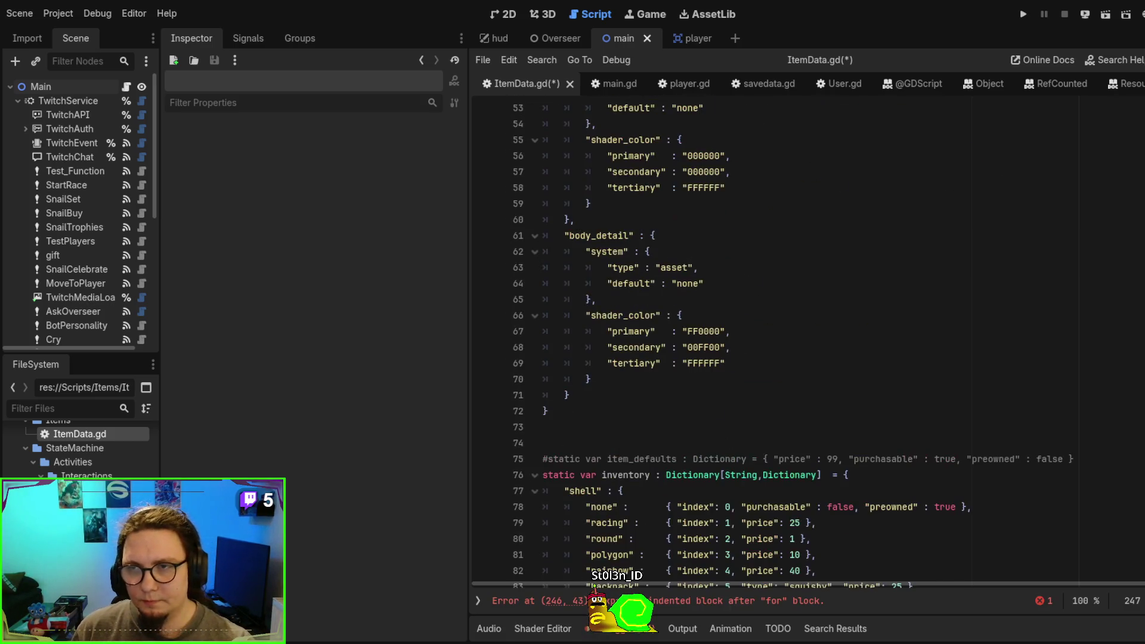
- Return to the empty body of the get_categories() loop at line 247
scroll(855, 279, up, 11)
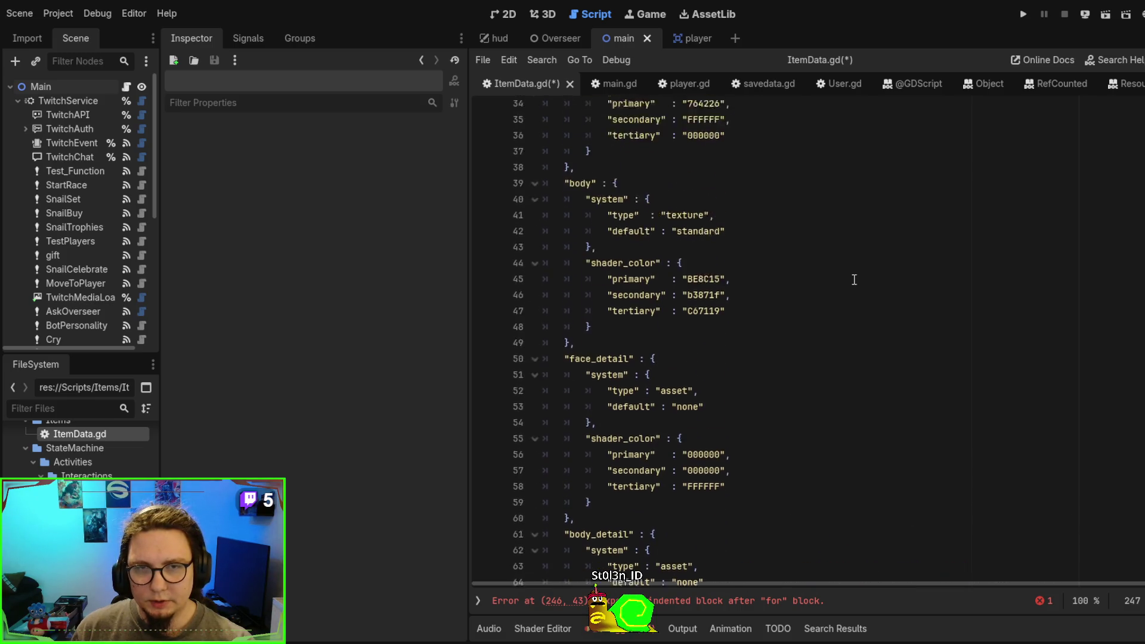
scroll(854, 280, up, 7)
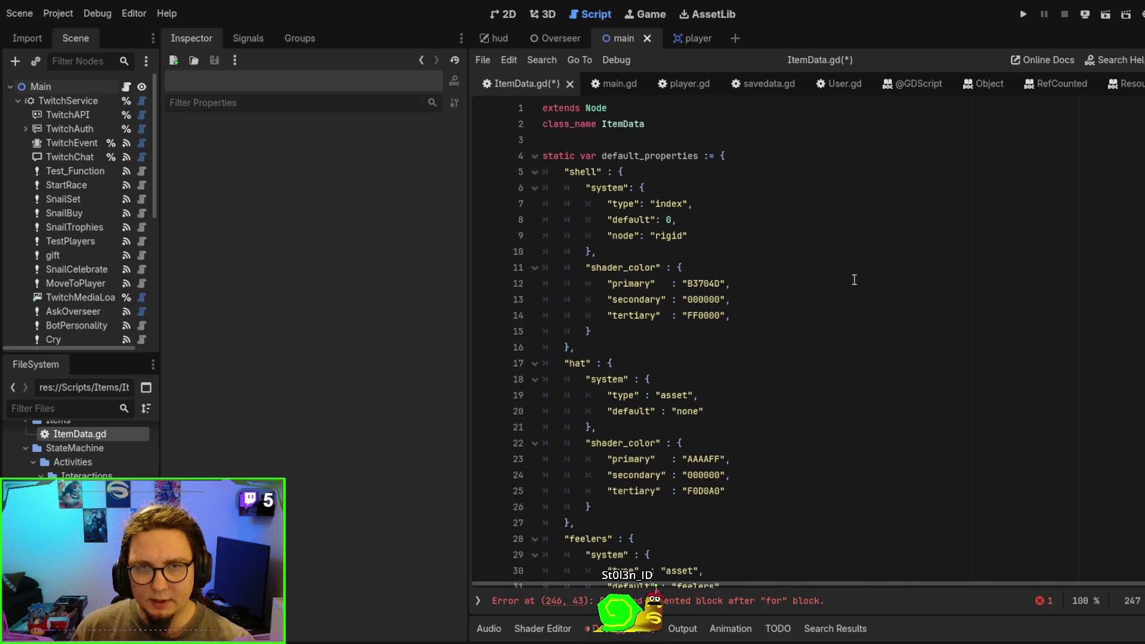
scroll(854, 280, down, 13)
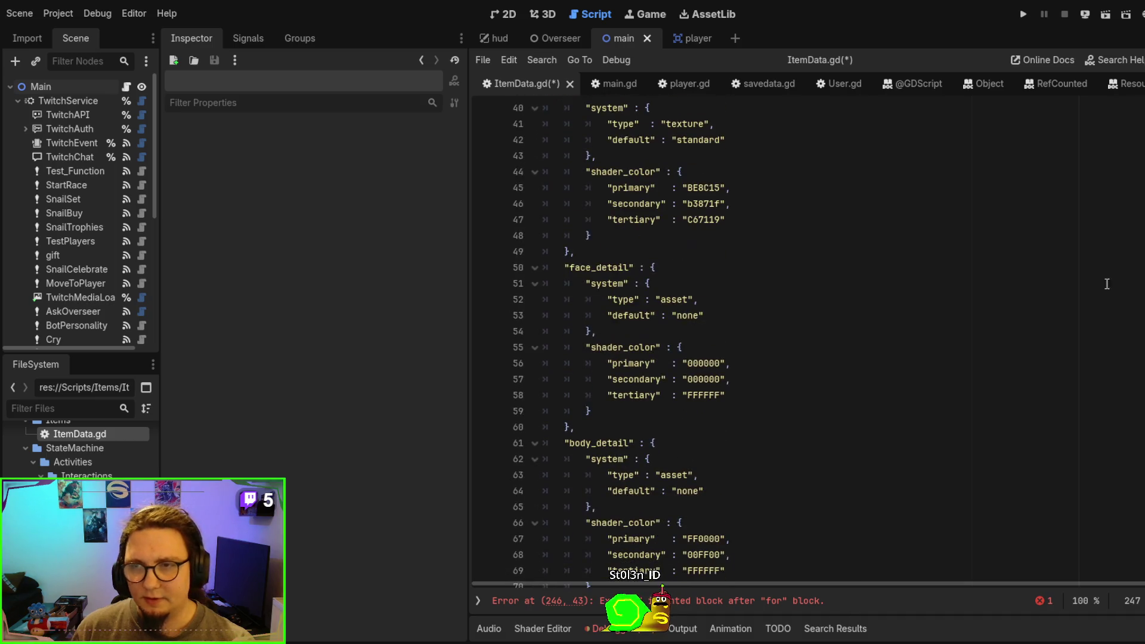
key(Tab)
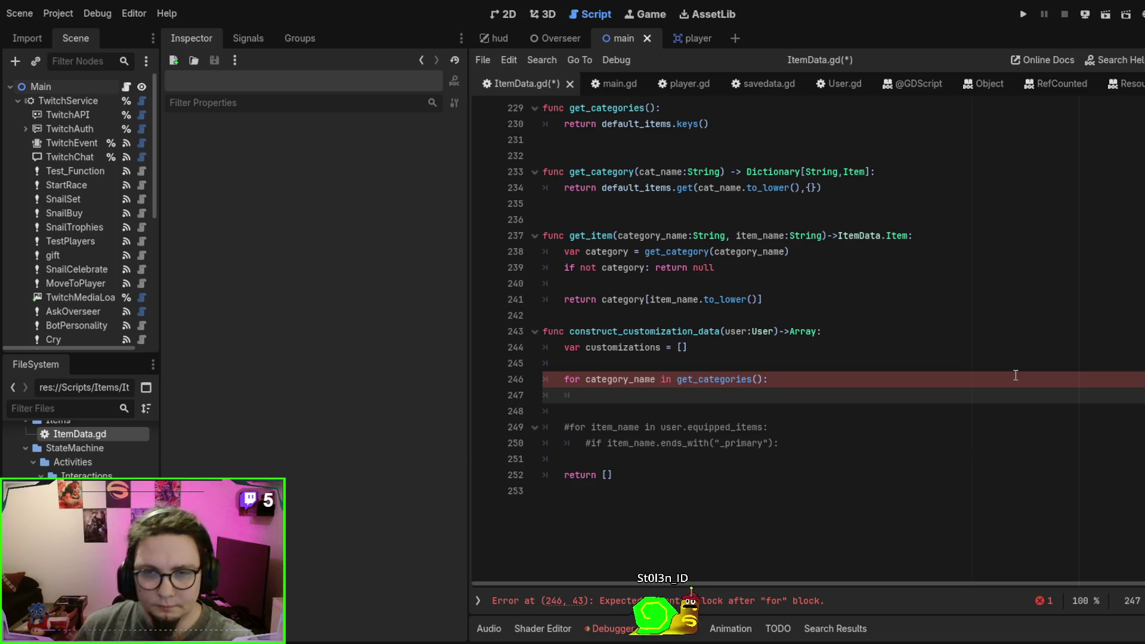
- Type the function's return as Array[Item] and declare customizations as Array[Item]
click(817, 332)
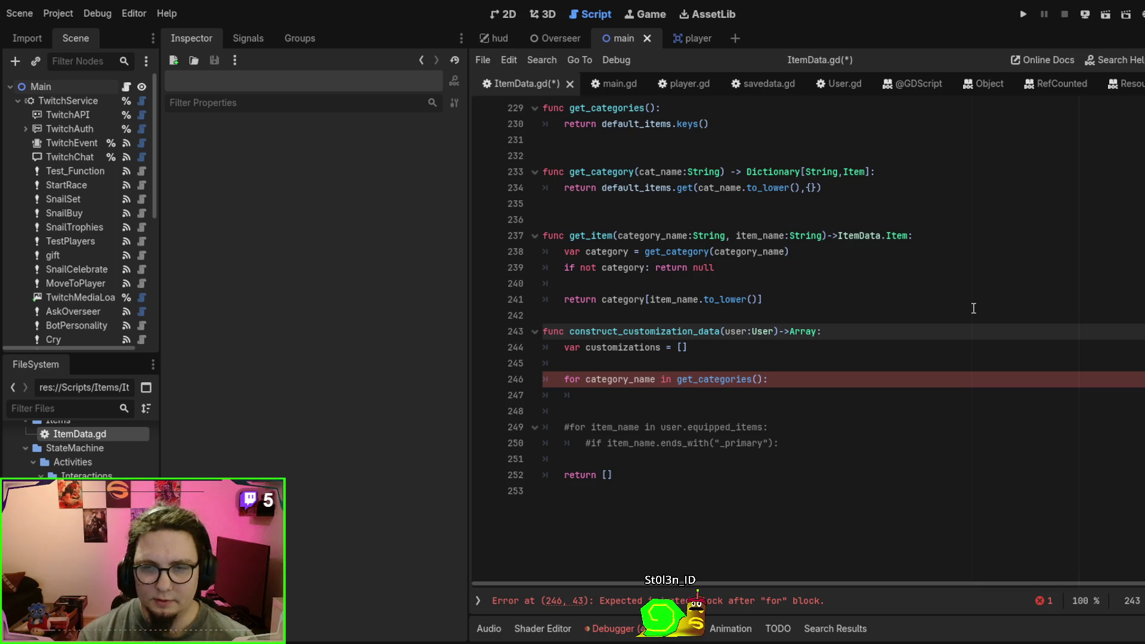
text([Item)
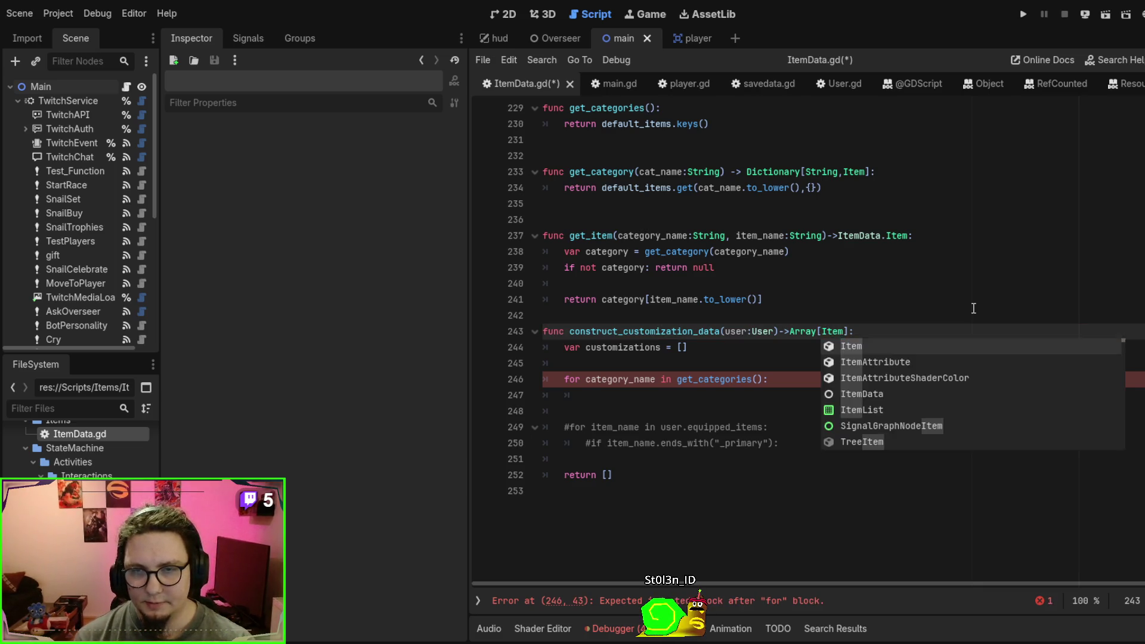
key(Escape)
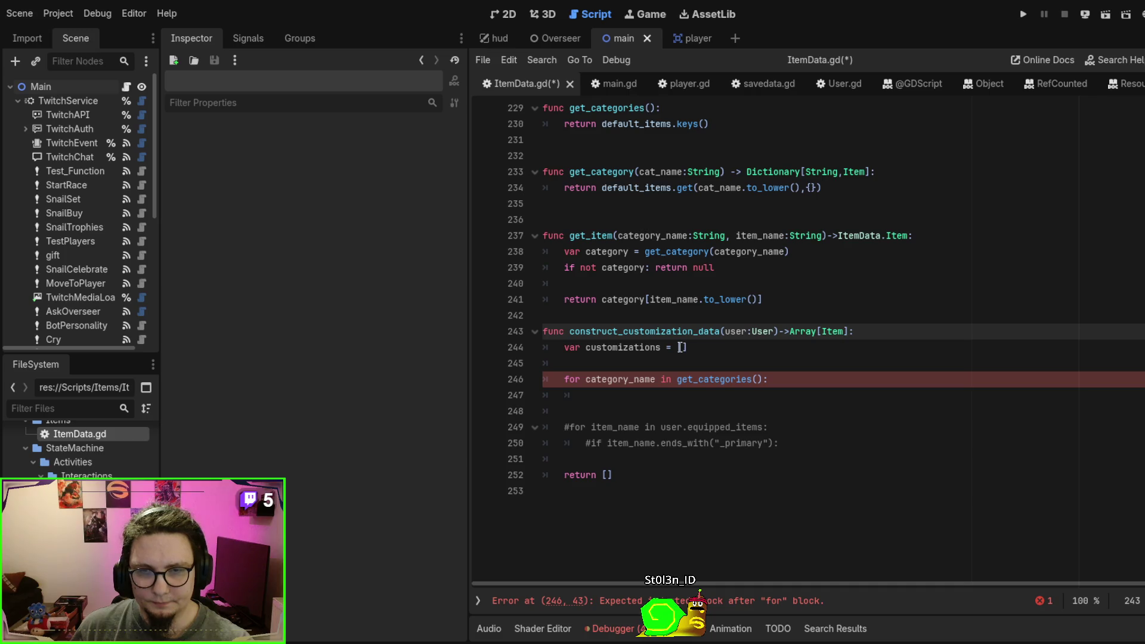
click(666, 347)
text(:)
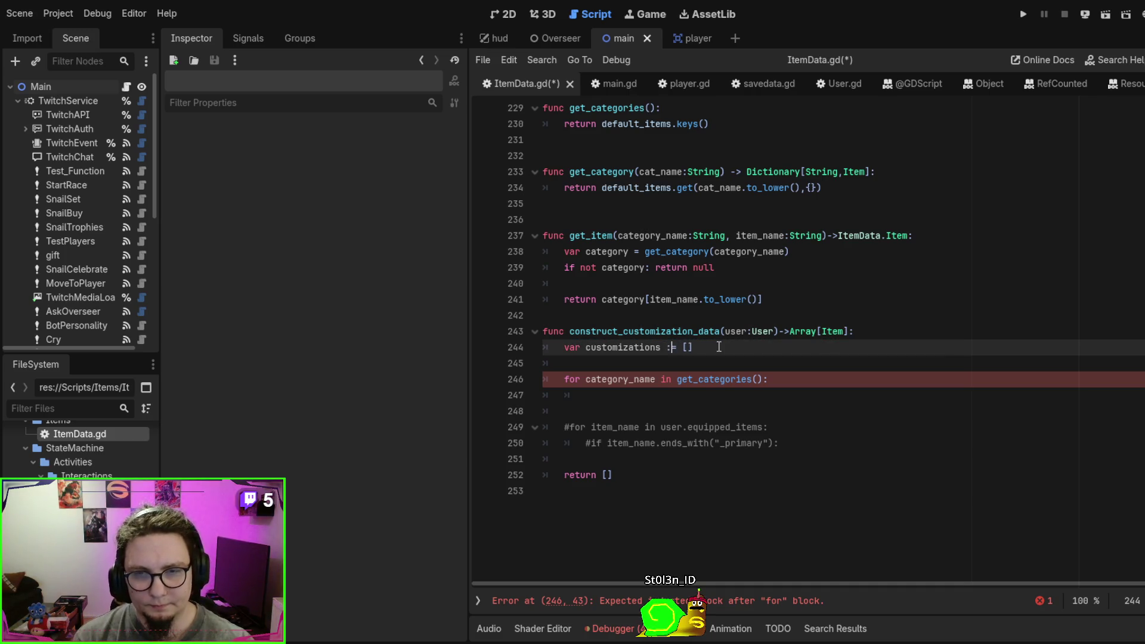
text(Array)
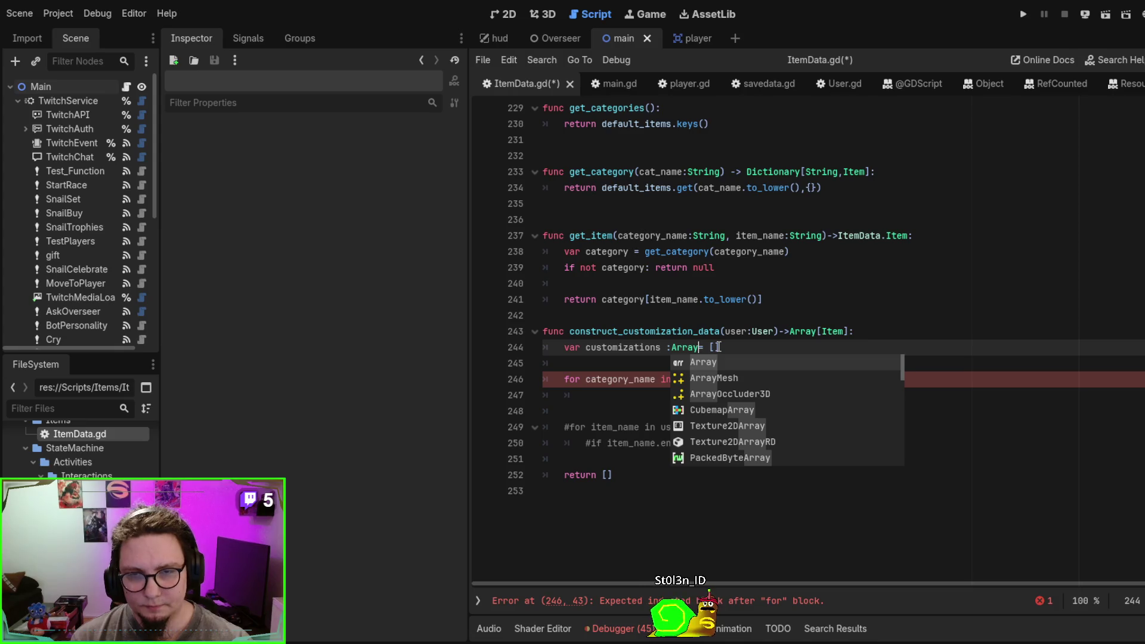
text([Item)
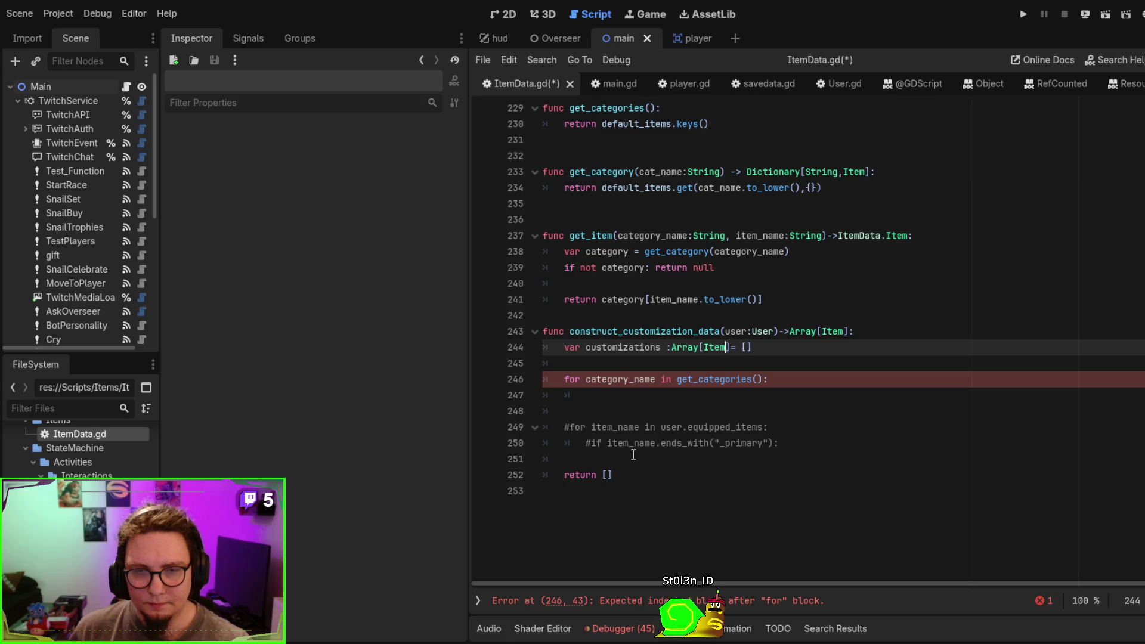
- Replace the returned empty list [] with customizations
double_click(596, 349)
key(ctrl+c)
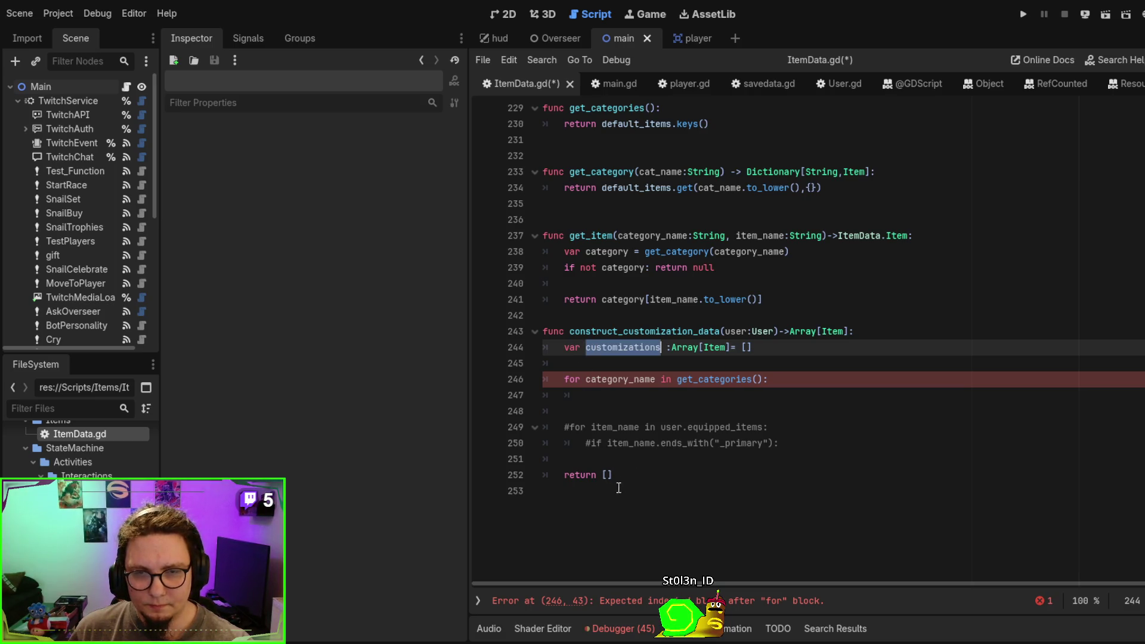
drag(602, 475, 613, 475)
key(ctrl+v)
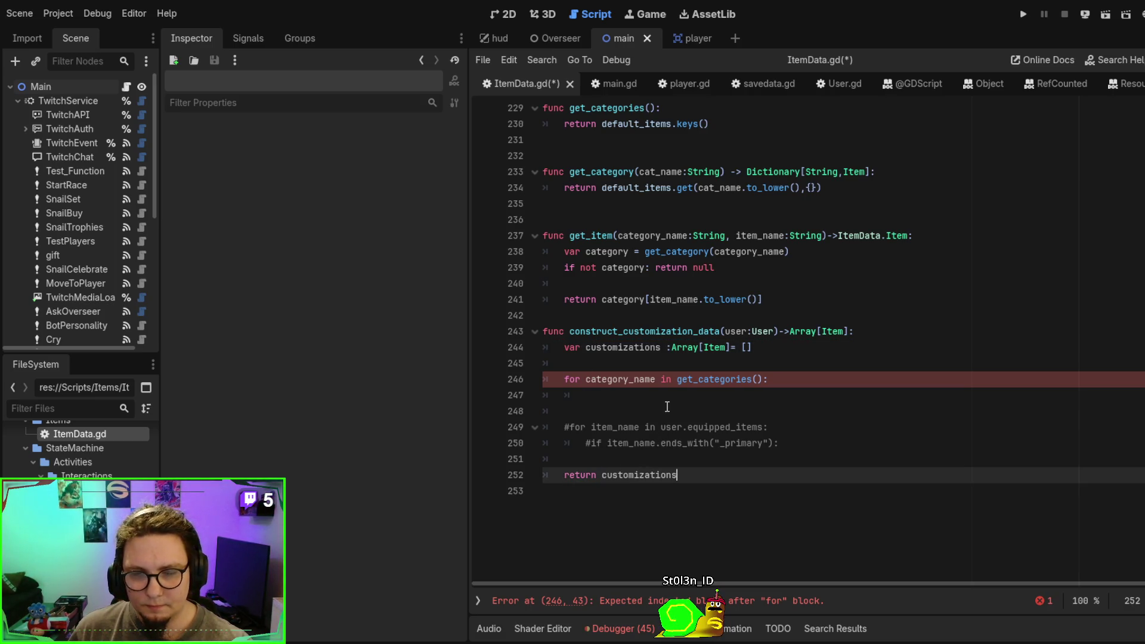
click(668, 408)
click(700, 394)
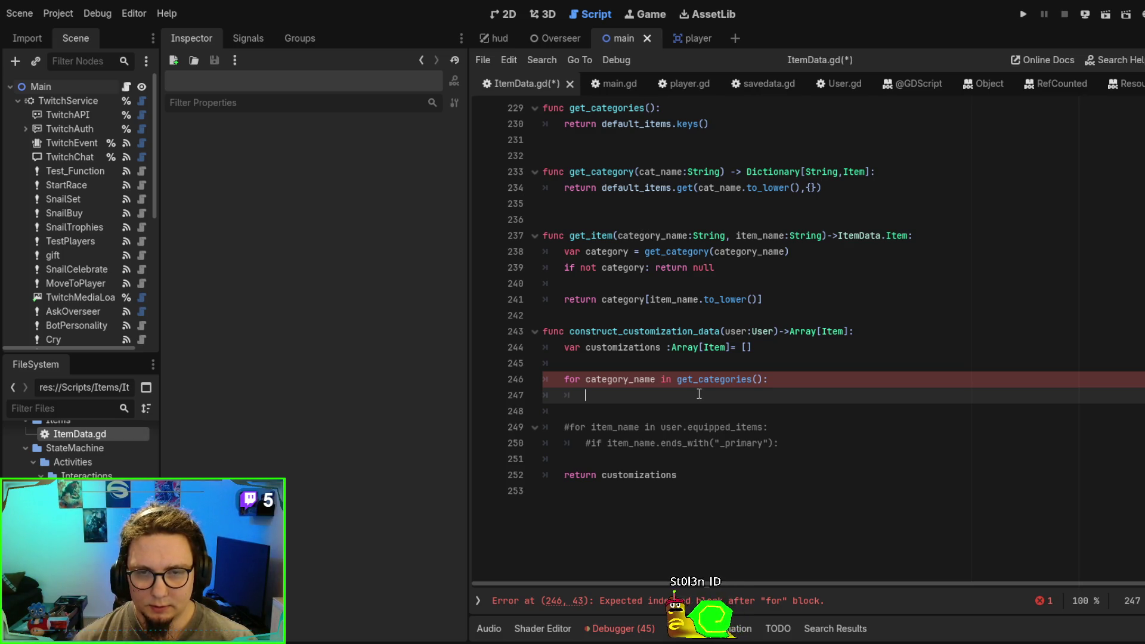
- Fetch each category's item with `var value = user.equipped_items.get(category_name)`
text(var it)
key(BackSpace)
key(BackSpace)
text(entry)
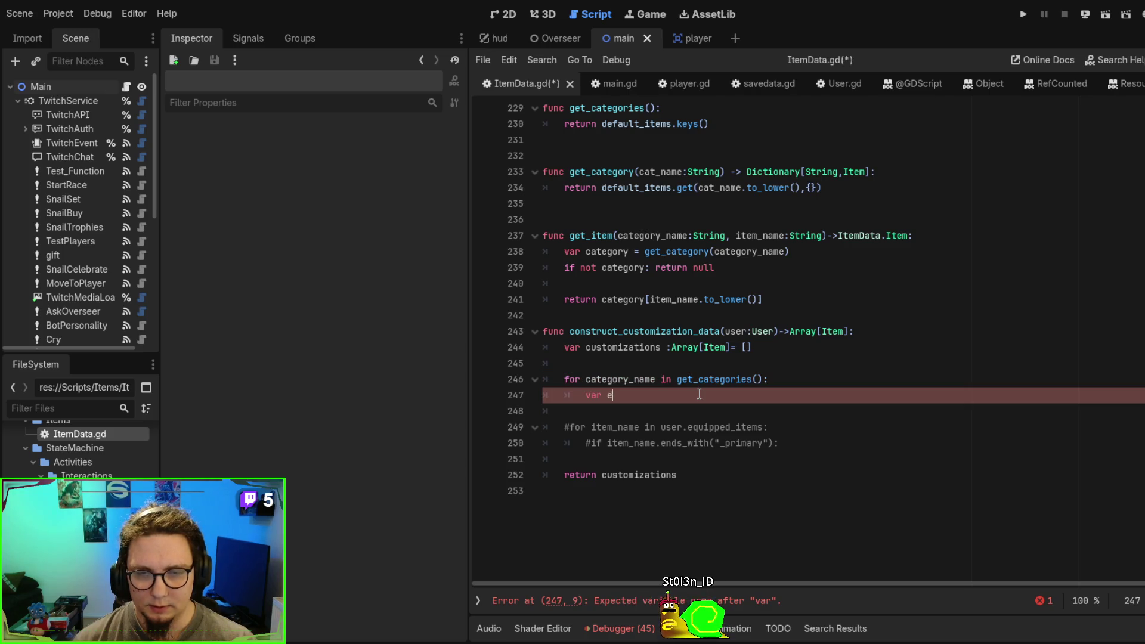
key(BackSpace)
key(BackSpace)
key(BackSpace)
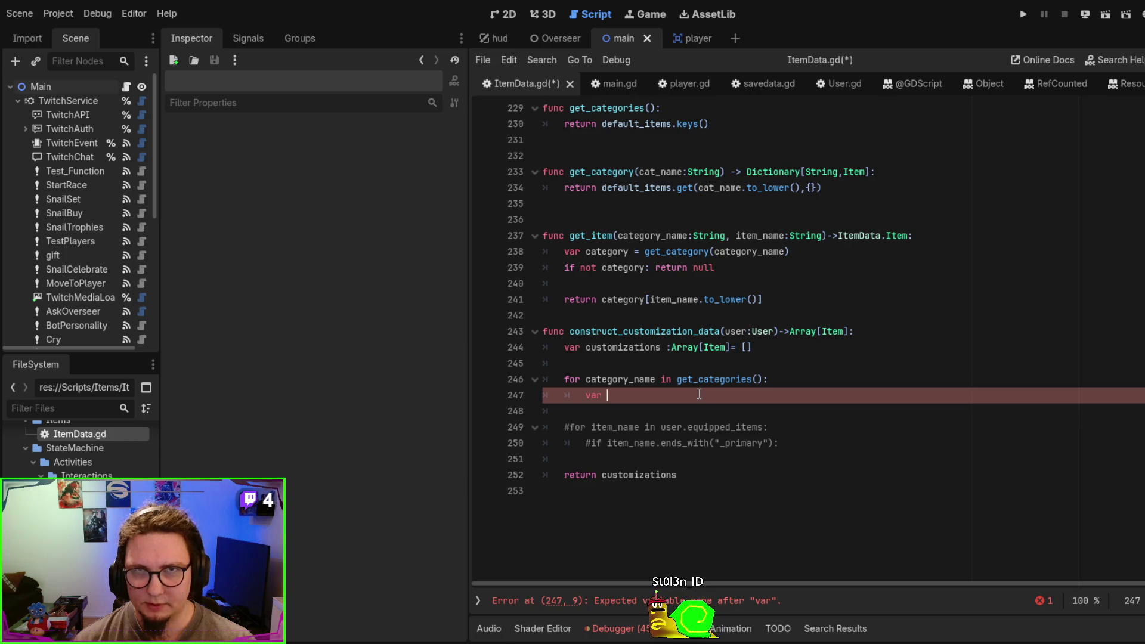
text(value)
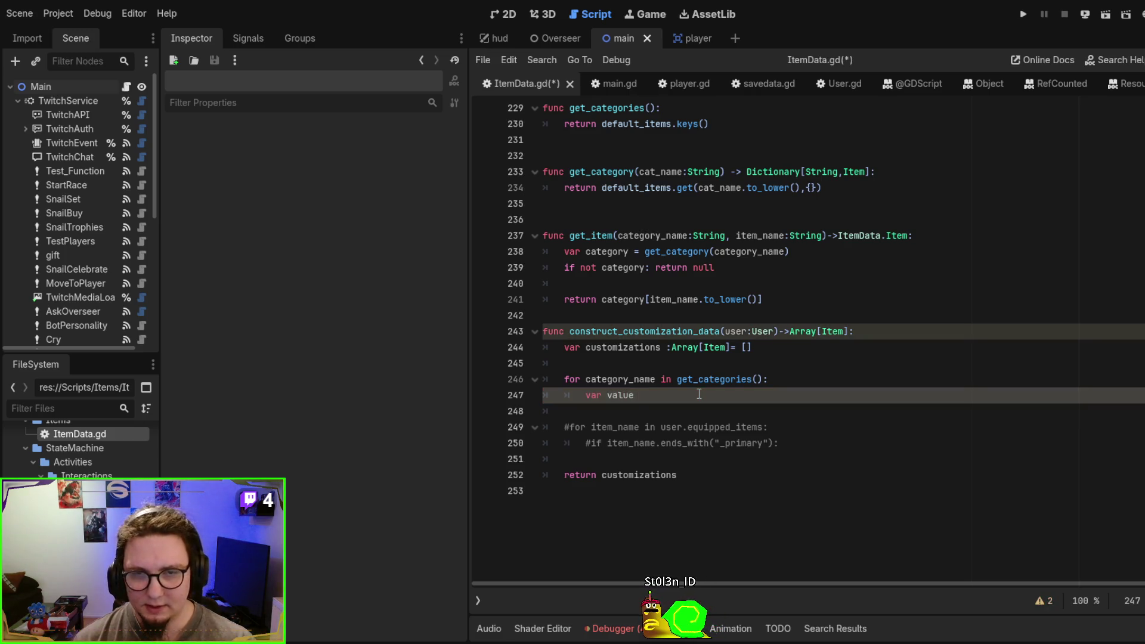
text( = )
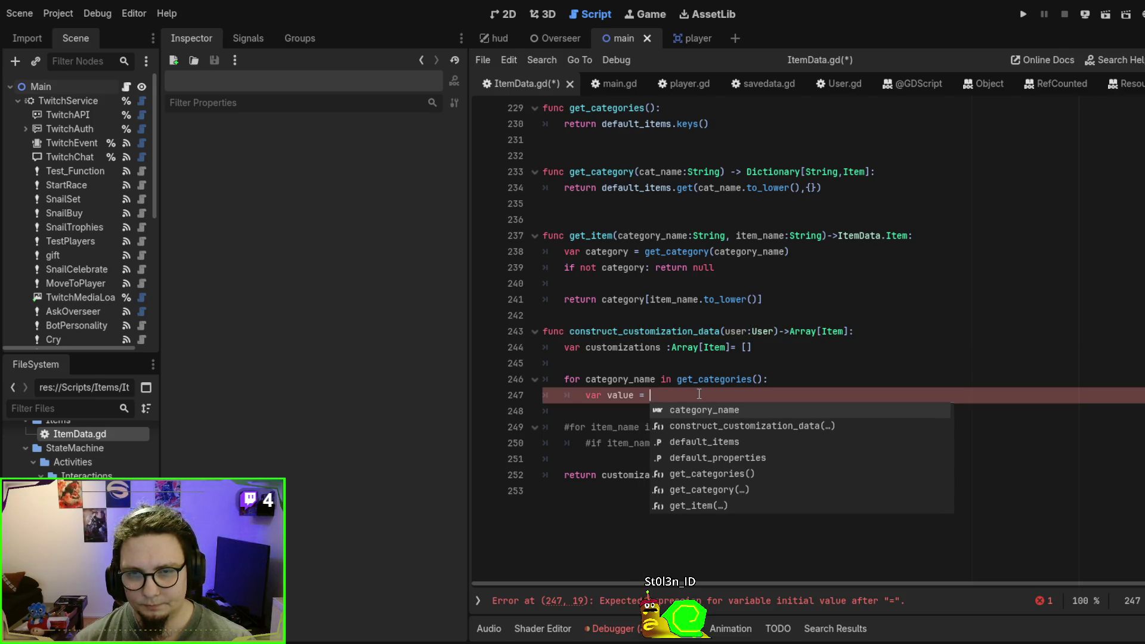
text(user.e)
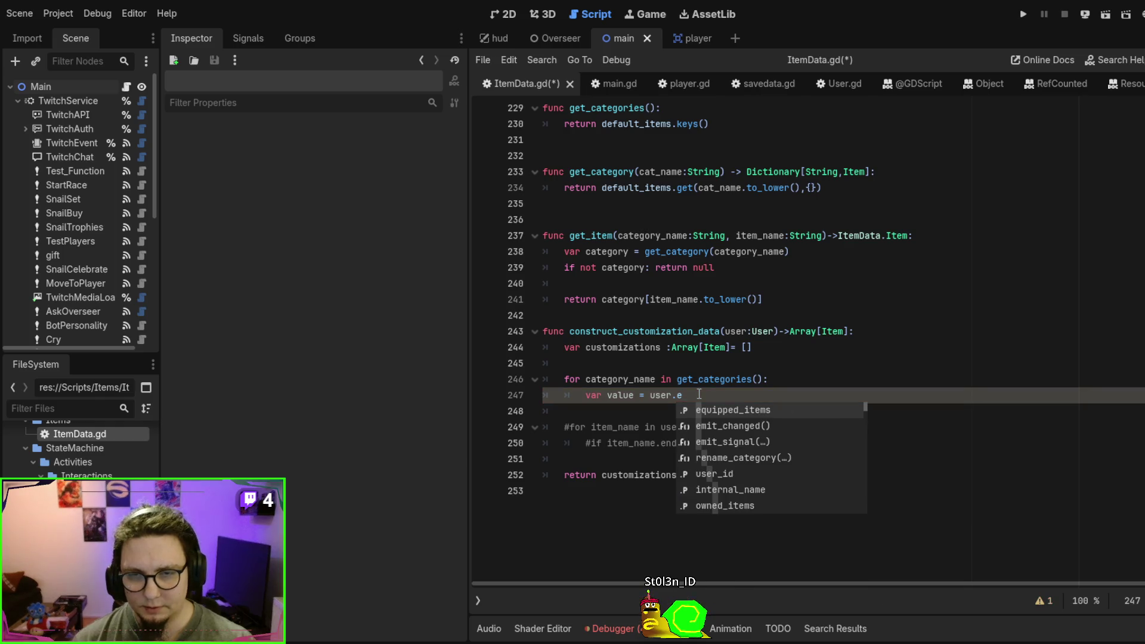
key(Return)
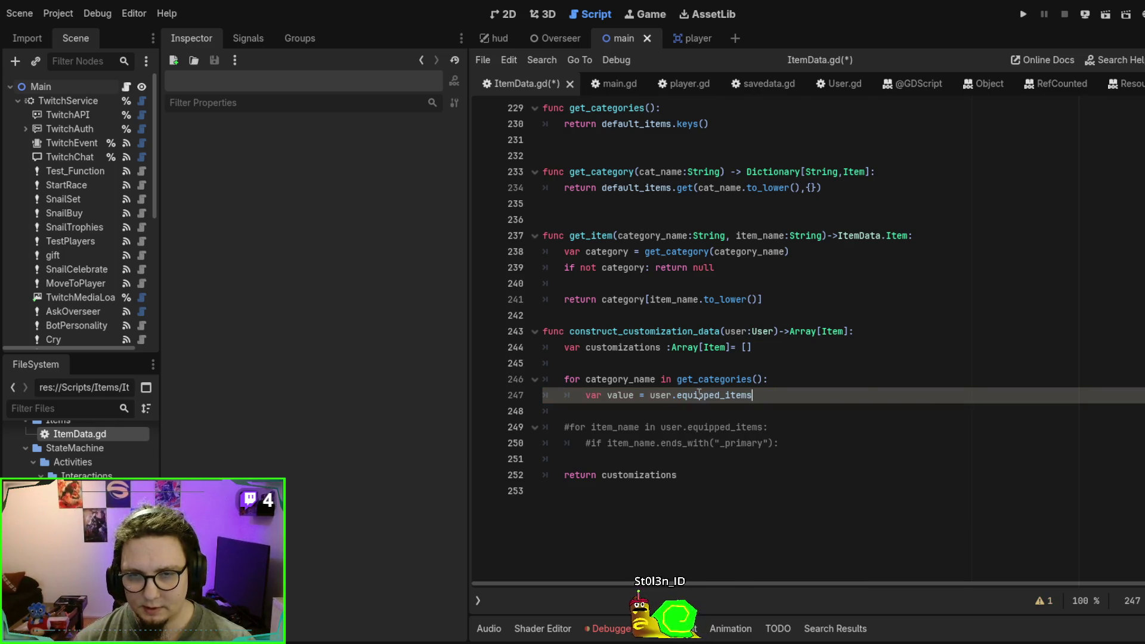
text(get()
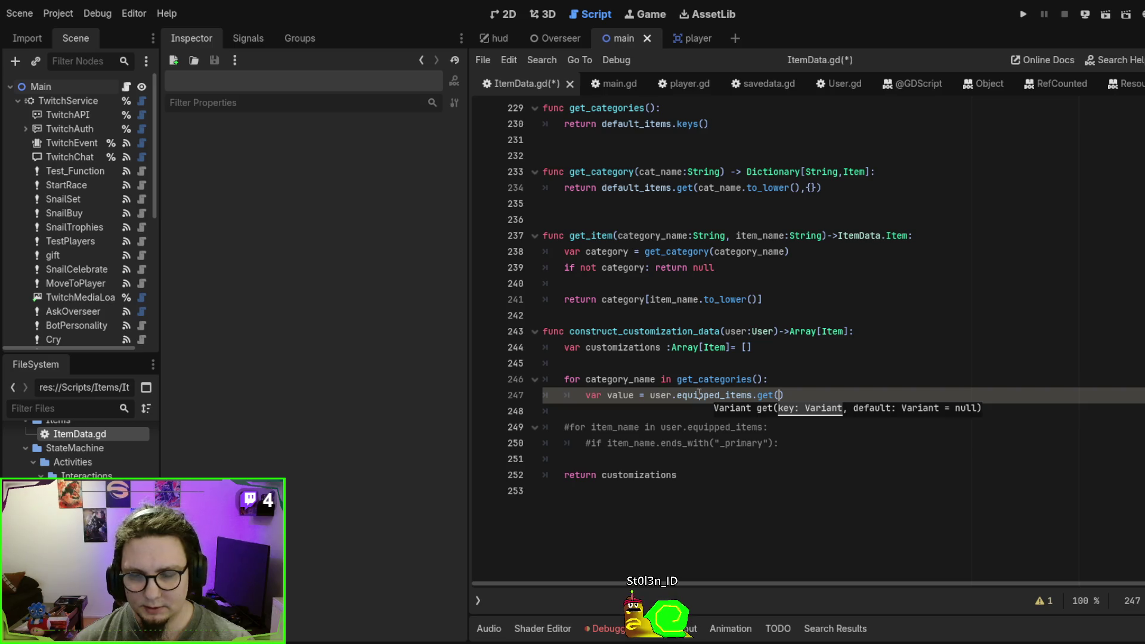
text(cate)
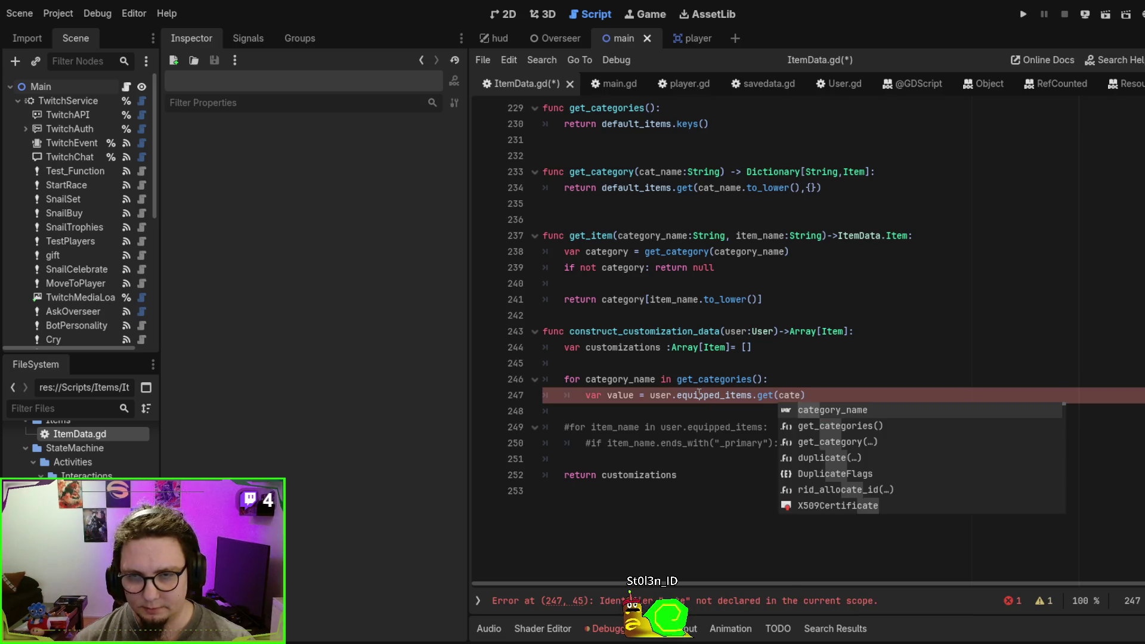
key(Return)
key(End)
key(Return)
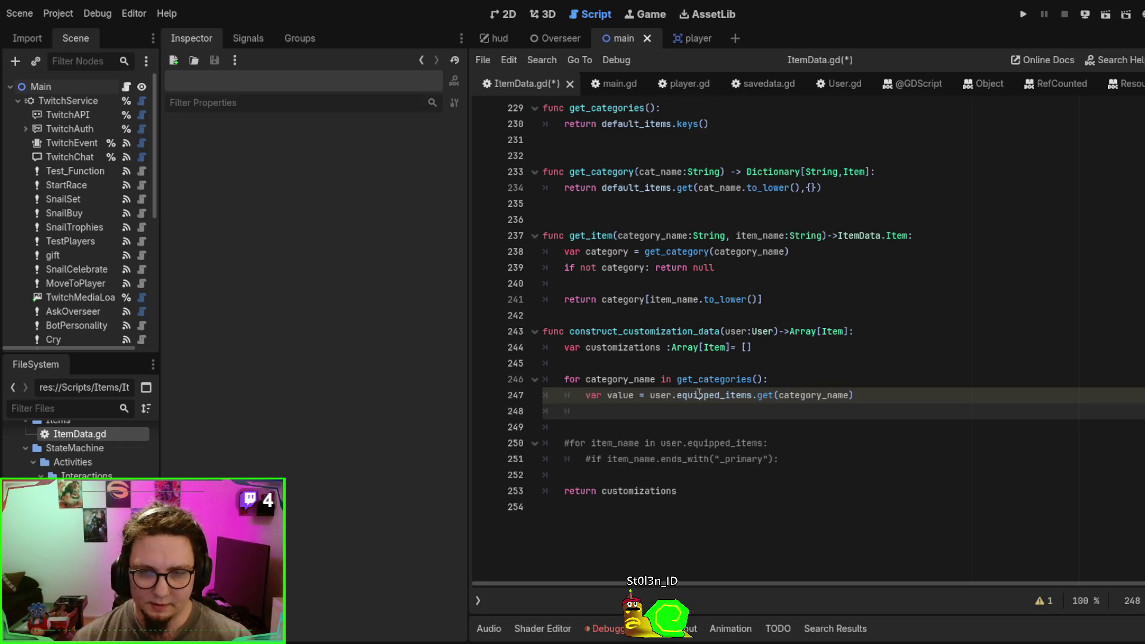
- Begin an if check on value below the lookup line
text(if )
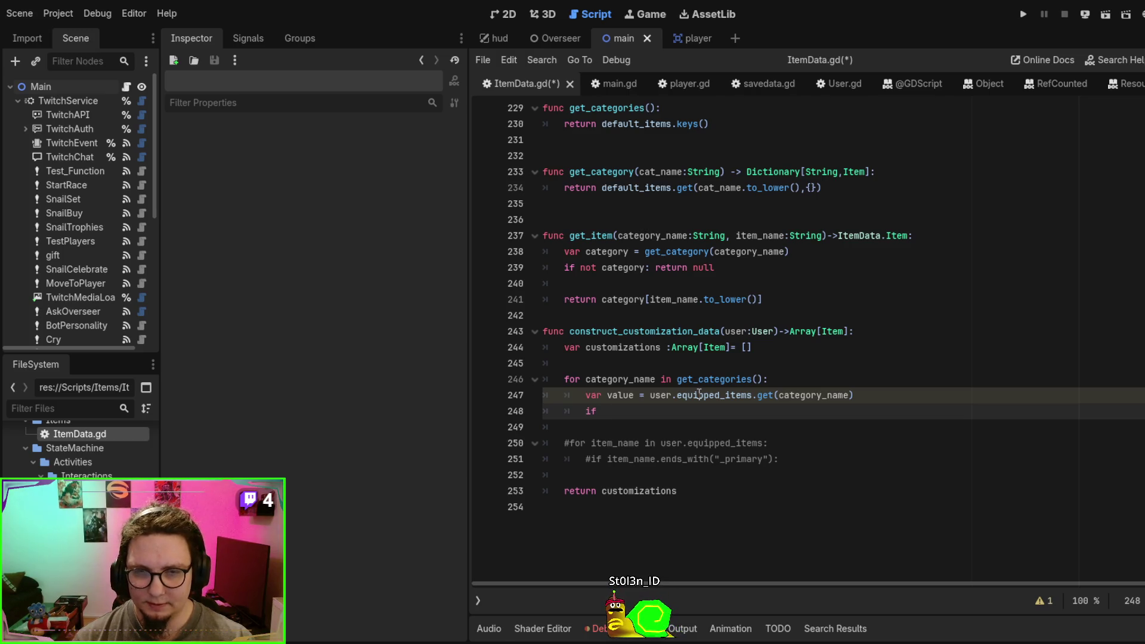
text(valu)
key(BackSpace)
key(BackSpace)
key(BackSpace)
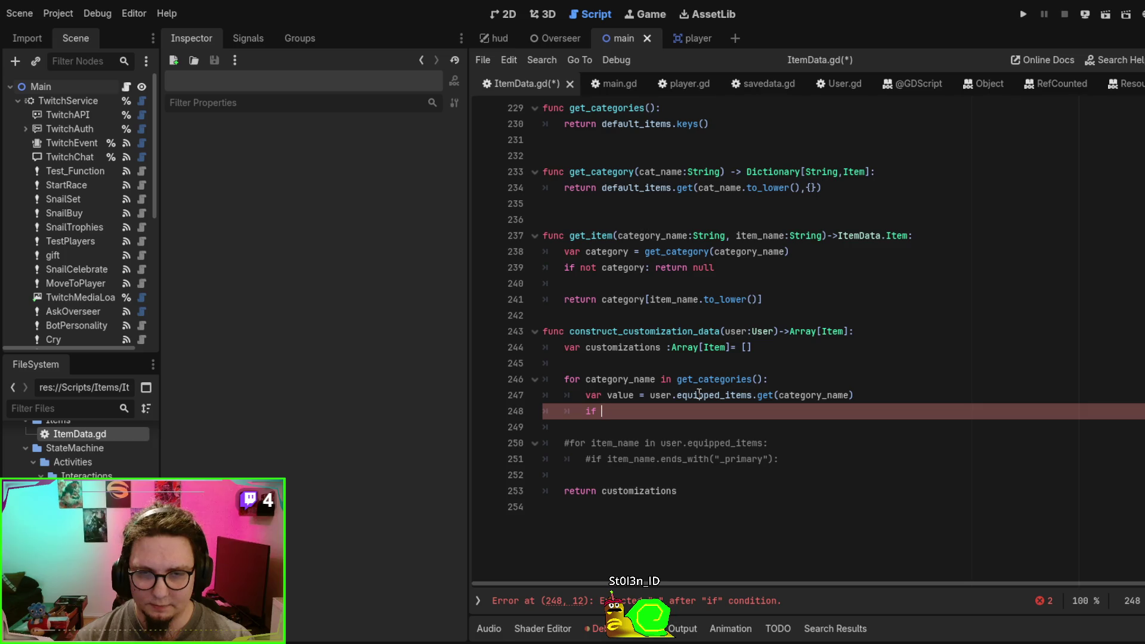
text(not value)
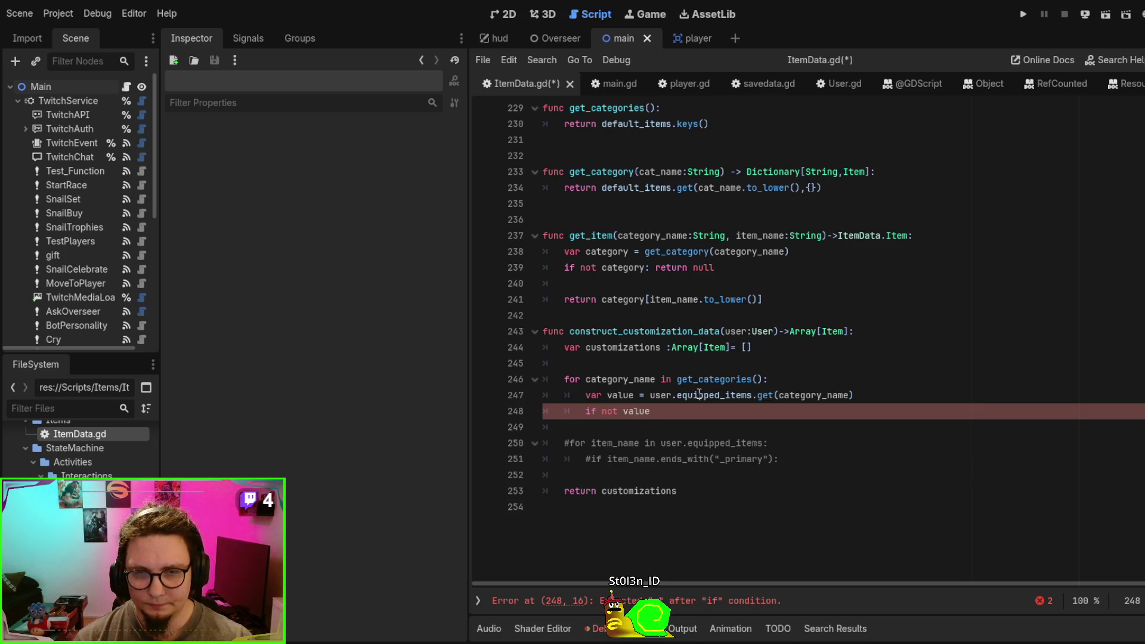
text(: contin)
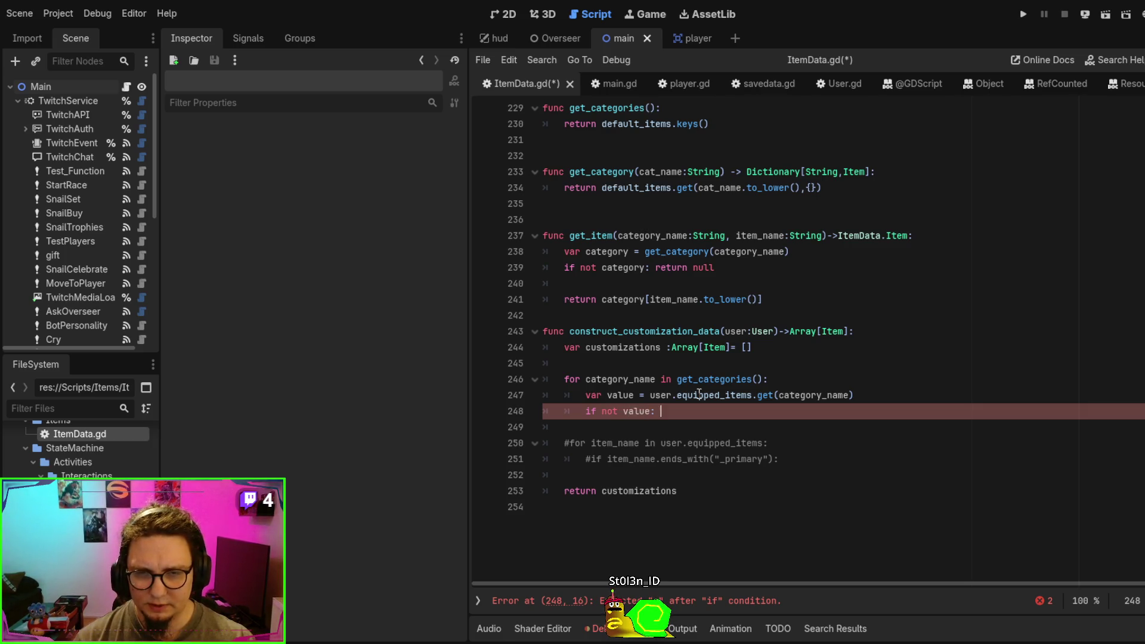
text(ue)
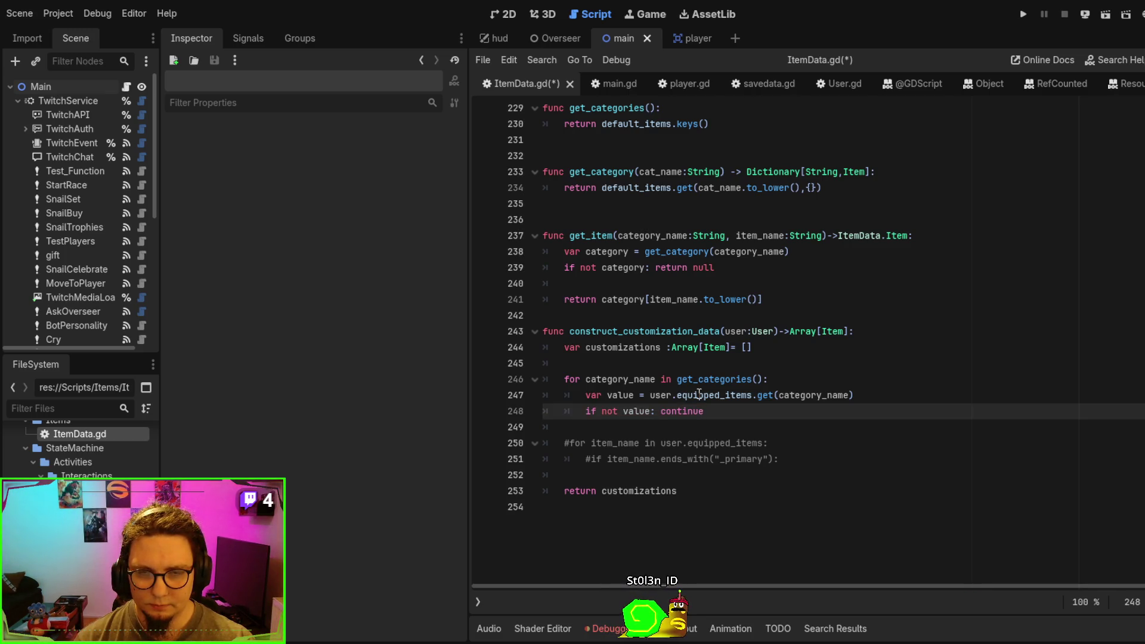
key(ctrl+BackSpace)
key(ctrl+BackSpace)
key(ctrl+BackSpace)
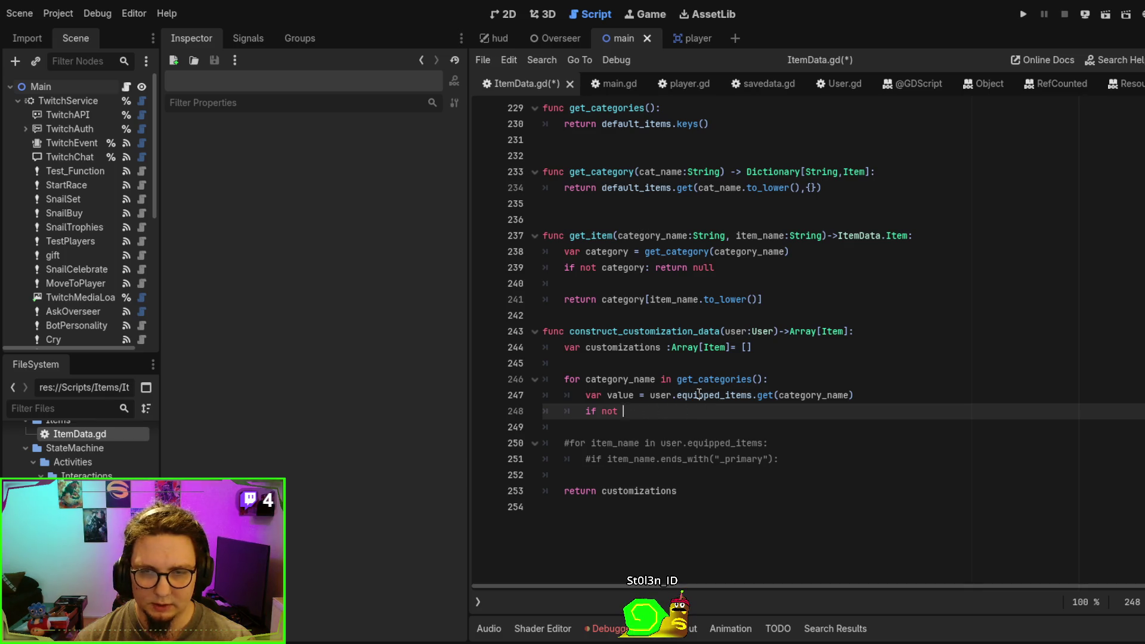
text(value)
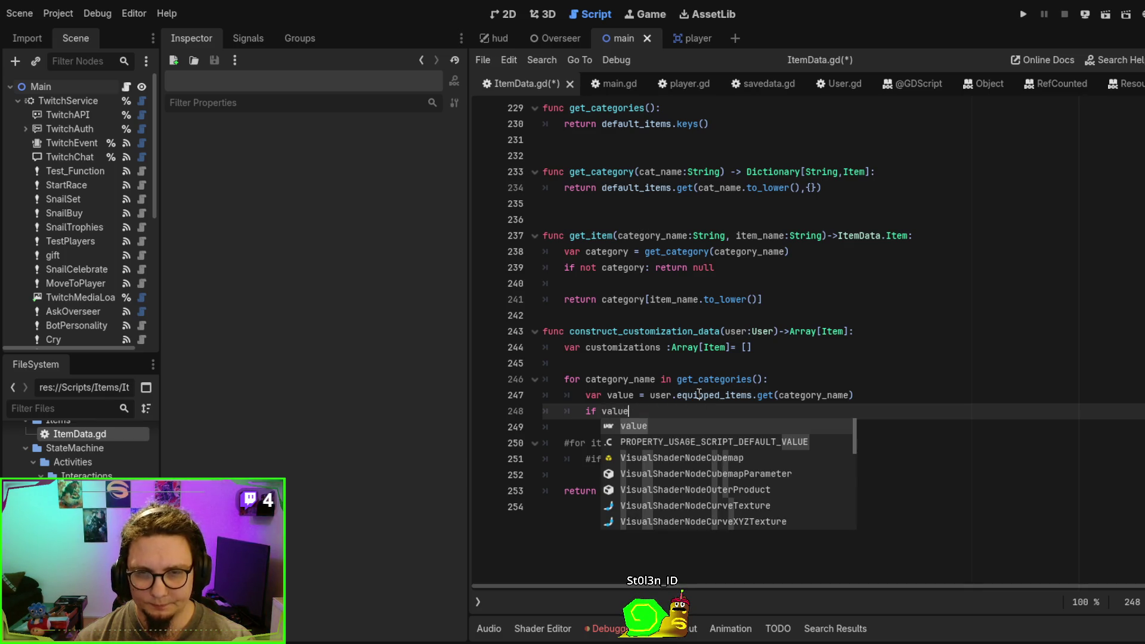
key(Escape)
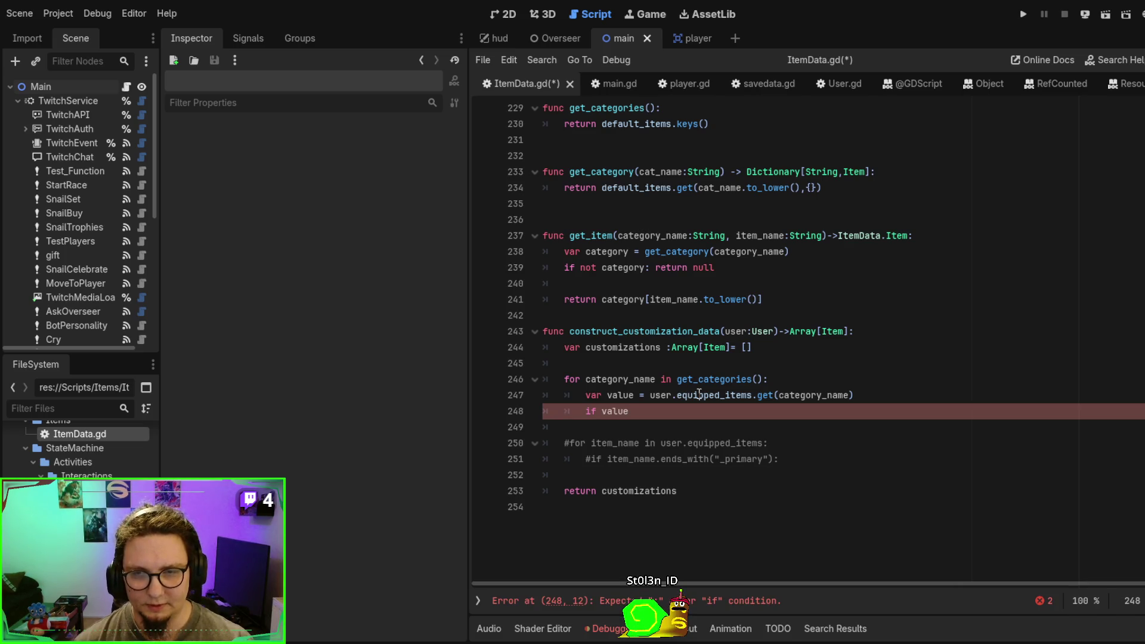
- Rename the variable to customization and use it in the `if customization:` condition
key(Up)
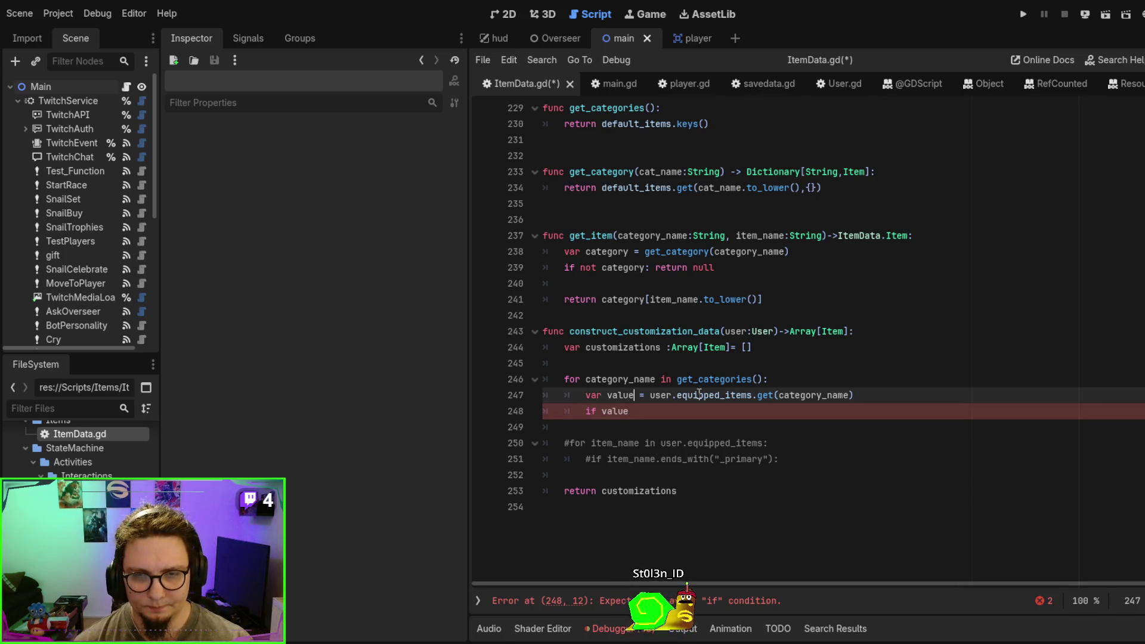
key(BackSpace)
key(BackSpace)
key(BackSpace)
key(BackSpace)
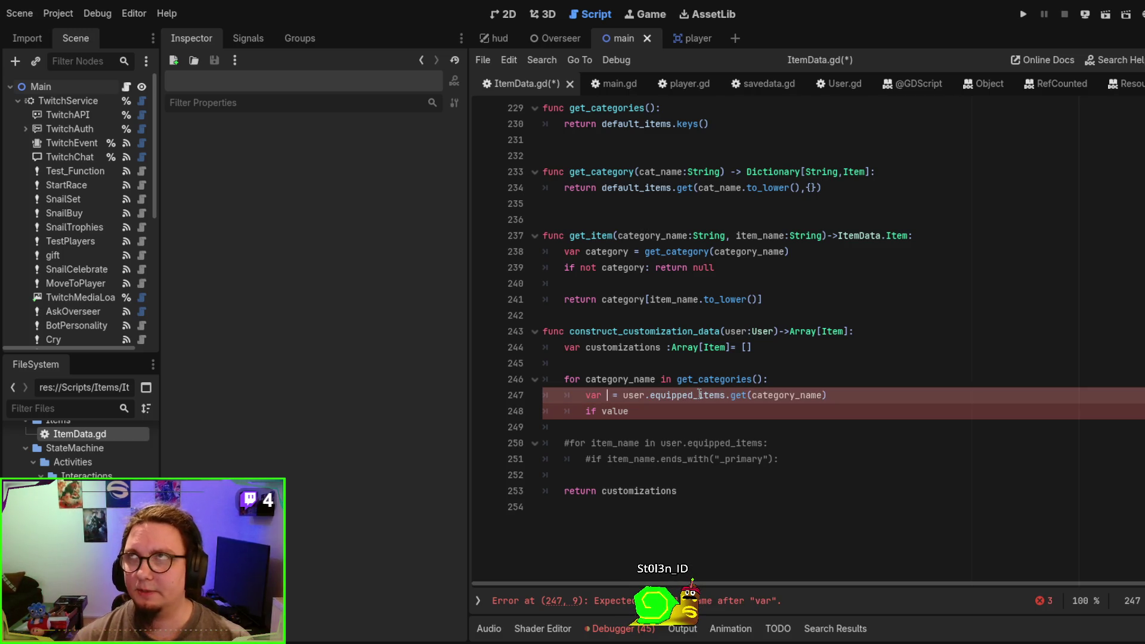
text(customiz)
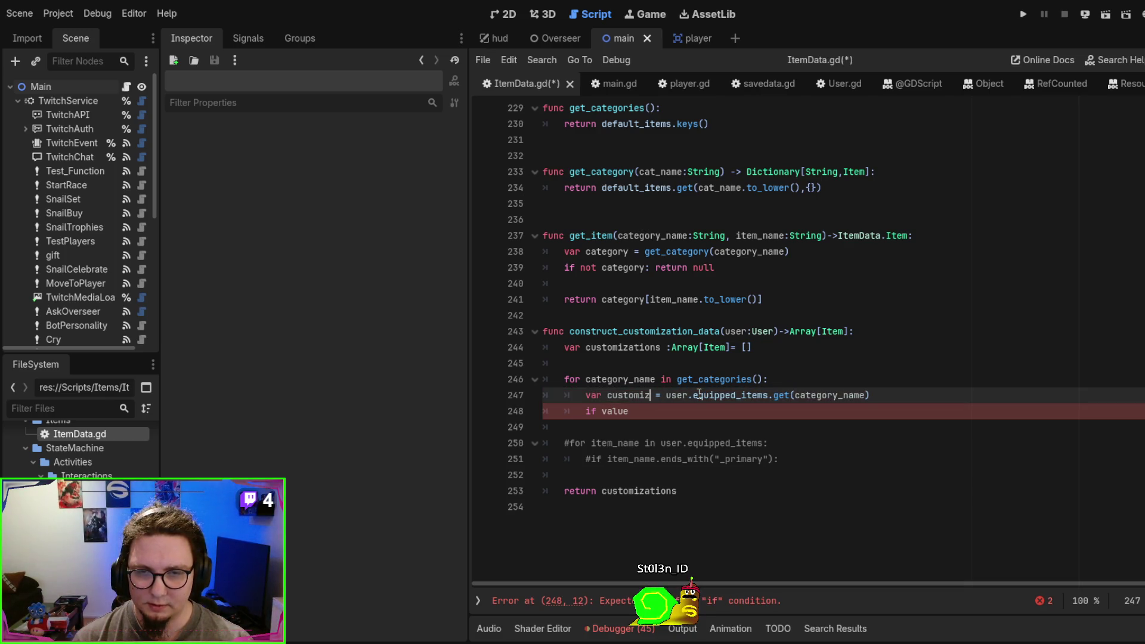
text(ation)
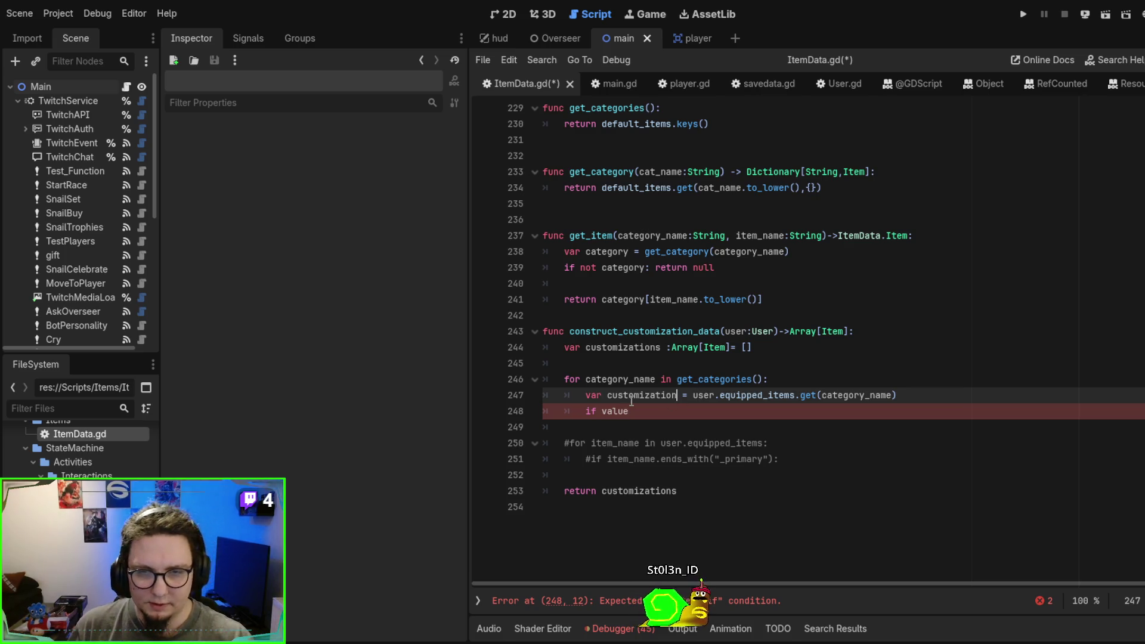
double_click(632, 395)
key(ctrl+c)
double_click(620, 411)
key(ctrl+v)
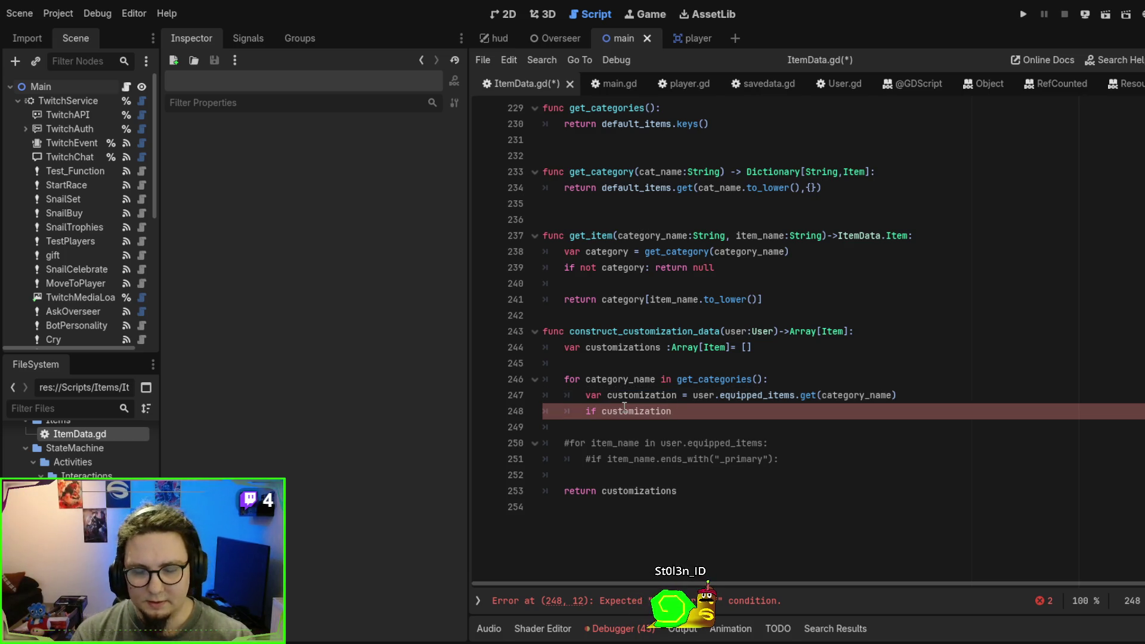
key(Return)
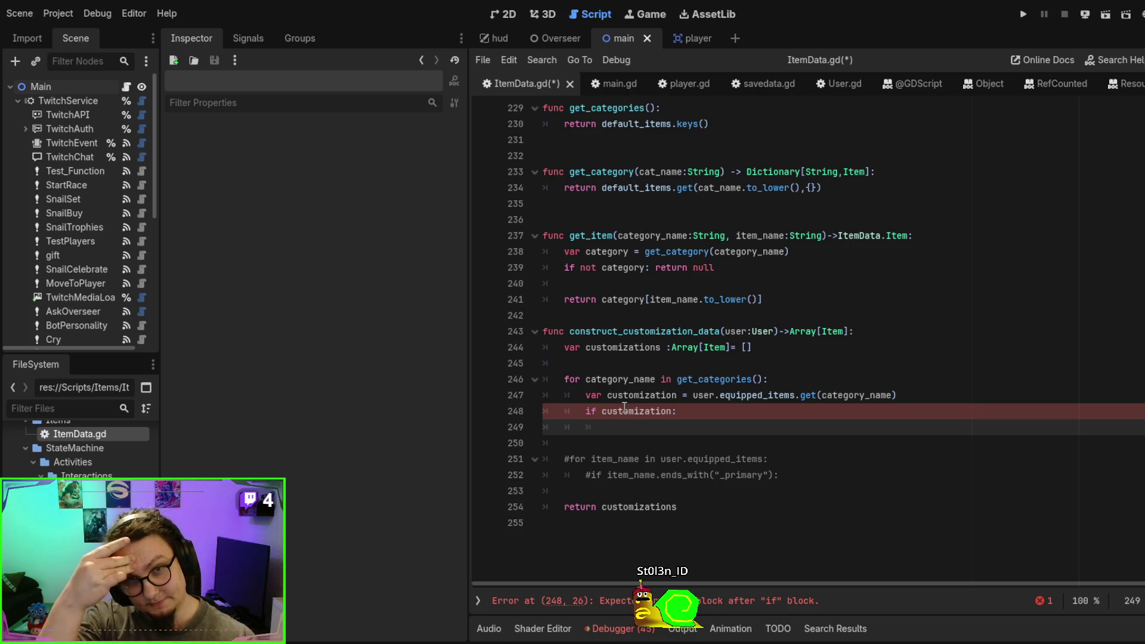
- Write `get_item(category_name, customization)` inside the if block
text(get_)
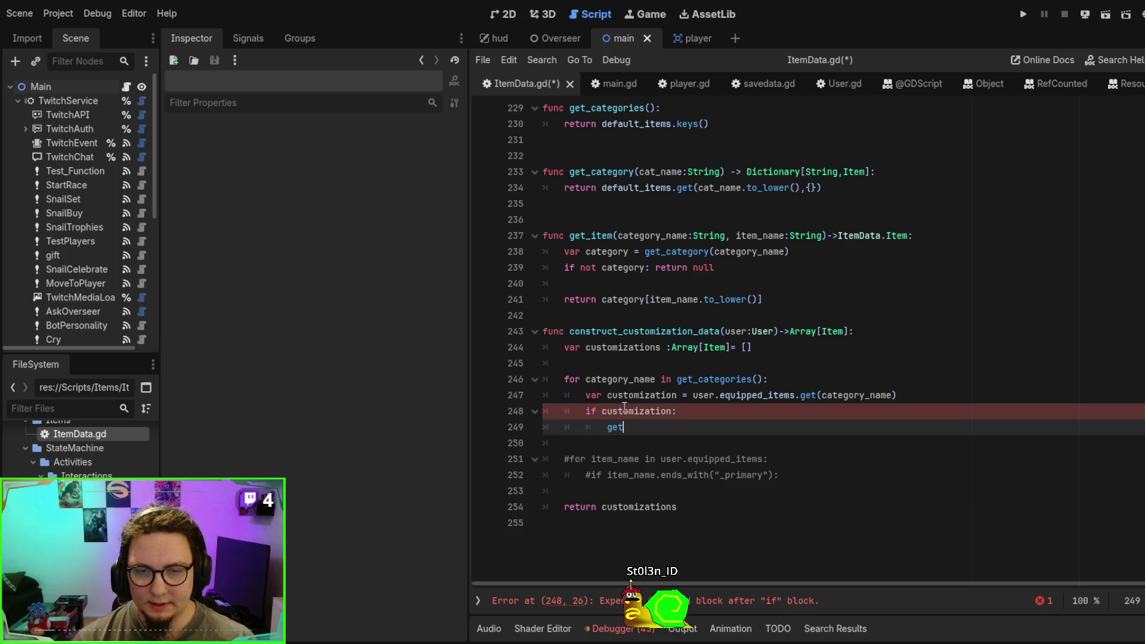
key(BackSpace)
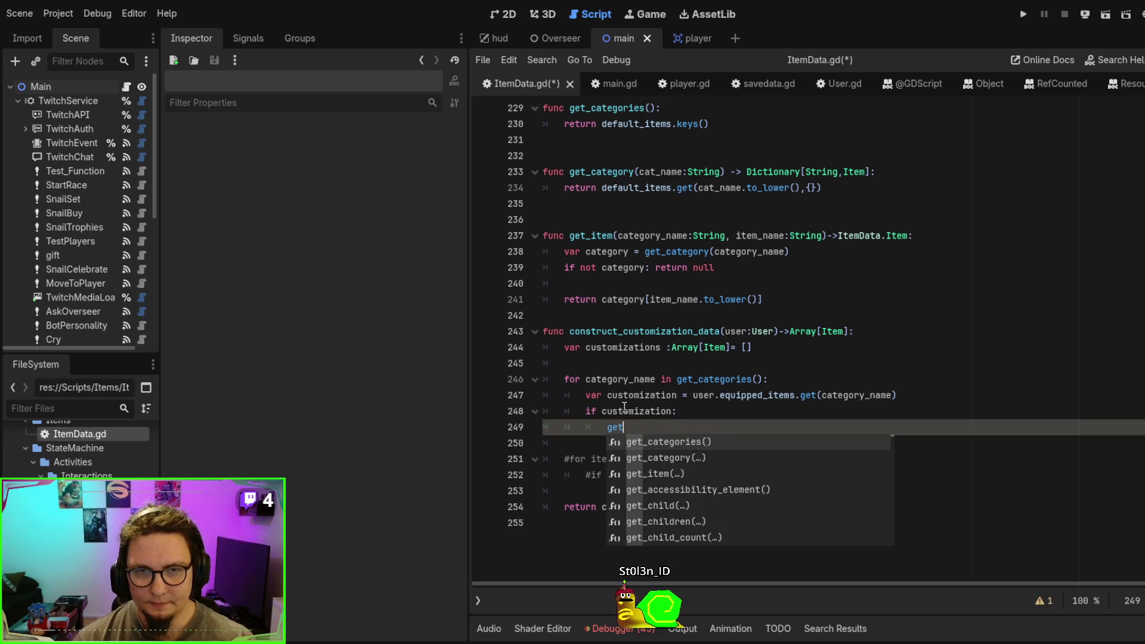
text(_ite(m()
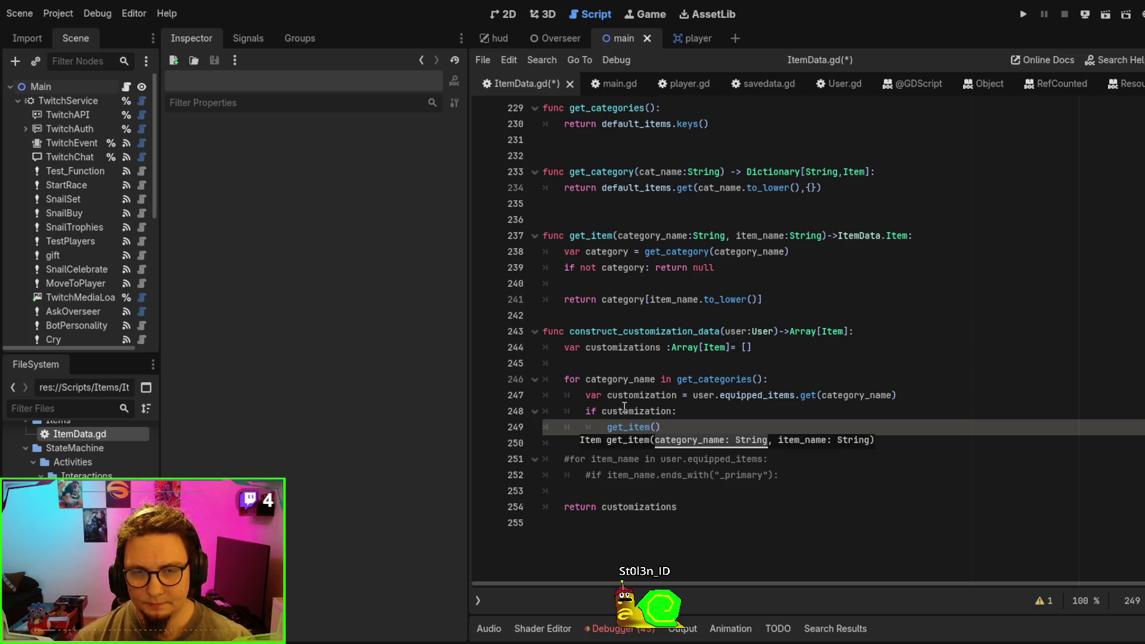
text(category_name)
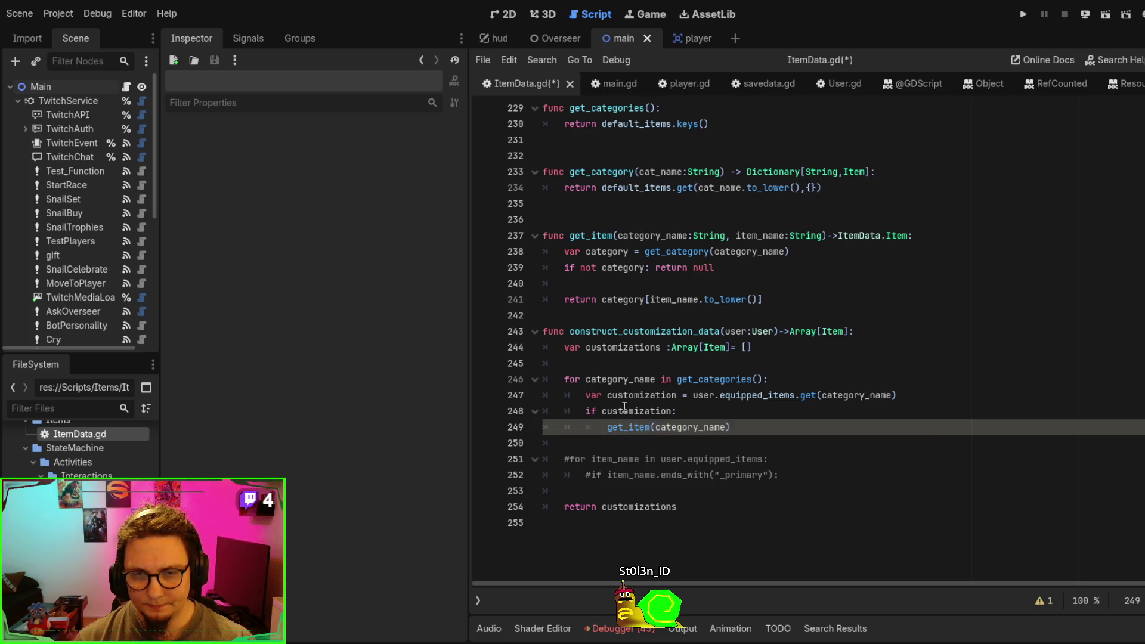
text(,)
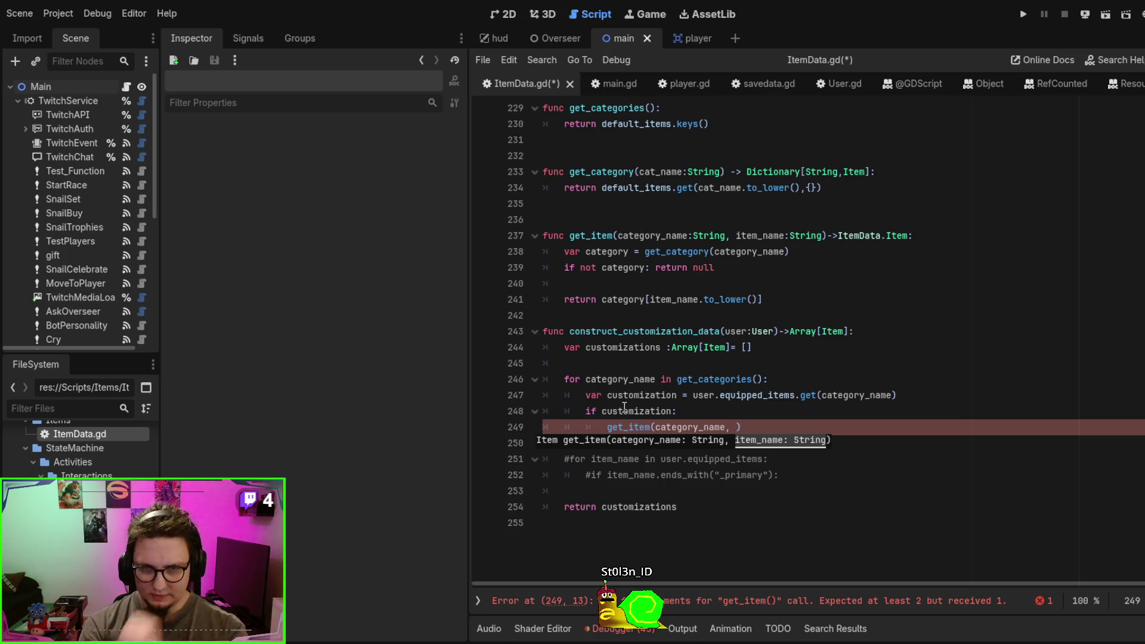
text(customization)
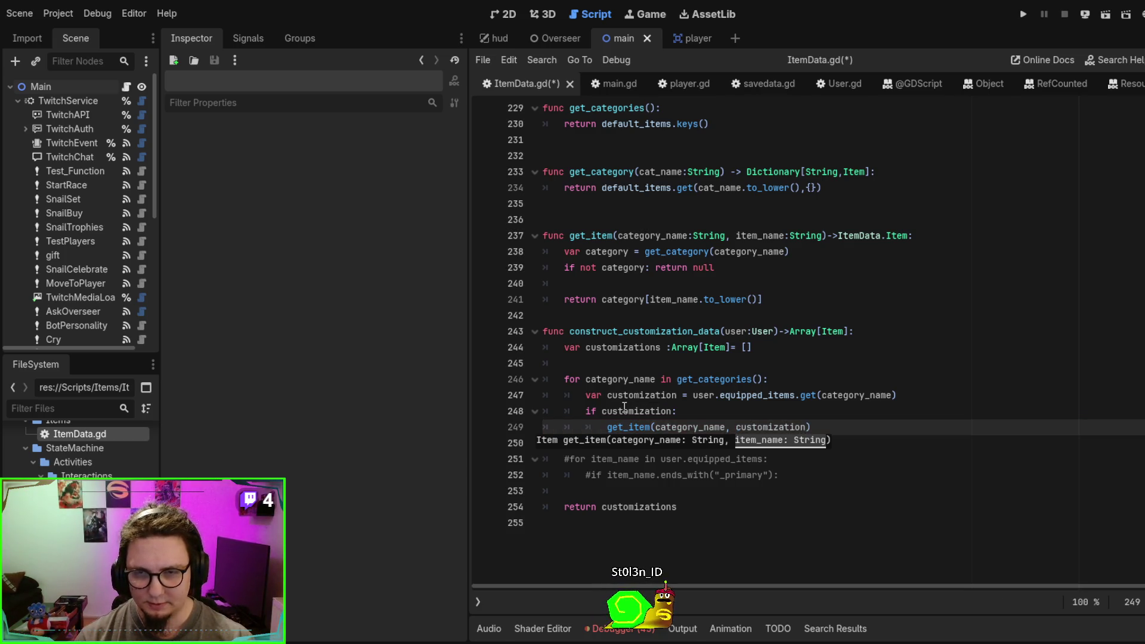
- Rename the variable to customization_name in its declaration, the if condition and get_item call
click(678, 395)
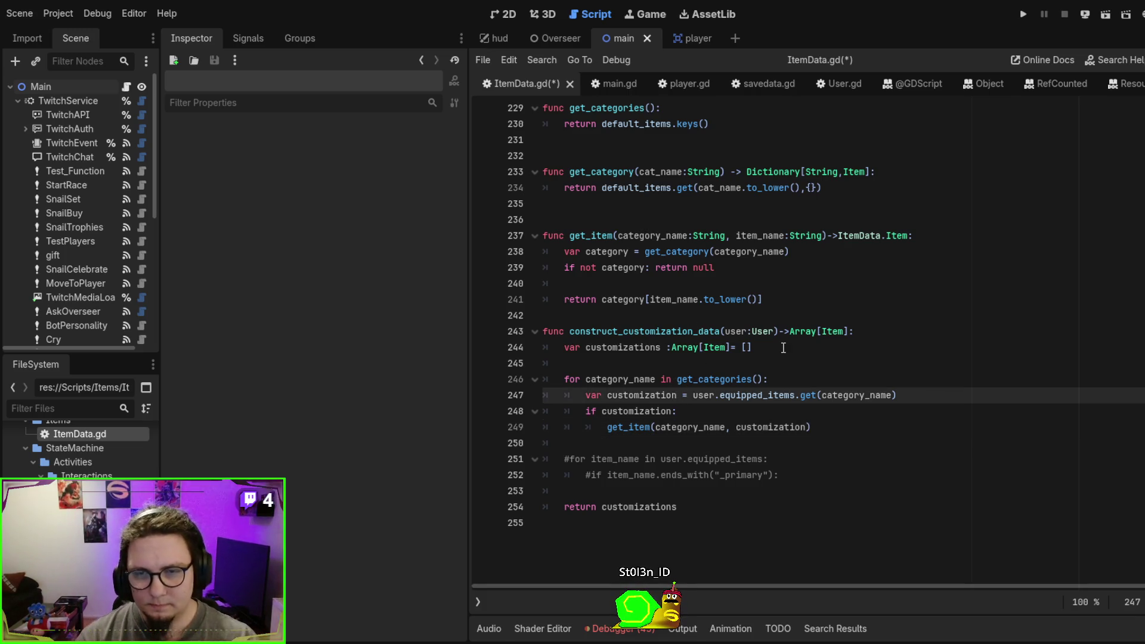
text(_name)
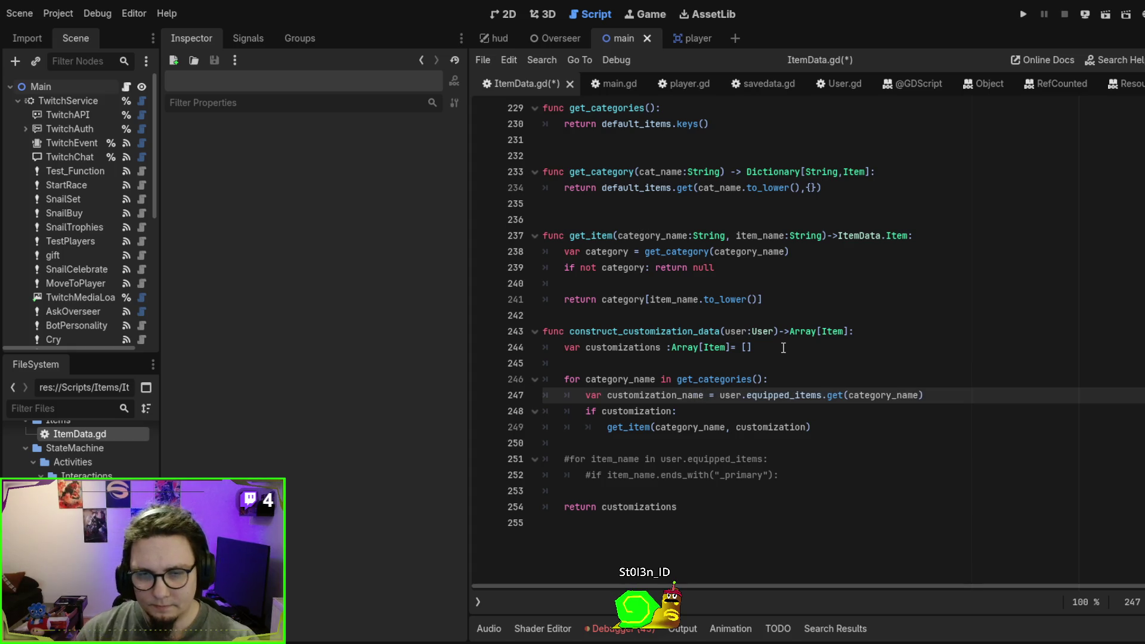
double_click(643, 411)
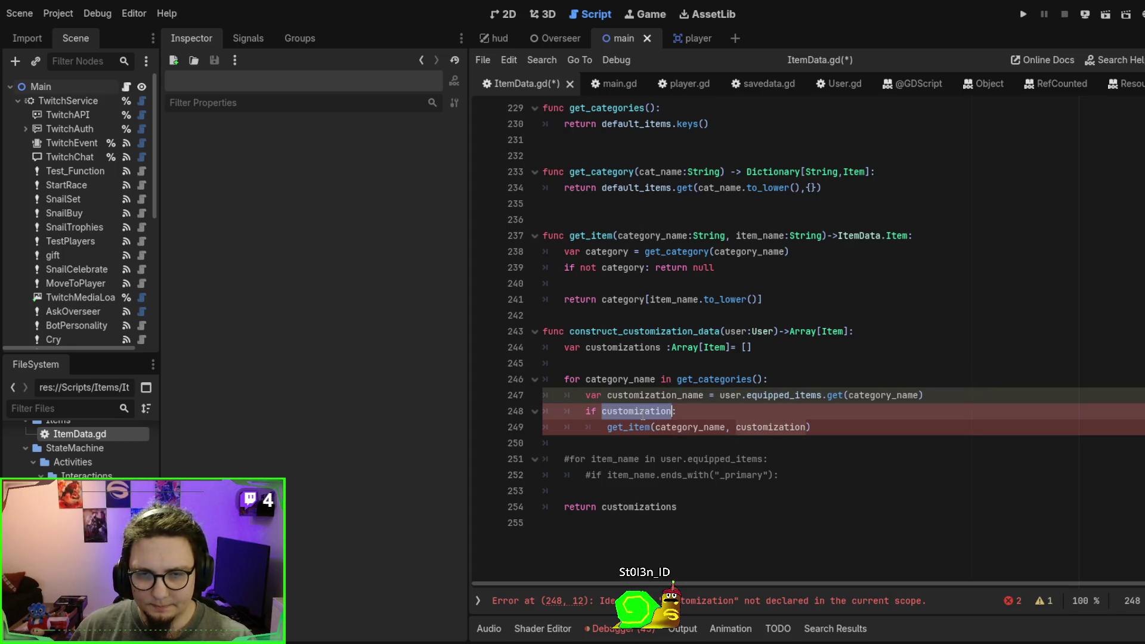
key(ctrl+v)
double_click(770, 427)
key(ctrl+v)
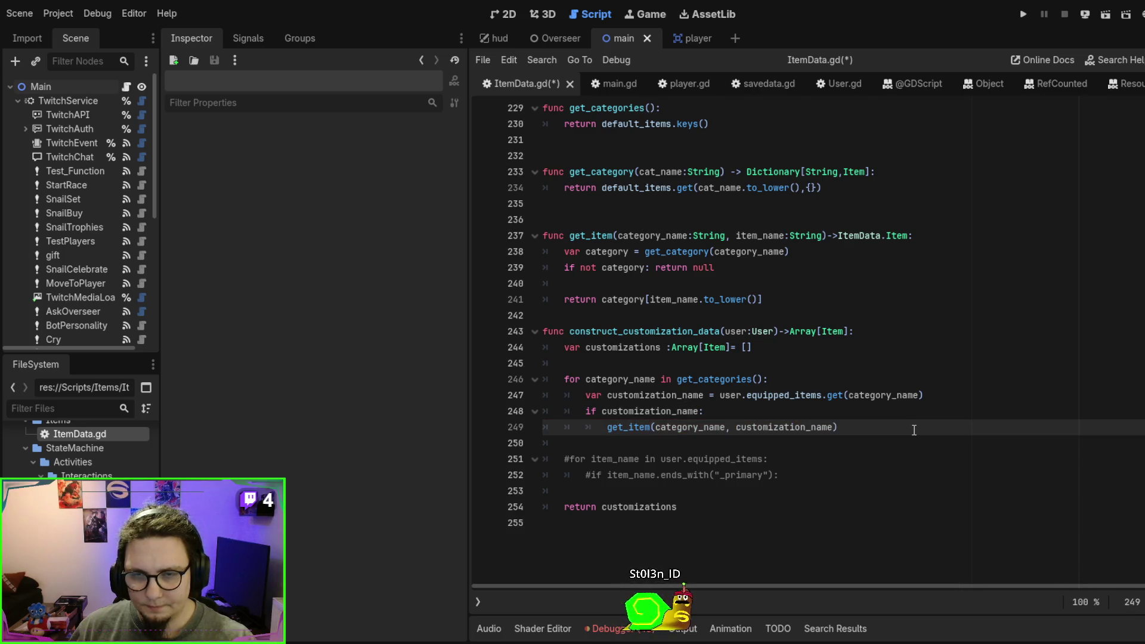
click(913, 430)
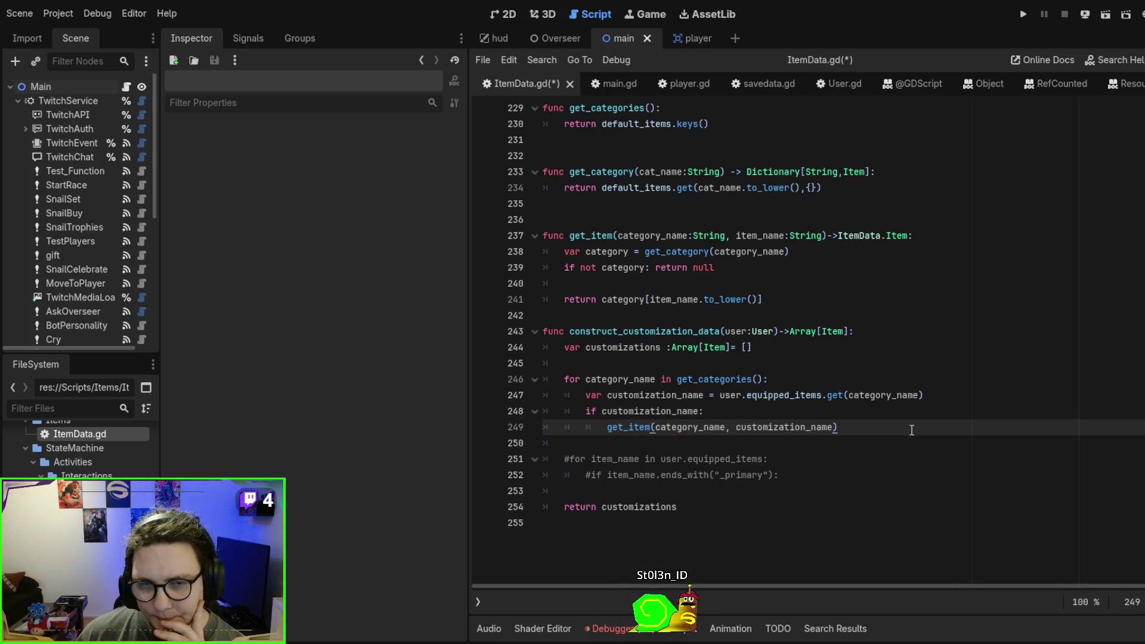
- Assign `var item = get_item(...).duplicate()` and start an item line below
click(608, 433)
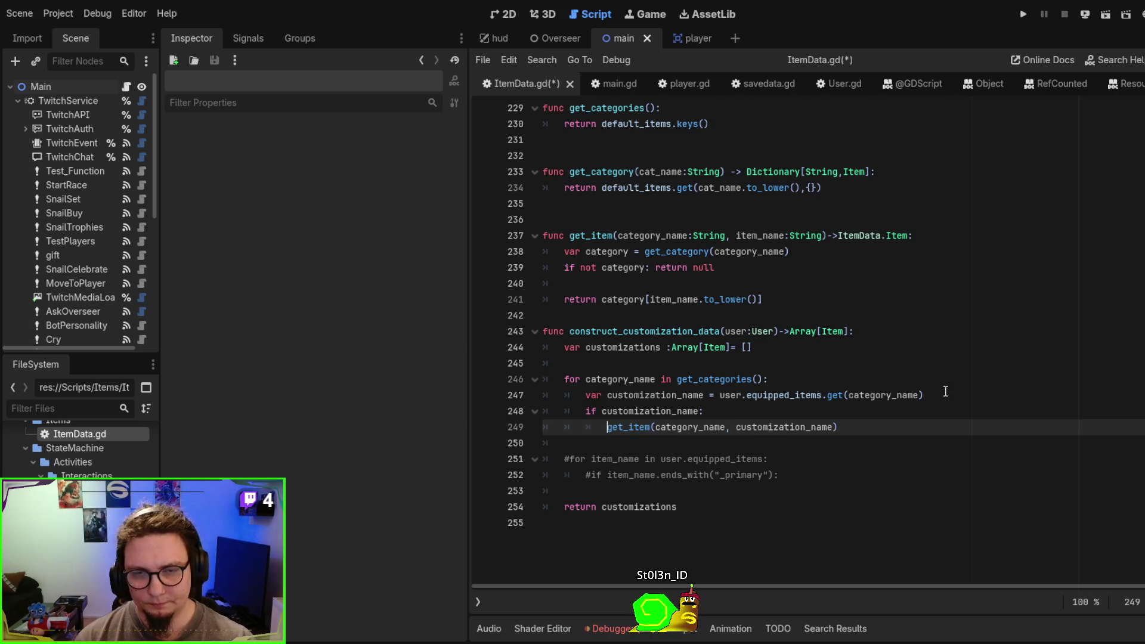
text(var item )
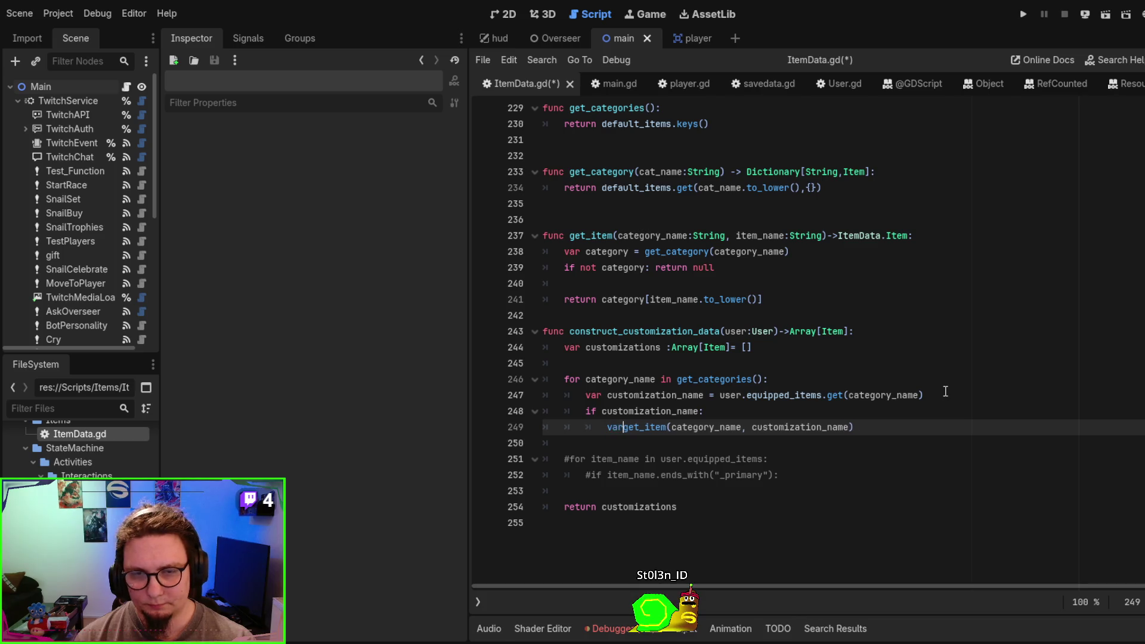
text(=)
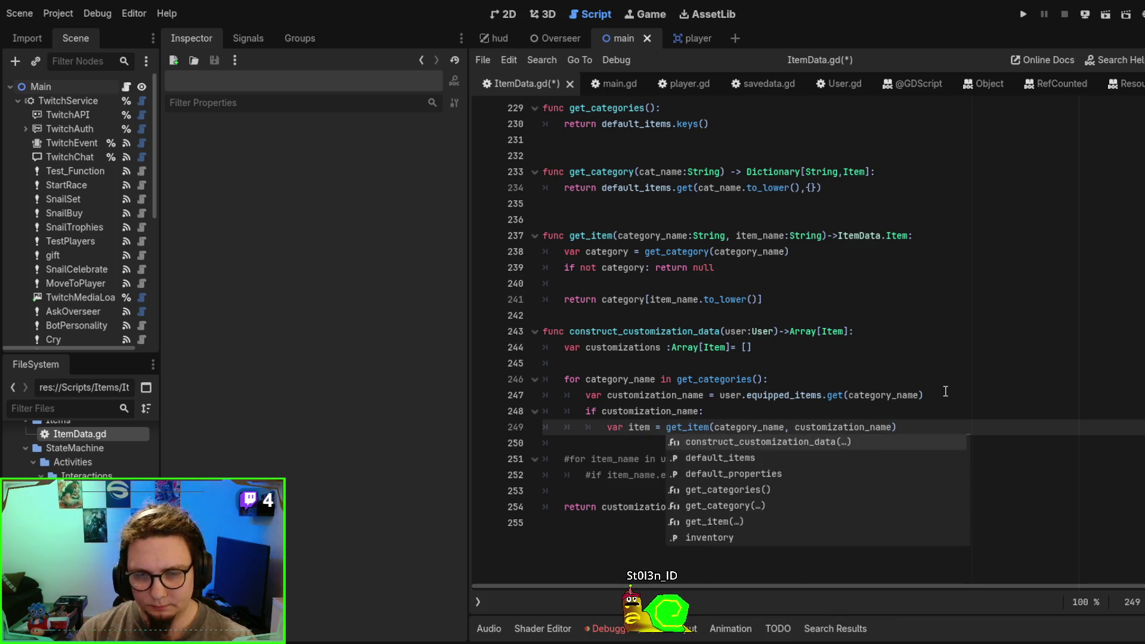
key(Escape)
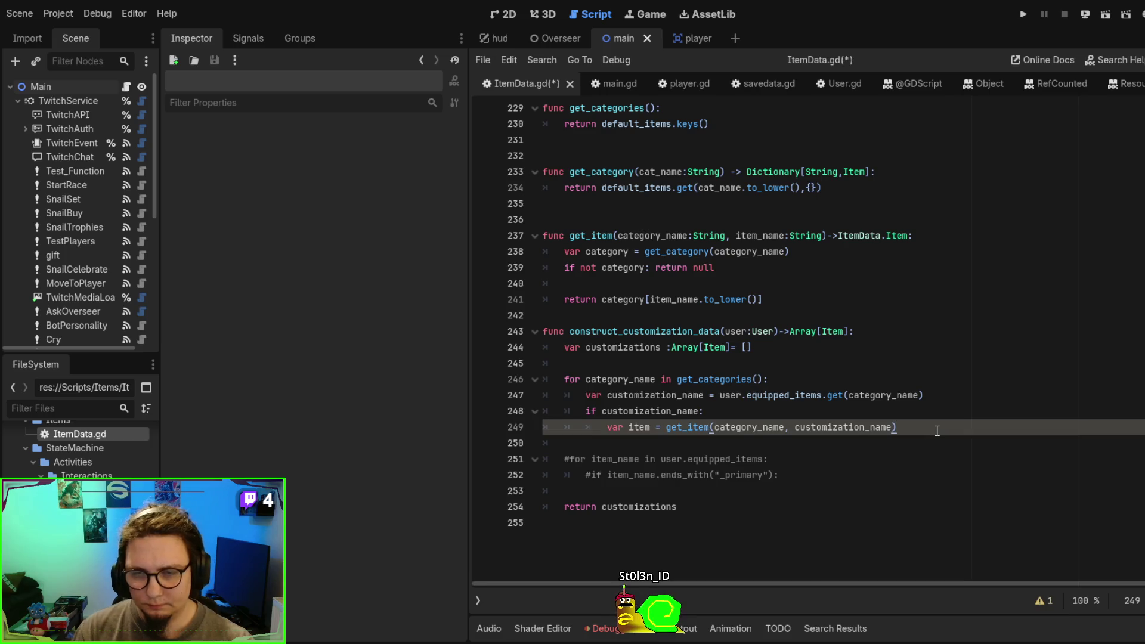
text(upli)
key(Return)
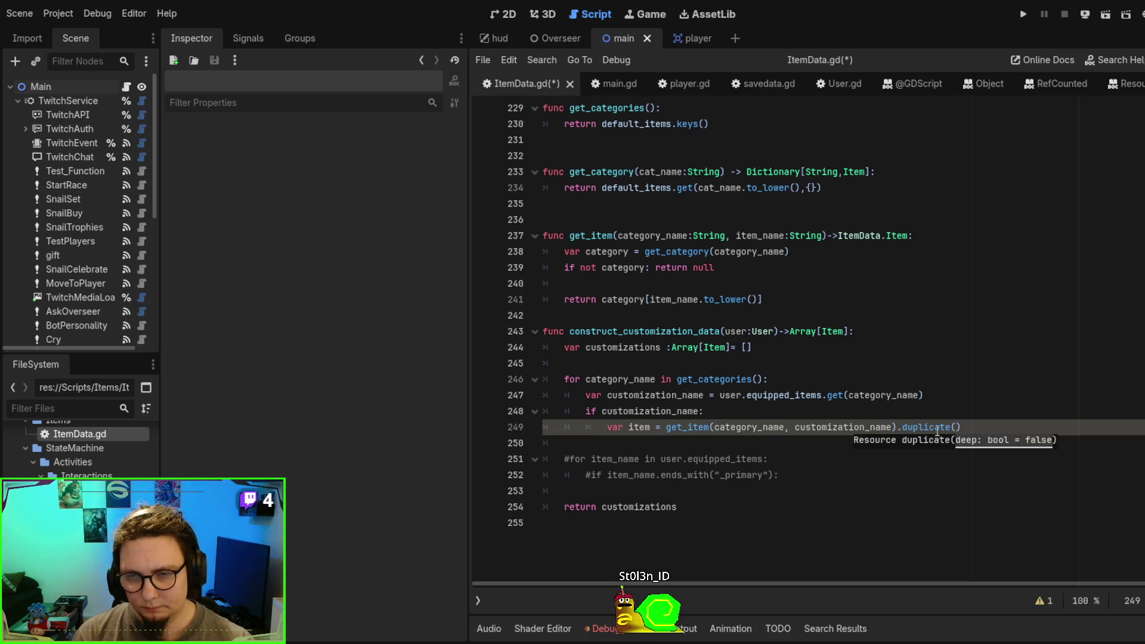
key(Escape)
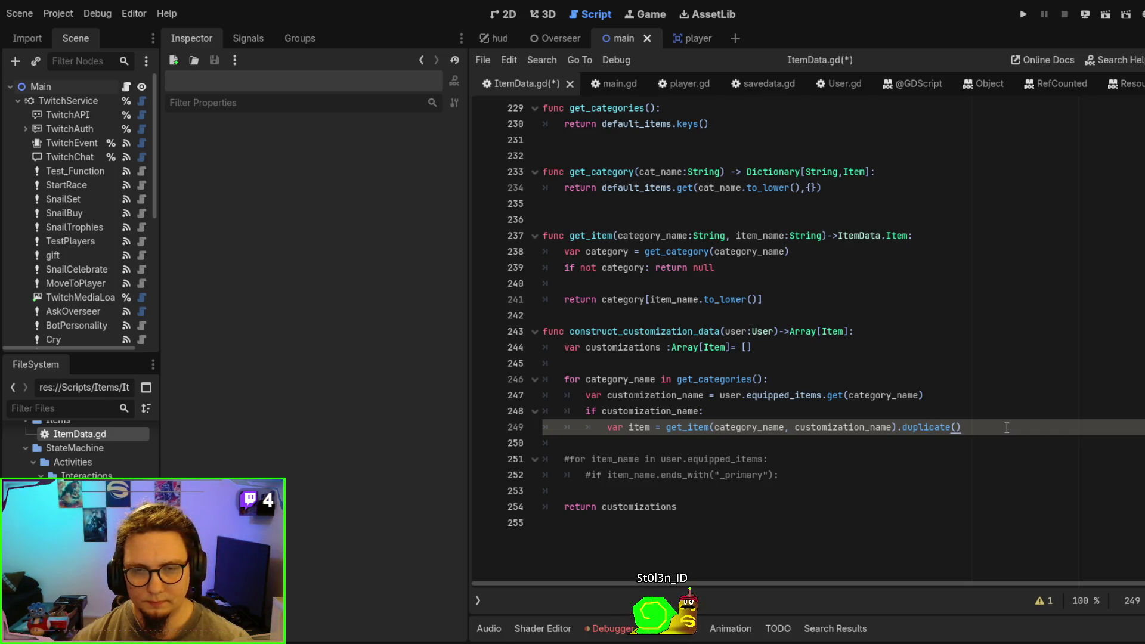
key(Return)
text(item)
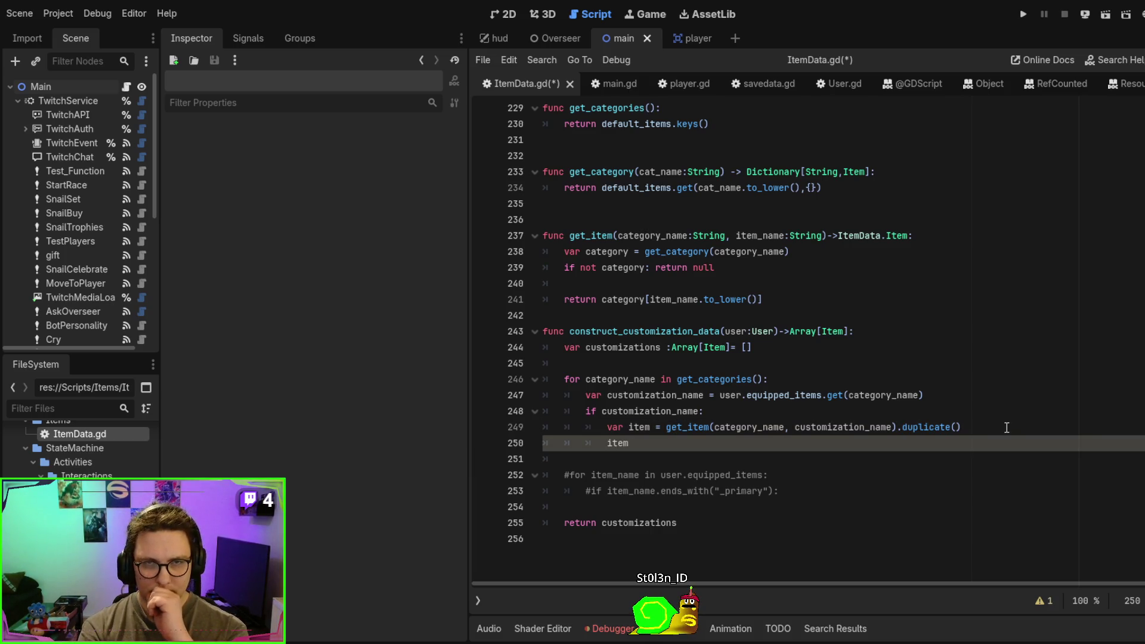
scroll(1014, 388, up, 10)
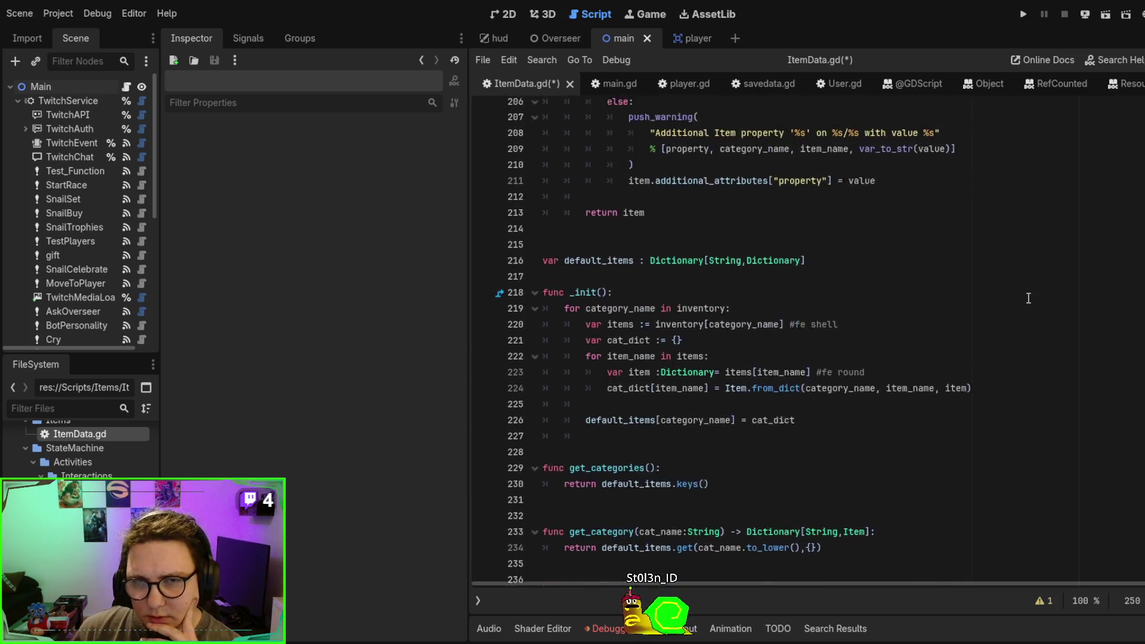
scroll(1024, 297, up, 9)
scroll(1018, 296, down, 5)
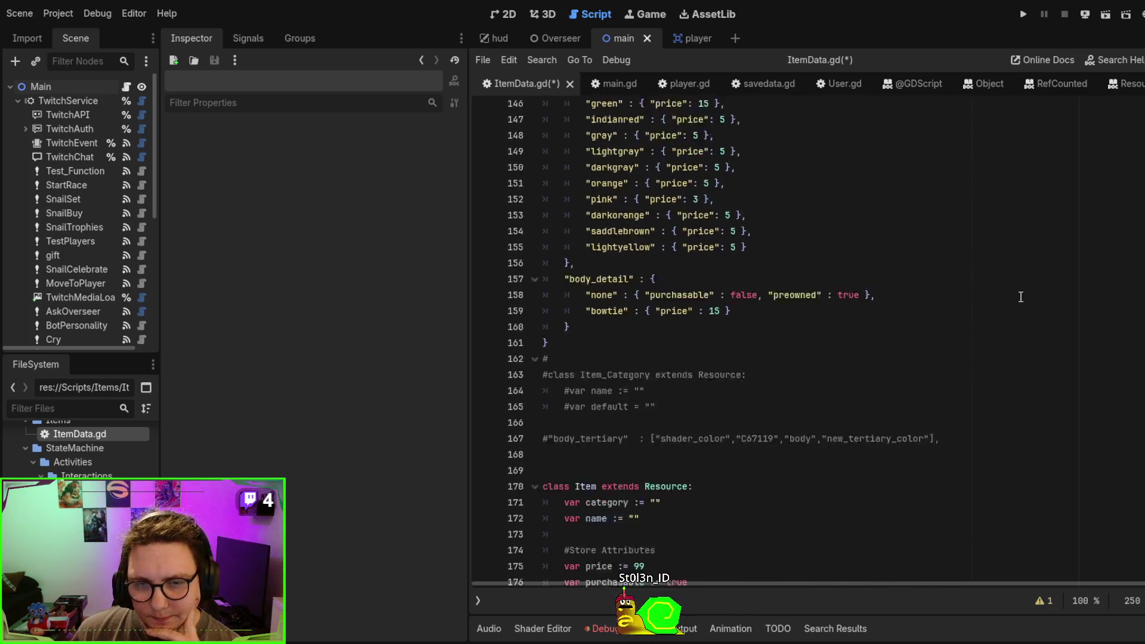
scroll(1009, 293, down, 1)
drag(793, 490, 549, 219)
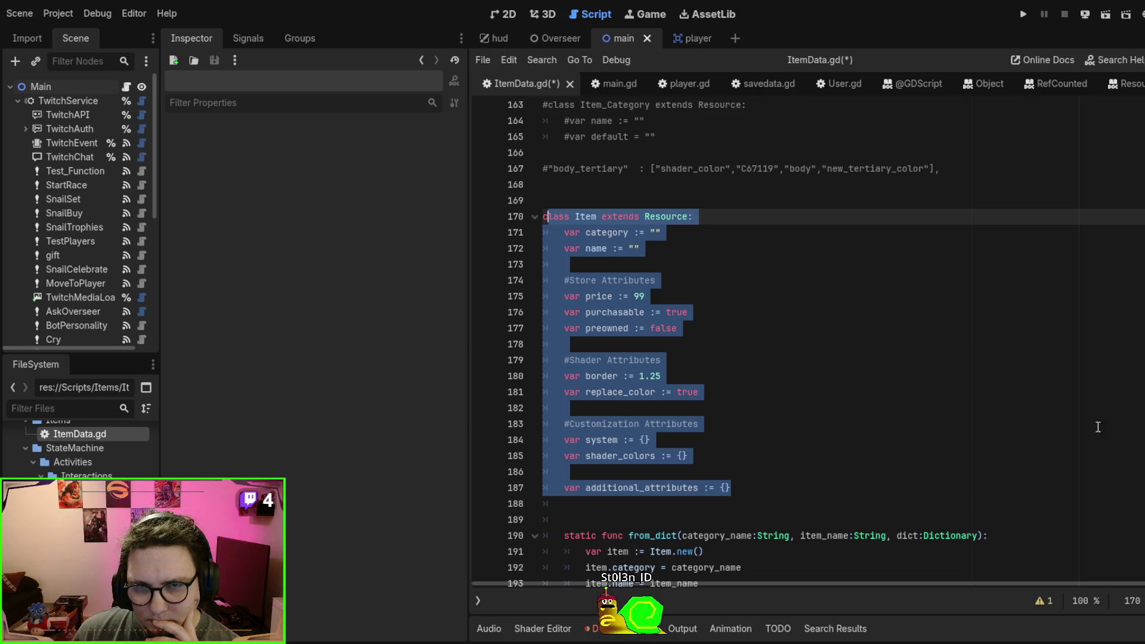
key(alt+Left)
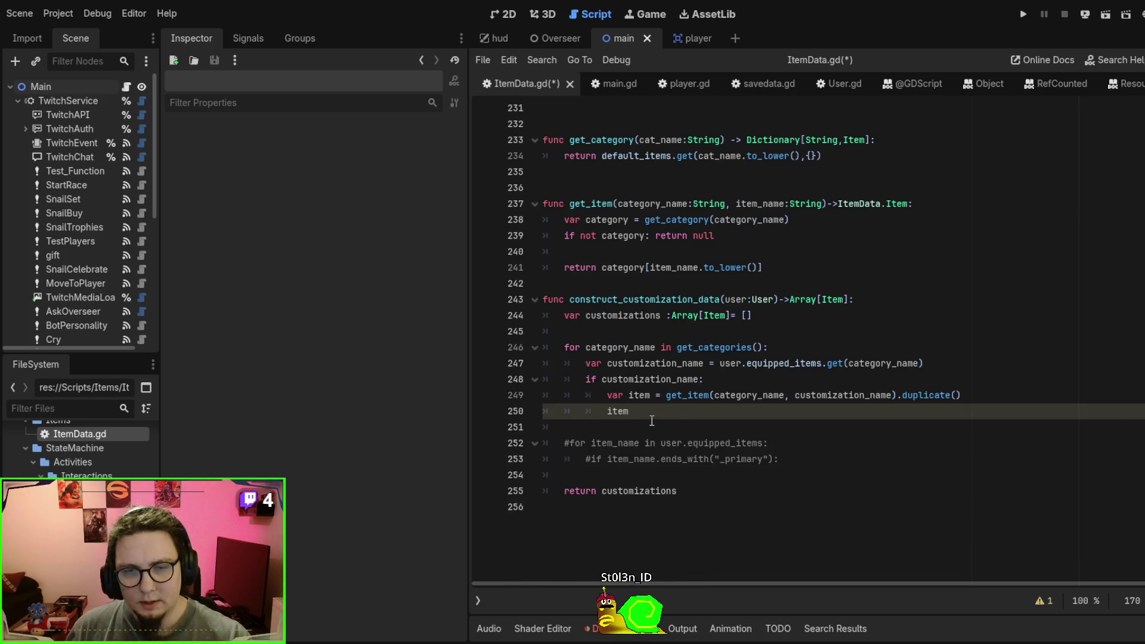
drag(646, 412, 607, 413)
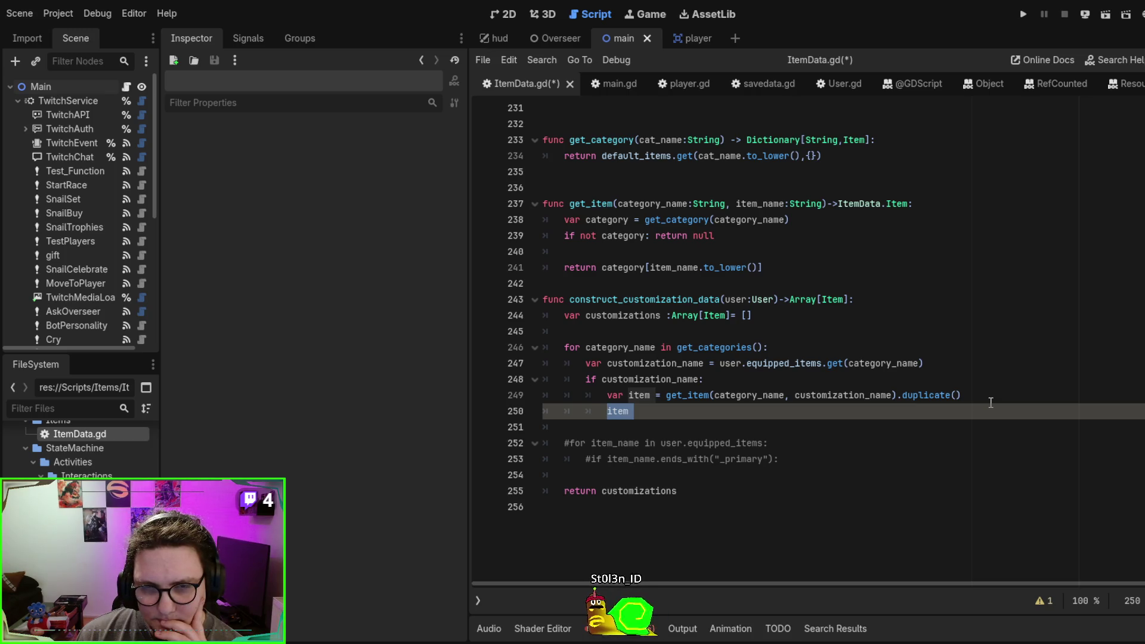
- Paste `user.equipped_items.get(category_name + "_primary")` on a new line below the duplicate
key(BackSpace)
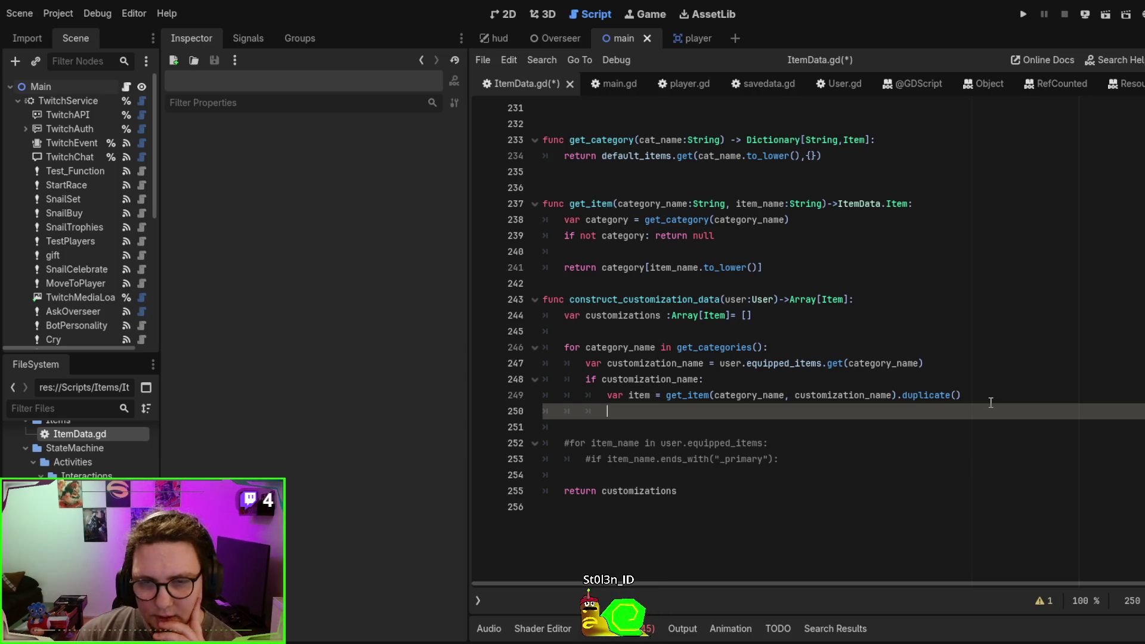
key(Up)
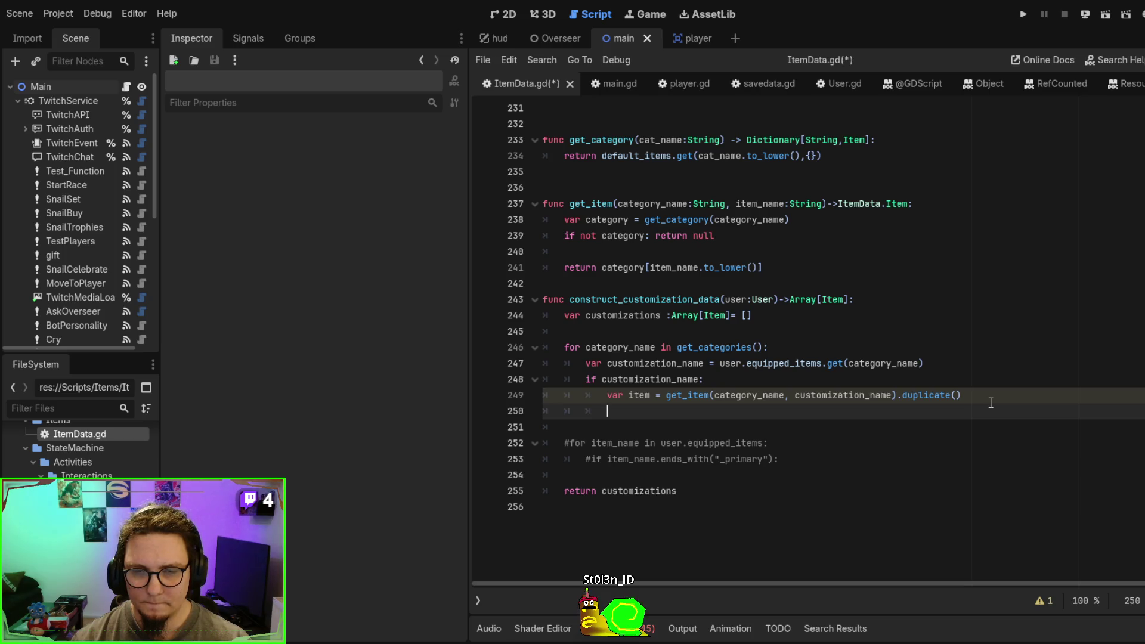
key(Return)
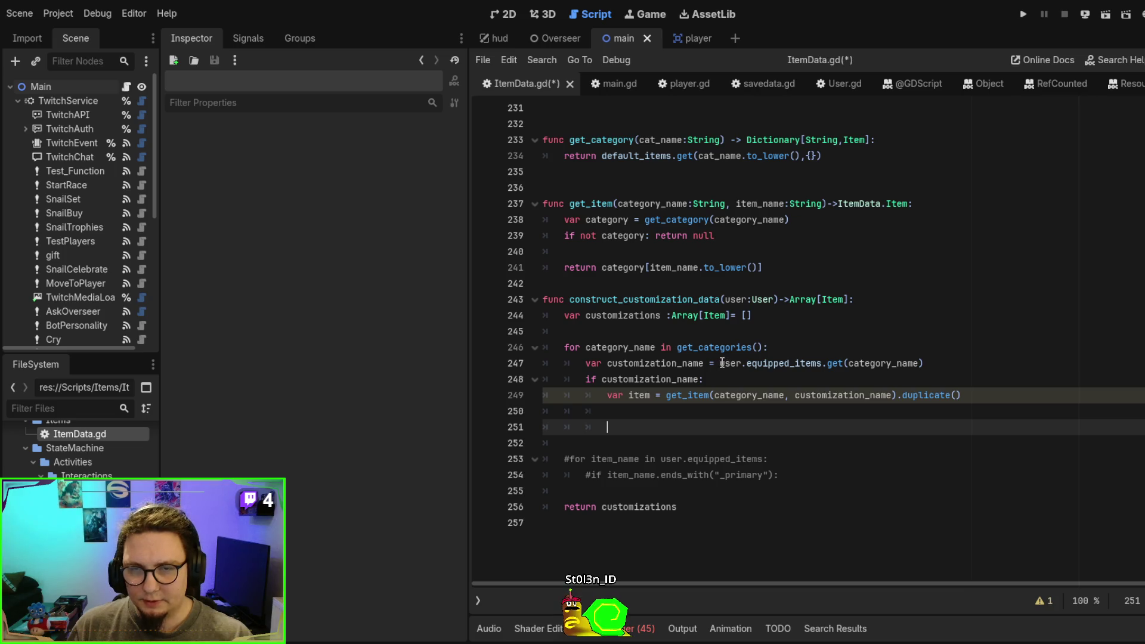
drag(722, 363, 949, 365)
key(ctrl+c)
click(768, 416)
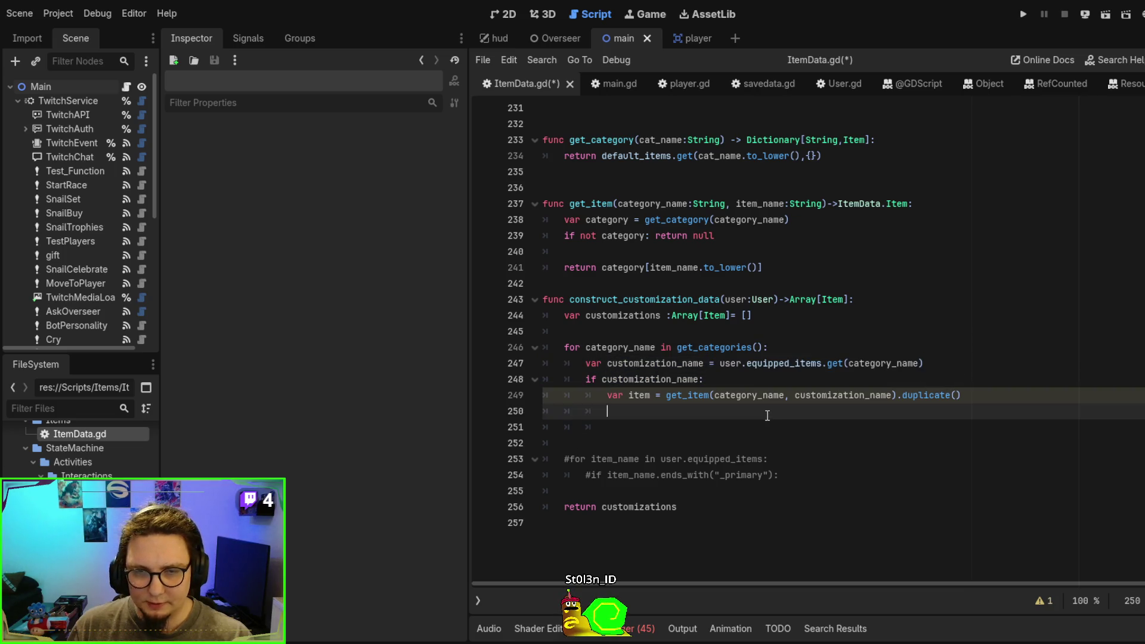
click(769, 422)
key(ctrl+v)
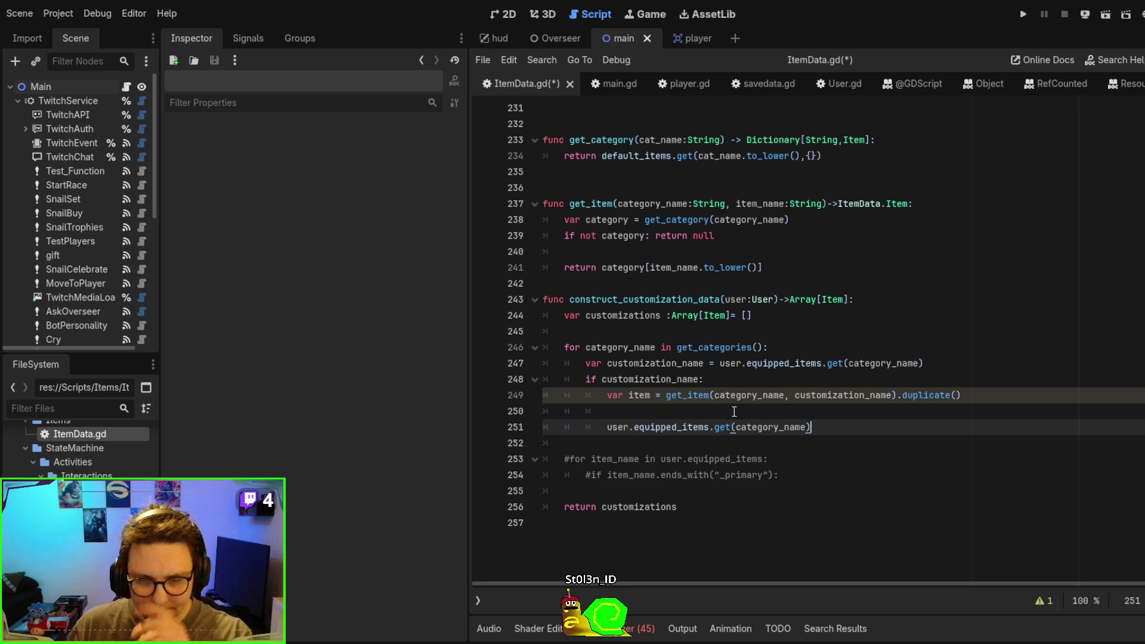
text(")
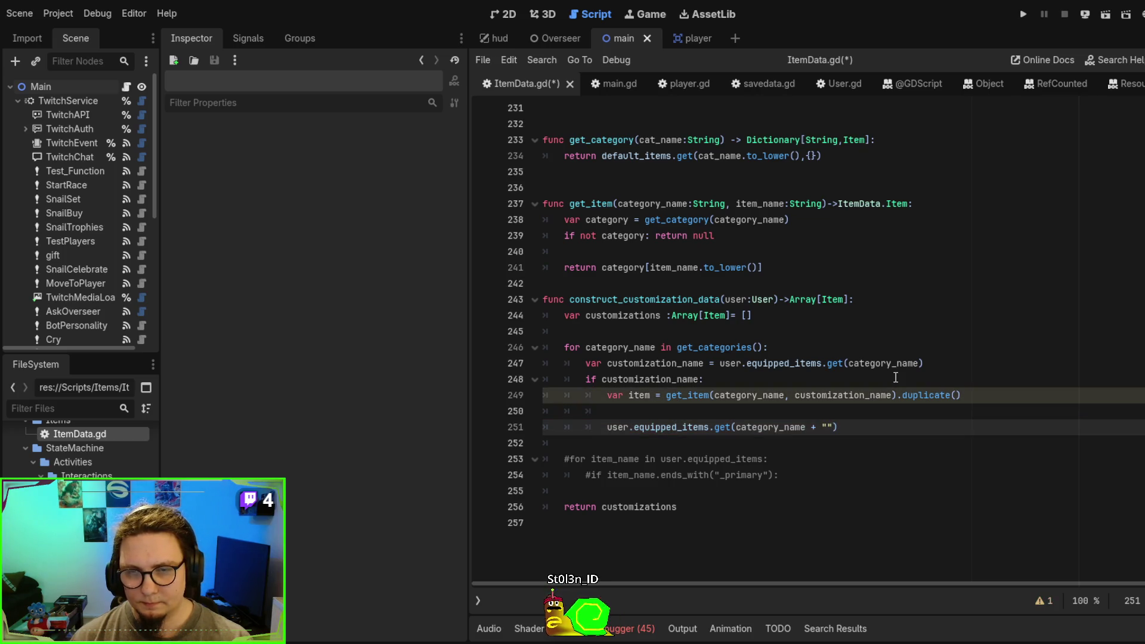
text(_primary)
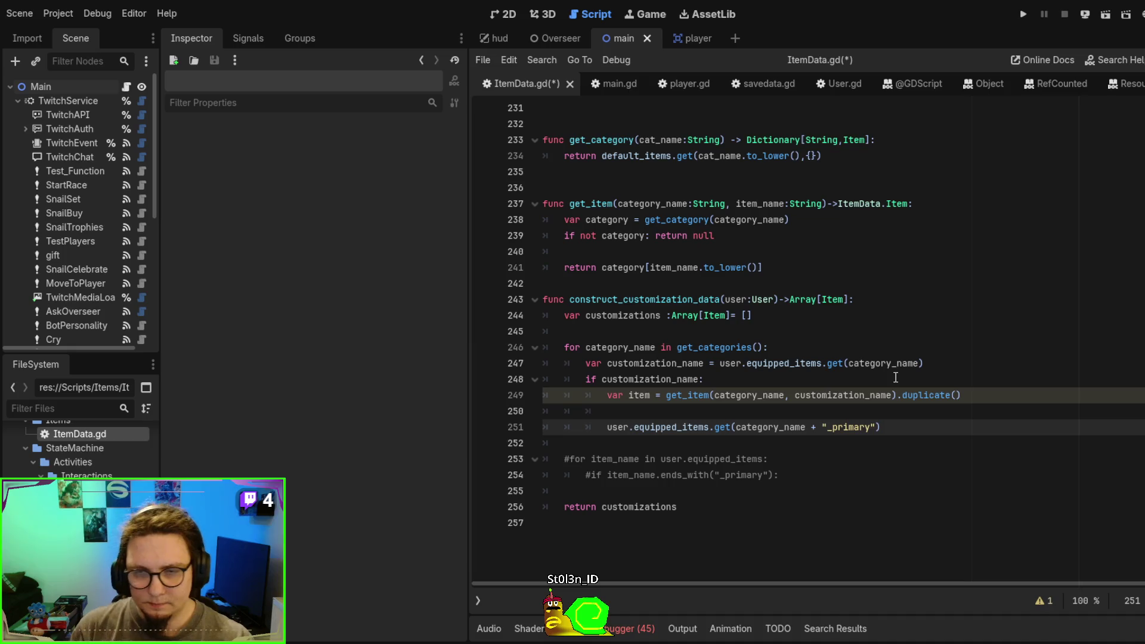
- Drop the attempted `var primary =` prefix and indent the lookup one level deeper
click(608, 427)
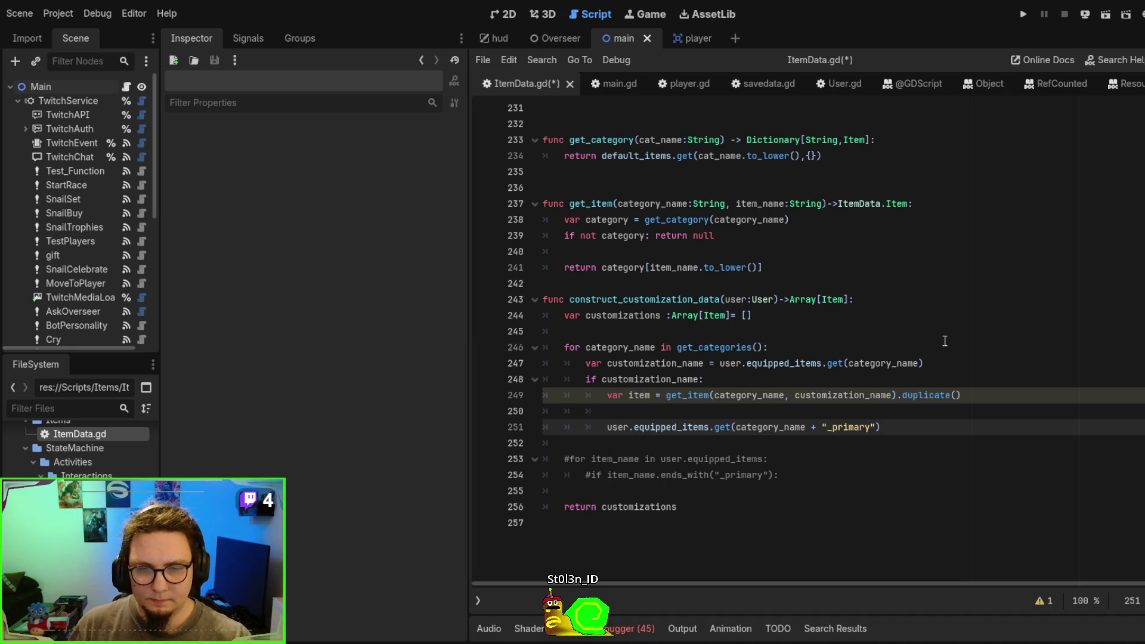
text(var co)
key(BackSpace)
key(BackSpace)
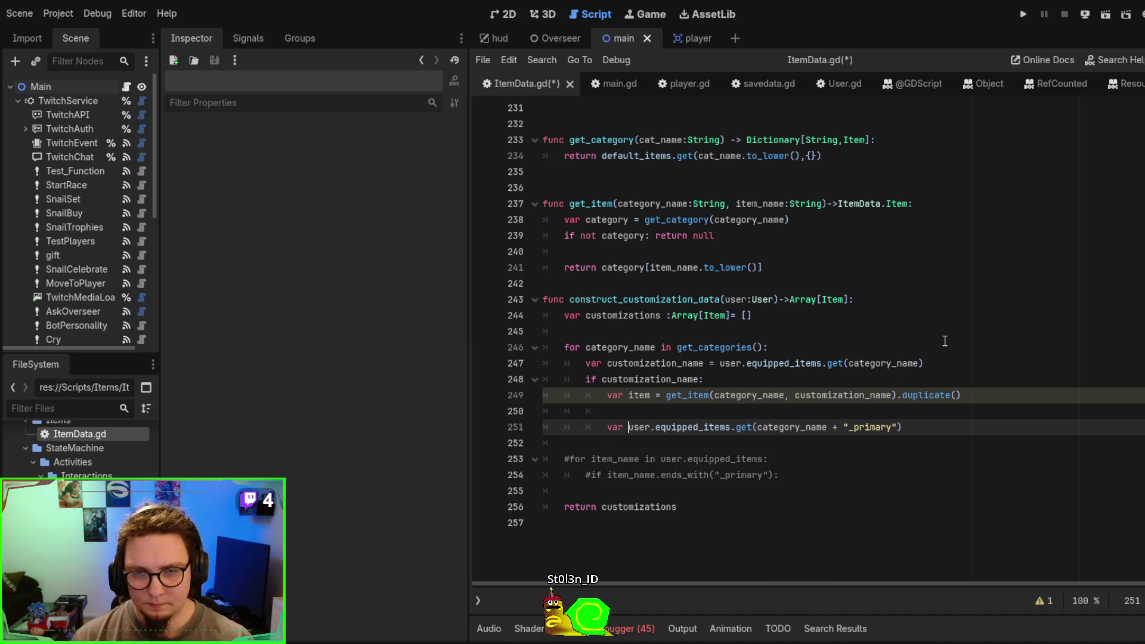
text(priar)
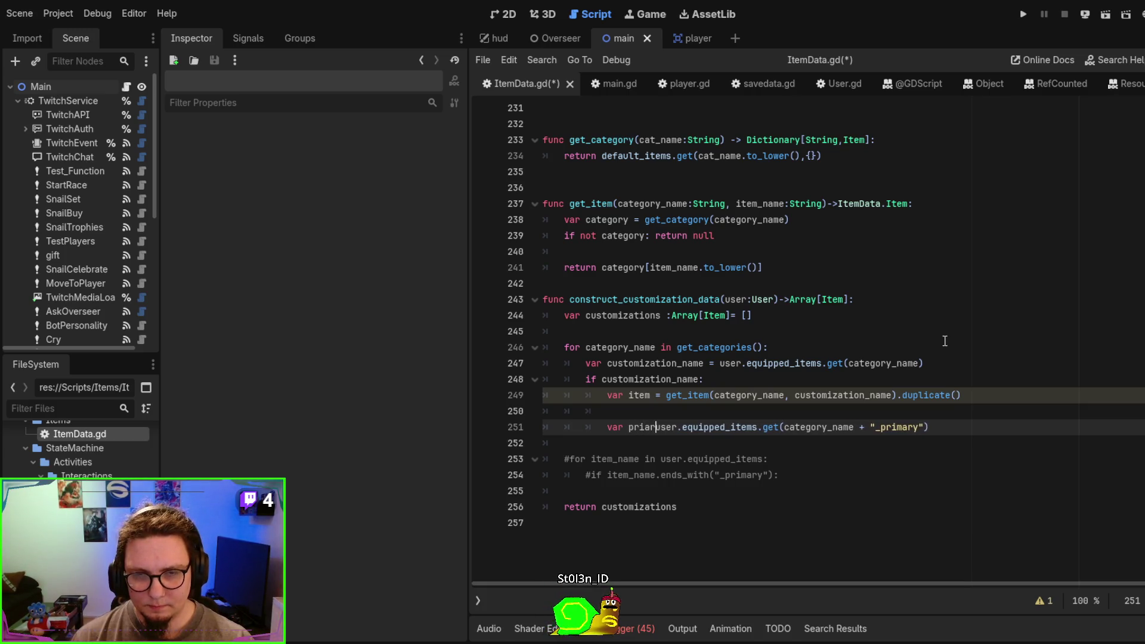
text(im)
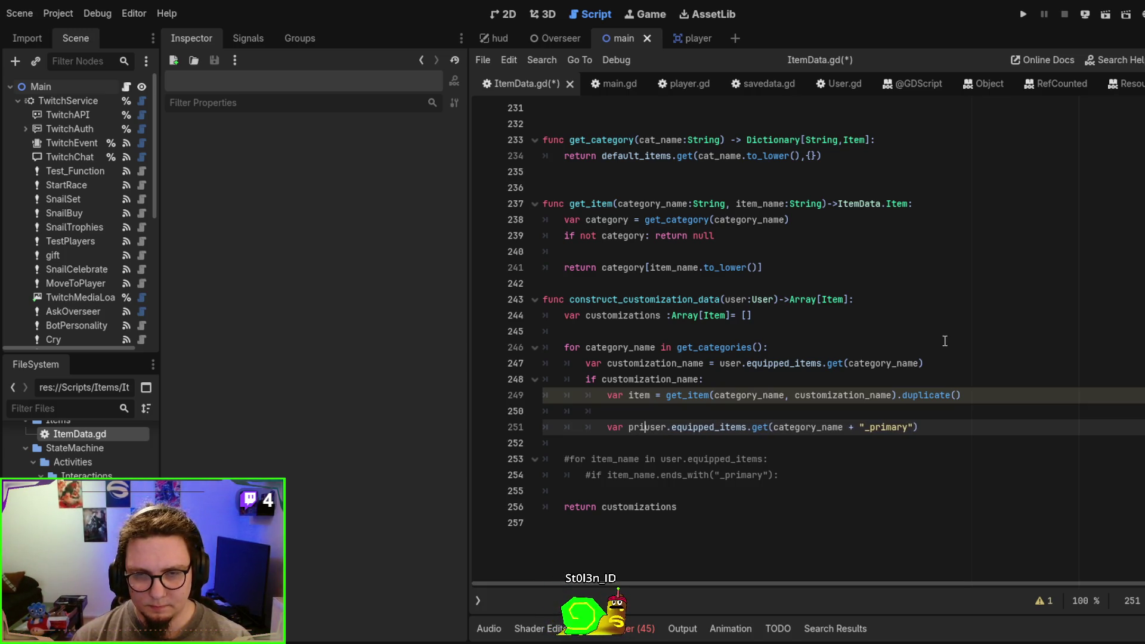
text(ary )
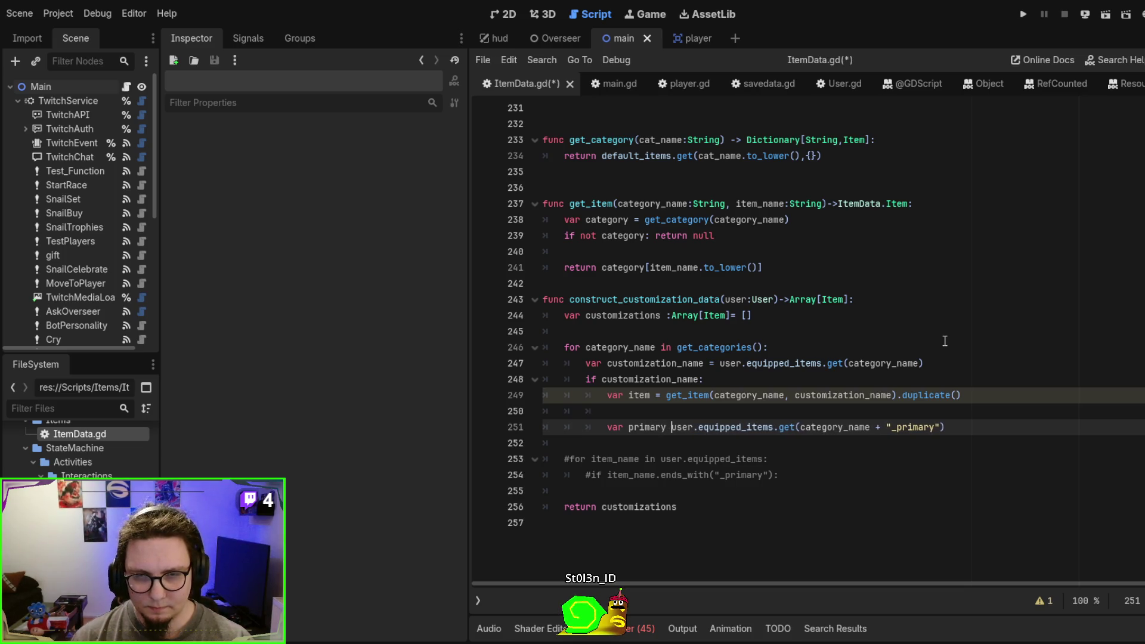
text(=)
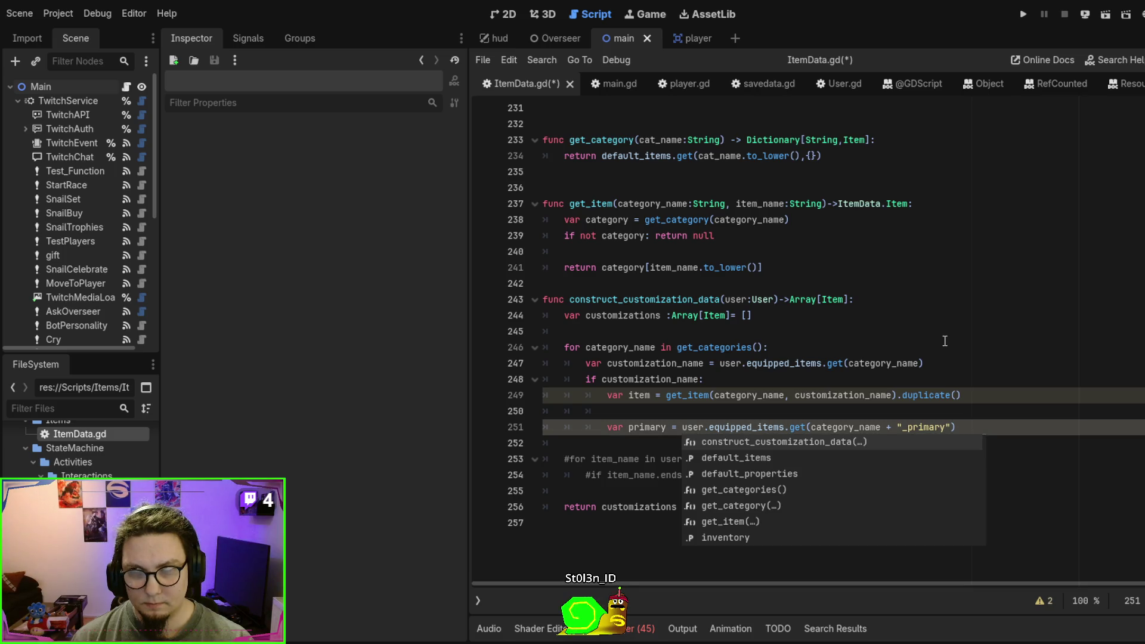
key(BackSpace)
key(BackSpace)
key(BackSpace)
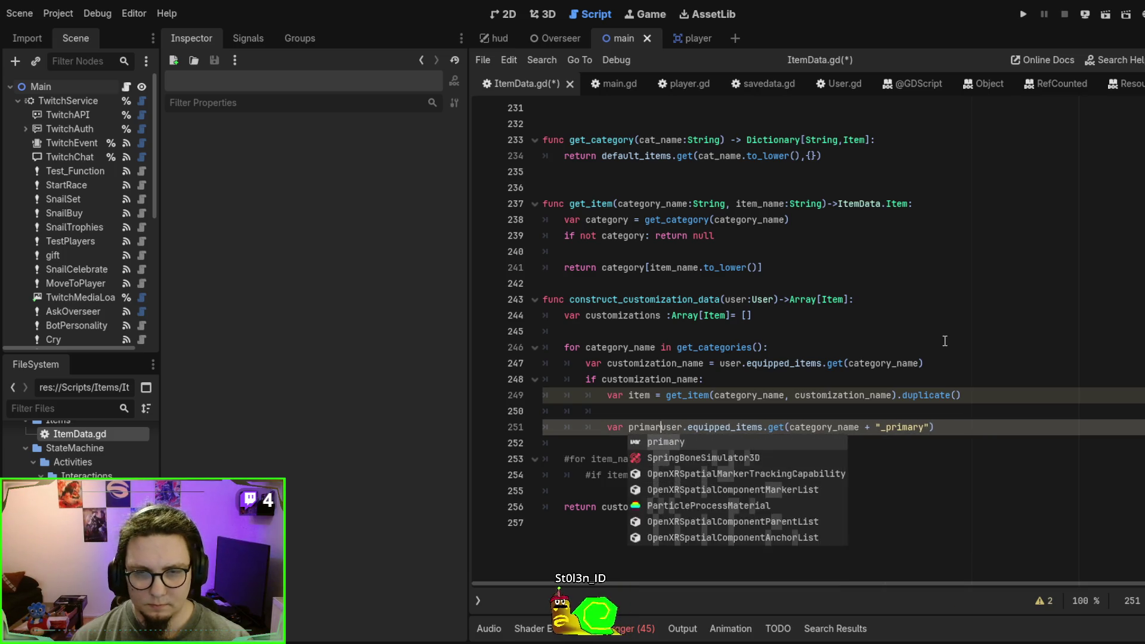
key(BackSpace)
key(BackSpace)
key(BackSpace)
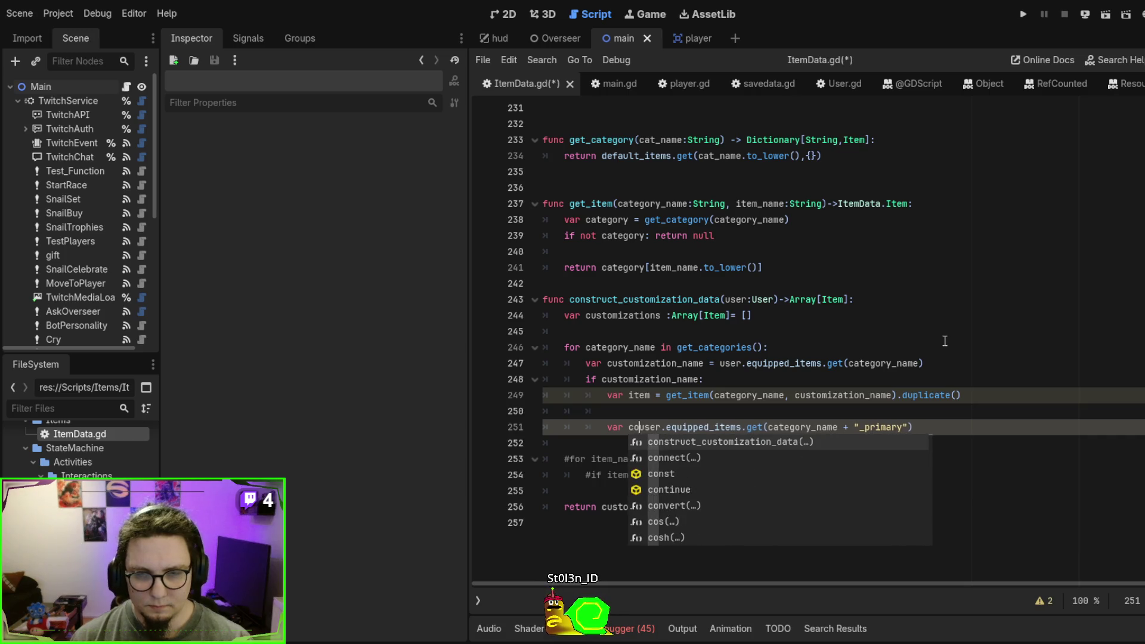
key(BackSpace)
key(BackSpace)
key(Tab)
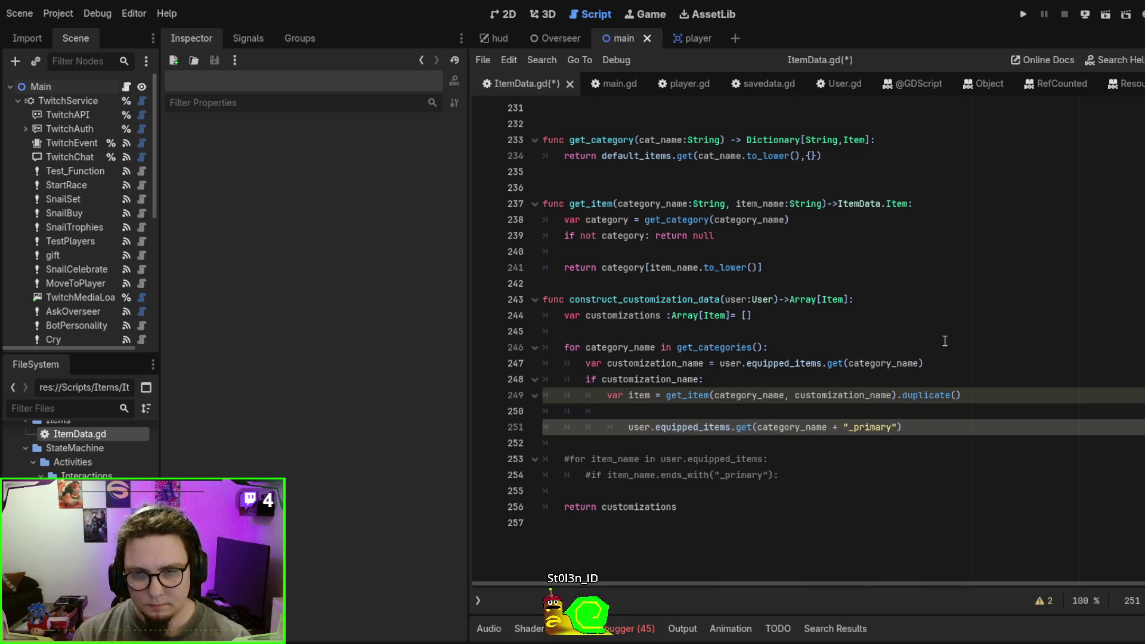
click(862, 415)
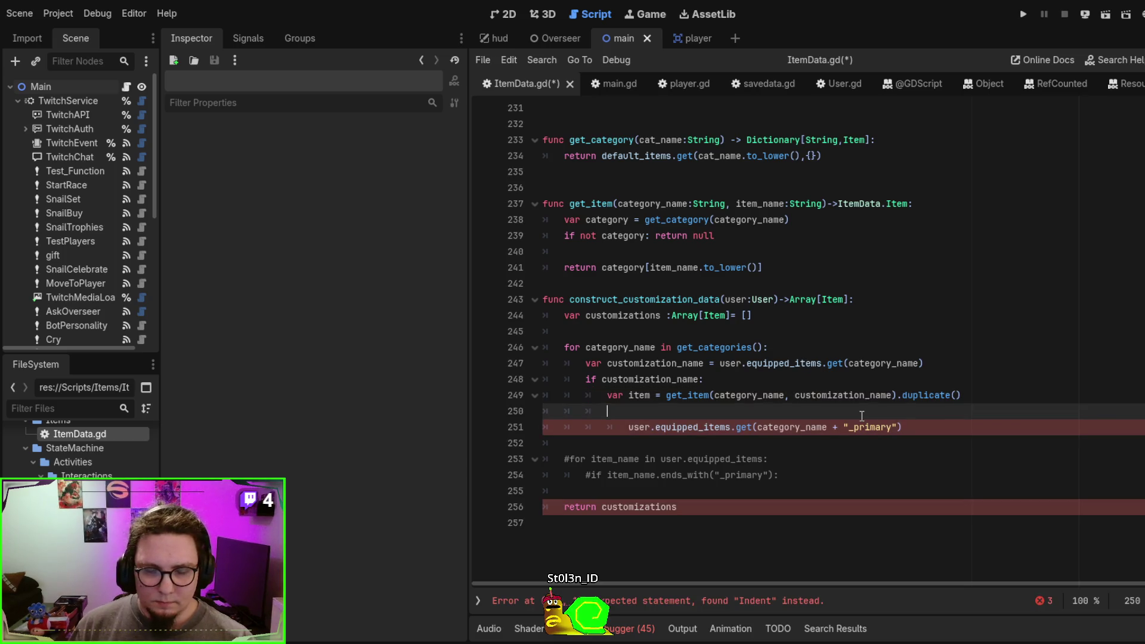
- Insert `for color in ["_primary", "_secondary", "_tertiary"]:` above the lookup line
key(Return)
text(for )
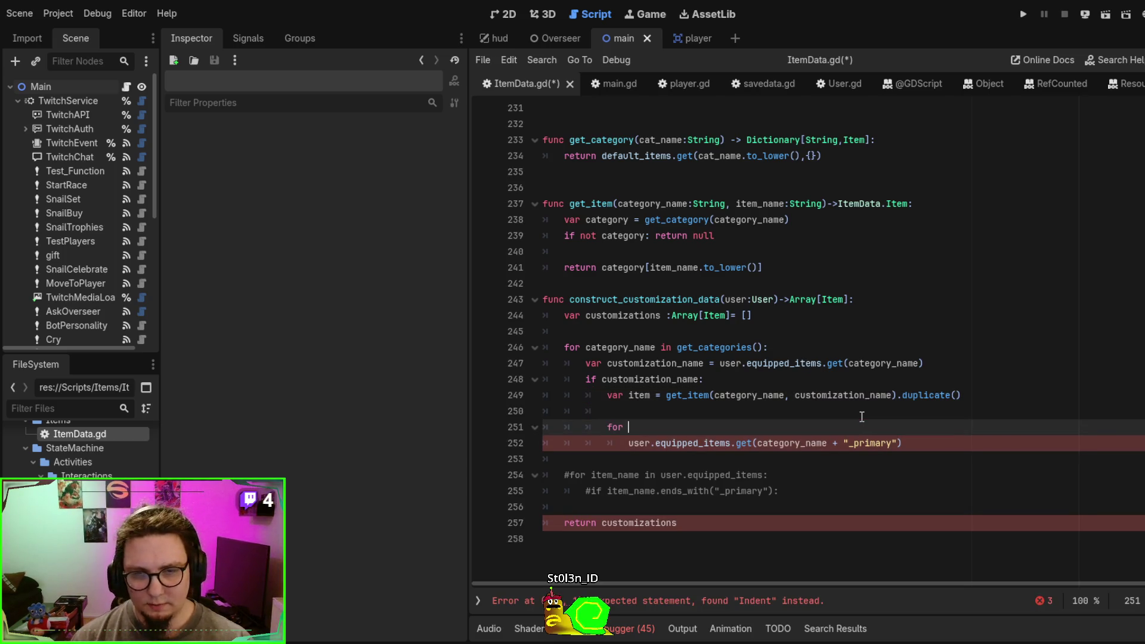
text(color in [])
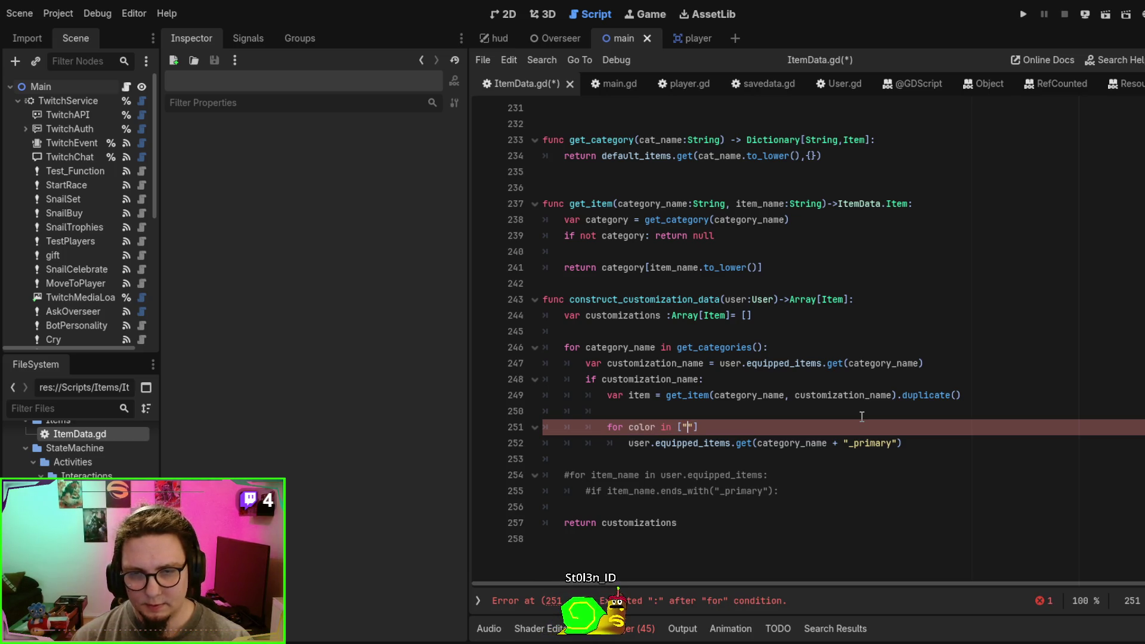
text(_primary)
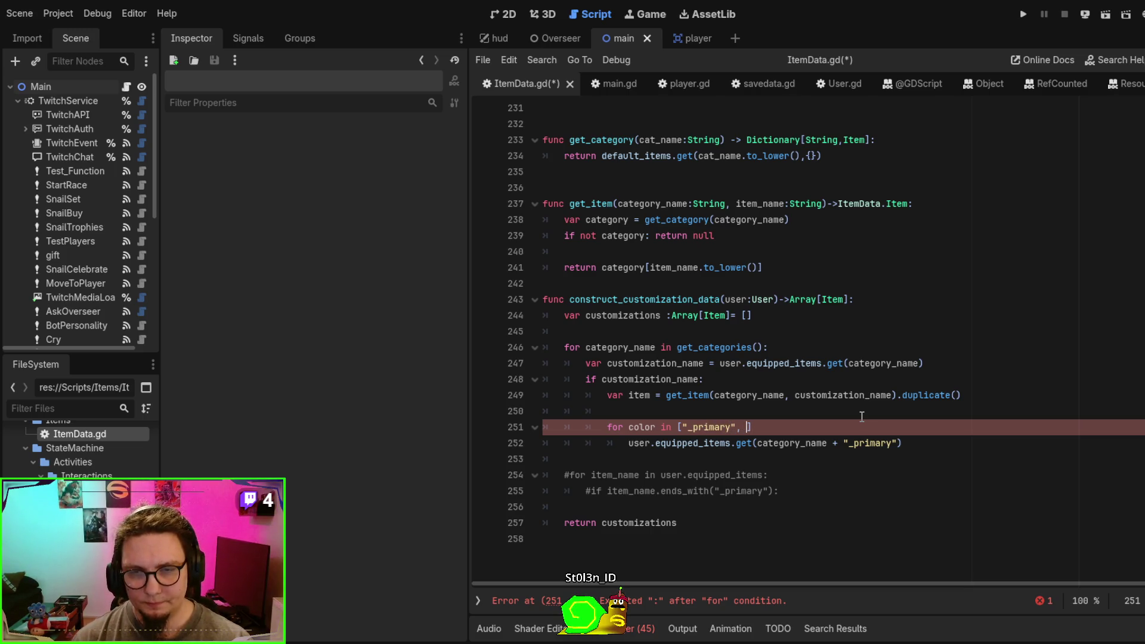
key(ctrl+space)
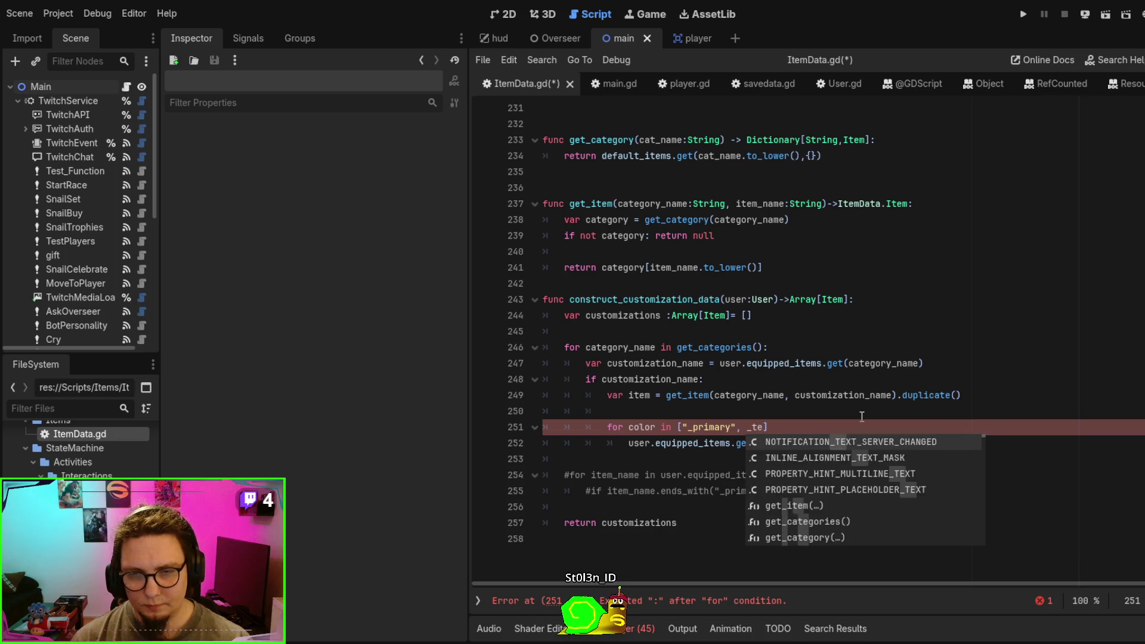
text("_)
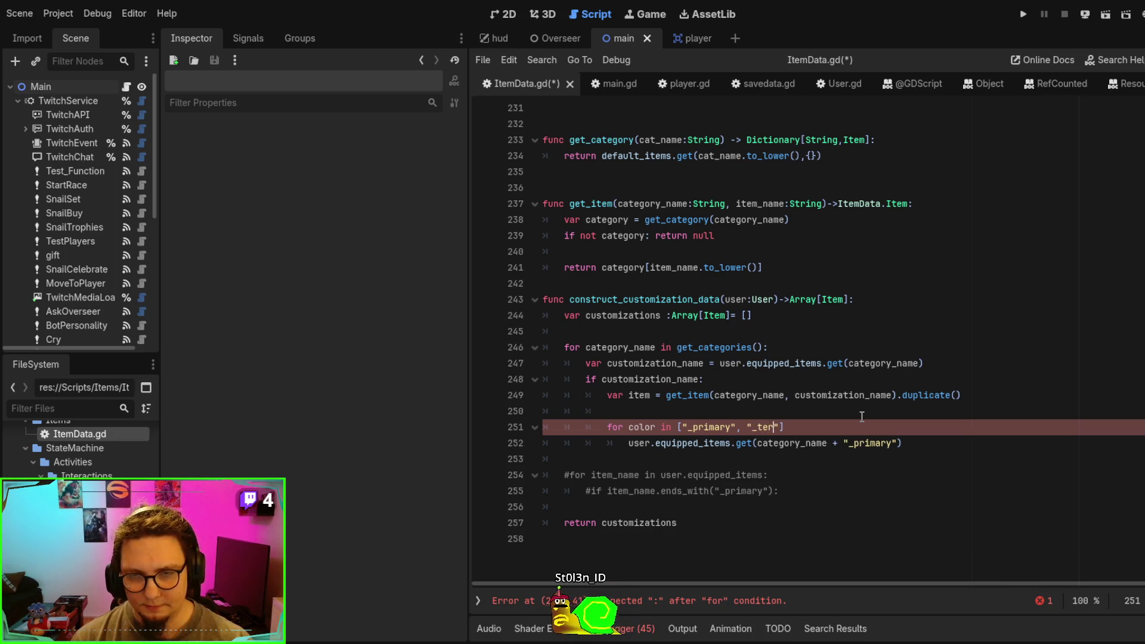
text(secondary)
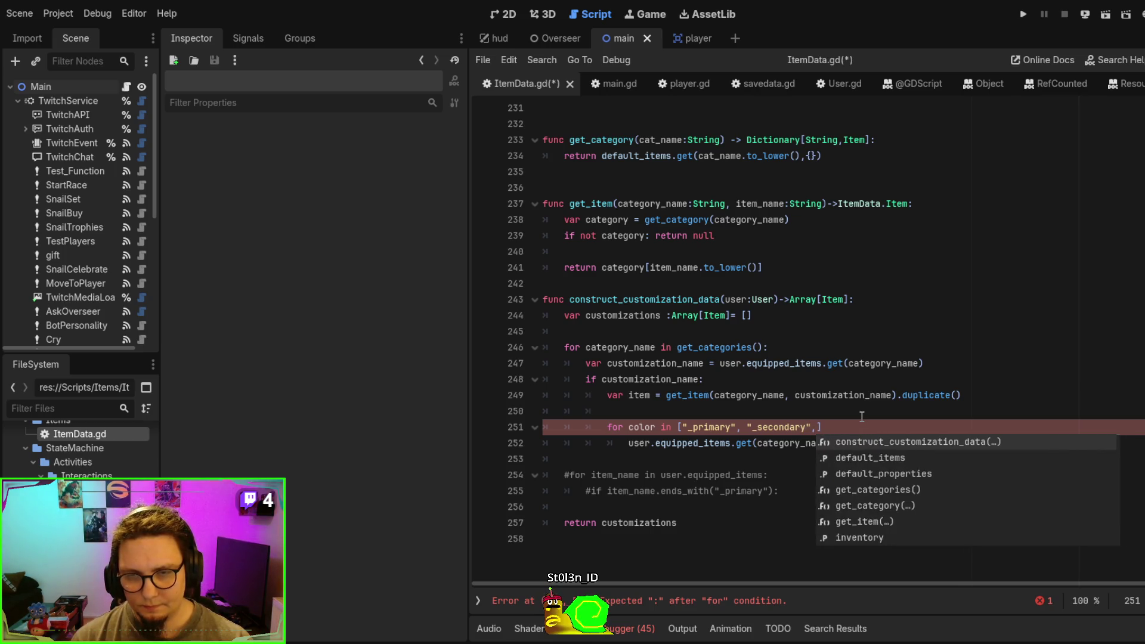
key(BackSpace)
key(BackSpace)
text("_)
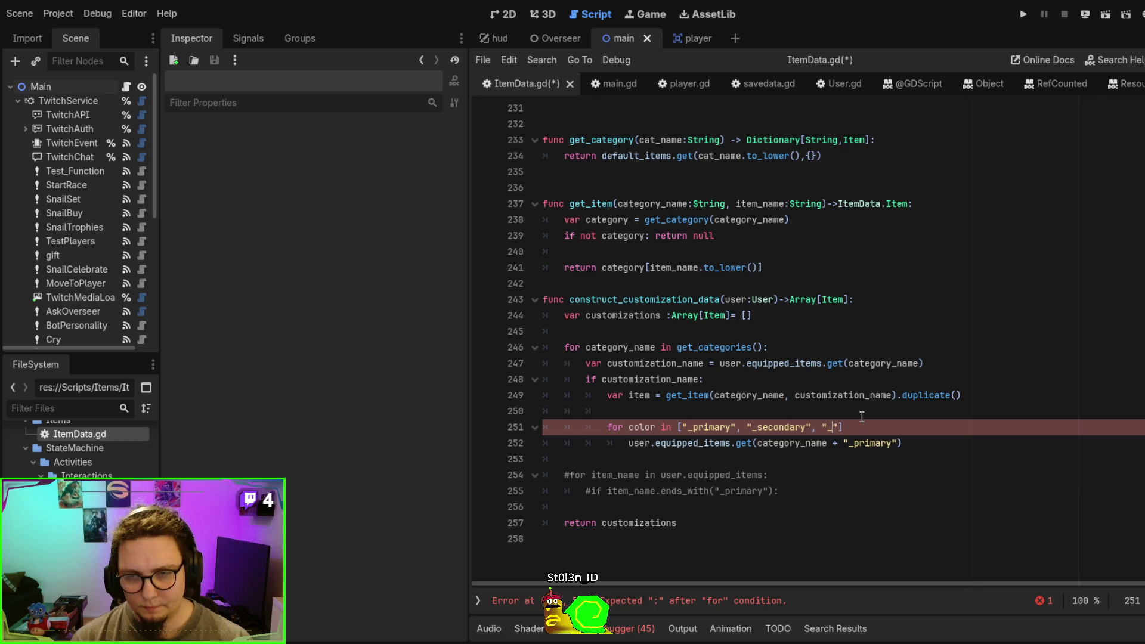
text(tertiary)
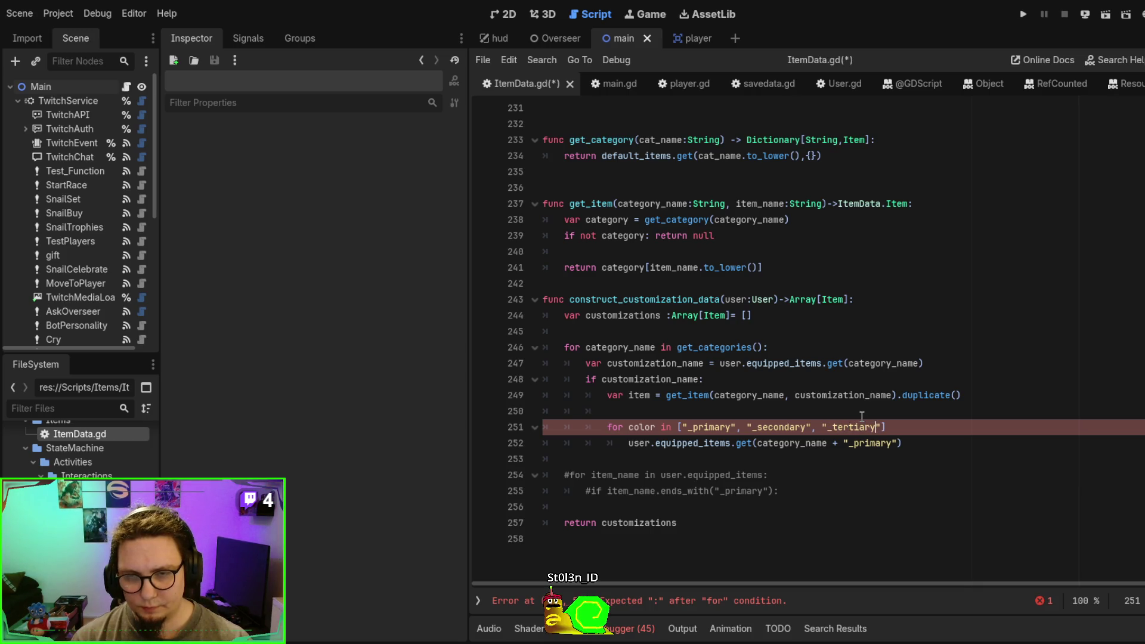
key(End)
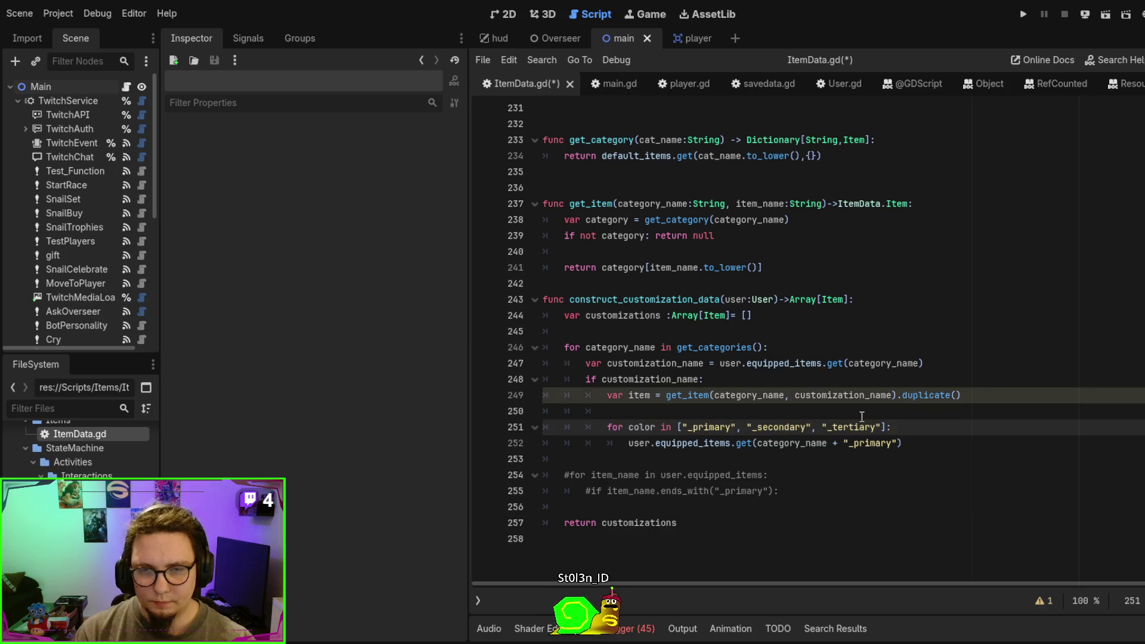
click(759, 444)
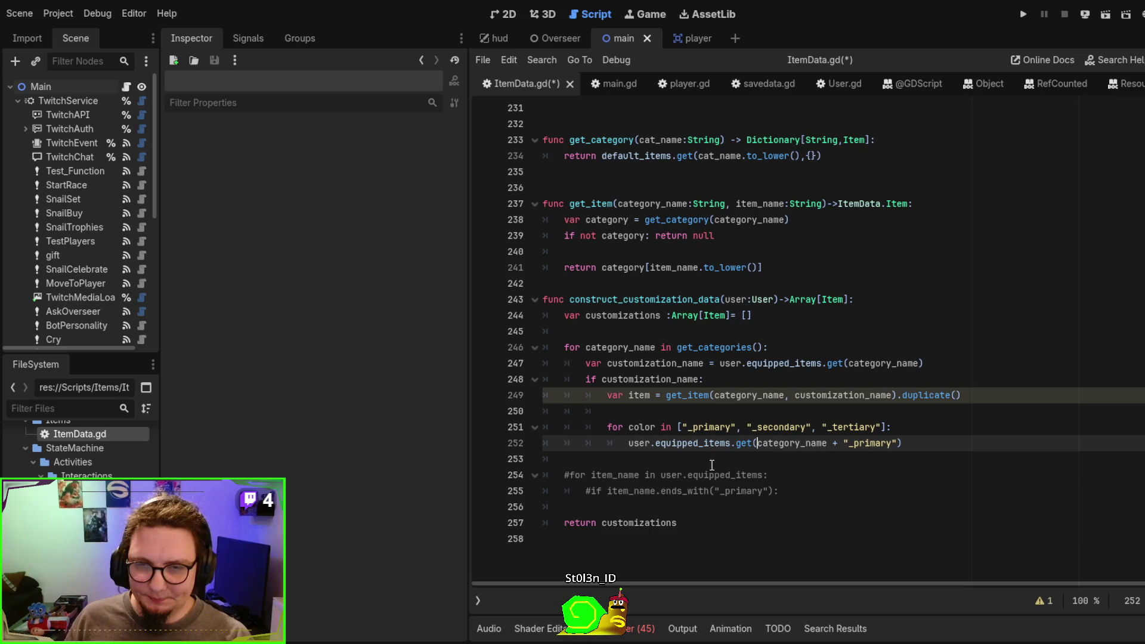
- Replace "_primary" in the lookup with the color loop variable
click(642, 427)
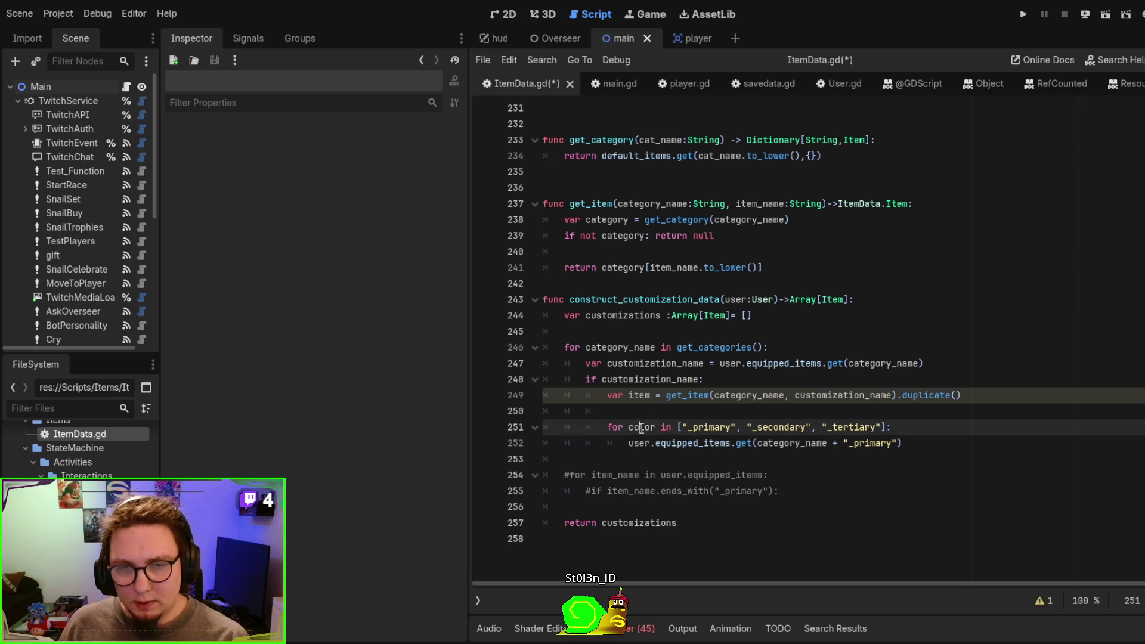
click(846, 443)
shift+click(898, 443)
text(color)
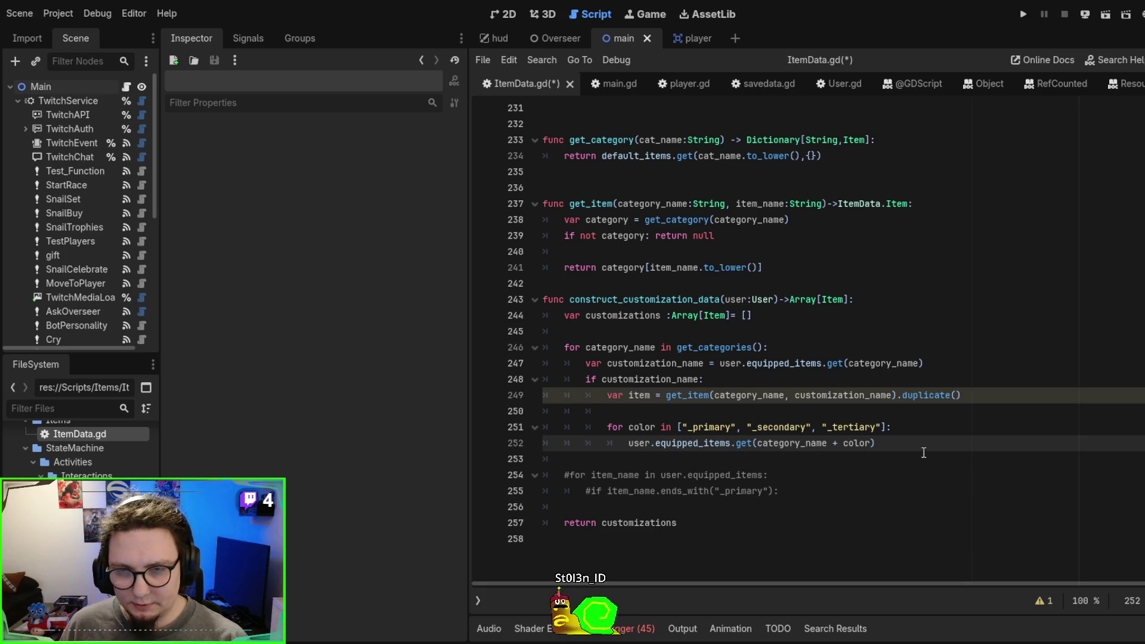
double_click(644, 443)
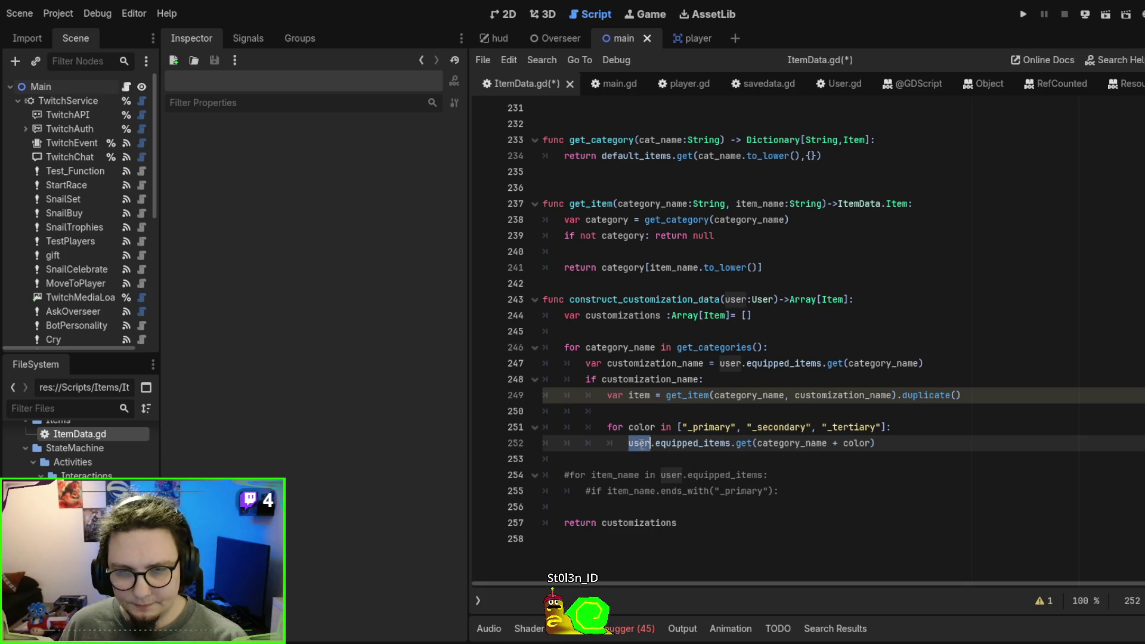
key(Home)
text(var)
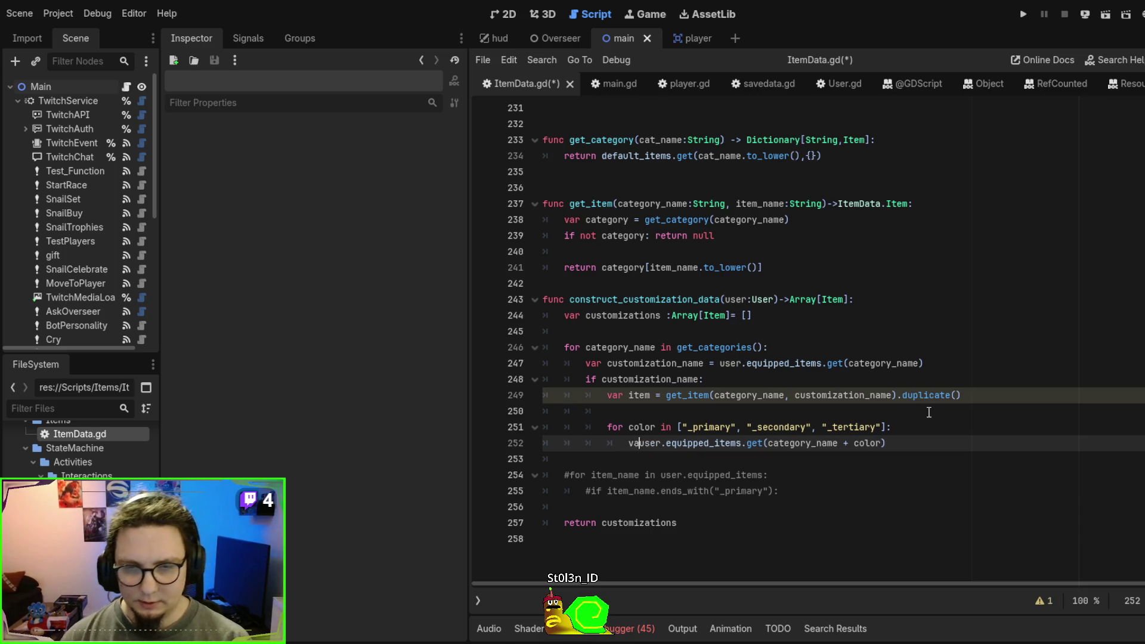
- Rename the loop variable to color_name and store the lookup in `var color_item`
key(Up)
key(Right)
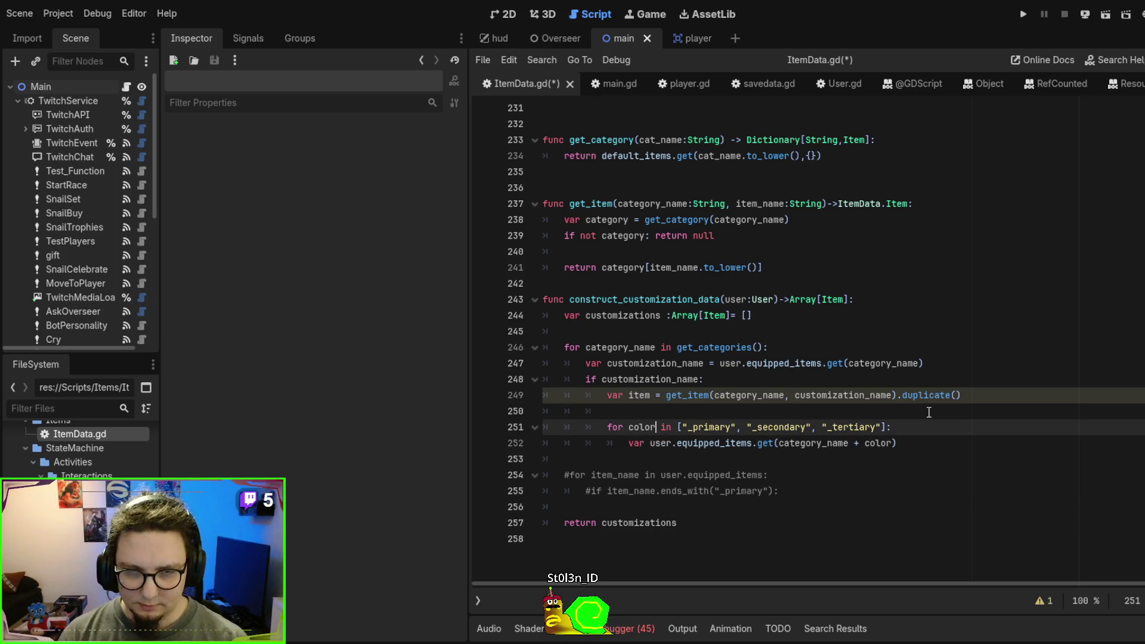
text(_name)
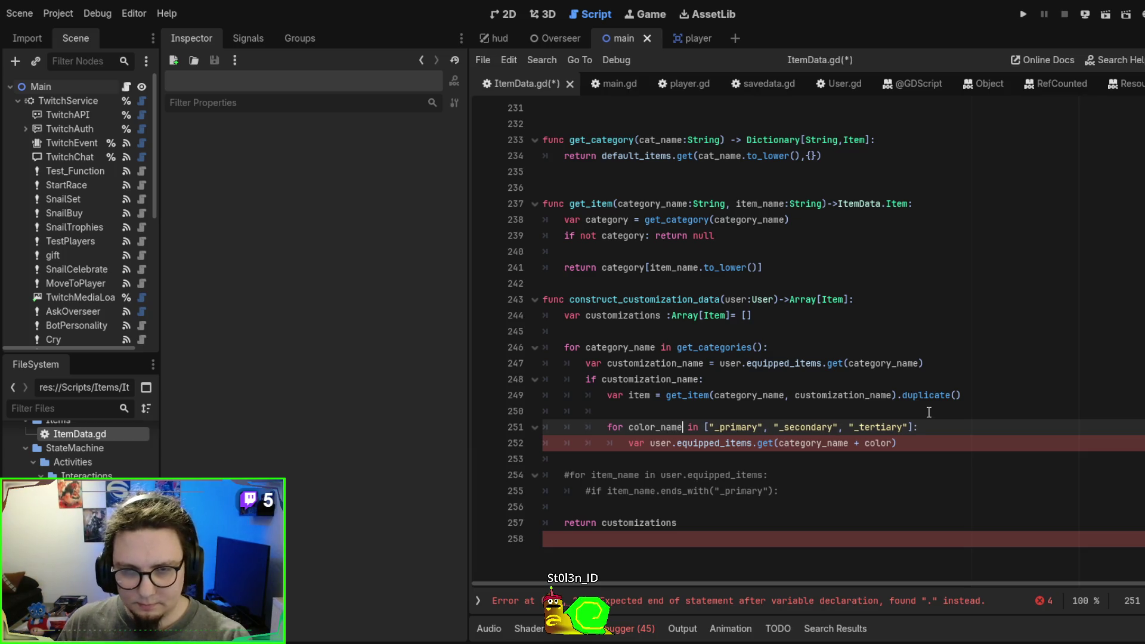
double_click(671, 427)
key(Down)
key(End)
key(Left)
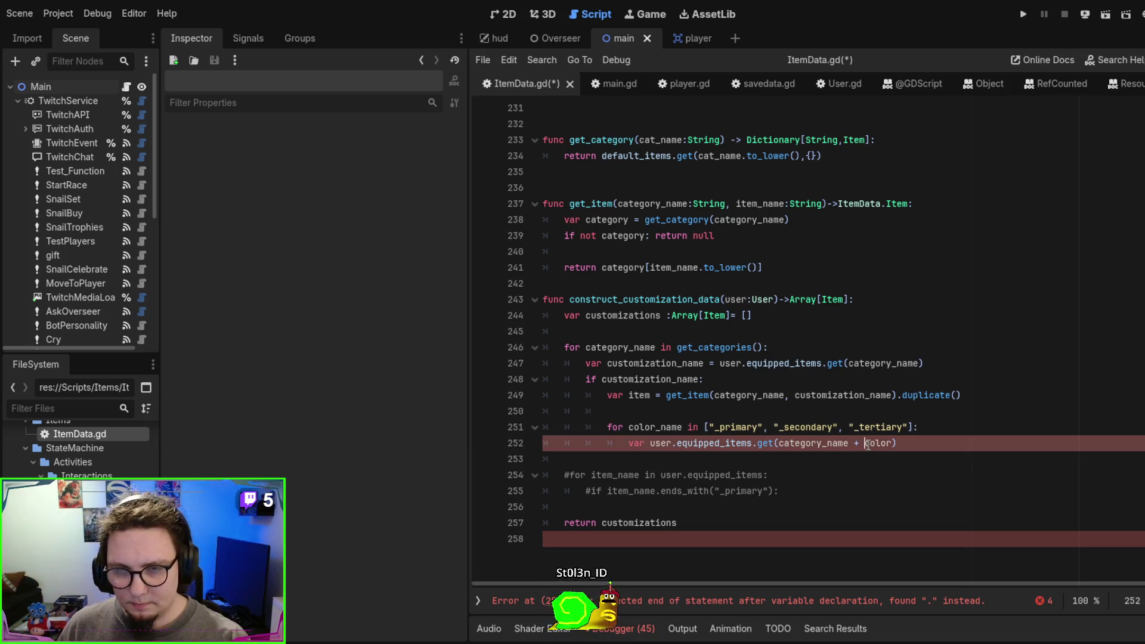
text(_name)
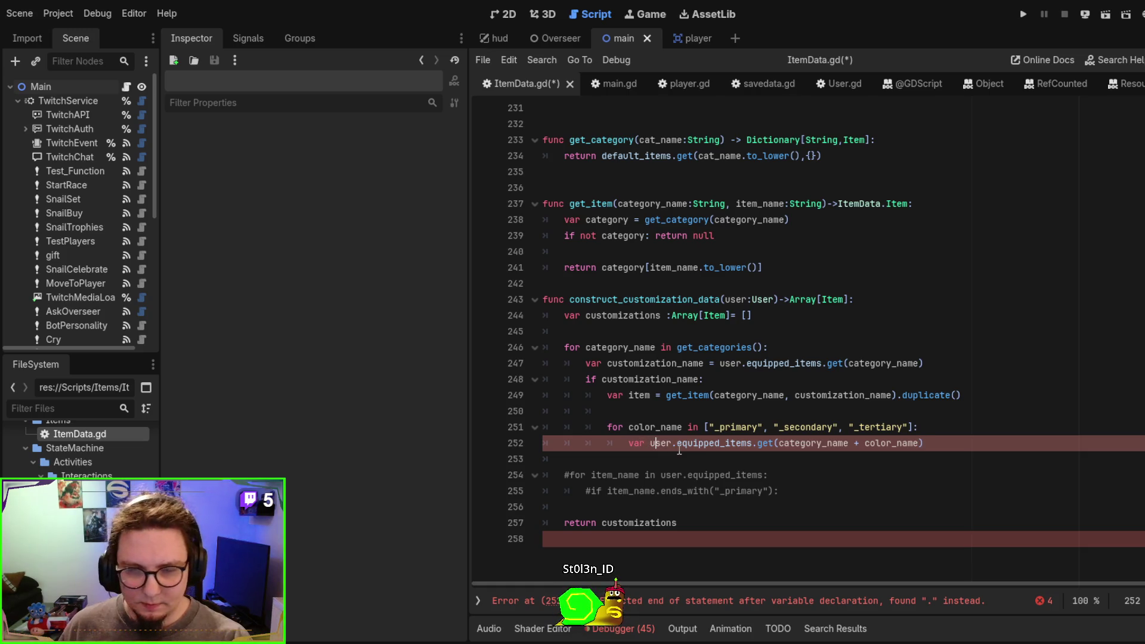
text(color)
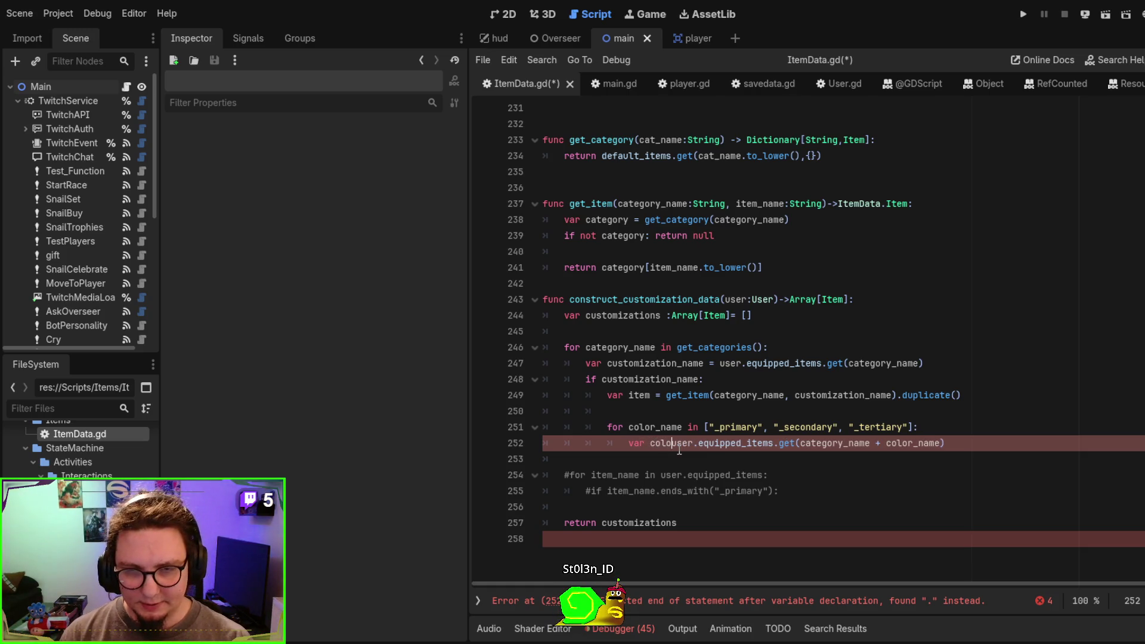
text(_ite)
text(m =)
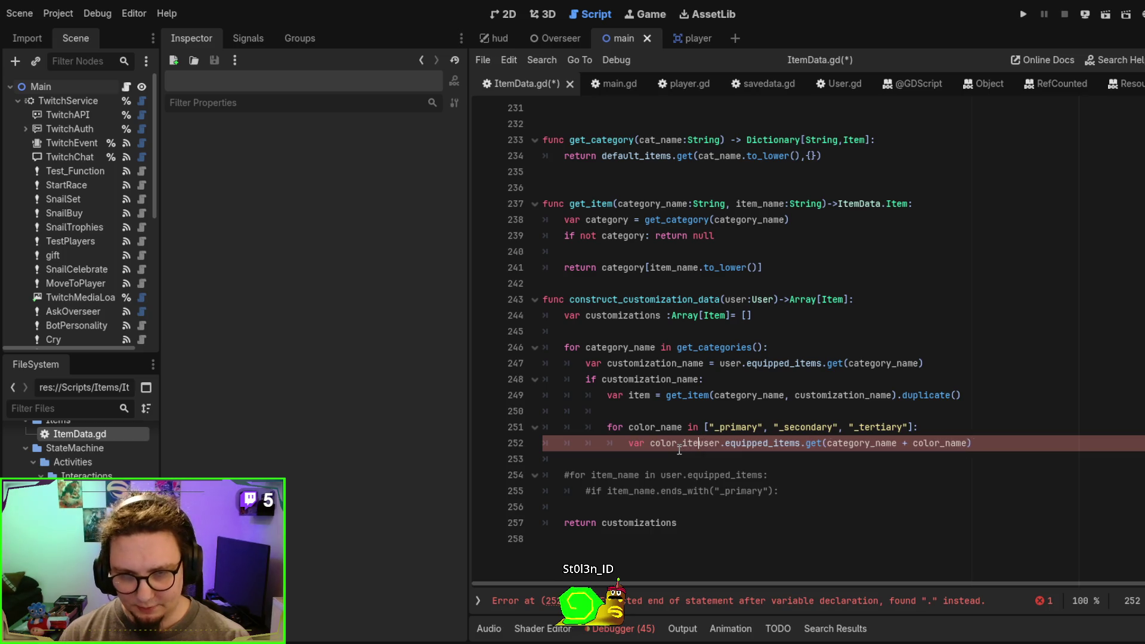
key(Escape)
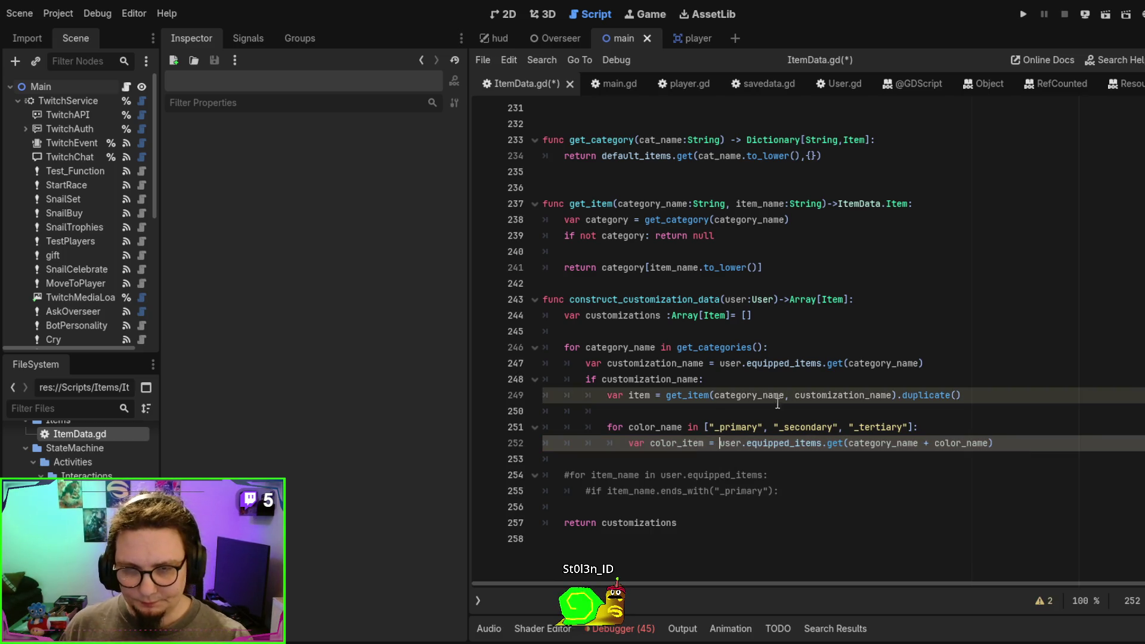
click(1022, 442)
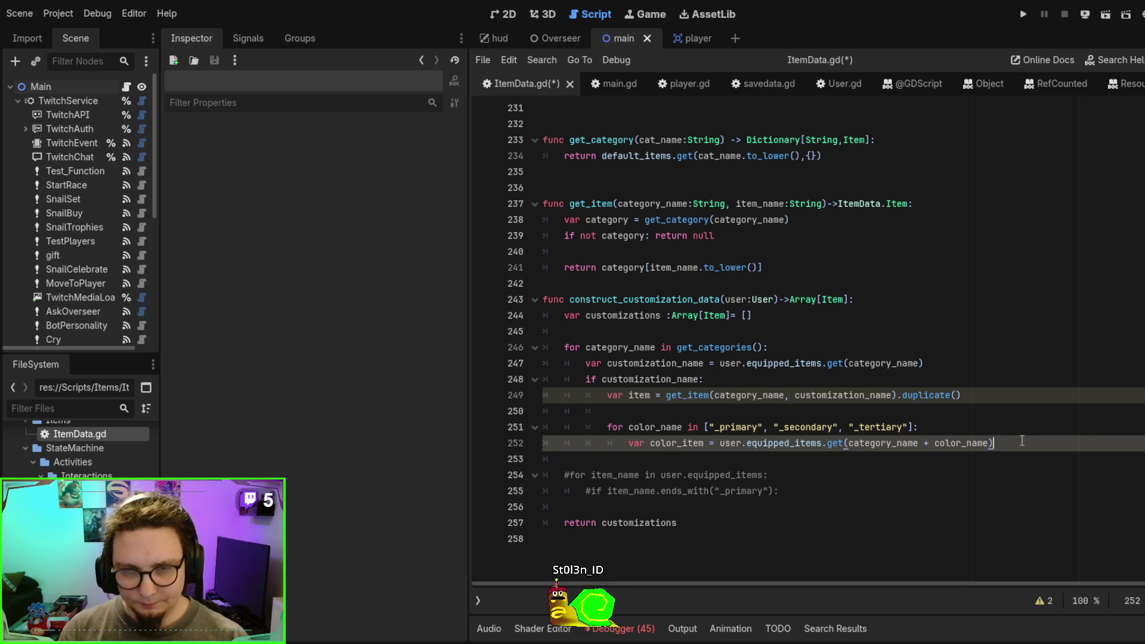
key(Return)
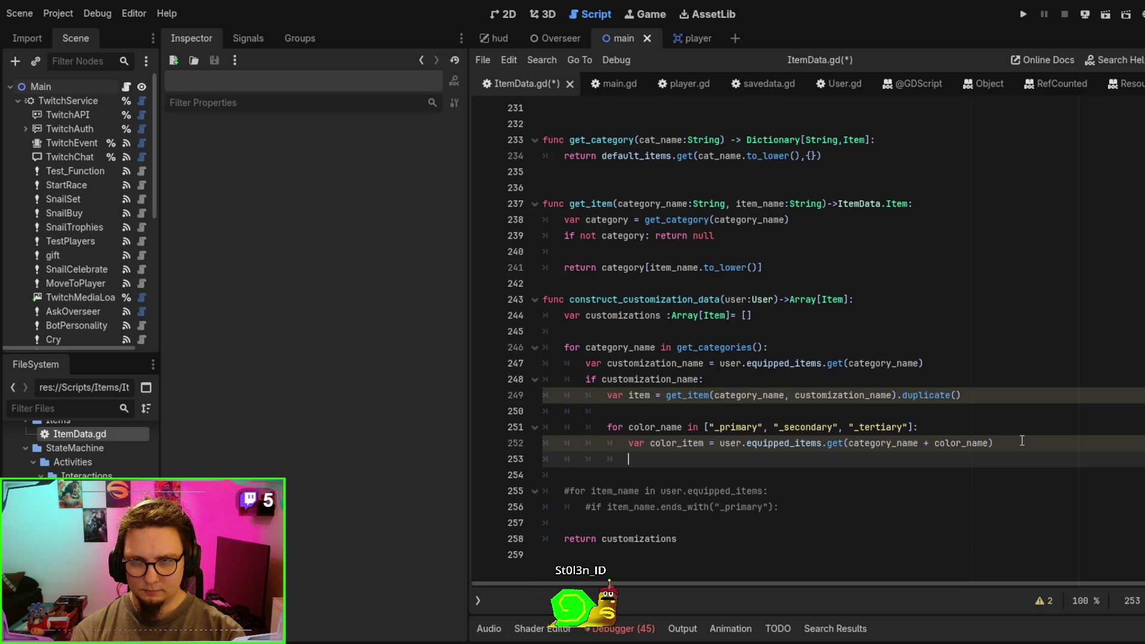
scroll(1022, 441, up, 7)
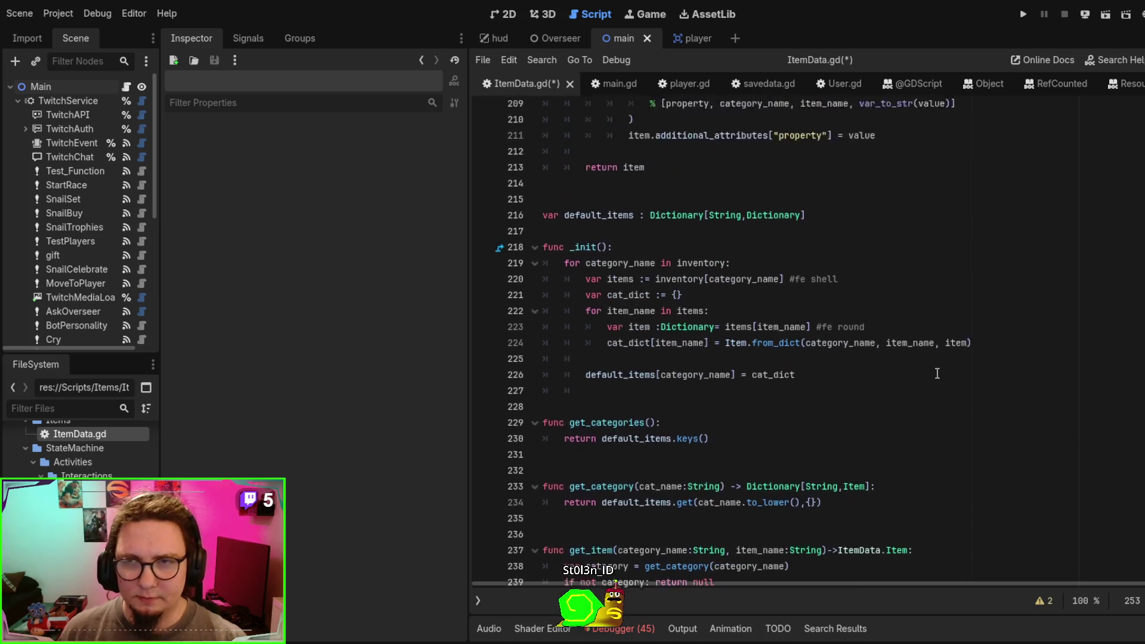
scroll(937, 374, up, 20)
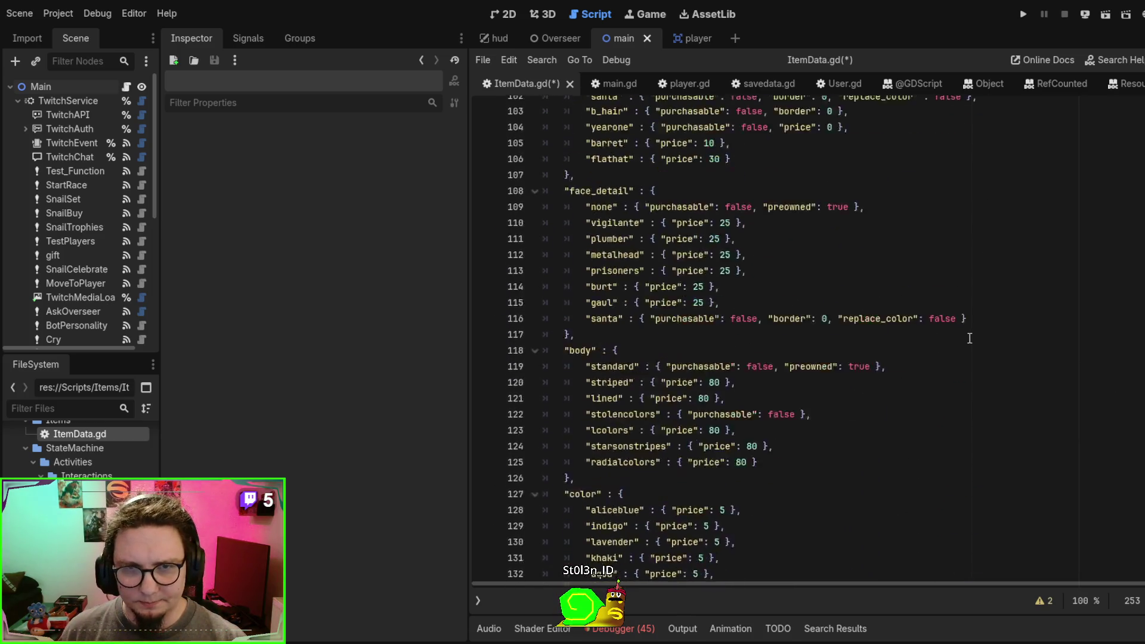
scroll(970, 338, up, 15)
scroll(970, 338, down, 4)
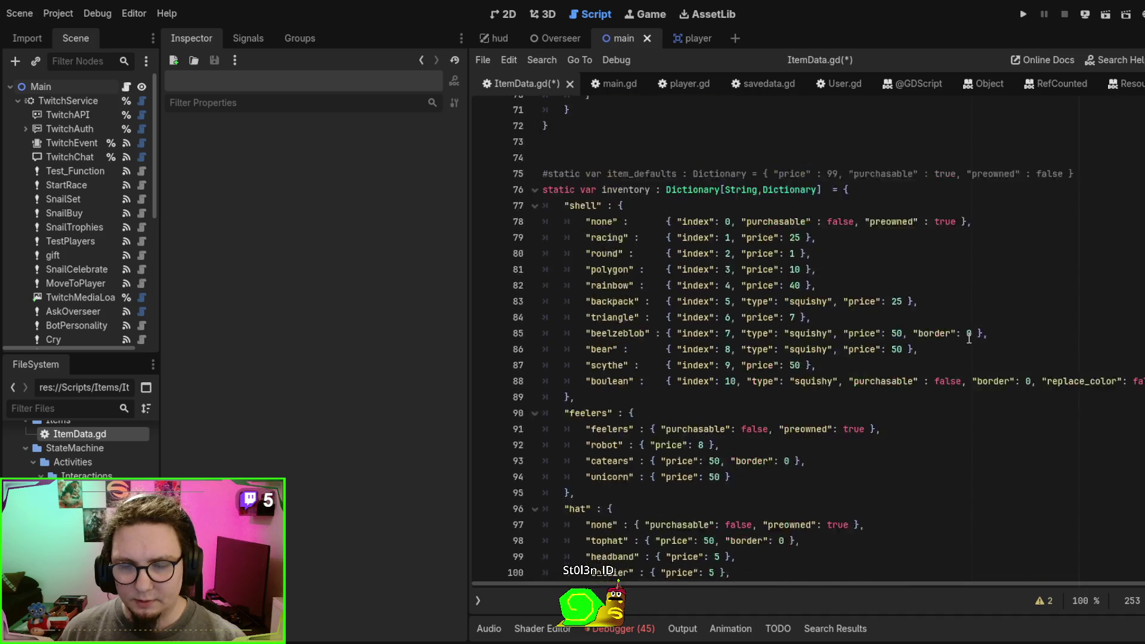
scroll(970, 338, down, 12)
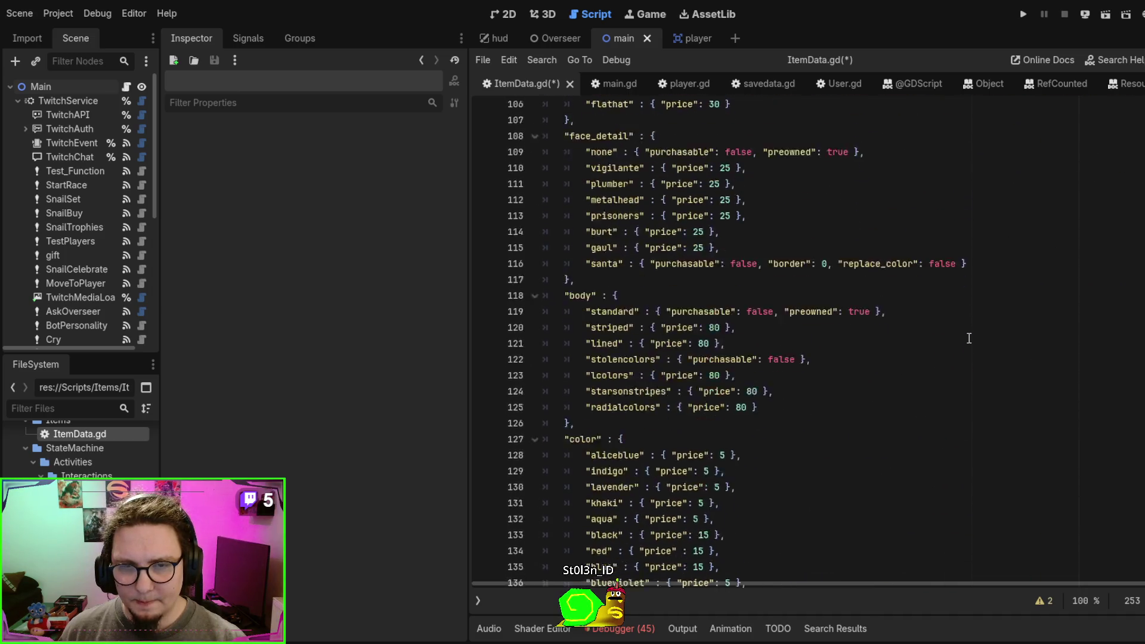
scroll(970, 338, down, 4)
scroll(865, 334, down, 14)
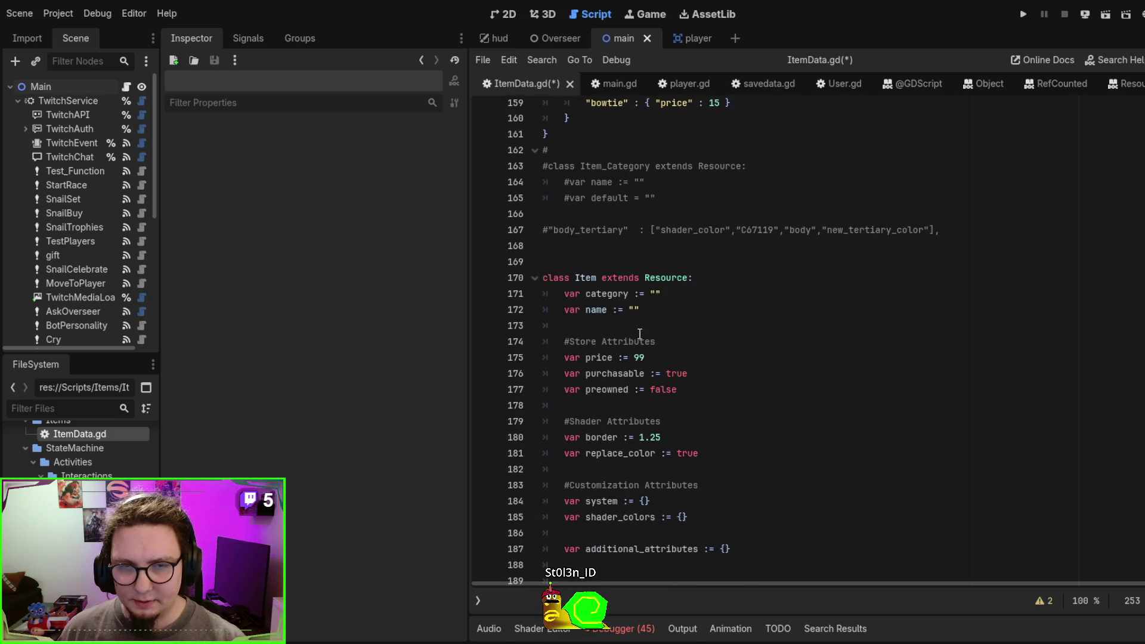
scroll(901, 388, down, 20)
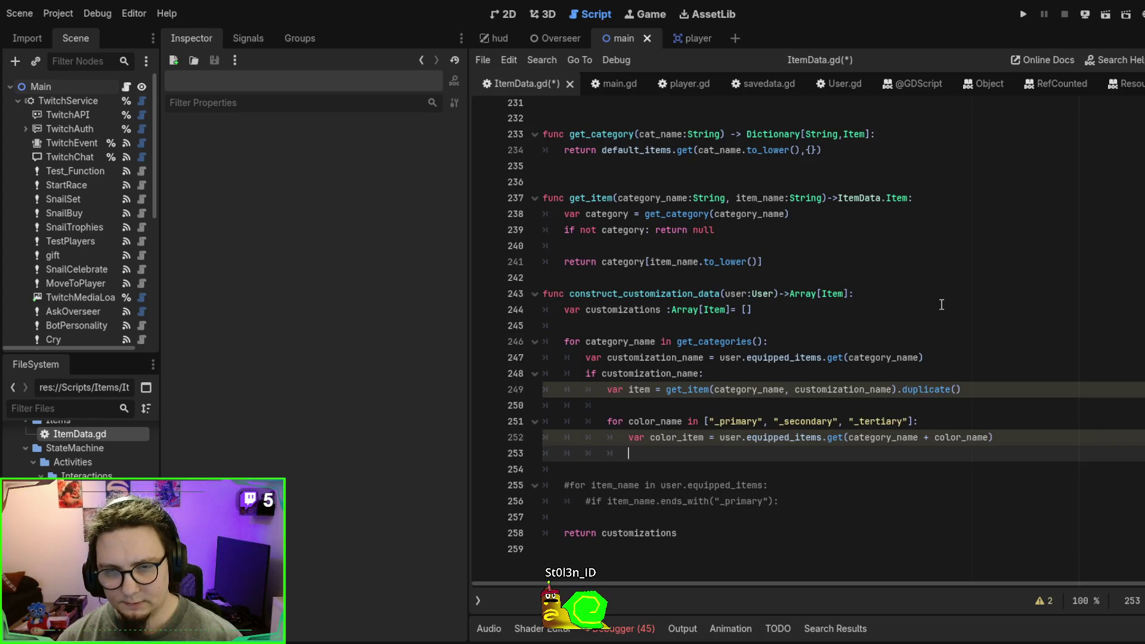
click(718, 422)
- Drop the underscores from "_primary", "_secondary" and "_tertiary", and join "_" separately on line 252
key(BackSpace)
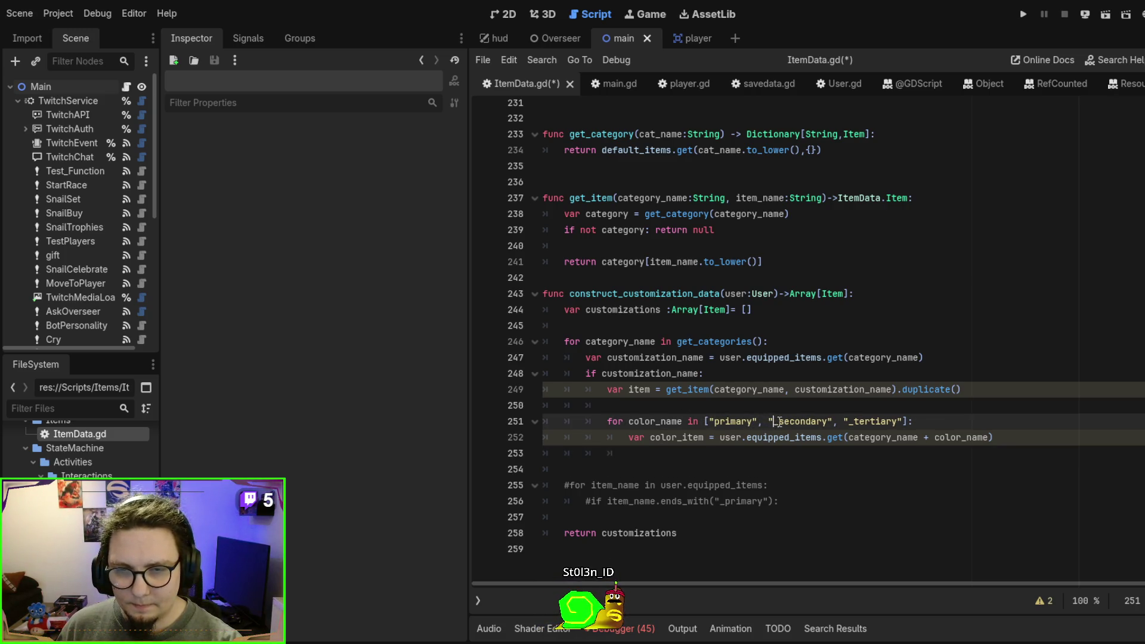
key(BackSpace)
click(848, 422)
key(BackSpace)
click(925, 440)
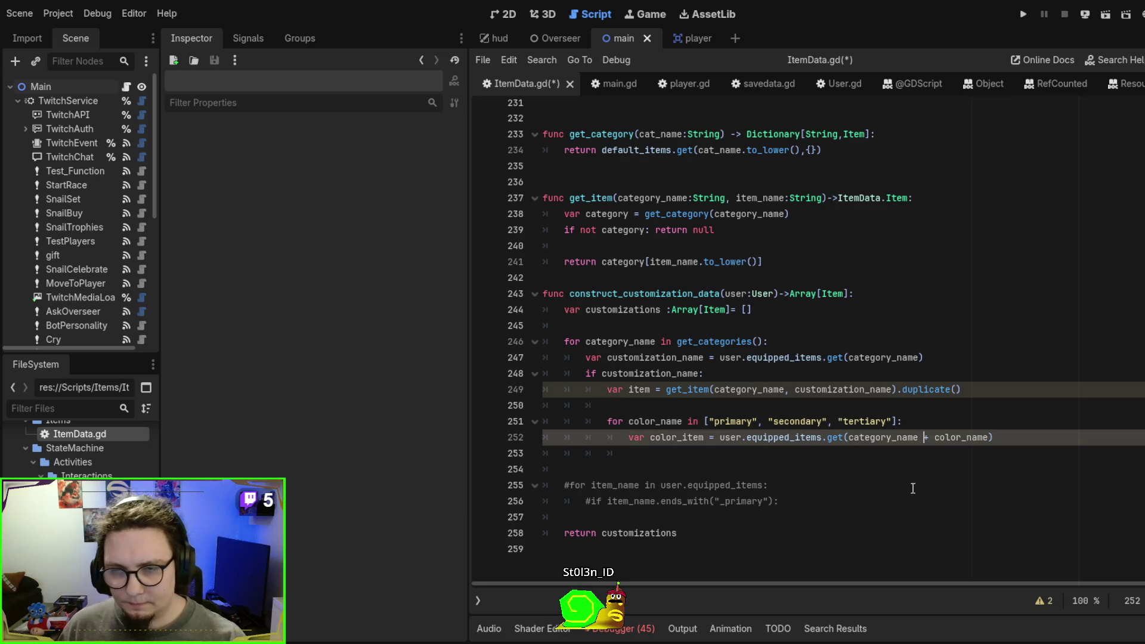
text(+)
text( "_+"+)
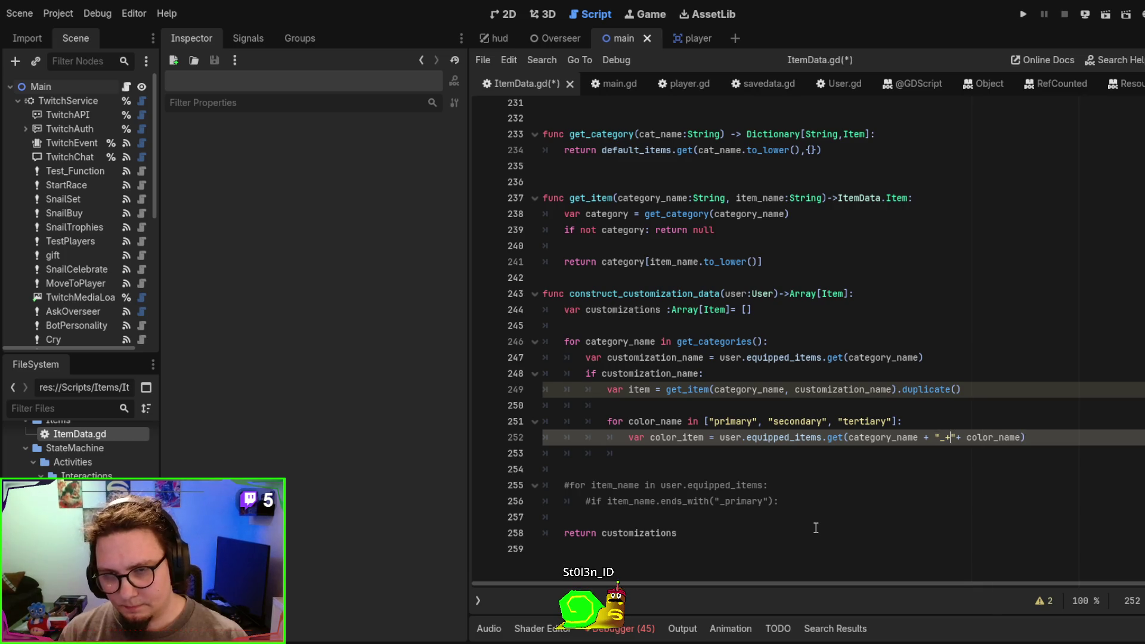
key(BackSpace)
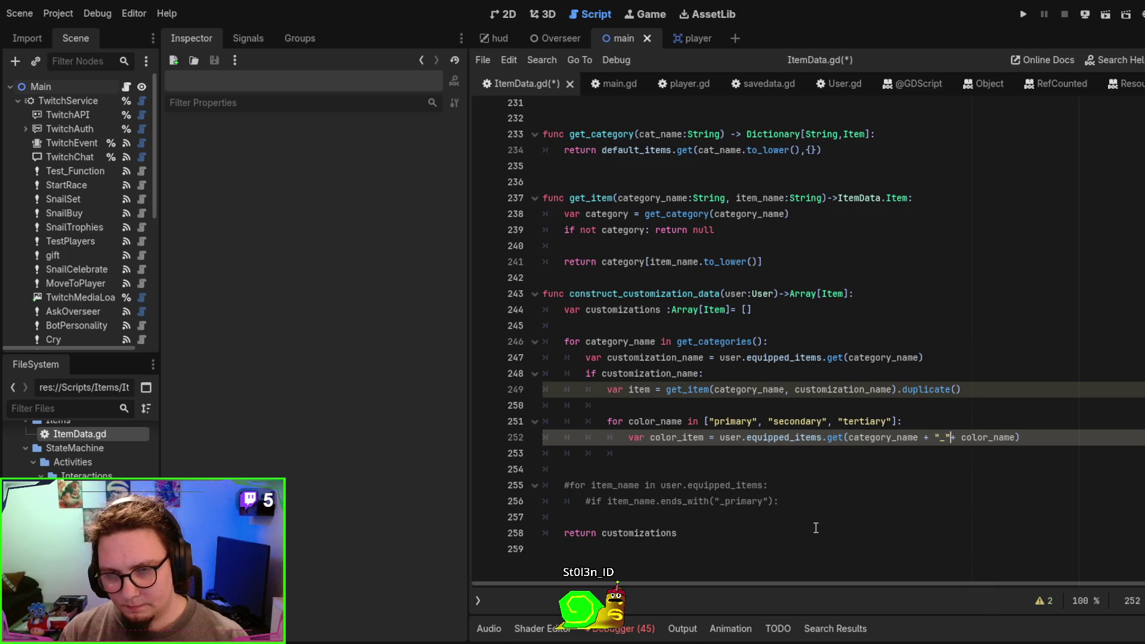
text(")
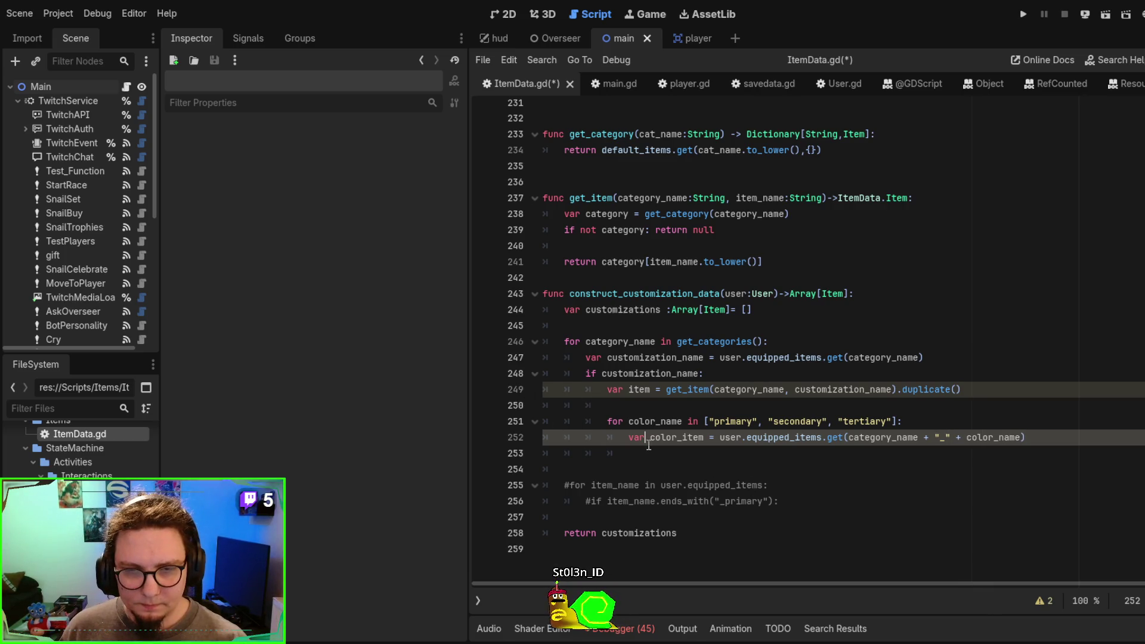
- Add item.shader_colors[color_name] = color_item inside the colour loop on line 253
click(663, 448)
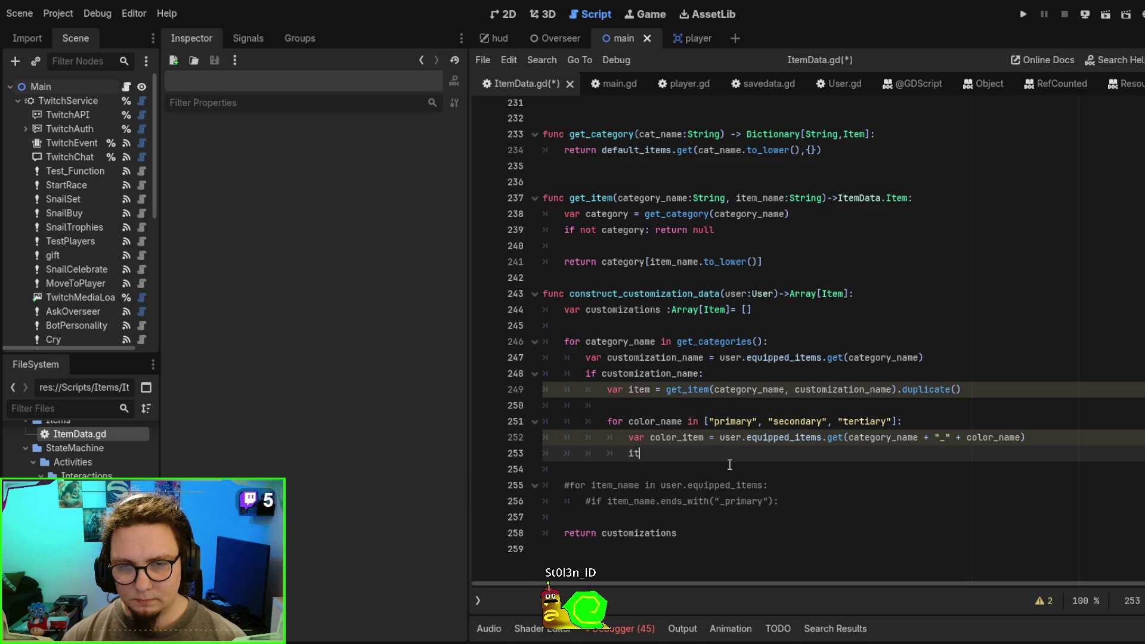
text(em.shad)
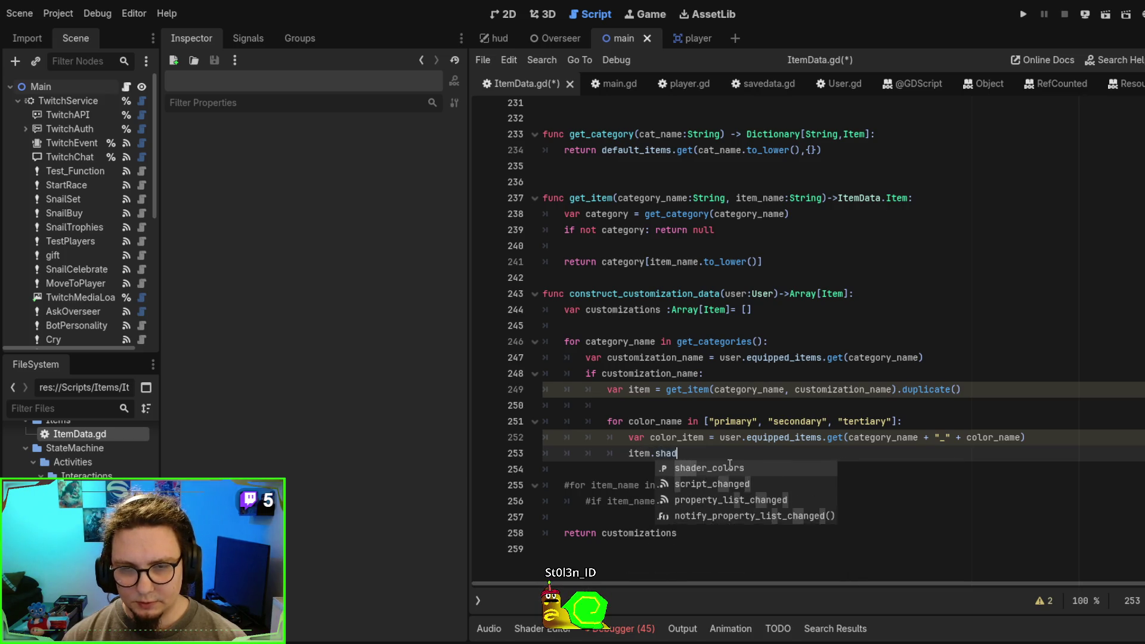
key(Return)
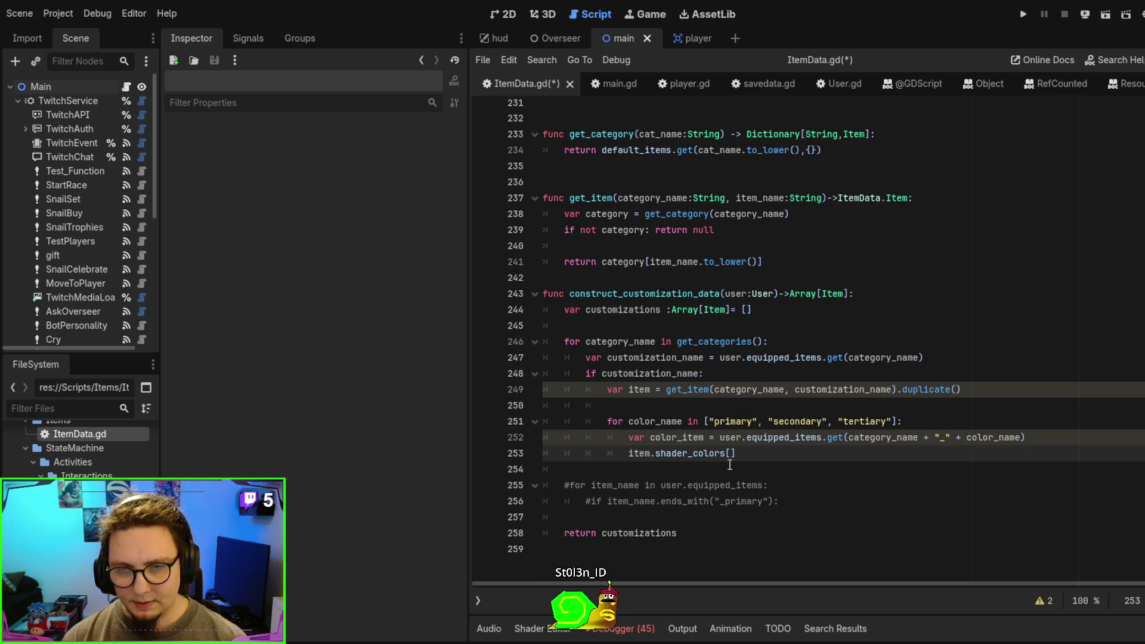
text(color_name] = )
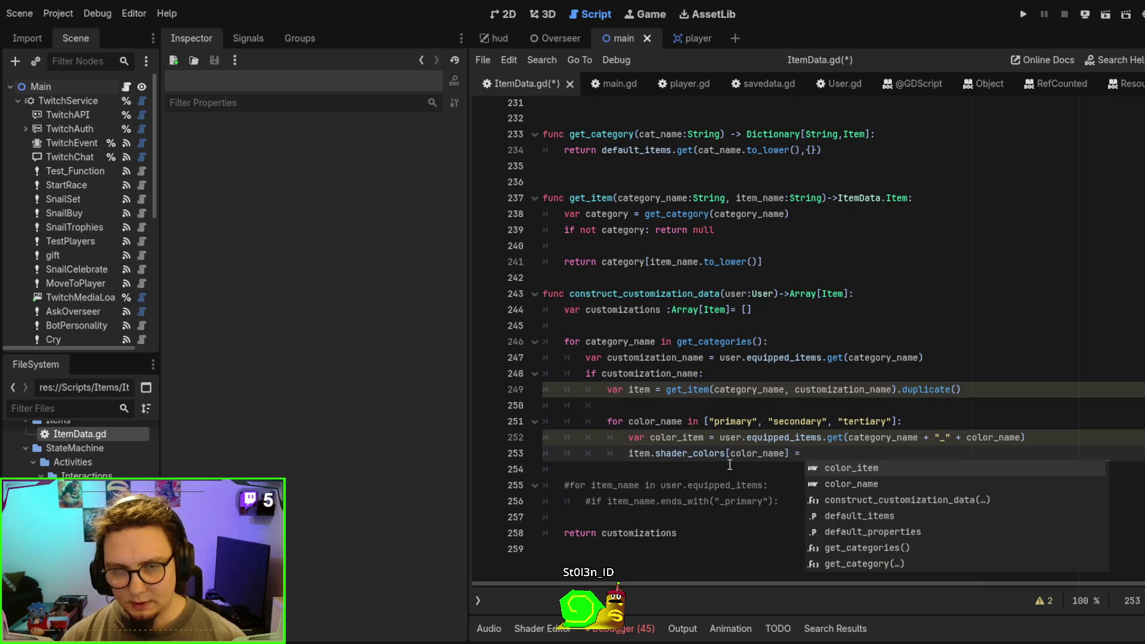
text(col)
key(Return)
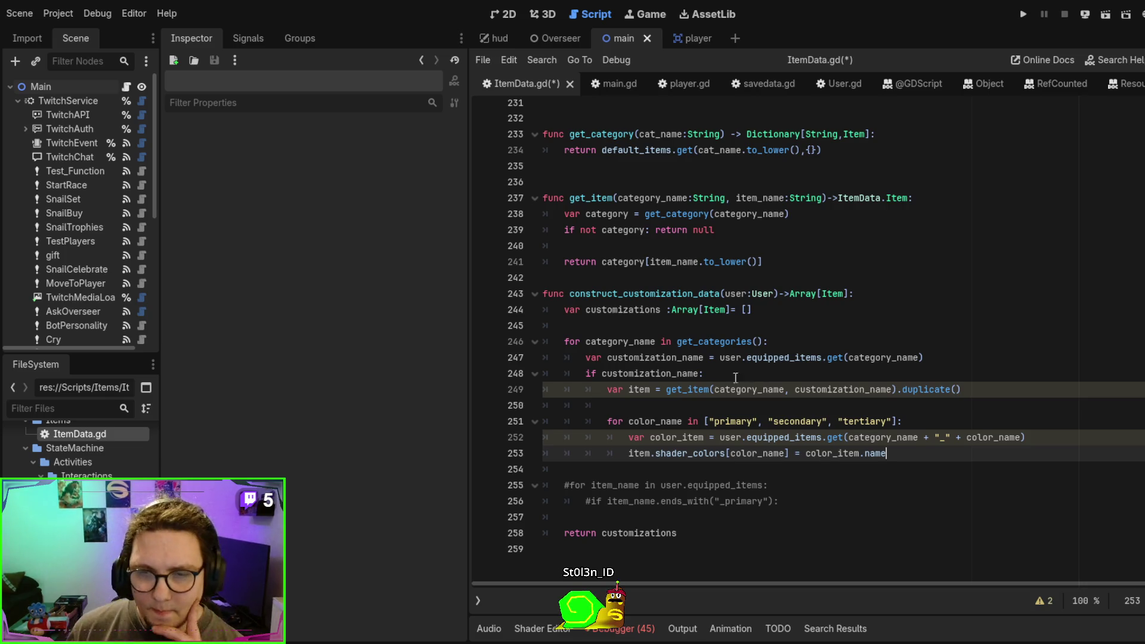
click(758, 395)
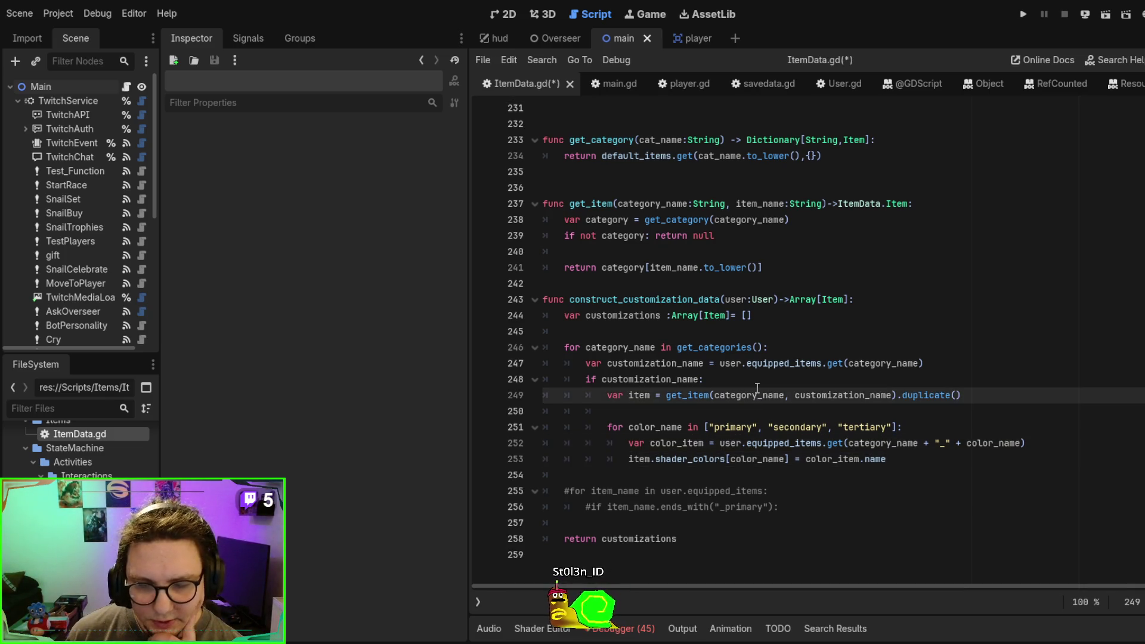
click(641, 406)
double_click(649, 380)
click(964, 470)
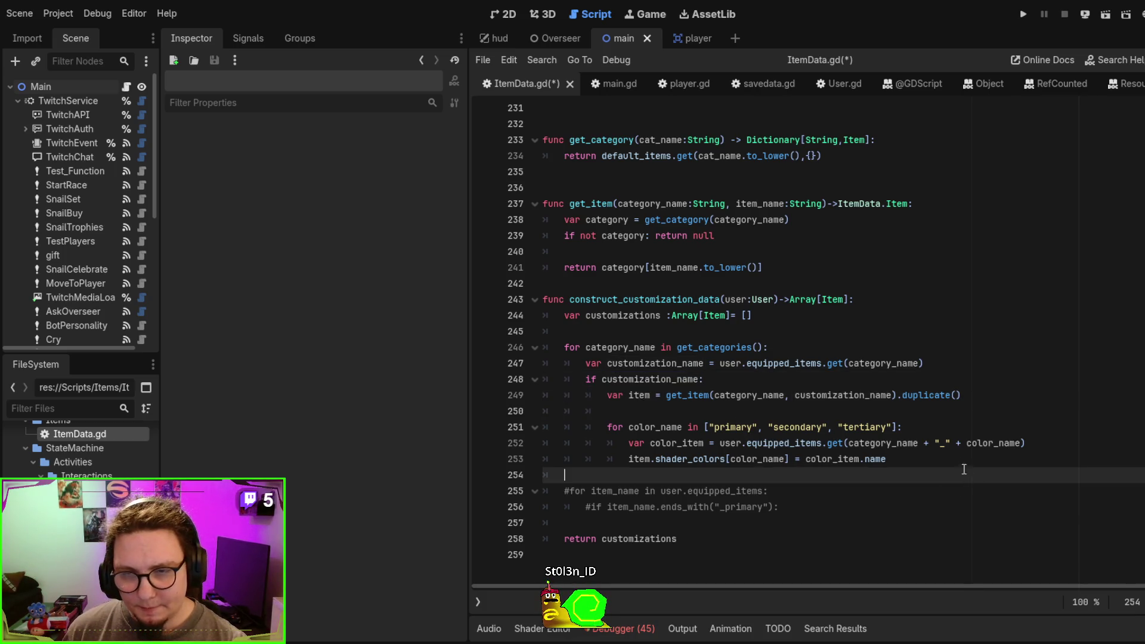
click(946, 458)
- Below the colour loop, add customizations.append(item)
key(Return)
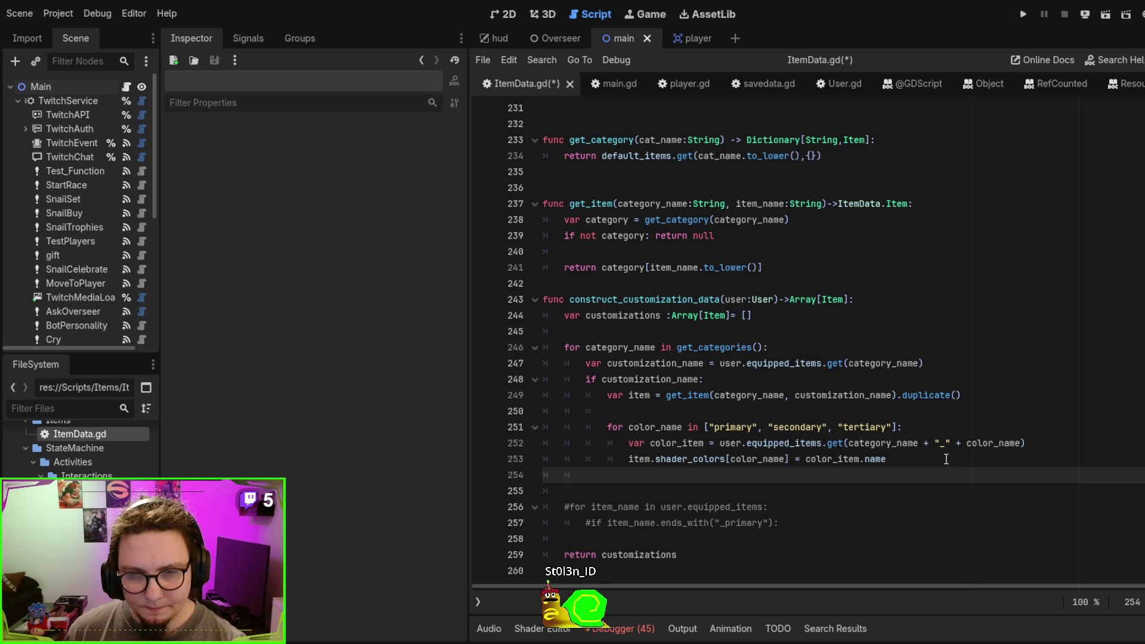
key(Return)
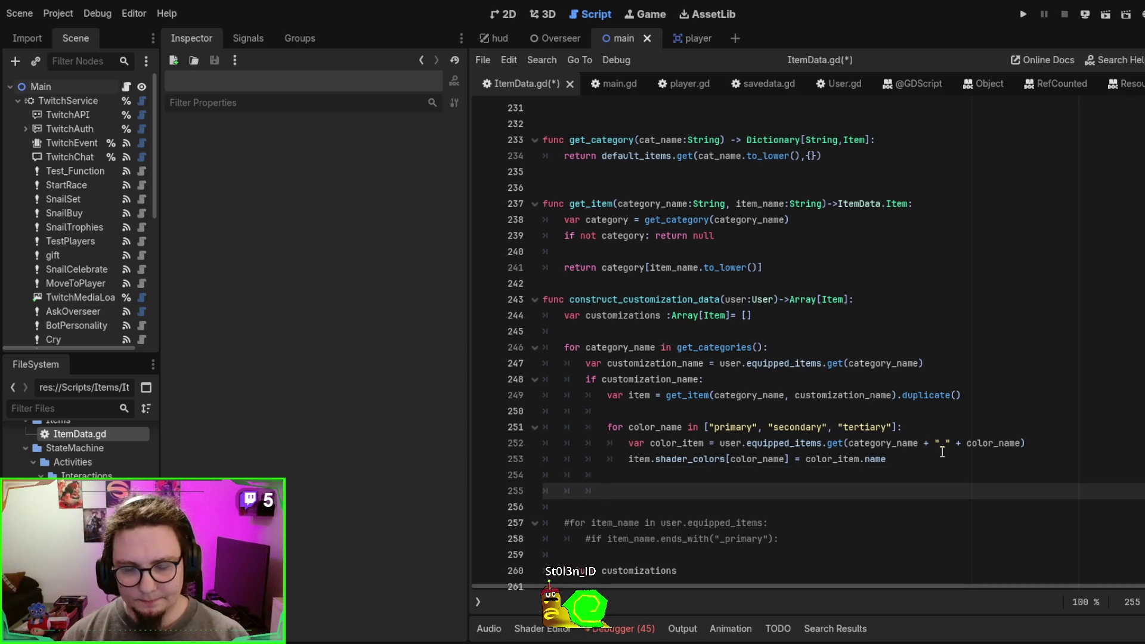
text(costu)
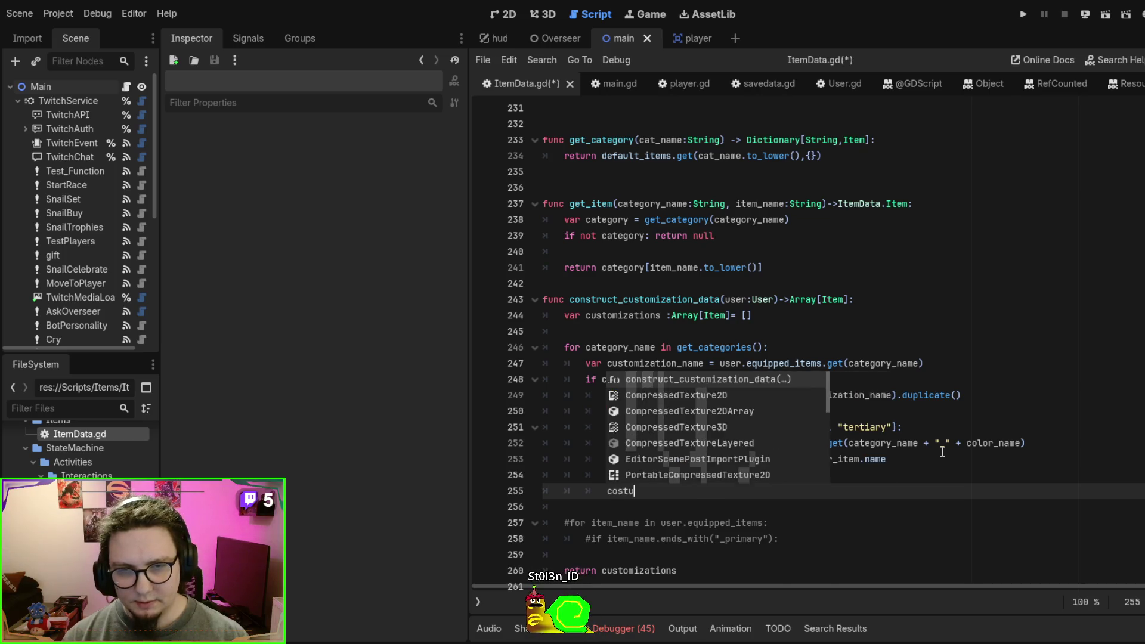
key(Return)
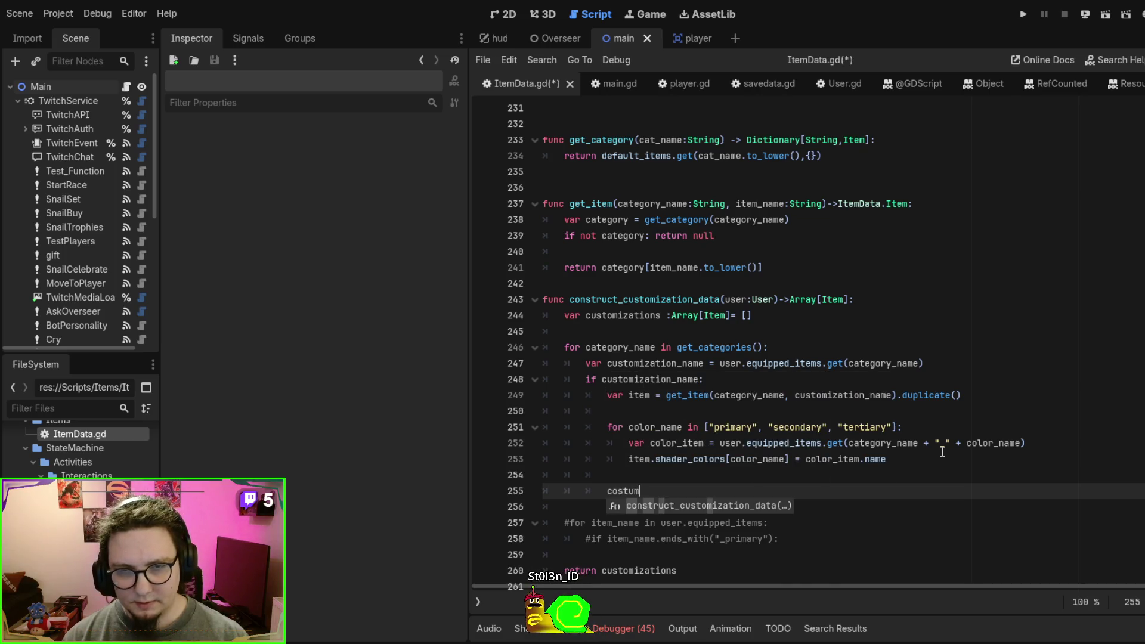
key(BackSpace)
key(BackSpace)
key(BackSpace)
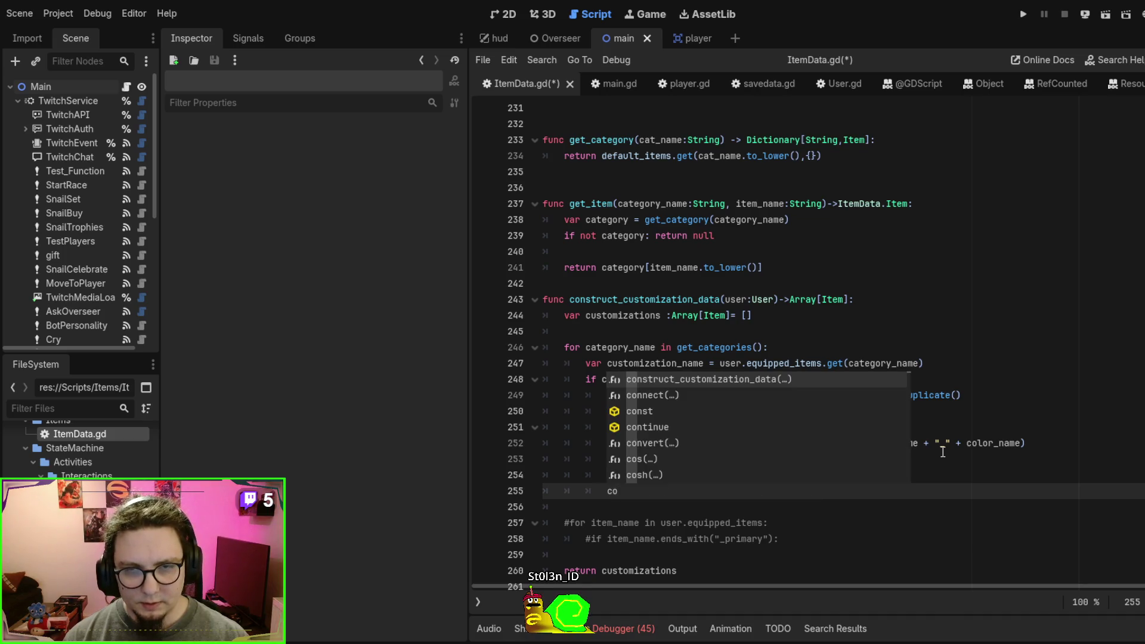
key(BackSpace)
text(ustom)
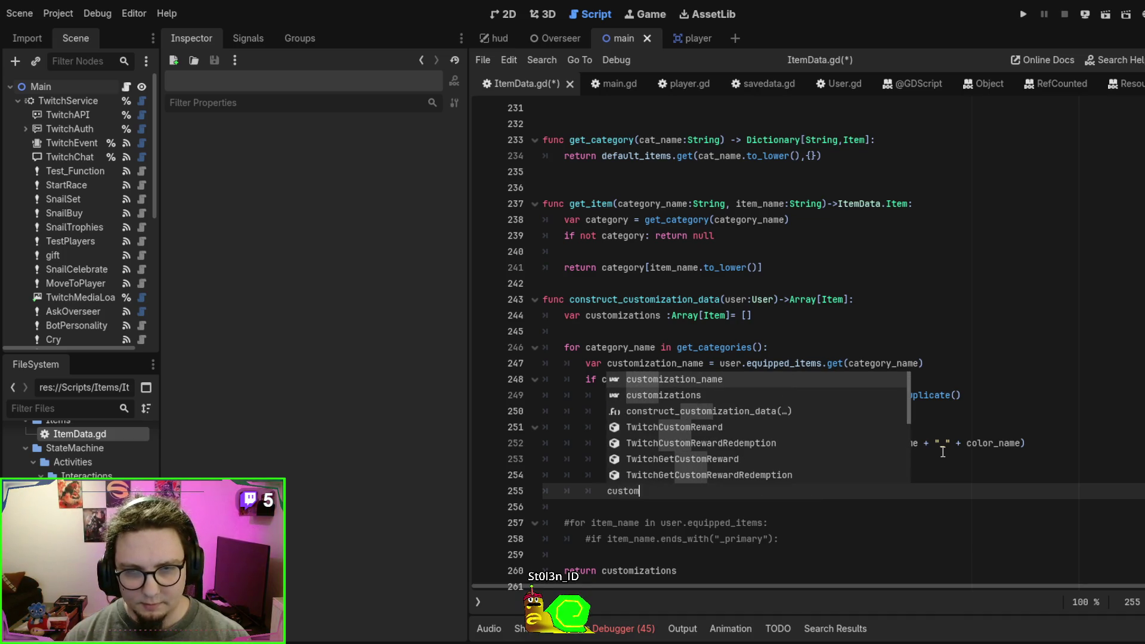
key(Return)
key(BackSpace)
key(BackSpace)
key(BackSpace)
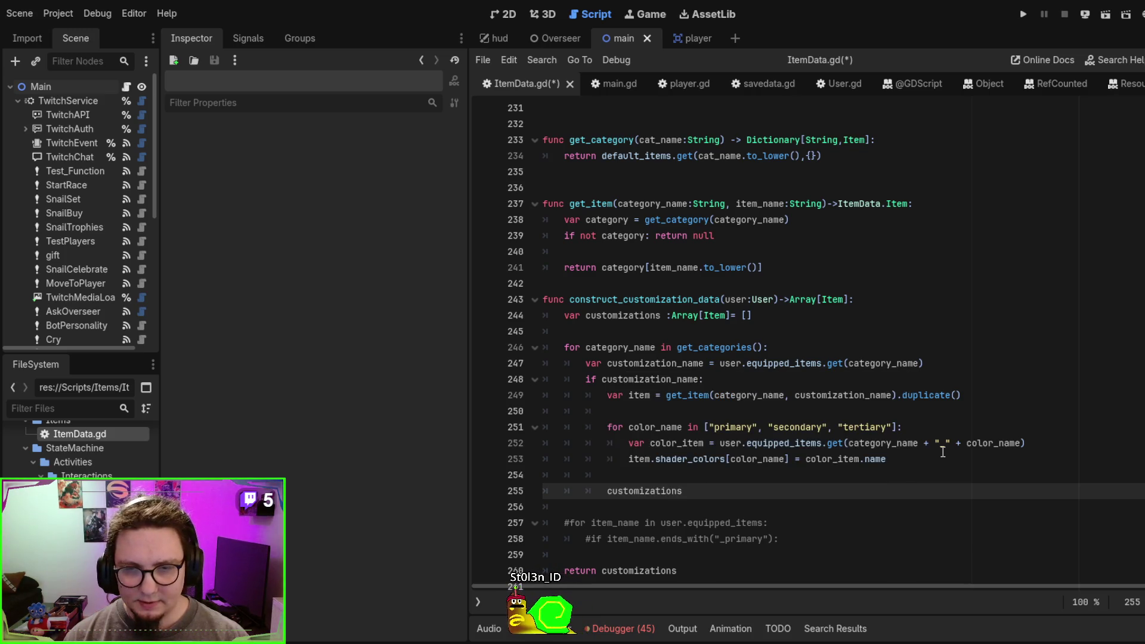
text([It)
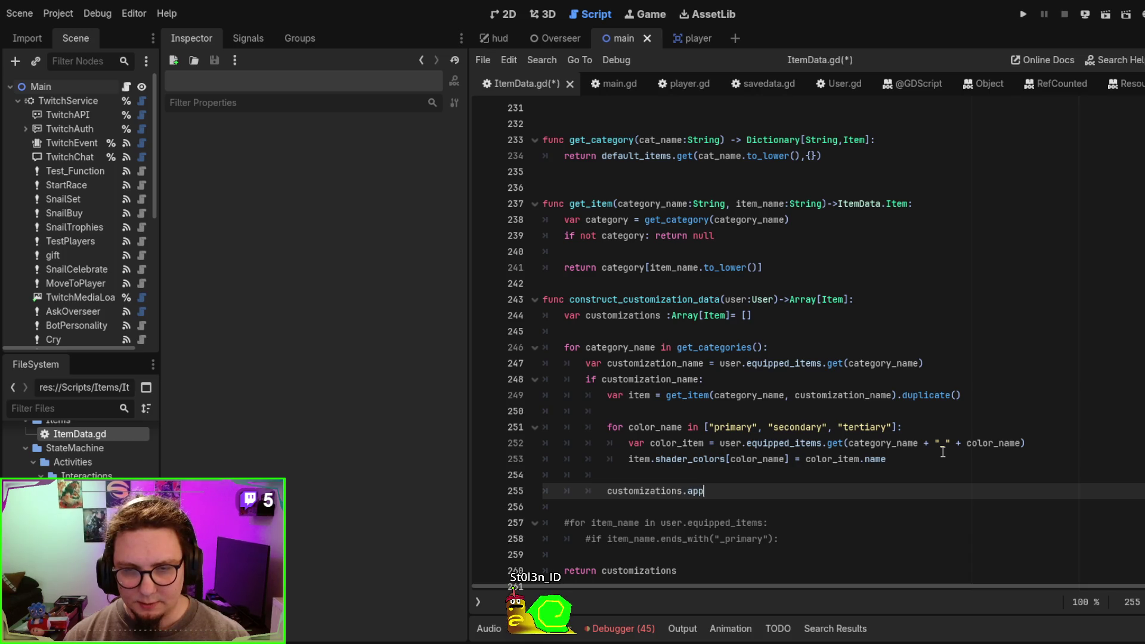
text(e)
key(BackSpace)
key(BackSpace)
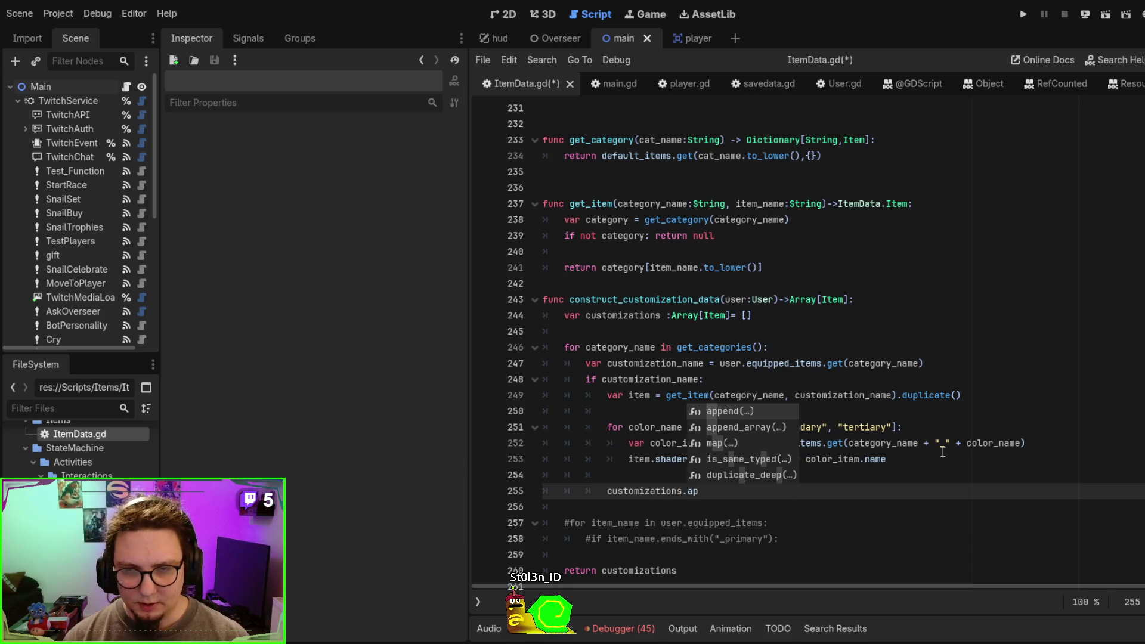
key(Return)
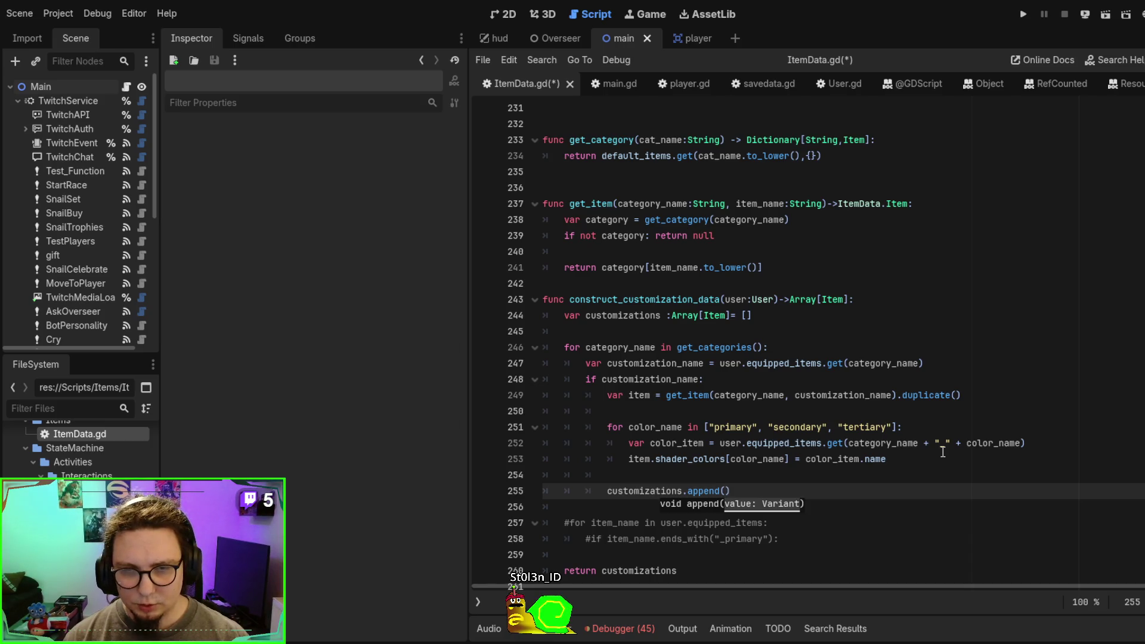
text(item)
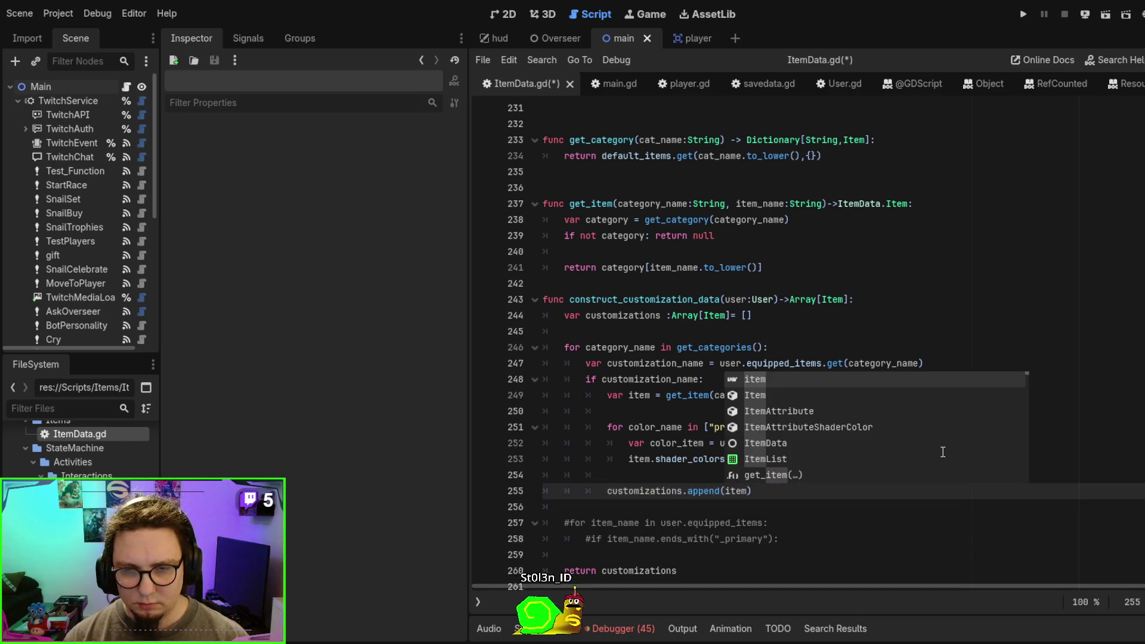
key(Escape)
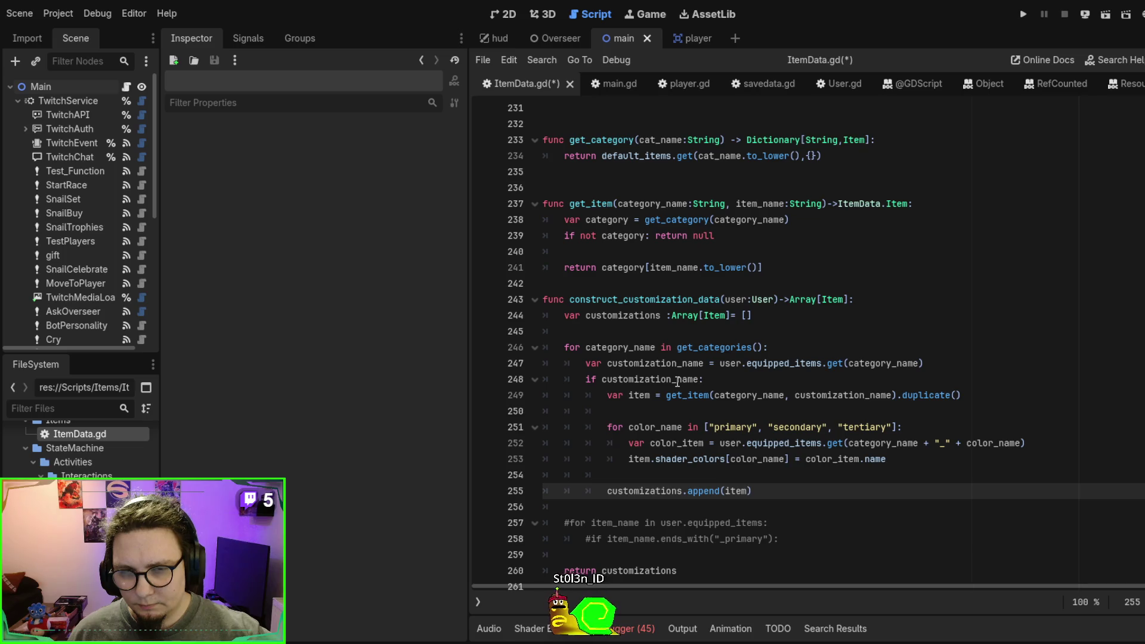
- Inspect customization_name and item on lines 248–249, then jump to get_item's definition
double_click(678, 380)
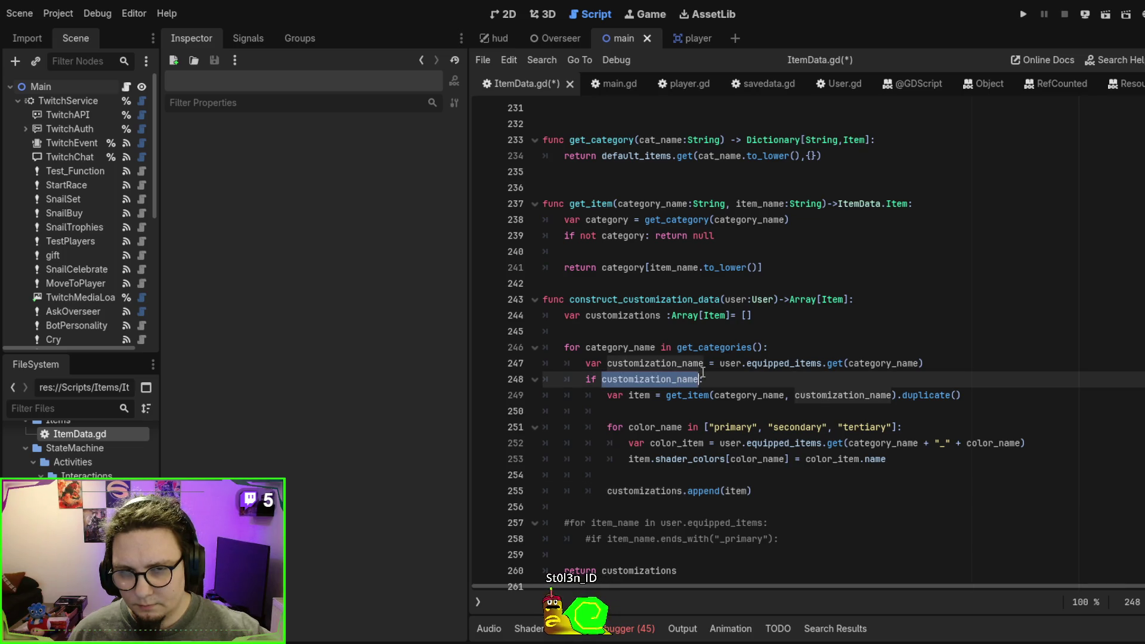
scroll(738, 364, down, 2)
double_click(639, 300)
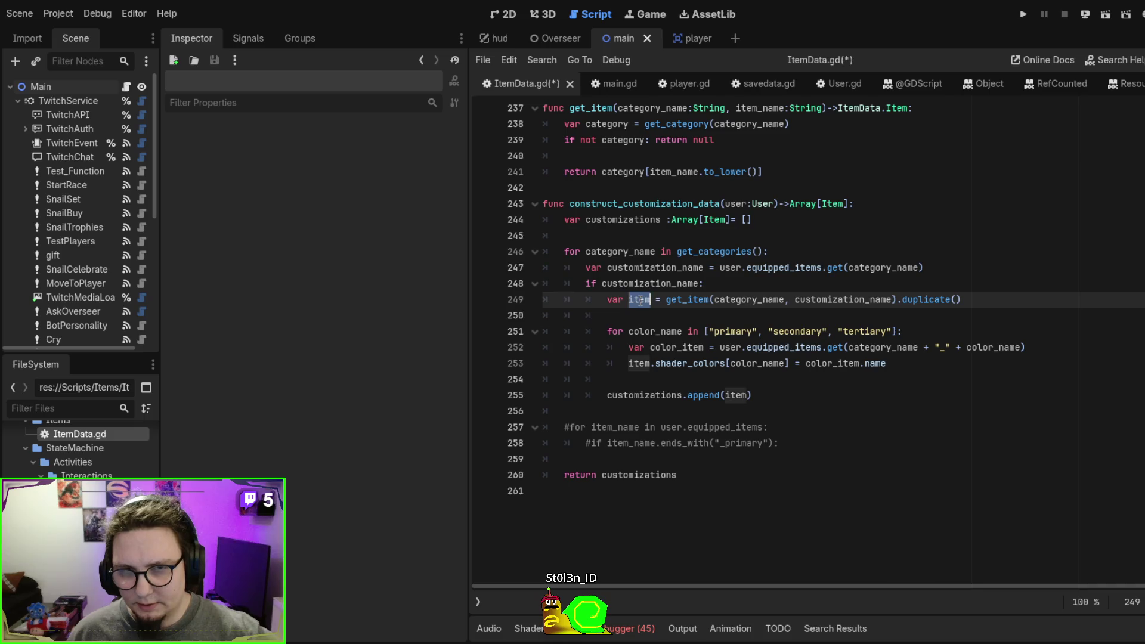
click(647, 313)
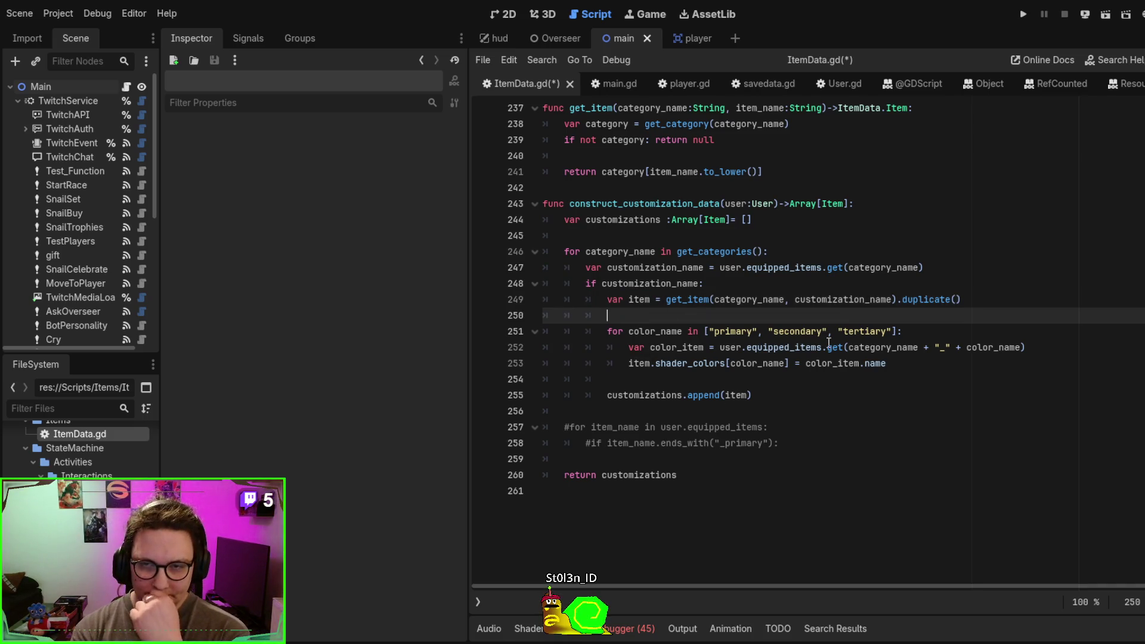
ctrl+click(692, 299)
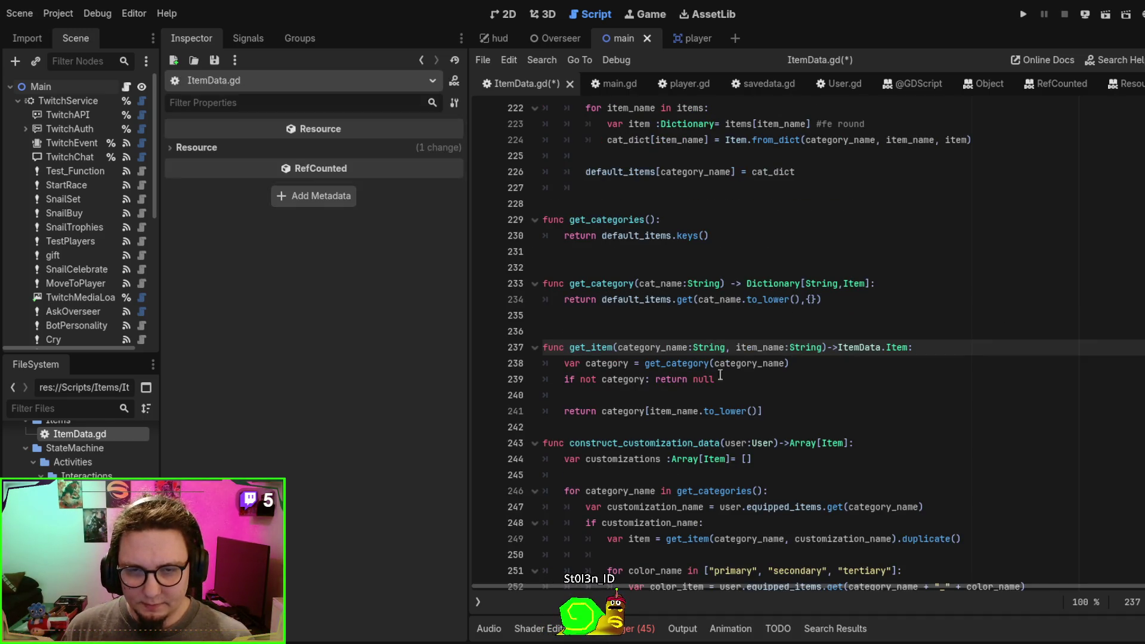
- Remove .duplicate() from the get_item line and add 'if not item: continue' below it
key(alt+Left)
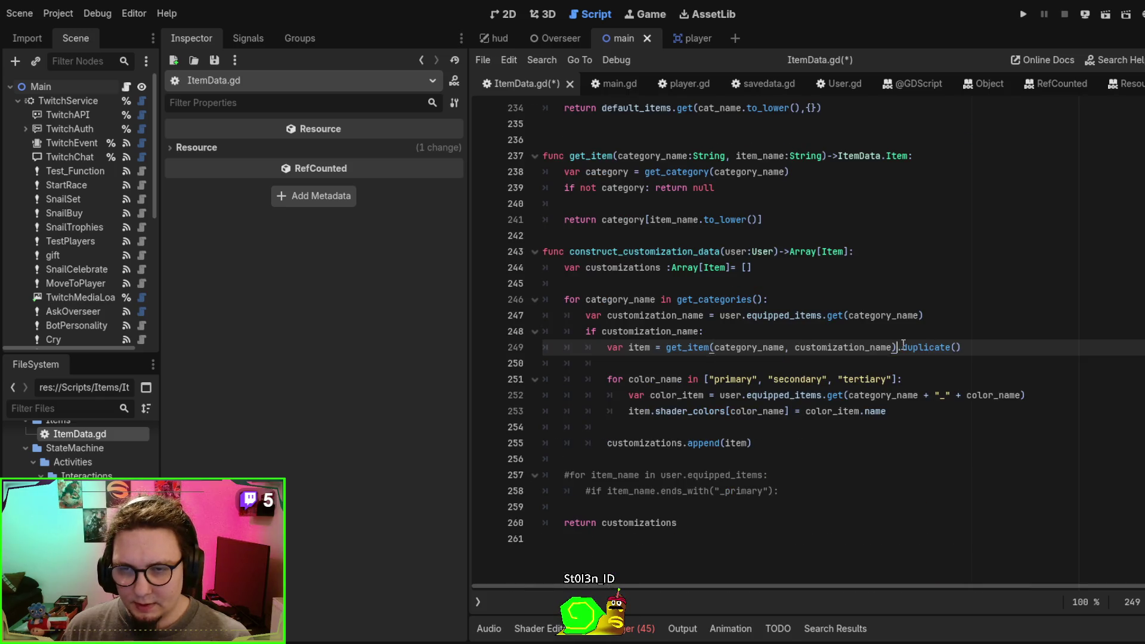
drag(904, 346, 990, 346)
key(Delete)
key(Return)
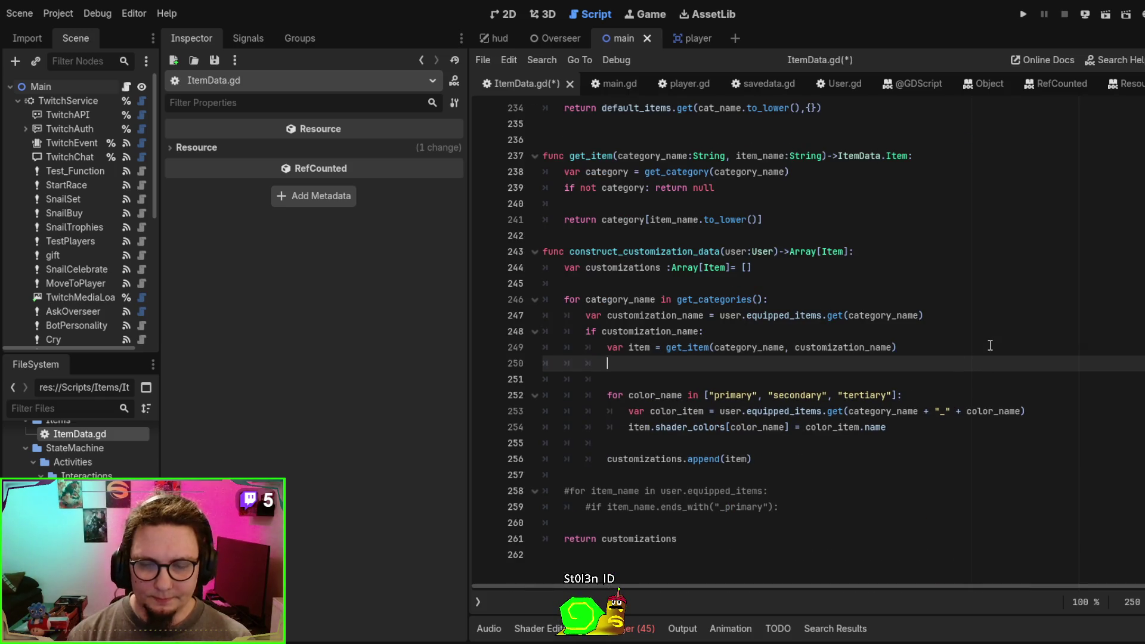
text(if item)
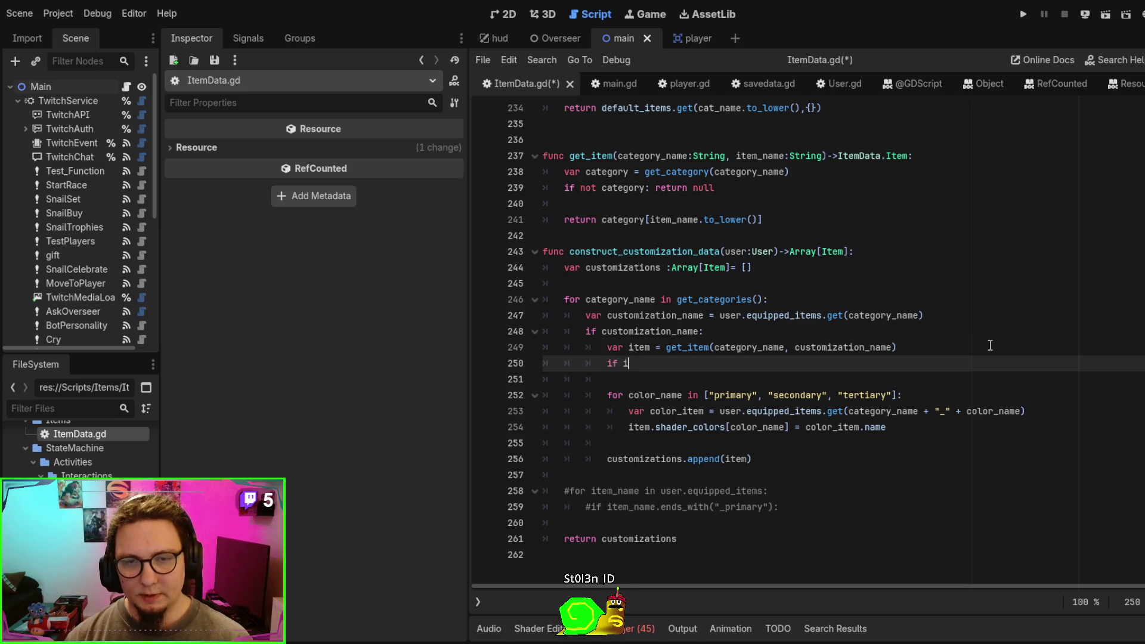
key(BackSpace)
key(BackSpace)
key(BackSpace)
text(not item)
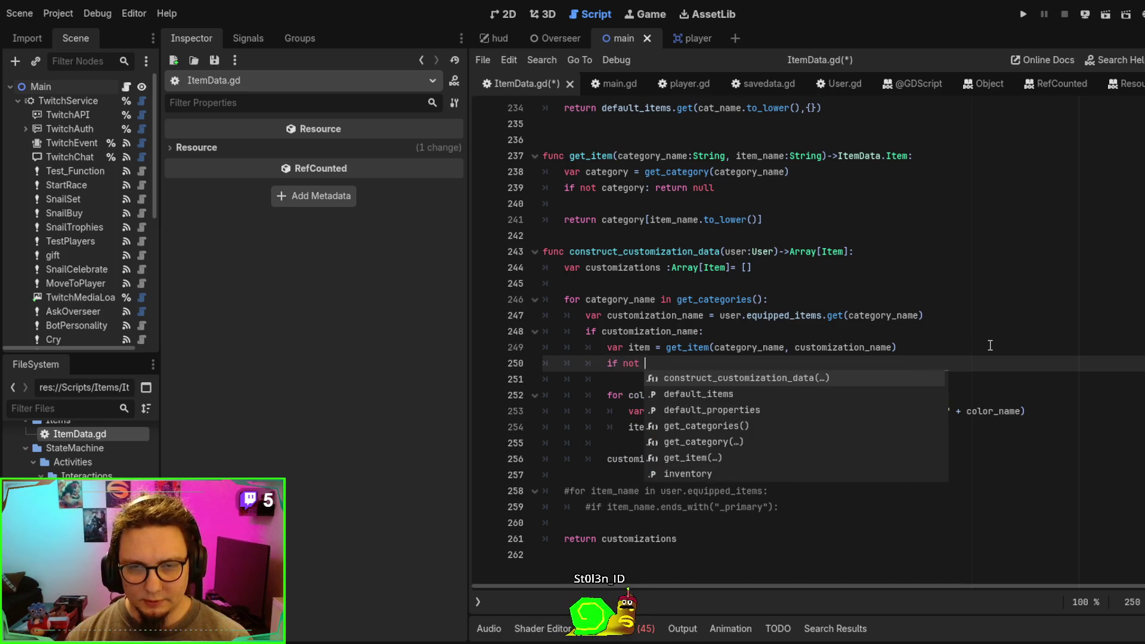
key(Escape)
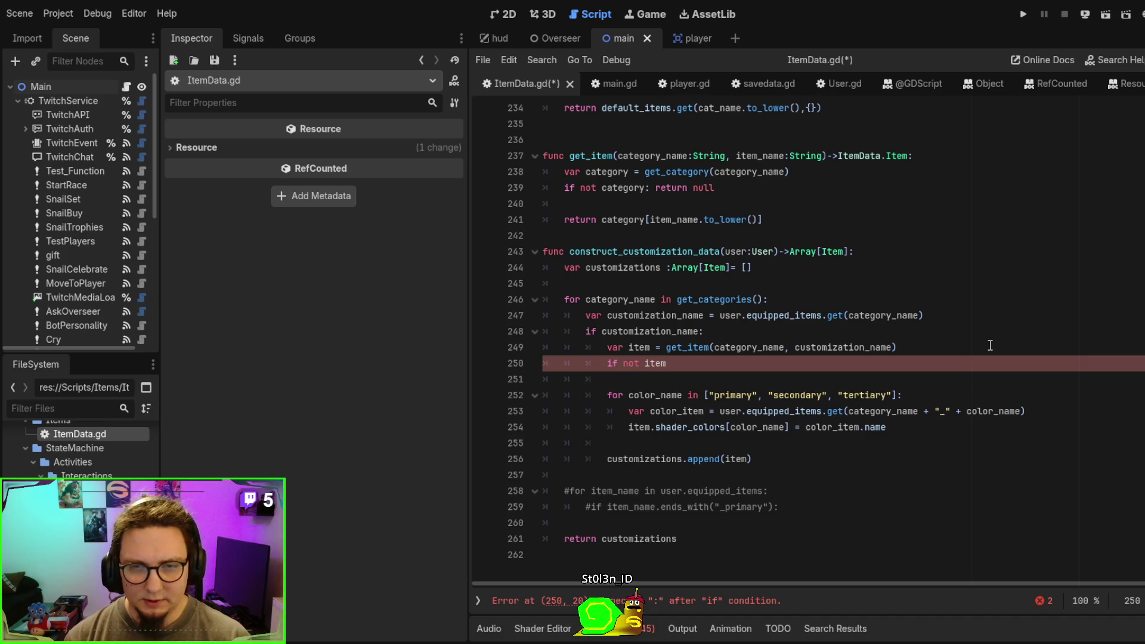
text(continue)
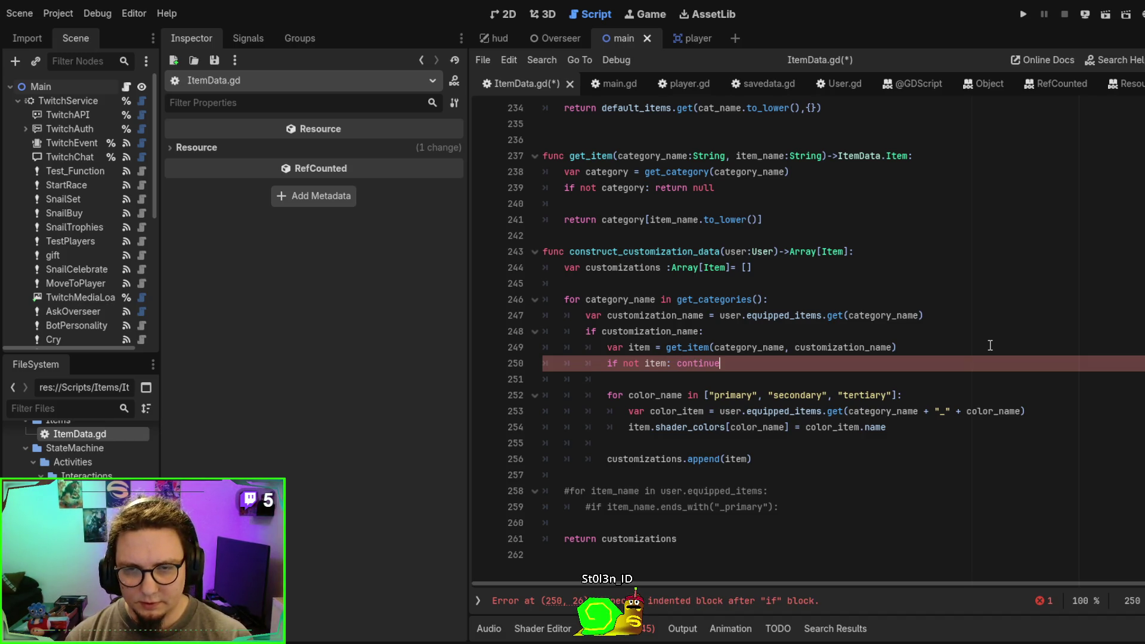
- Add 'item = item.duplicate()' on line 251 and select the commented-out lines 259–260
key(Down)
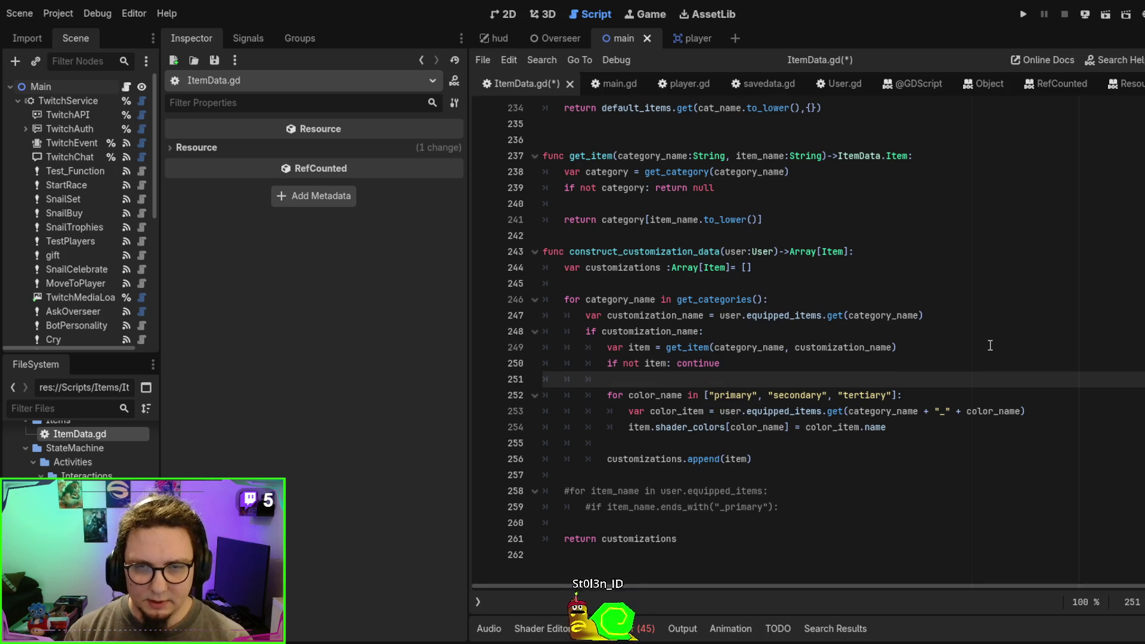
key(Return)
key(Up)
text(it)
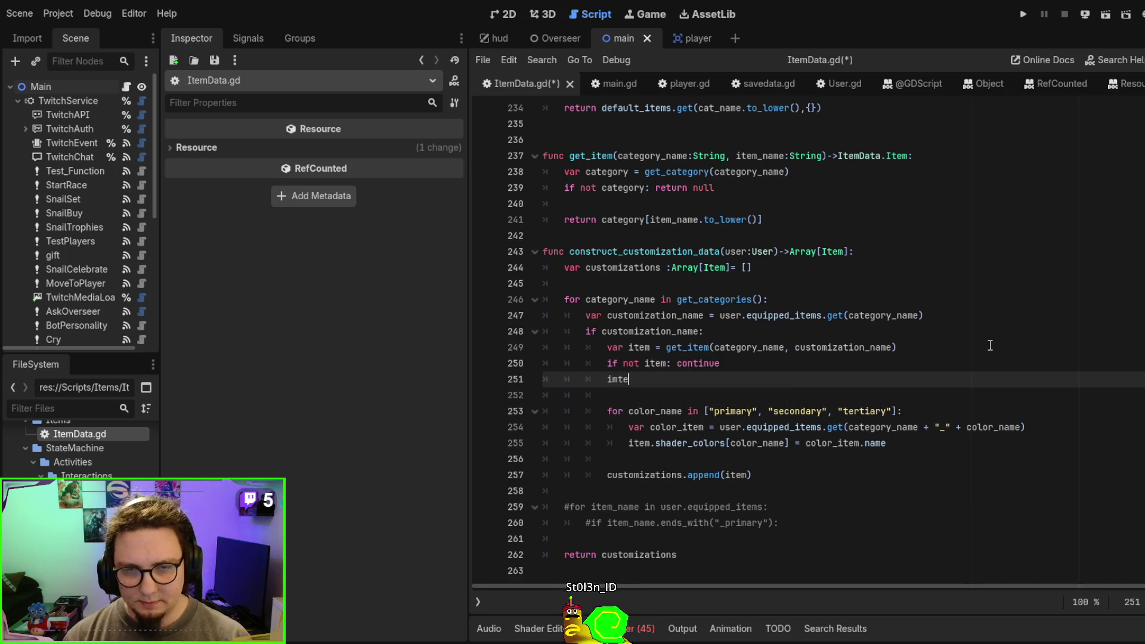
text(em = )
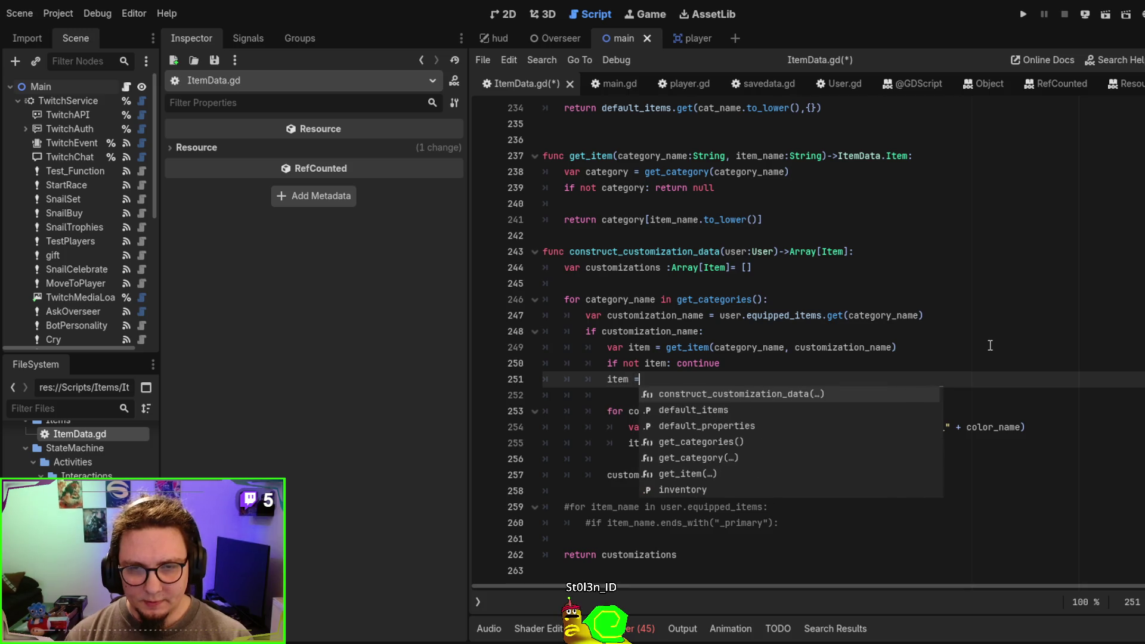
text(item..duplicate())
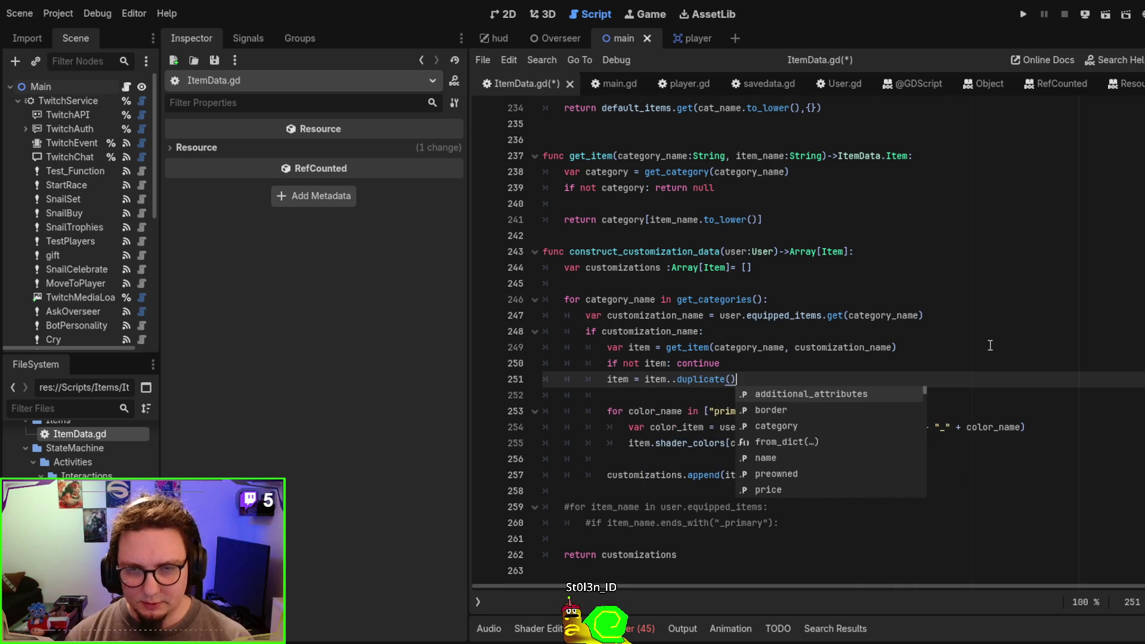
click(670, 377)
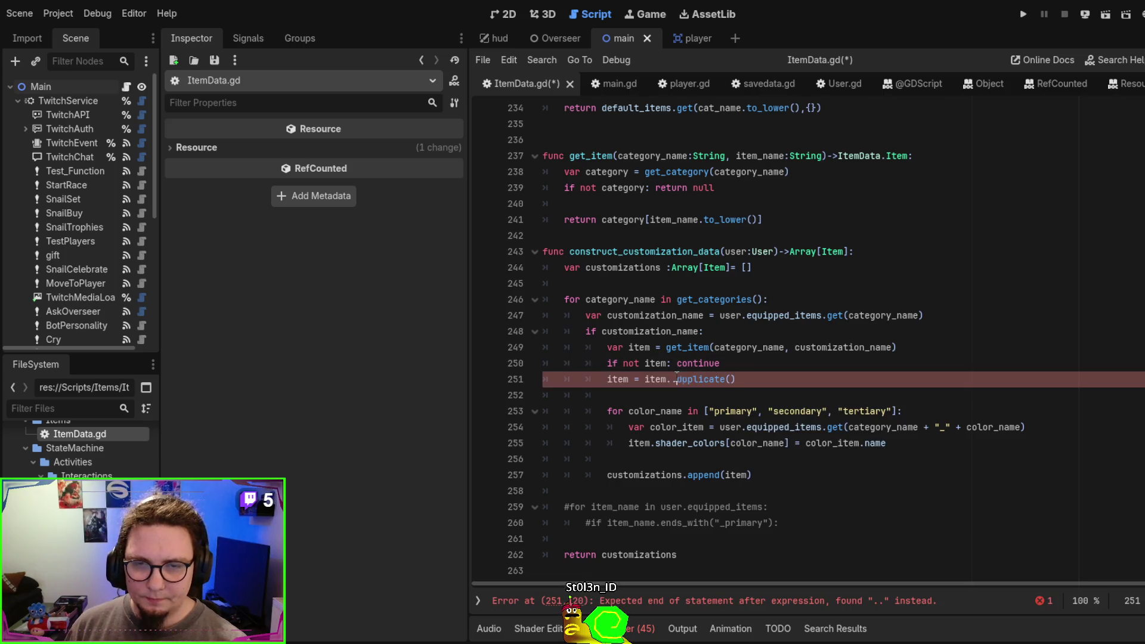
key(Delete)
key(Delete)
text(d)
click(833, 525)
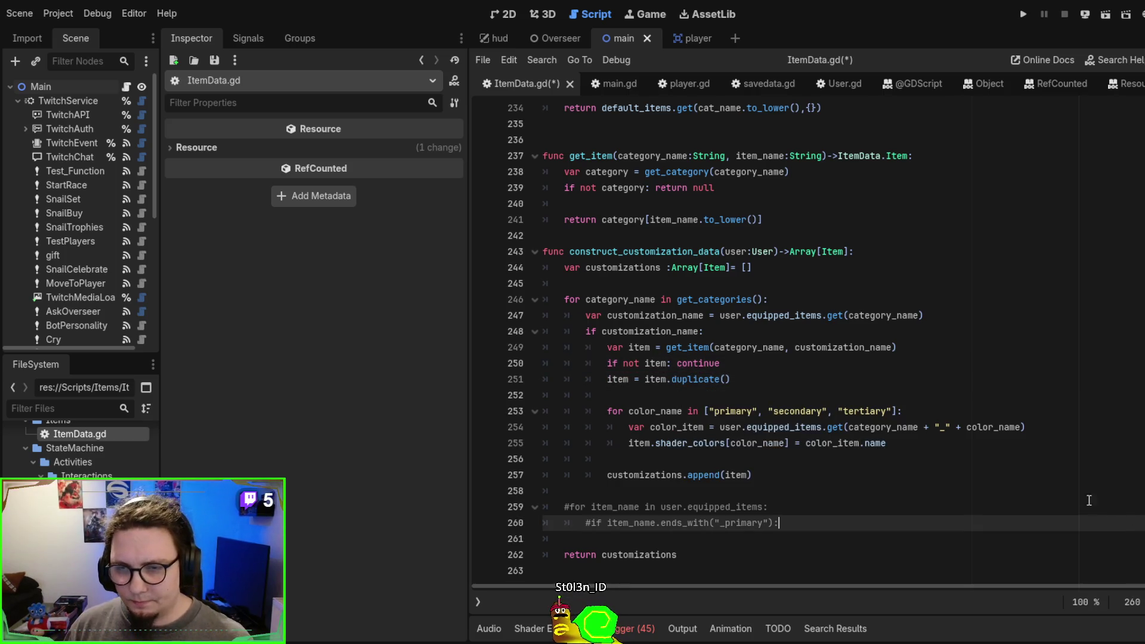
scroll(979, 432, down, 1)
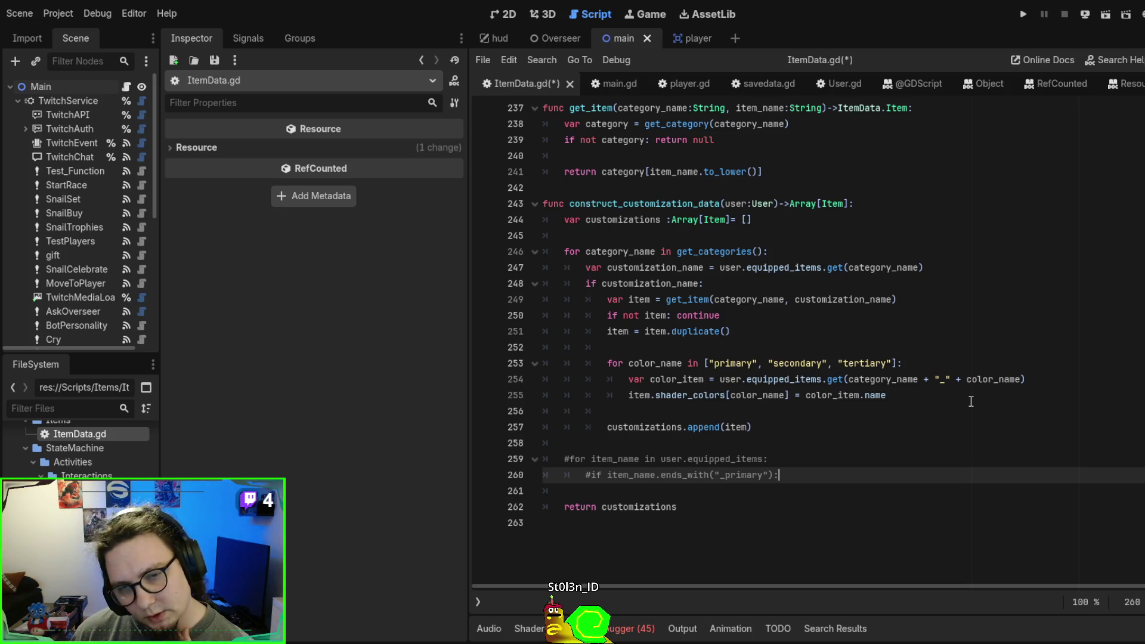
drag(853, 472, 859, 446)
- Delete the commented-out lines, breakpoint line 259's return customizations, and run the project with F5
key(BackSpace)
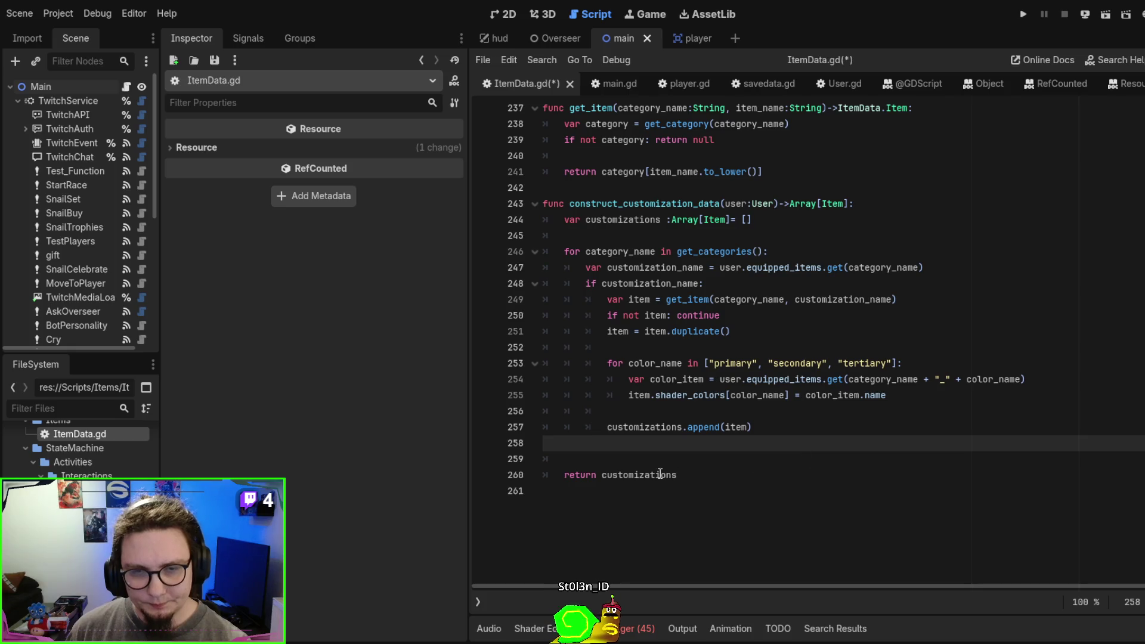
key(BackSpace)
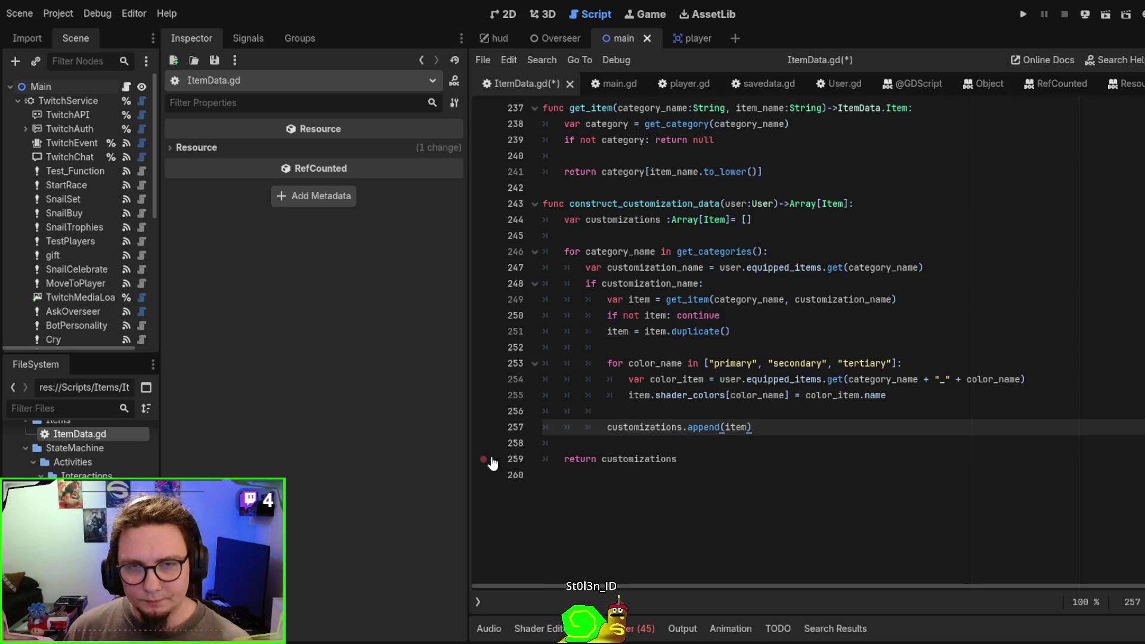
click(491, 460)
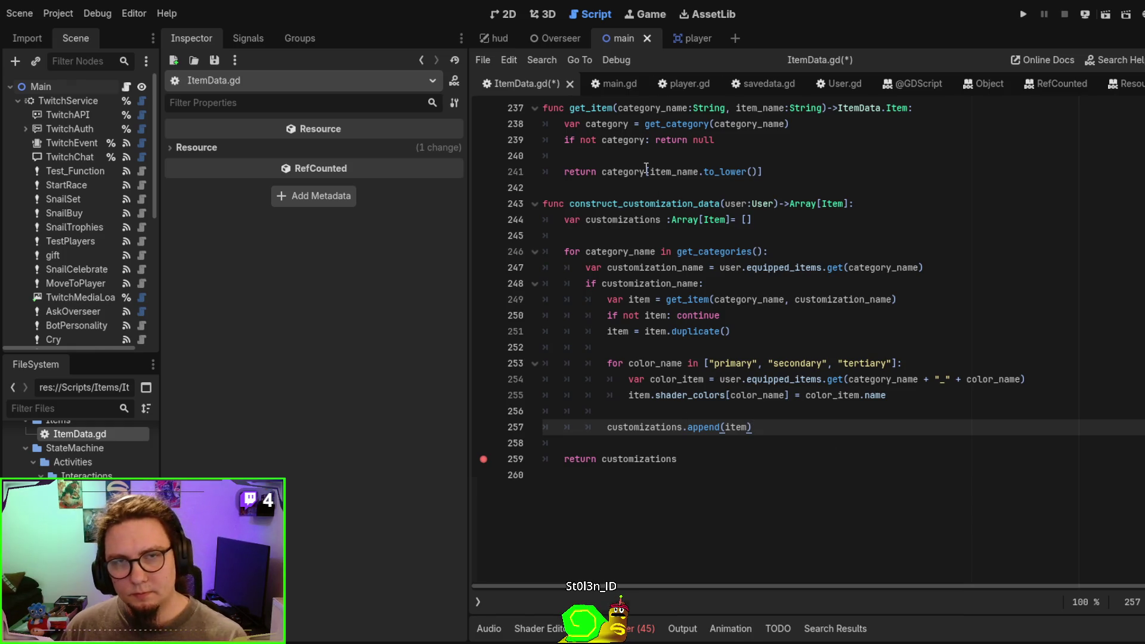
key(F5)
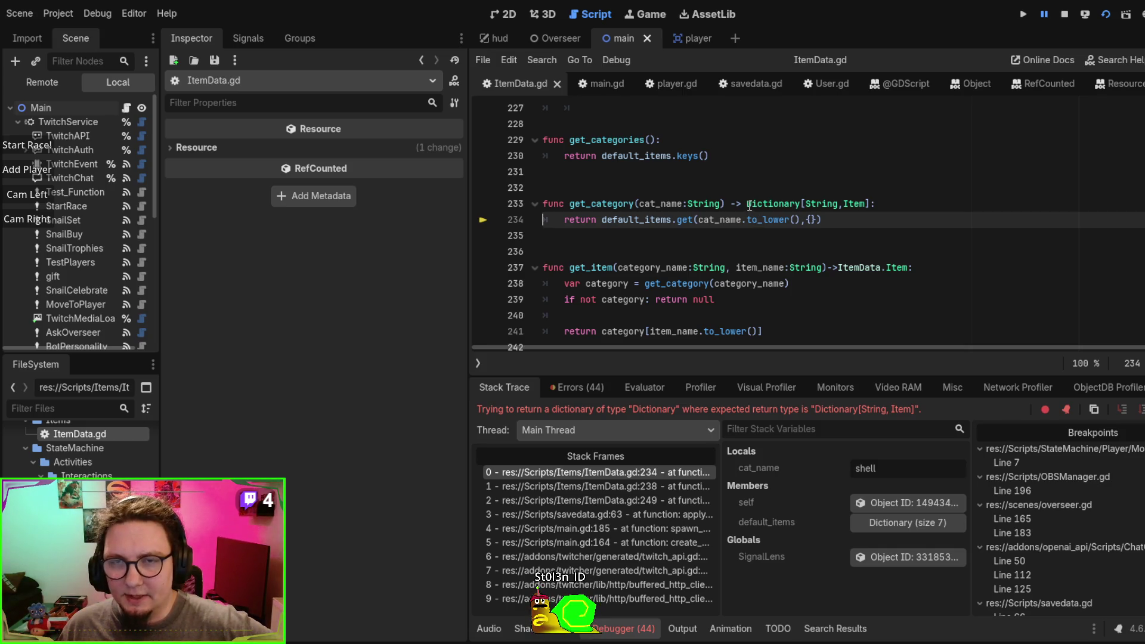
- Remove [String,Item] from get_category's Dictionary return type on line 233 and stop the debugger
drag(801, 203, 871, 203)
key(BackSpace)
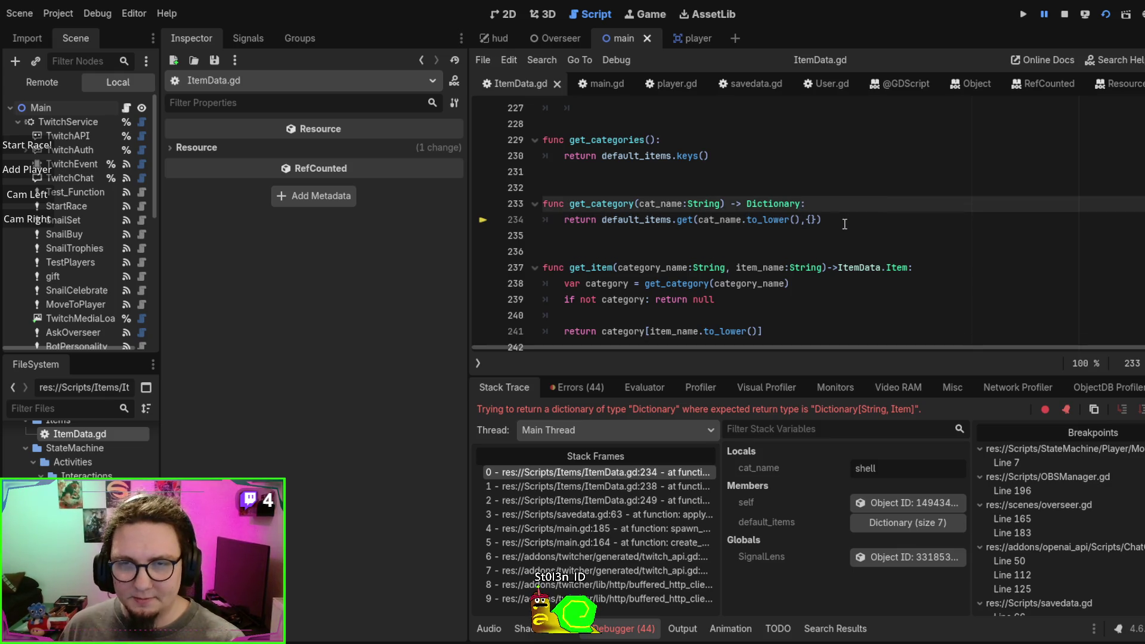
key(F8)
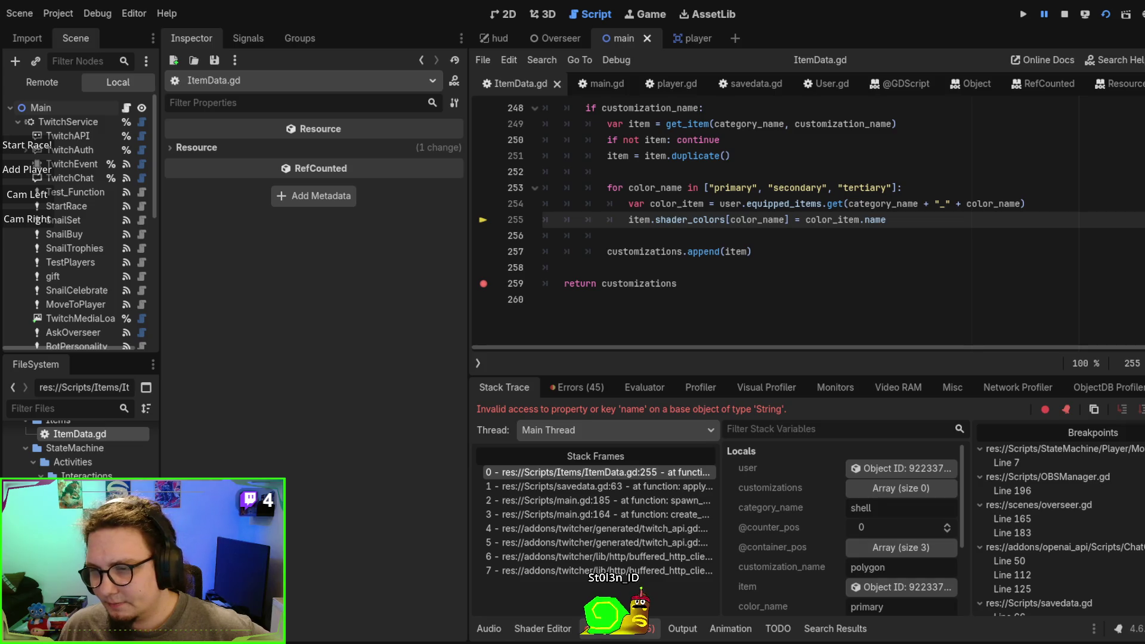
- Check color_name 'primary' and color_item 'Green', then drop '.name' from color_item on line 255
scroll(746, 261, up, 1)
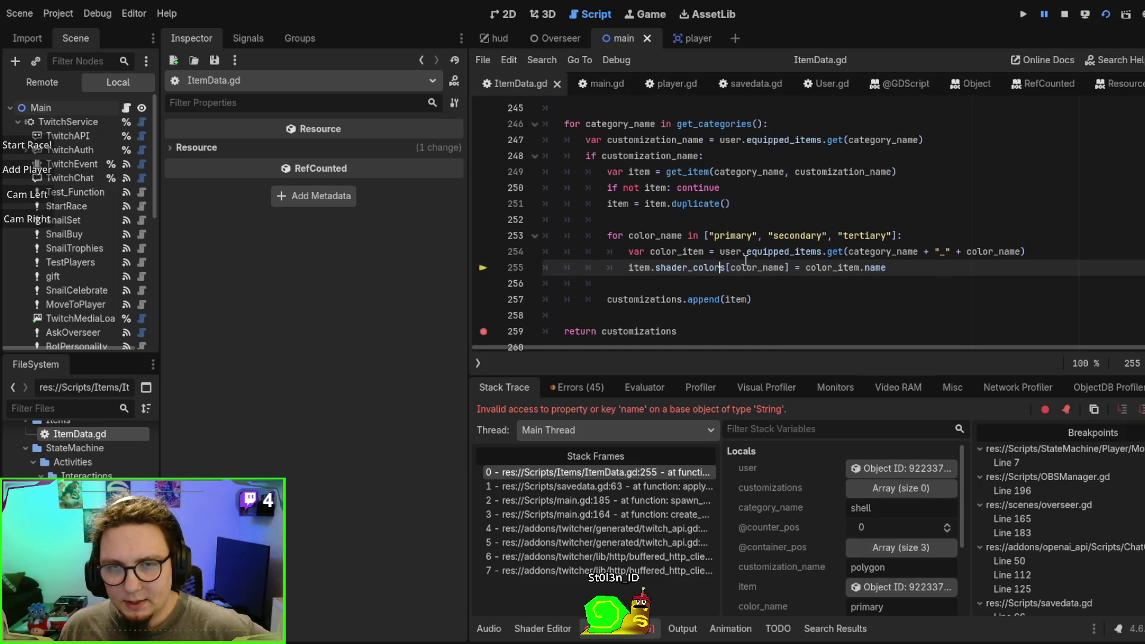
click(687, 285)
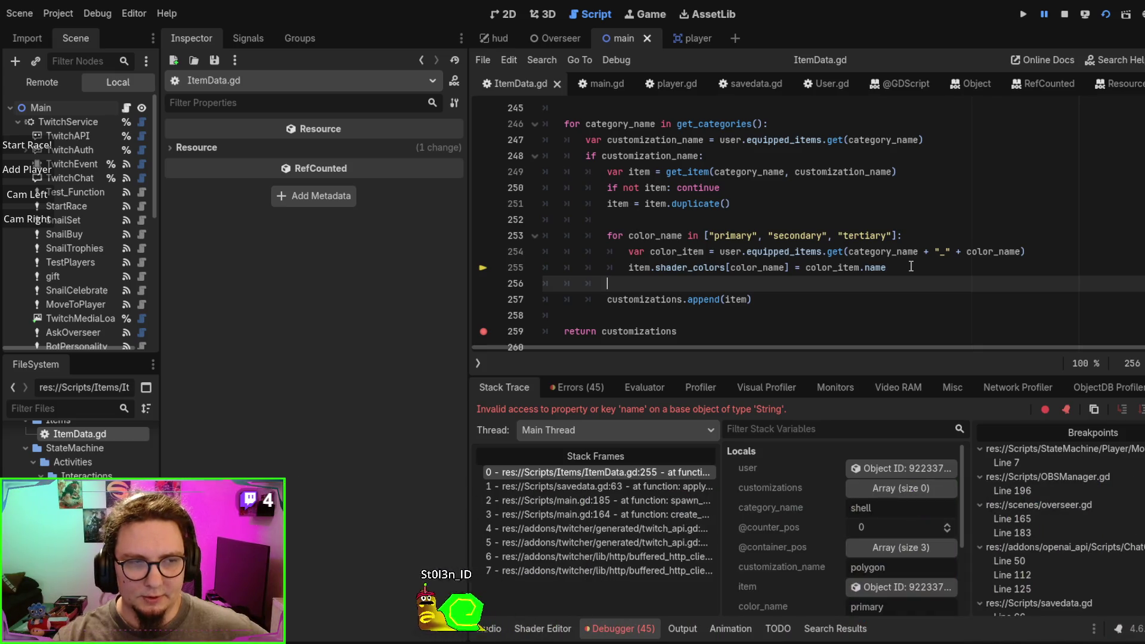
click(911, 267)
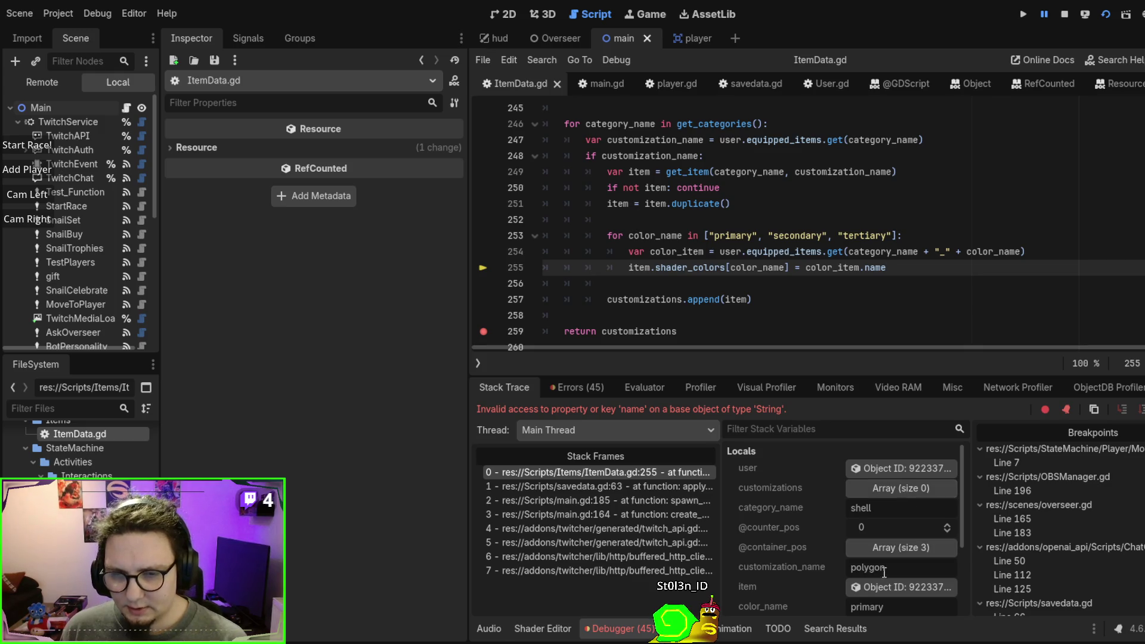
scroll(891, 582, down, 2)
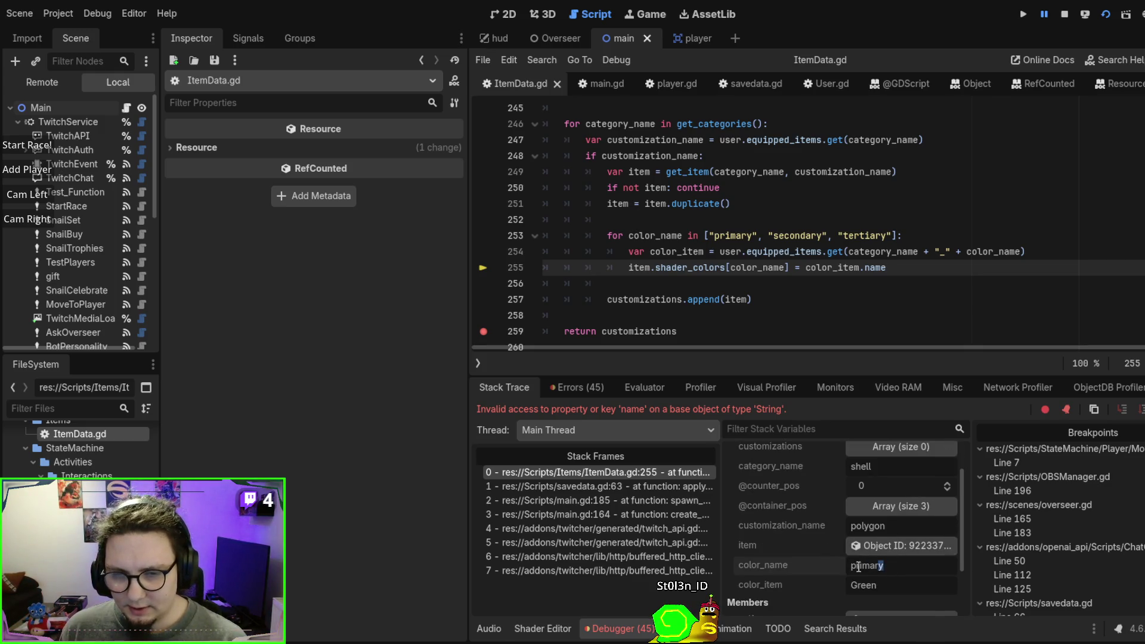
double_click(891, 566)
double_click(891, 585)
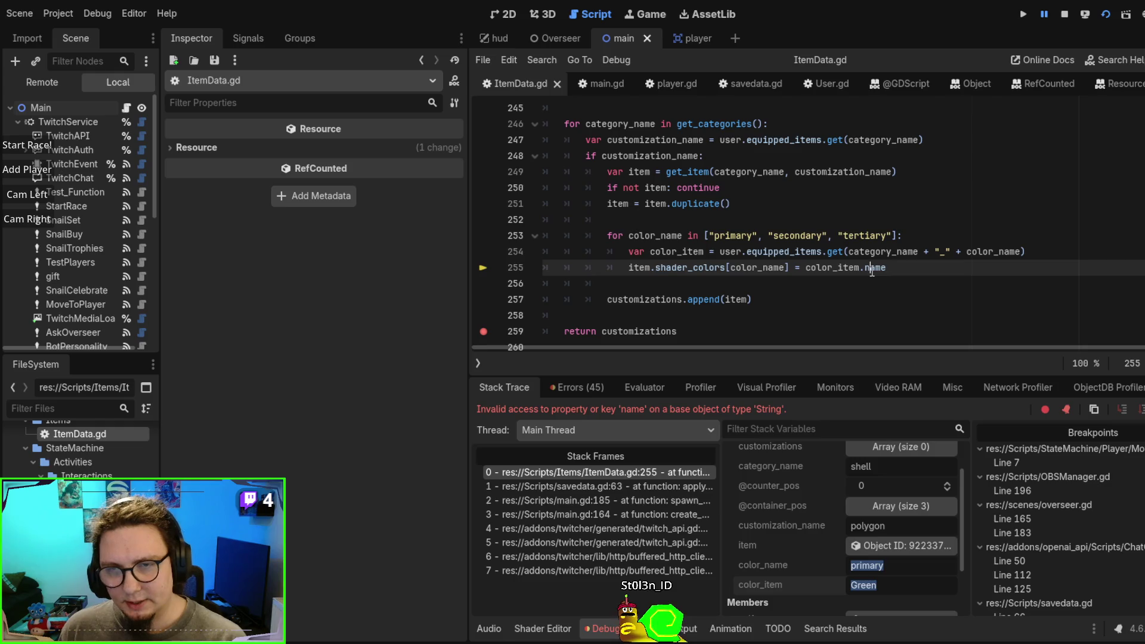
key(BackSpace)
key(BackSpace)
key(BackSpace)
text(m)
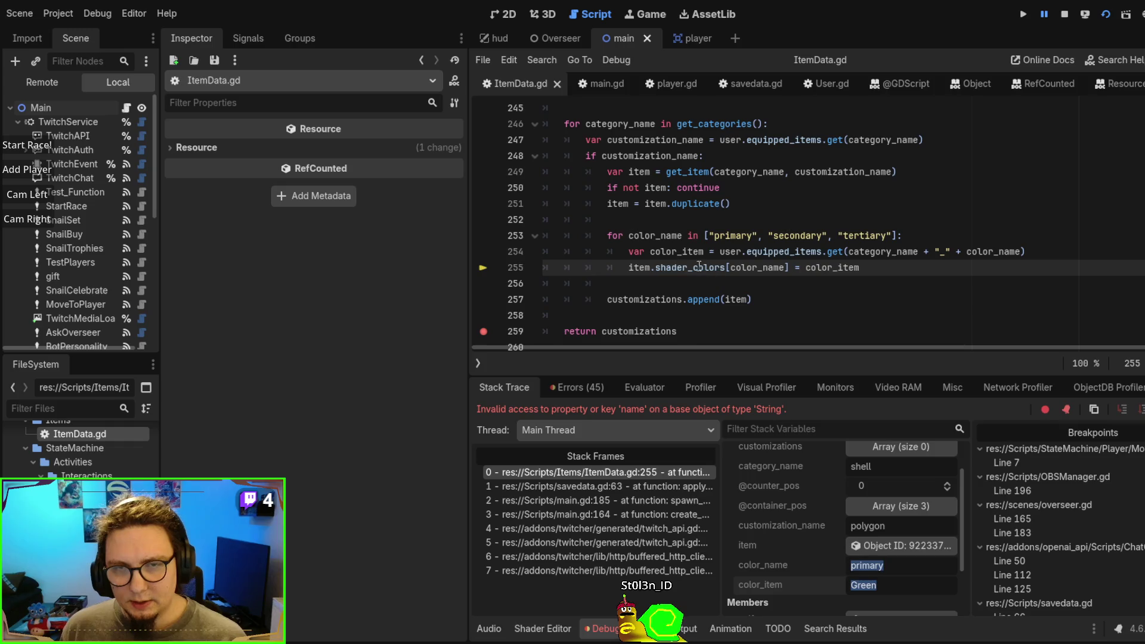
- Open the paused item in the Inspector and expand its empty Shader Colors dictionary
scroll(889, 564, up, 1)
click(890, 567)
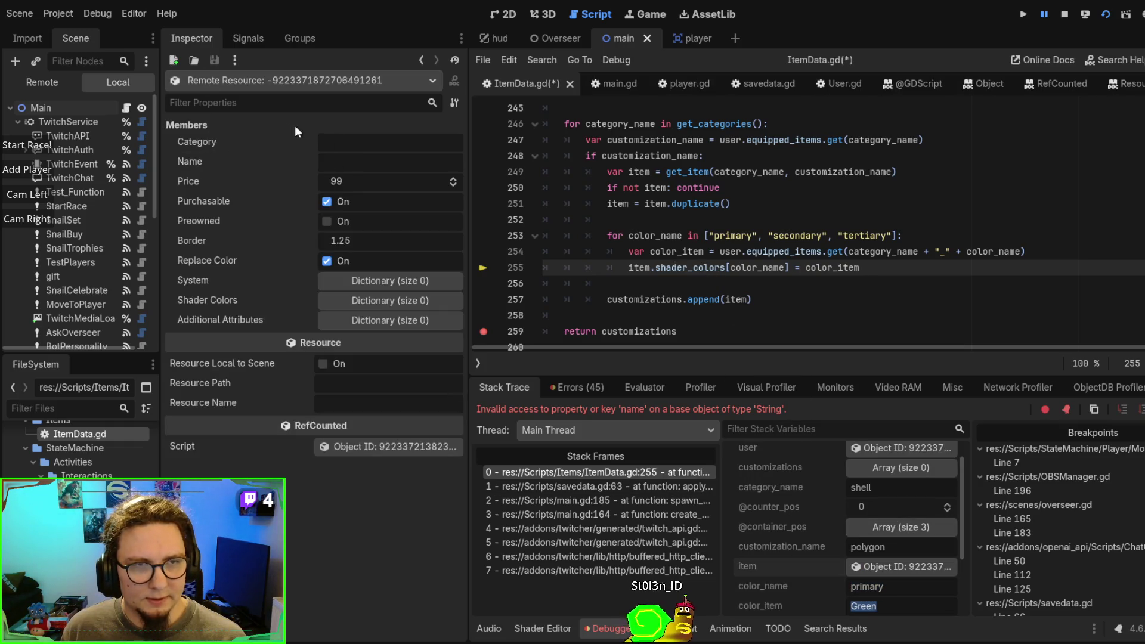
click(355, 302)
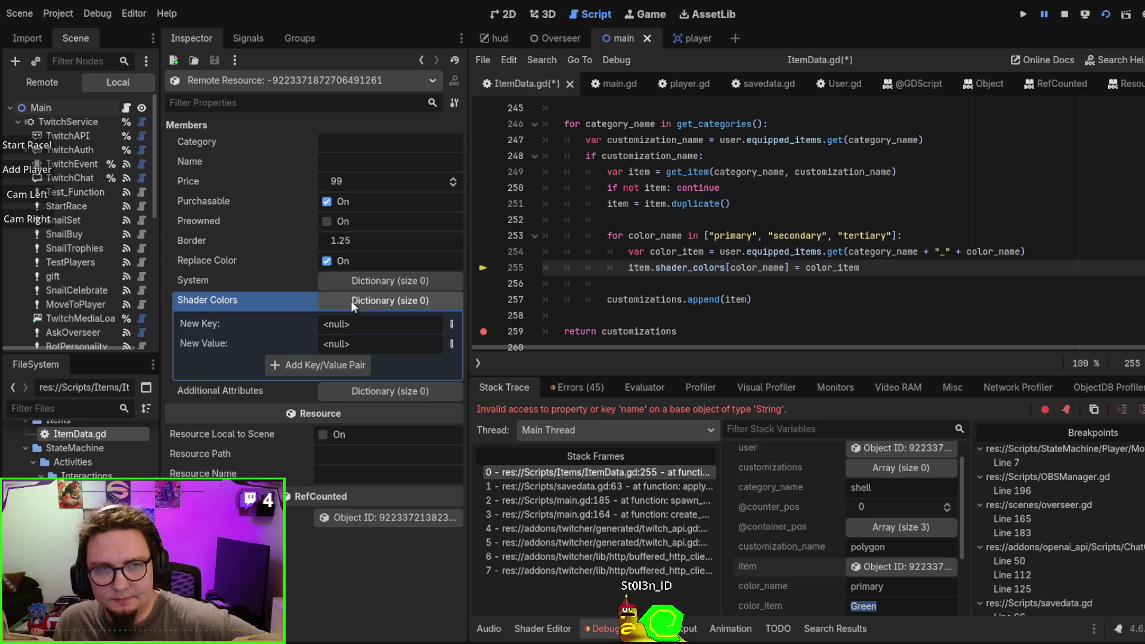
click(351, 301)
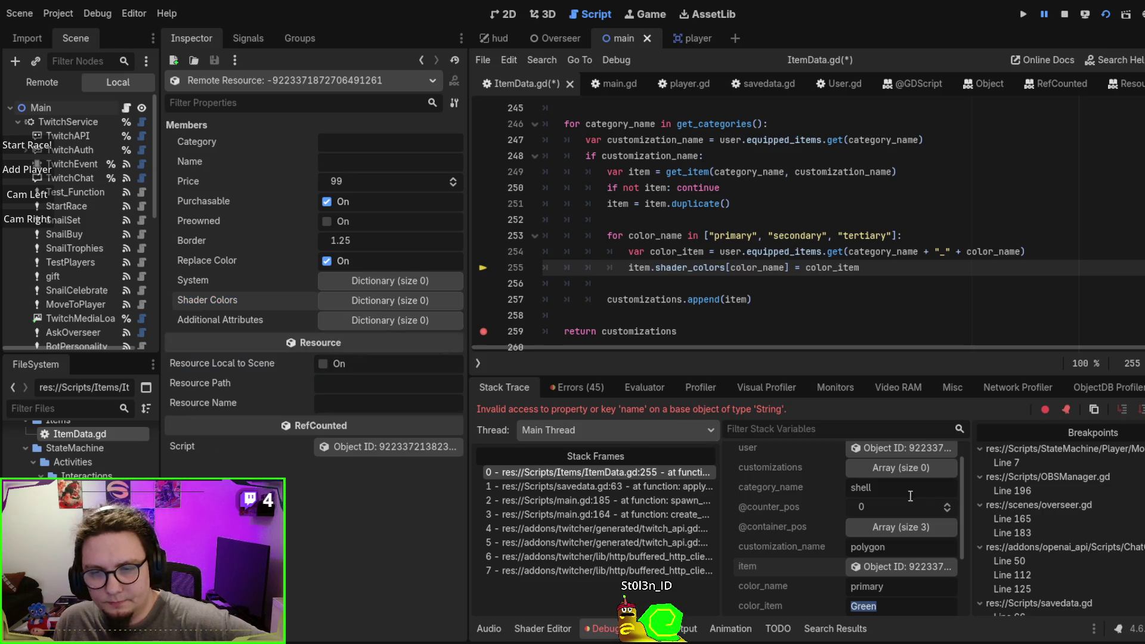
scroll(824, 512, down, 1)
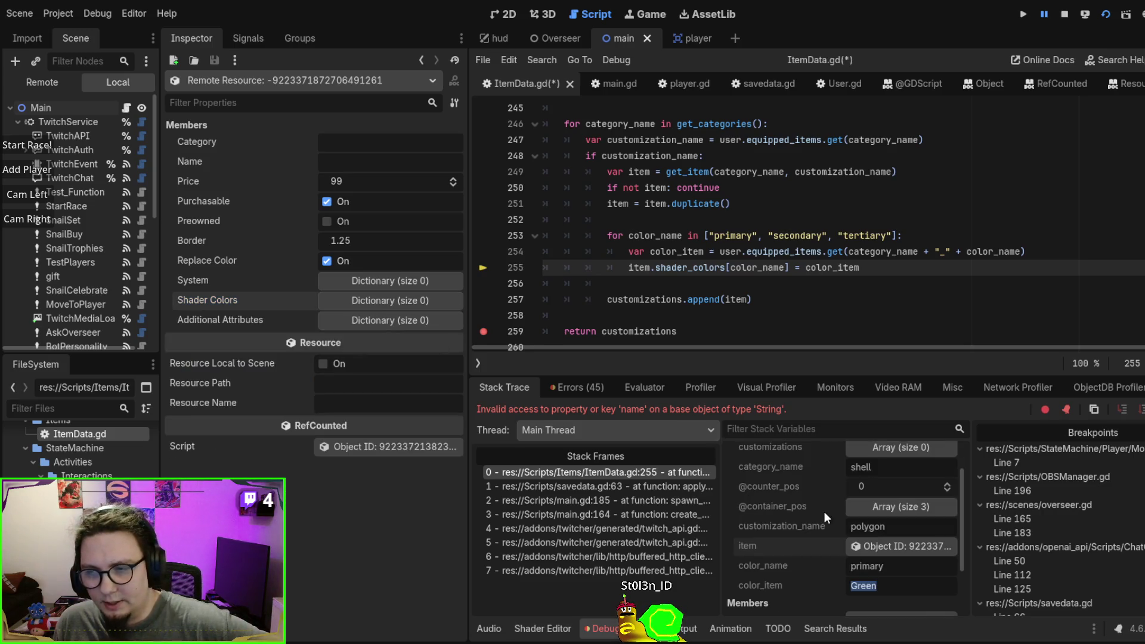
scroll(825, 512, up, 2)
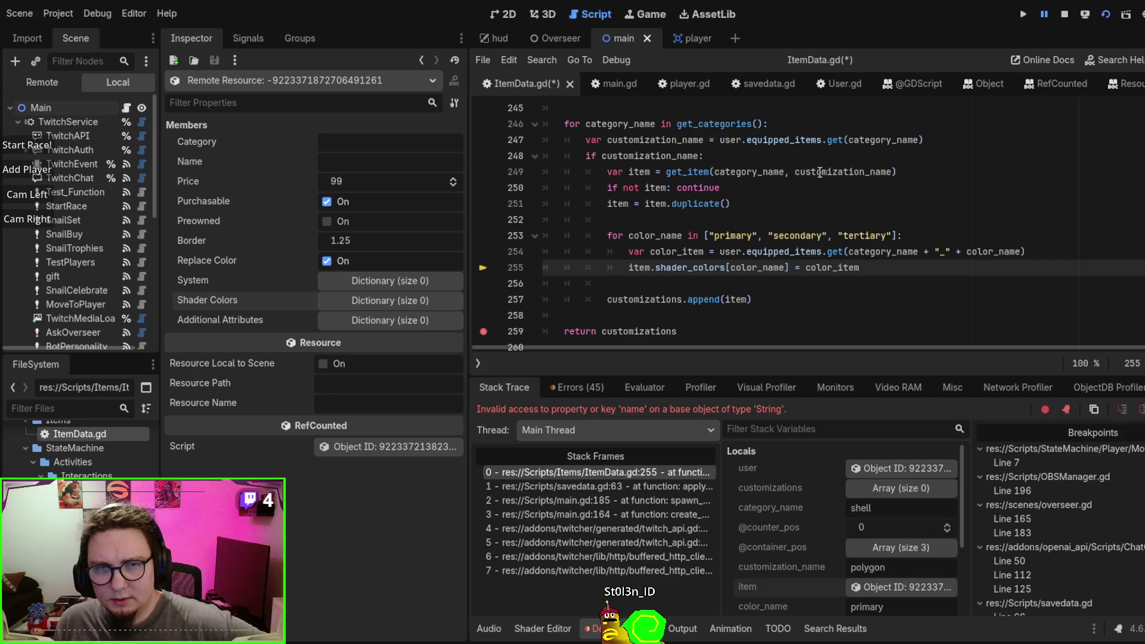
- Review the paused user and its customizations array in Stack Variables
scroll(806, 226, up, 15)
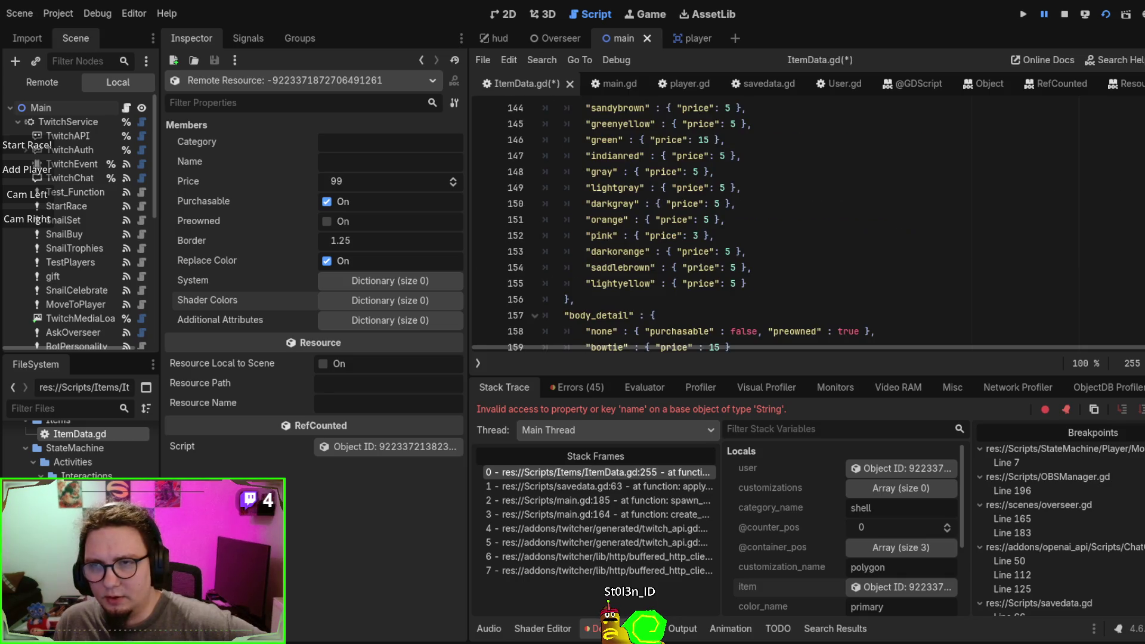
scroll(805, 226, down, 5)
scroll(797, 222, down, 10)
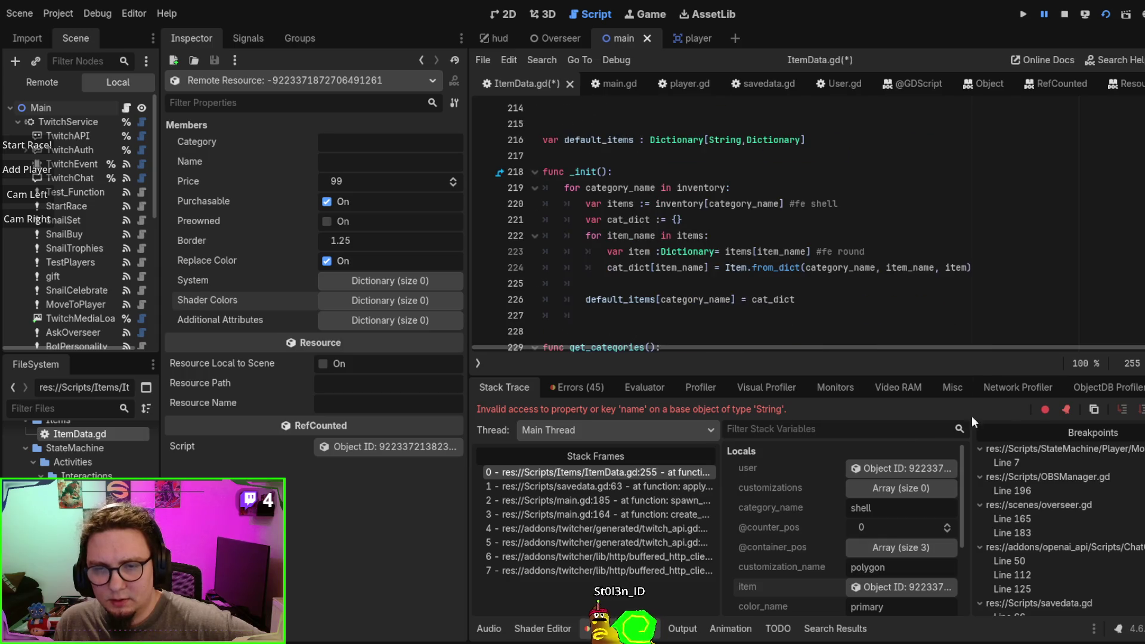
scroll(797, 223, down, 4)
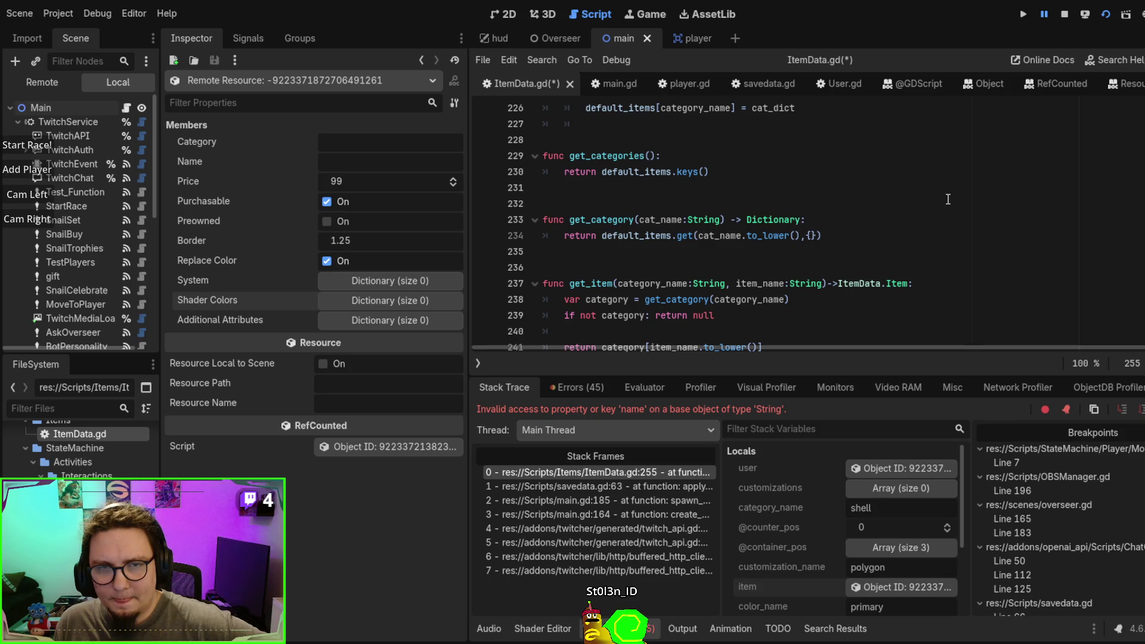
scroll(918, 209, down, 2)
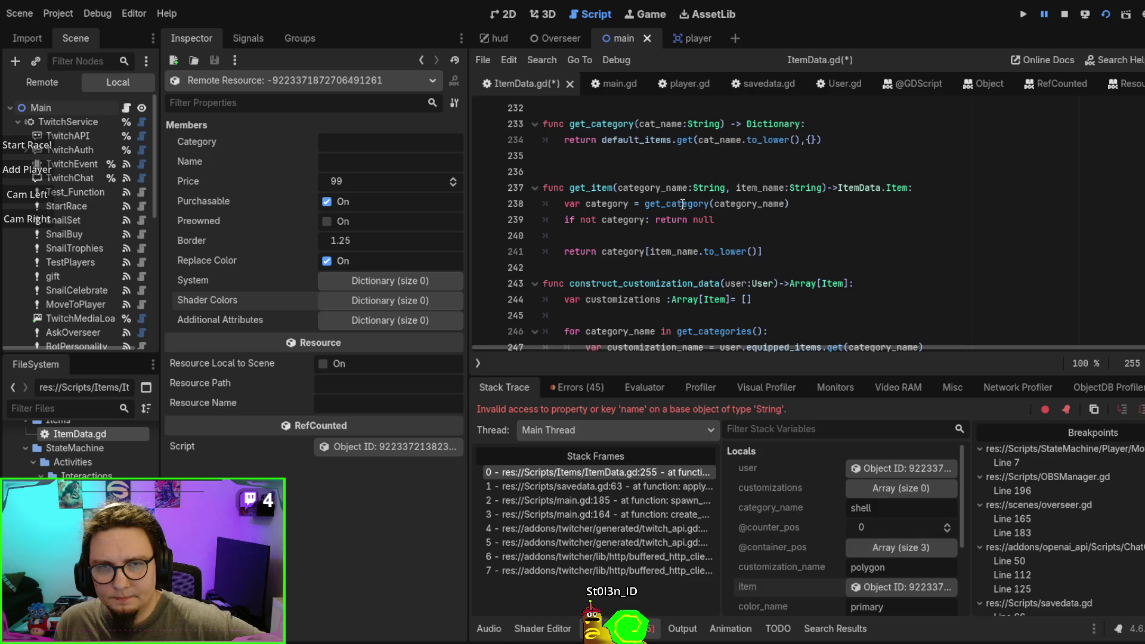
scroll(683, 204, up, 1)
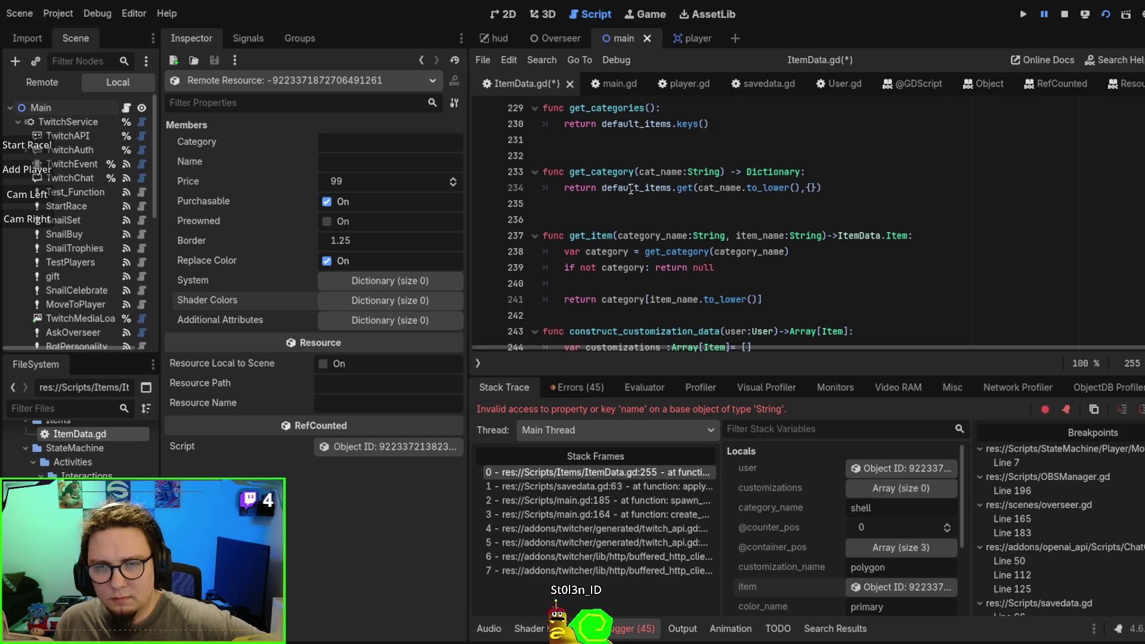
scroll(934, 303, down, 10)
scroll(934, 303, up, 5)
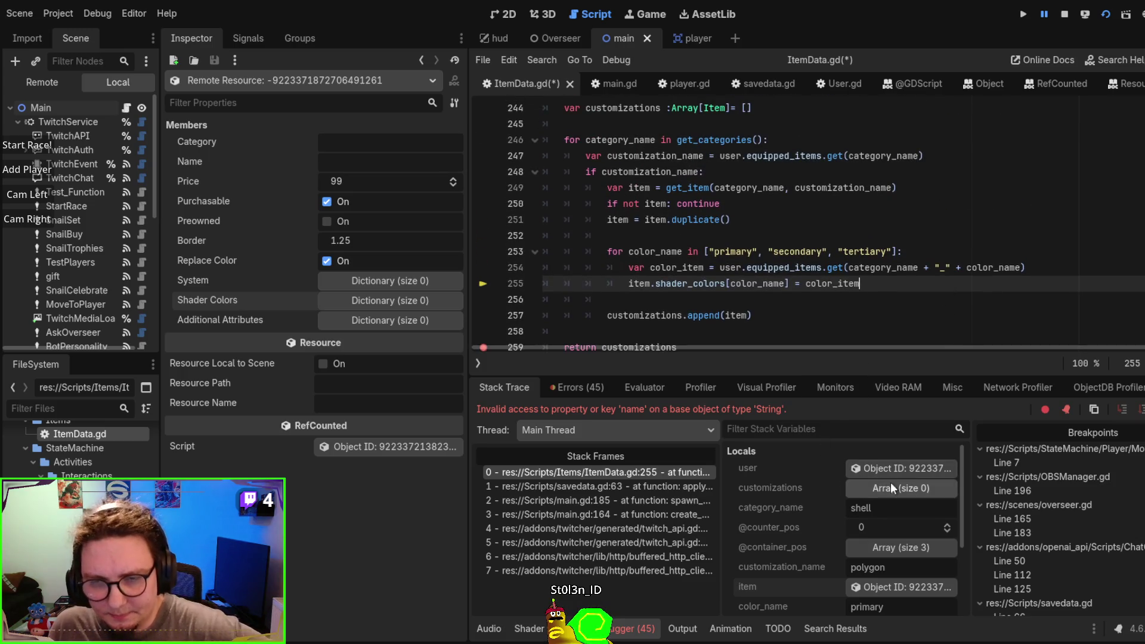
click(911, 470)
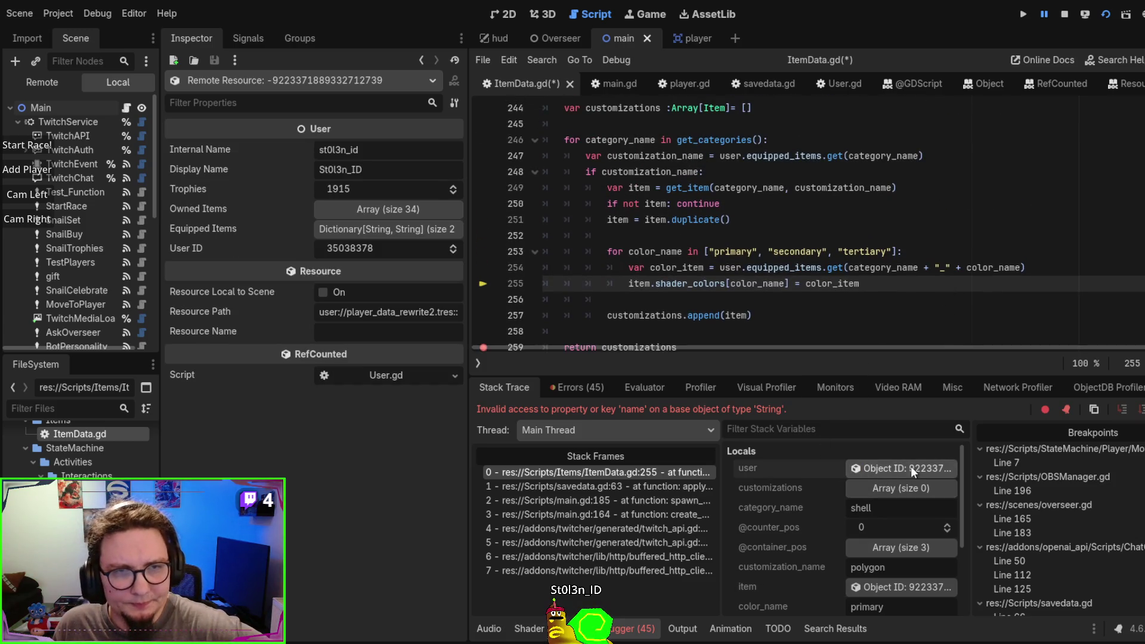
click(904, 492)
click(905, 492)
- Check the colour loop list and item, switch to the savedata.gd frame and back, then go to line 250
click(893, 553)
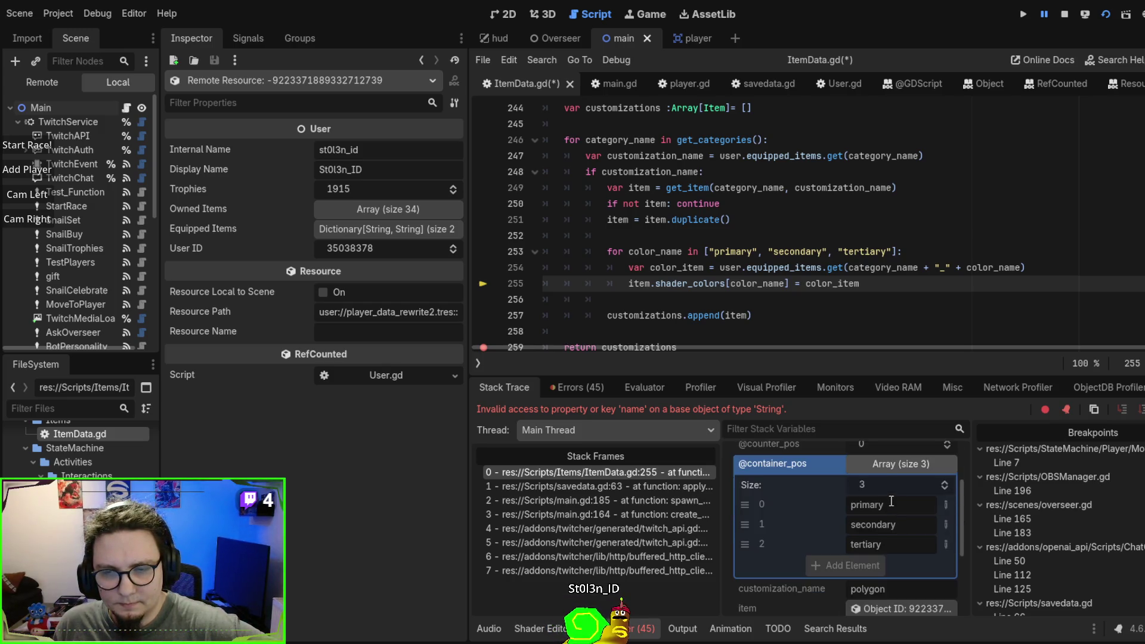
click(902, 468)
click(895, 507)
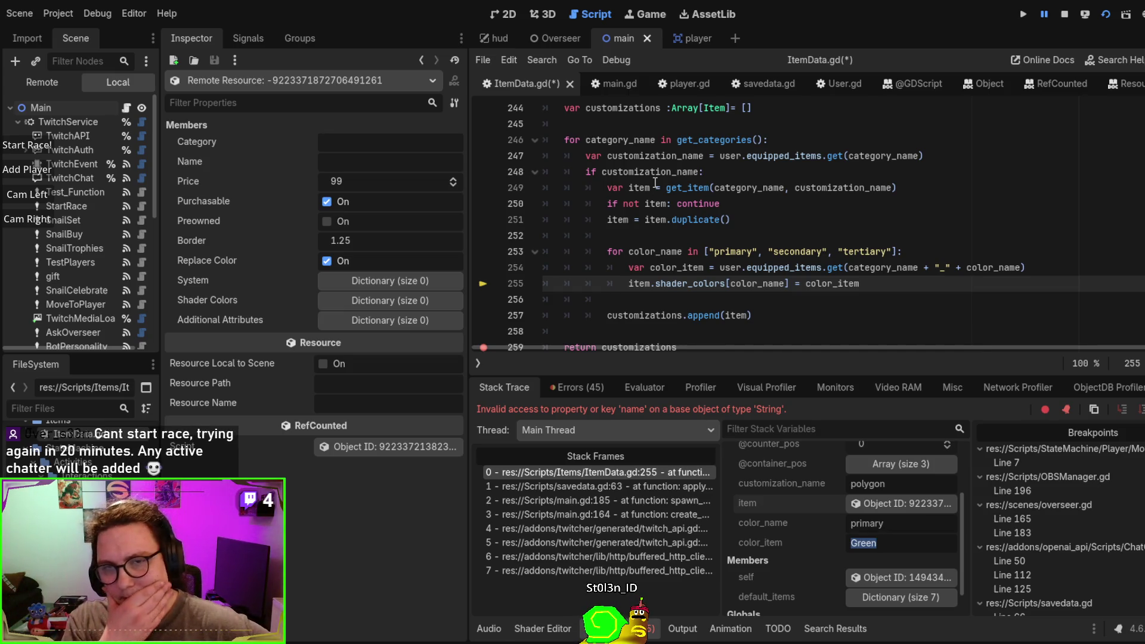
scroll(738, 124, down, 1)
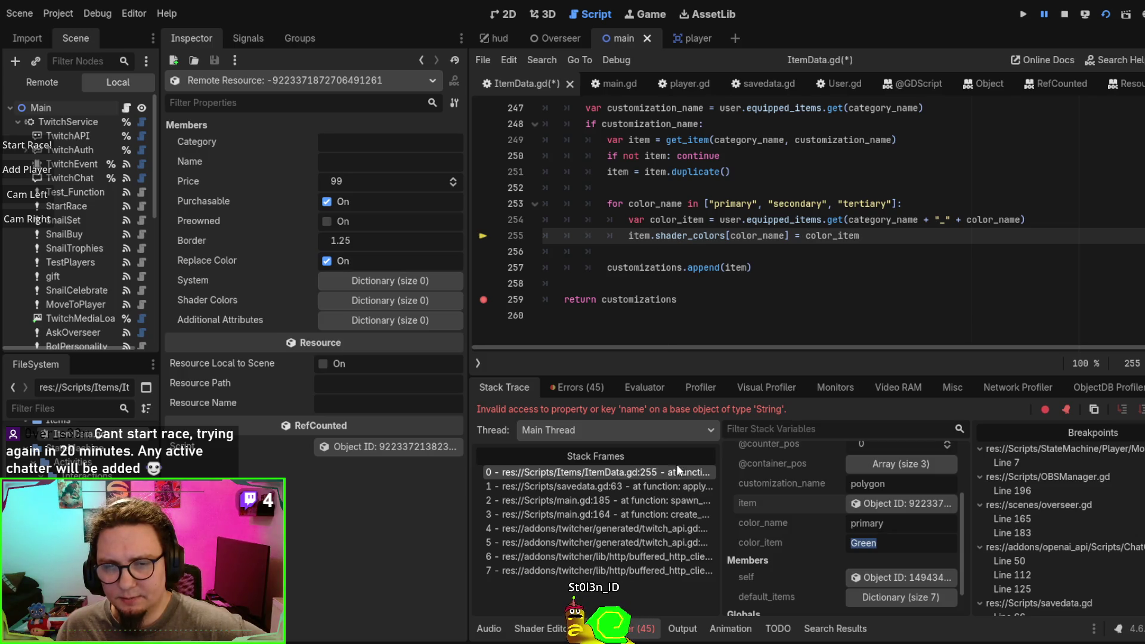
click(667, 488)
click(662, 471)
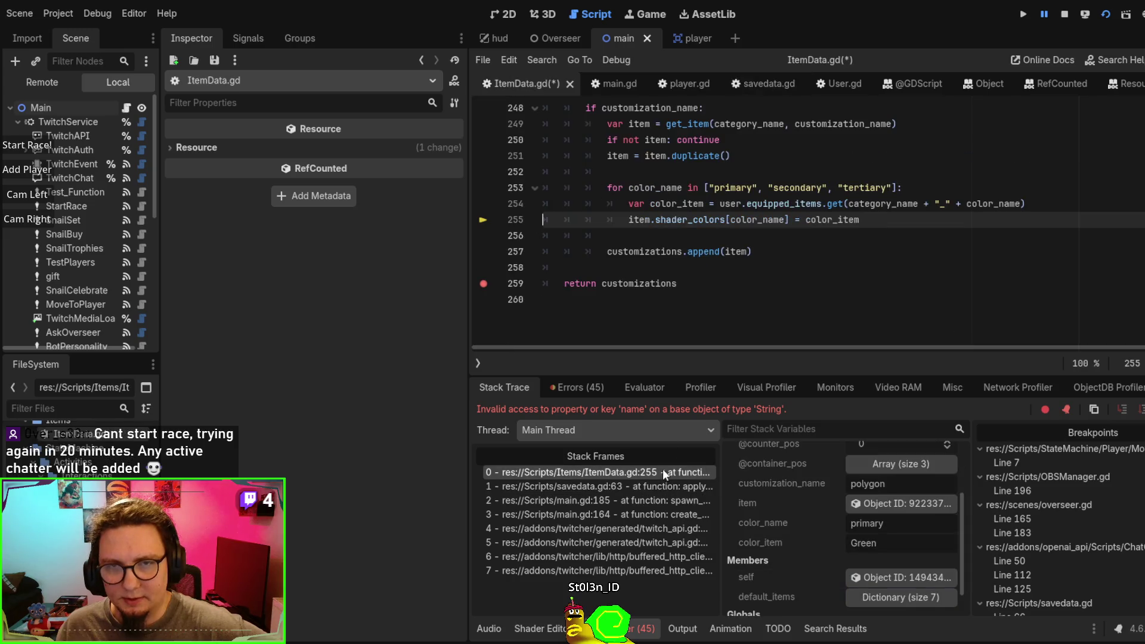
scroll(763, 185, up, 1)
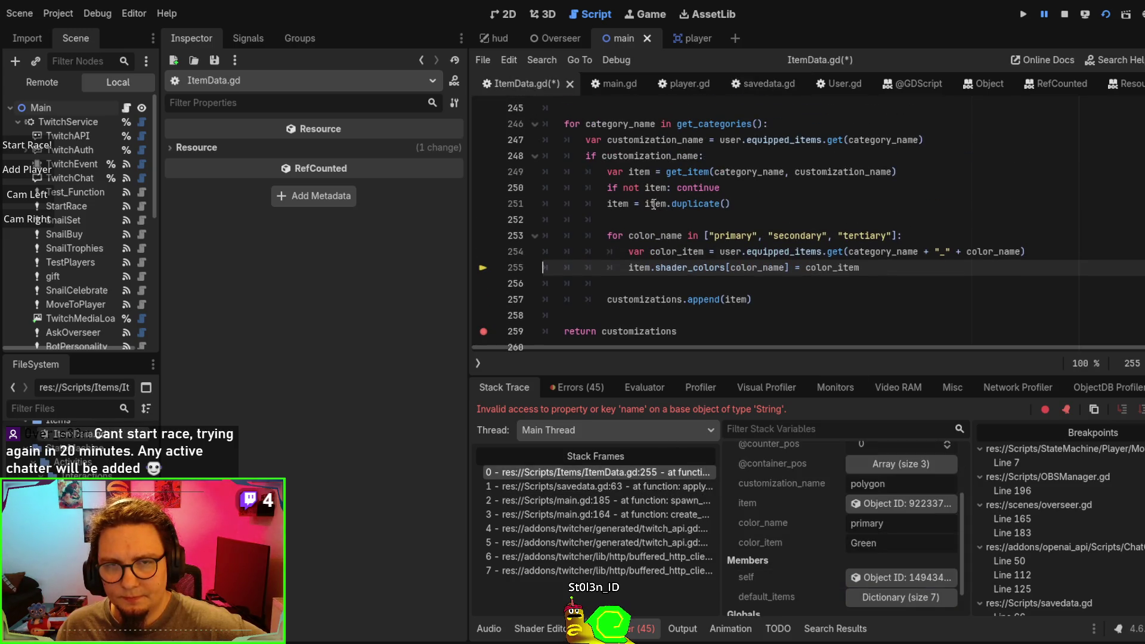
click(644, 187)
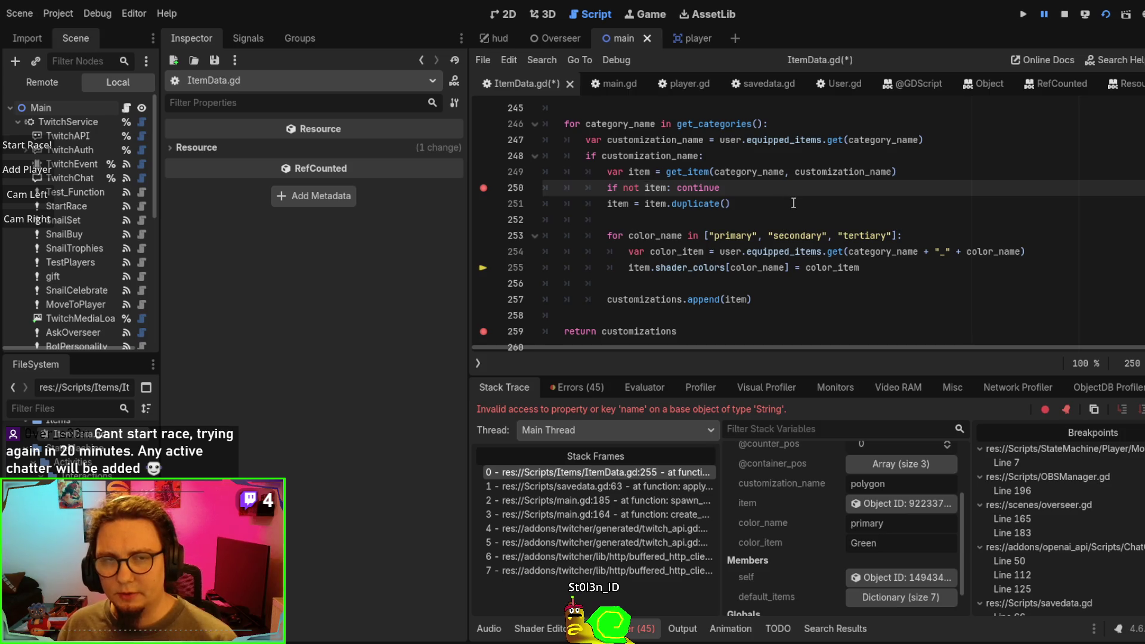
- Breakpoint line 250, rerun, inspect item's Object ID, and change the copy to duplicate(true)
key(F8)
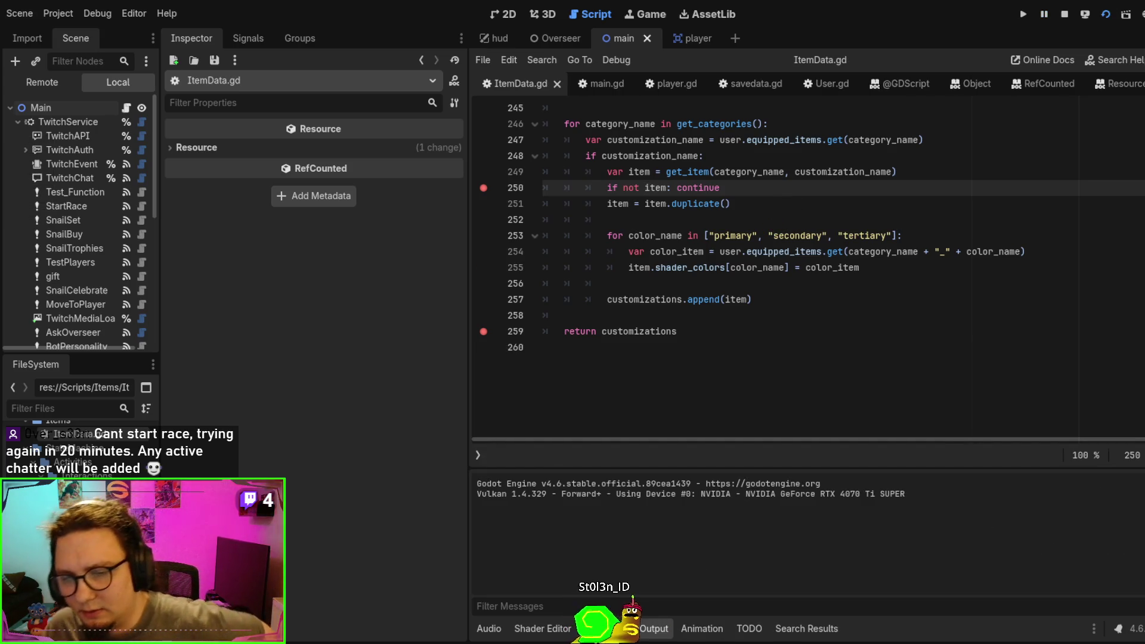
key(F5)
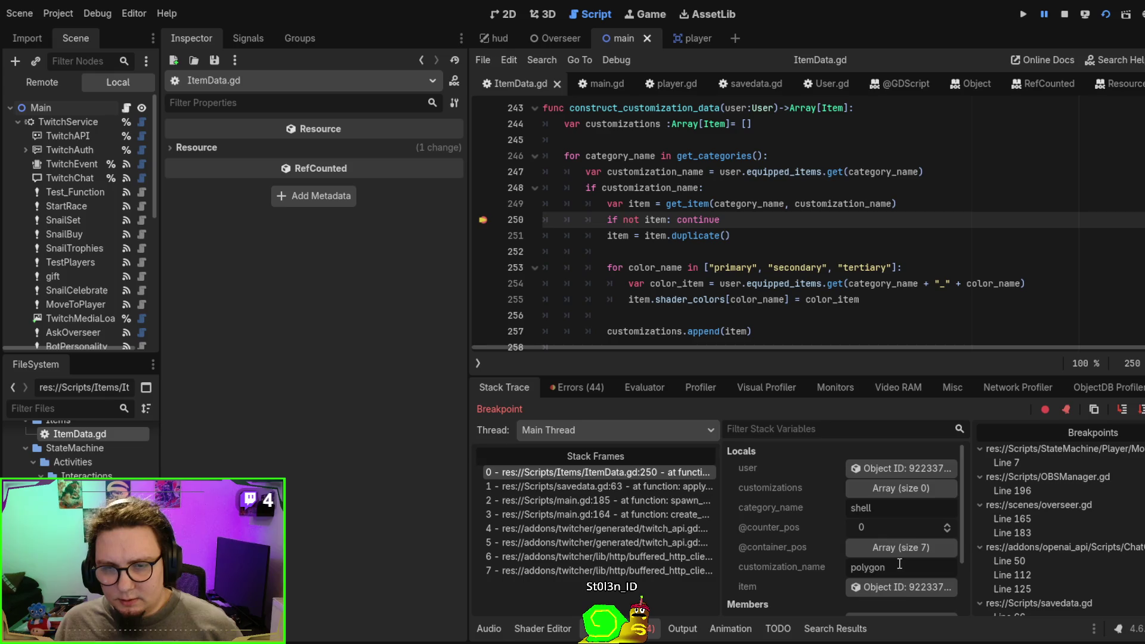
click(901, 587)
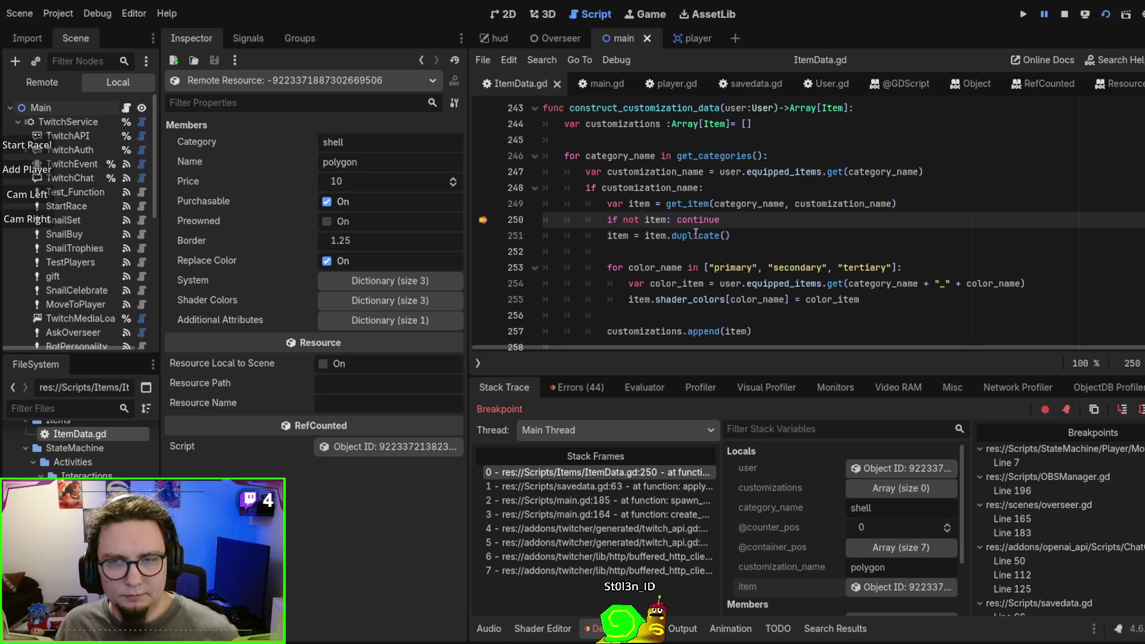
click(726, 235)
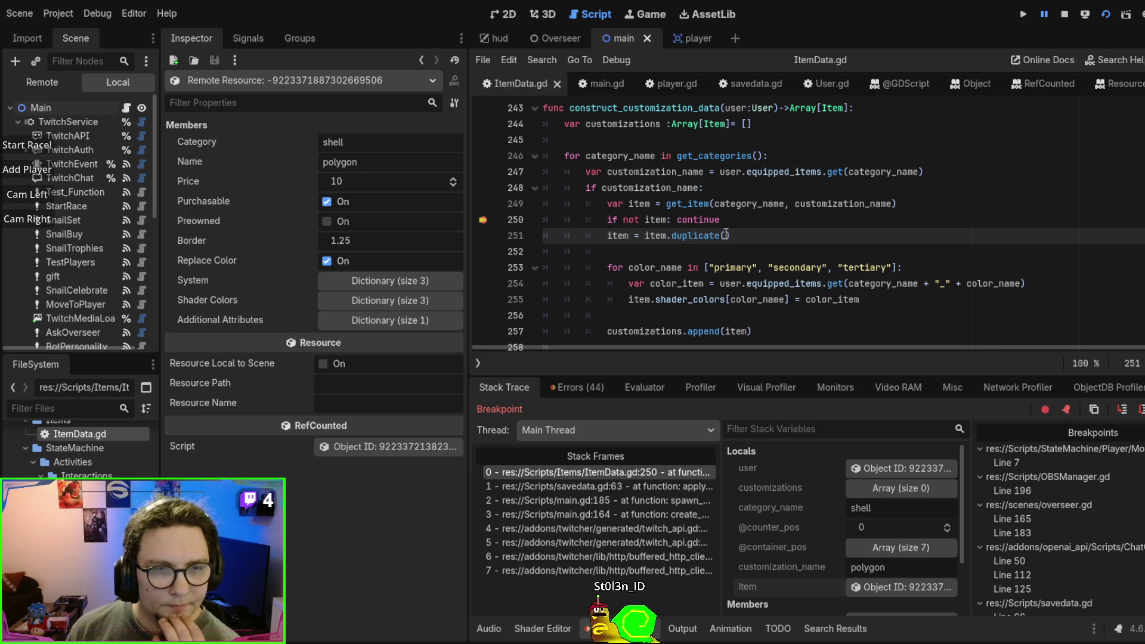
text(rue)
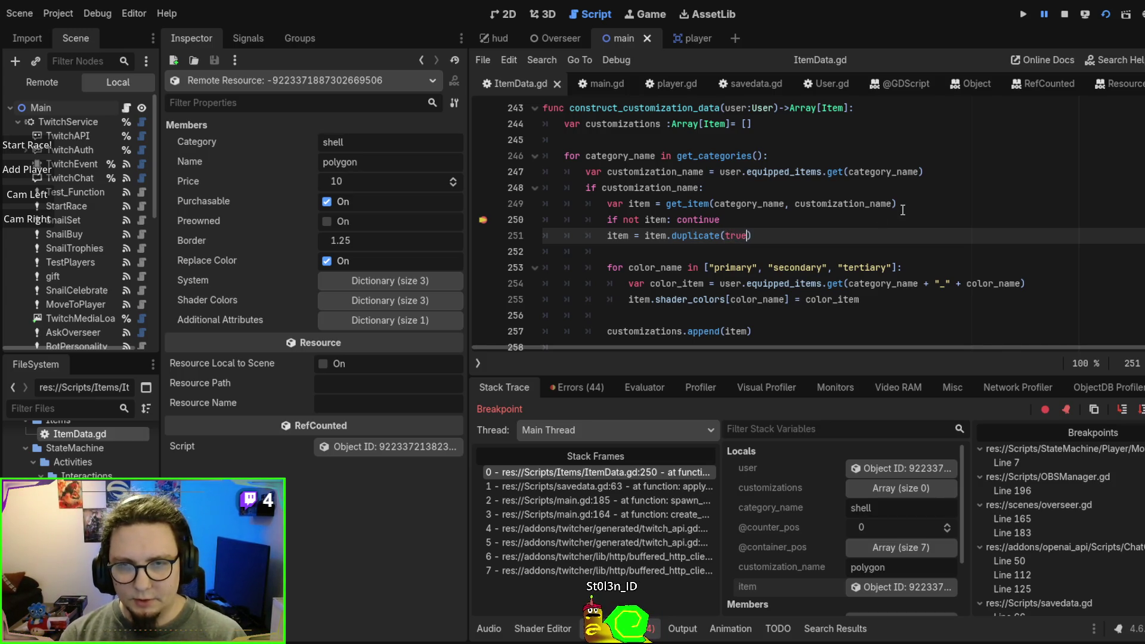
- Step through the Item initializer and back into the construct_customization_data loop
click(1122, 410)
click(1122, 410)
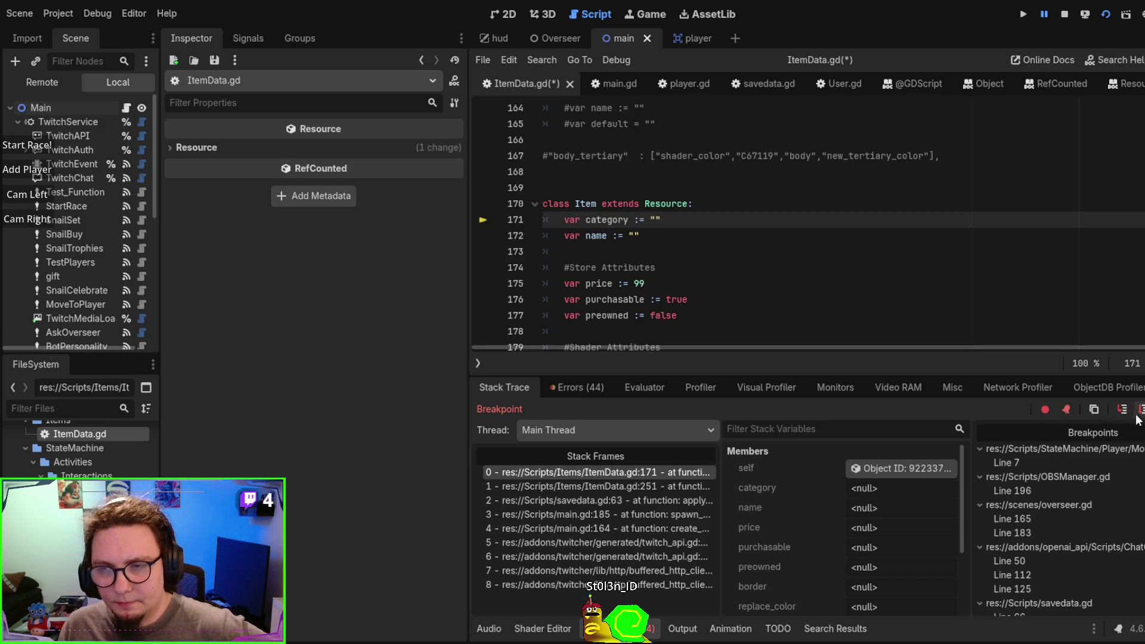
click(1122, 410)
click(1123, 410)
click(1123, 410)
click(1123, 410)
click(1124, 410)
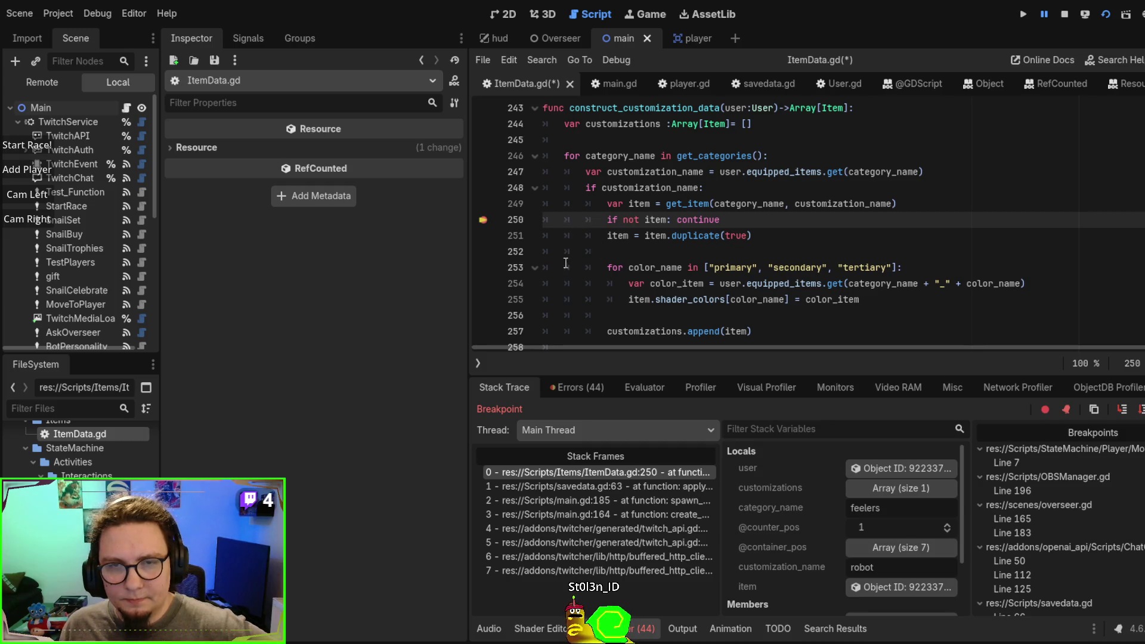
- Breakpoint line 253, continue with F12, and open the duplicated item showing empty Category and Name
click(494, 272)
key(F12)
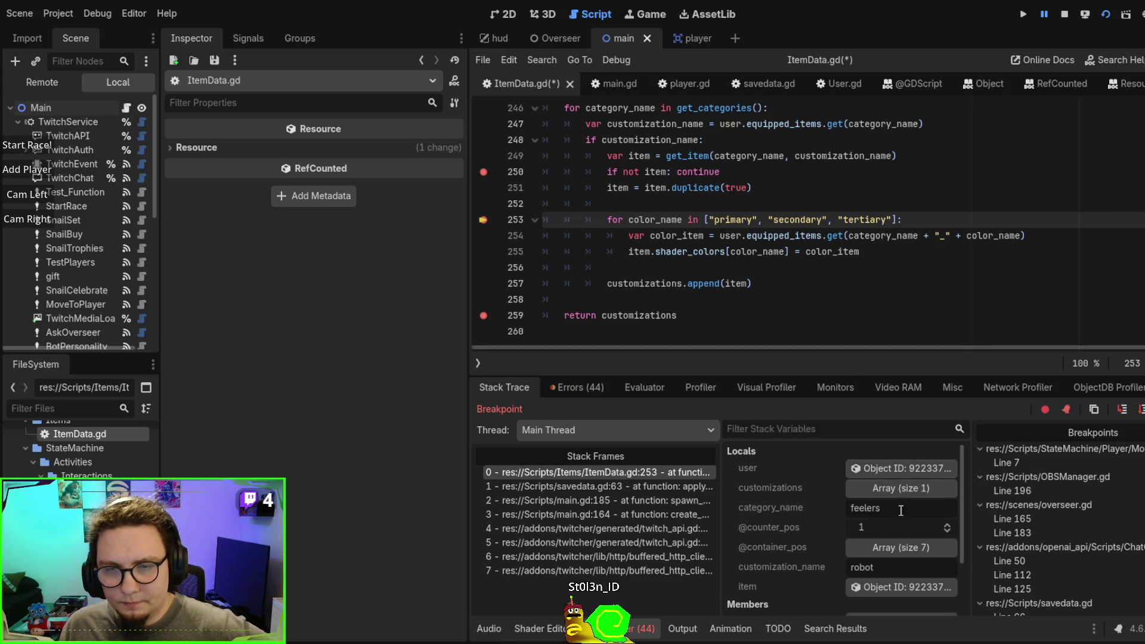
click(894, 587)
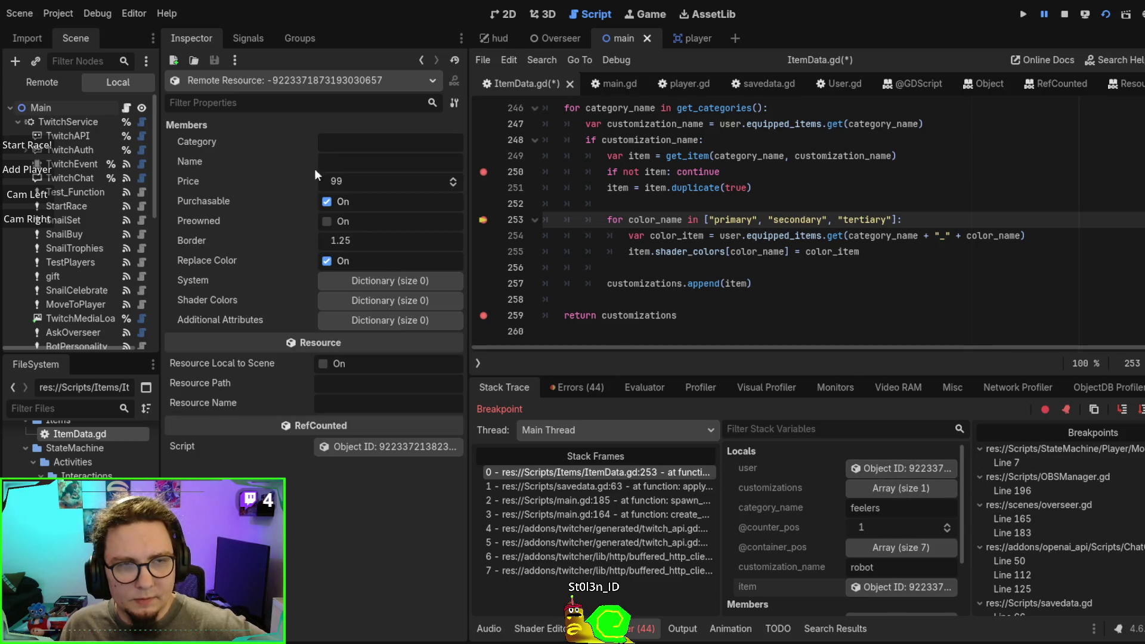
click(358, 146)
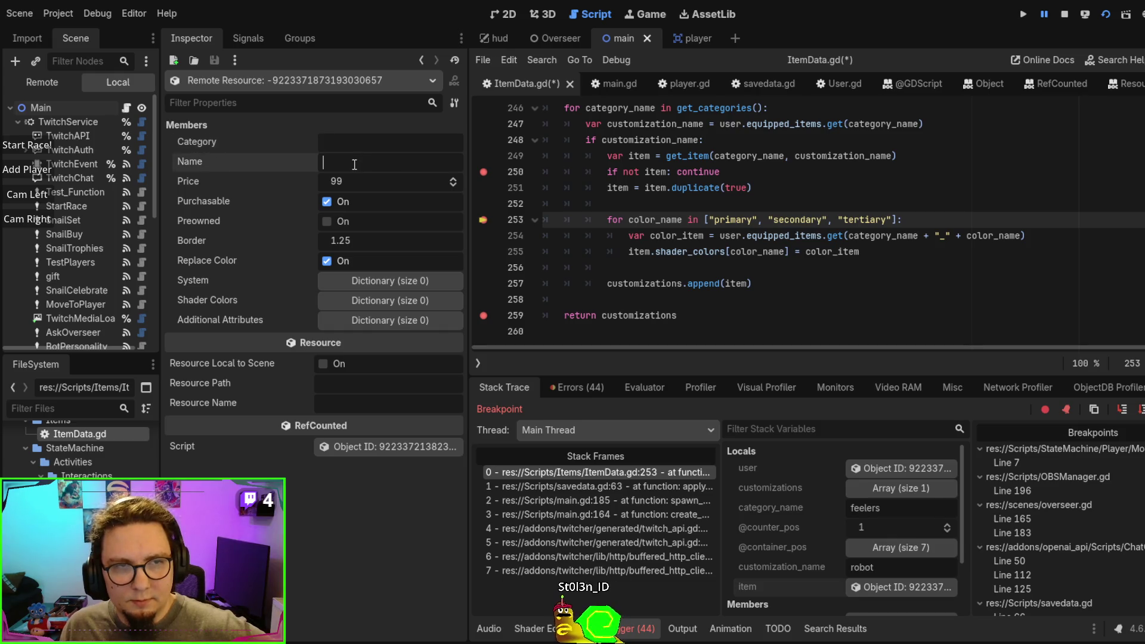
scroll(851, 229, up, 1)
click(824, 248)
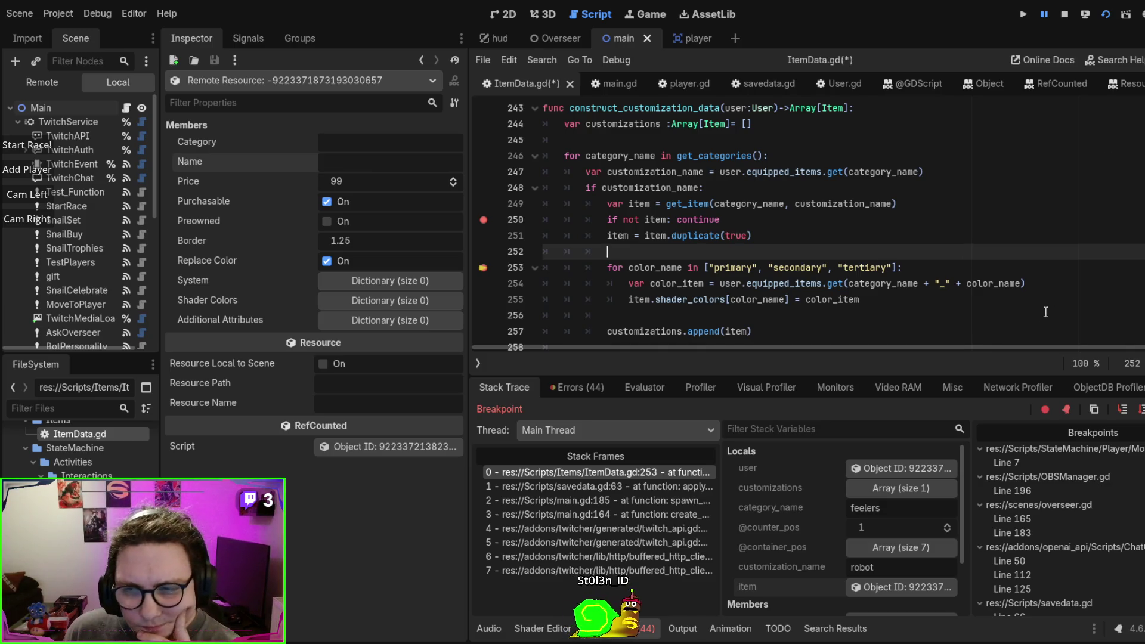
scroll(887, 526, down, 1)
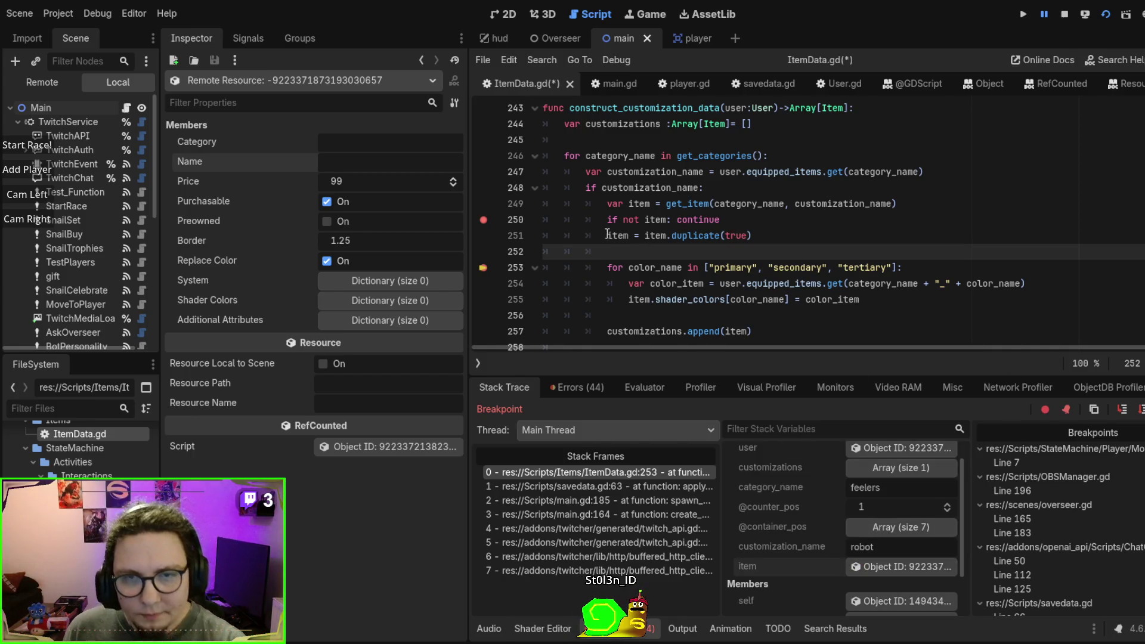
- Declare var item_duplicate on line 251 and use it in the shader_colors and append lines
key(Up)
text(var)
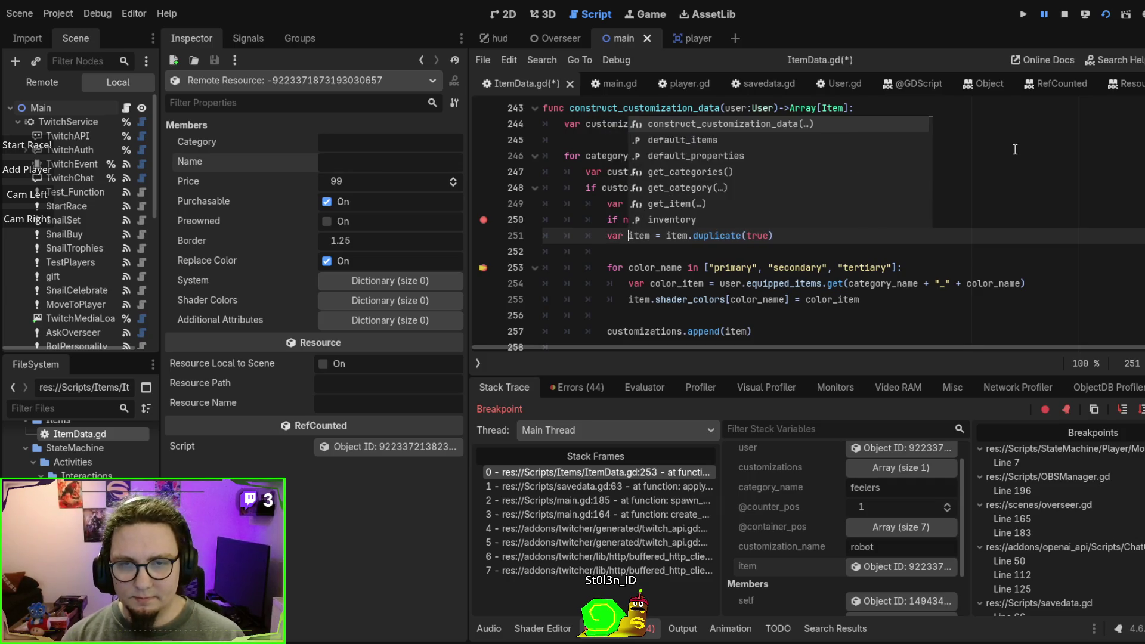
key(Delete)
key(Delete)
key(Delete)
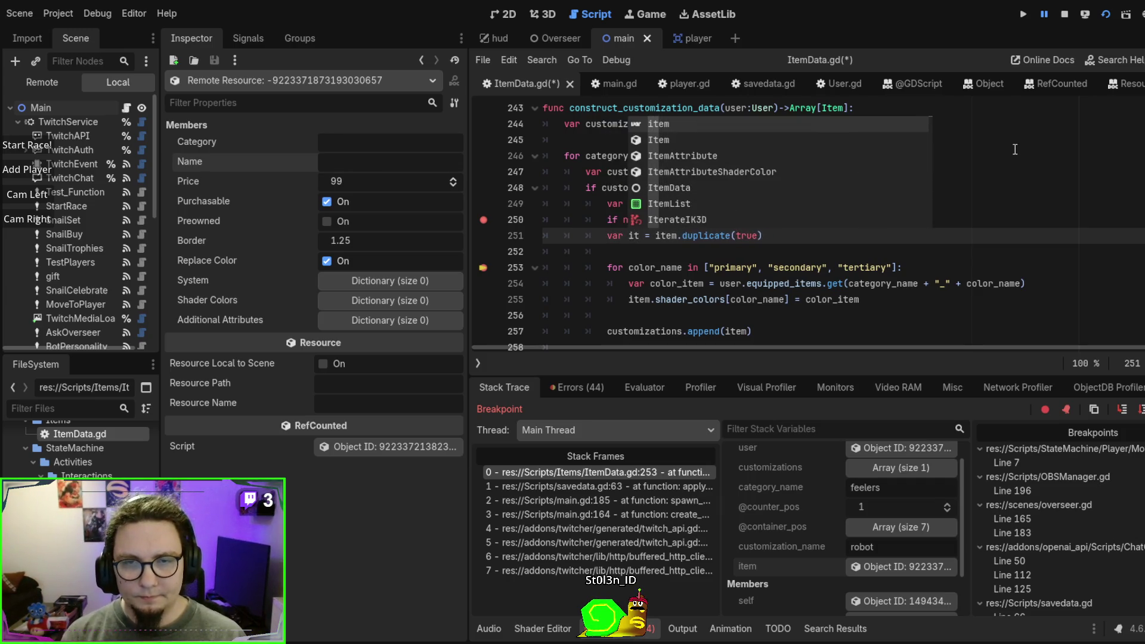
text(item_du)
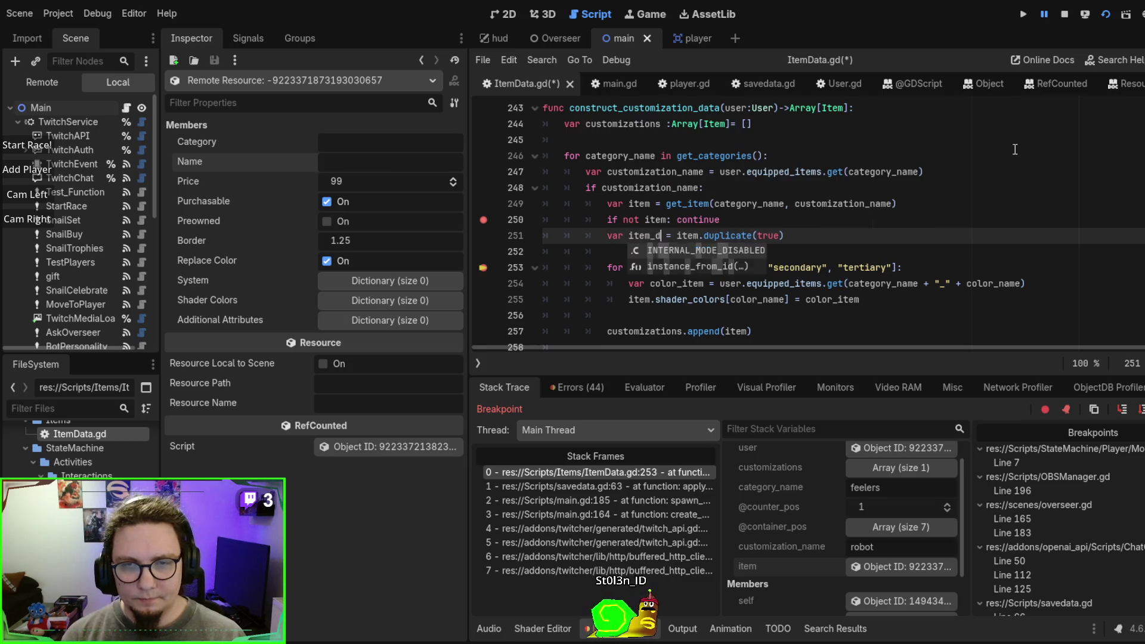
text(plicate)
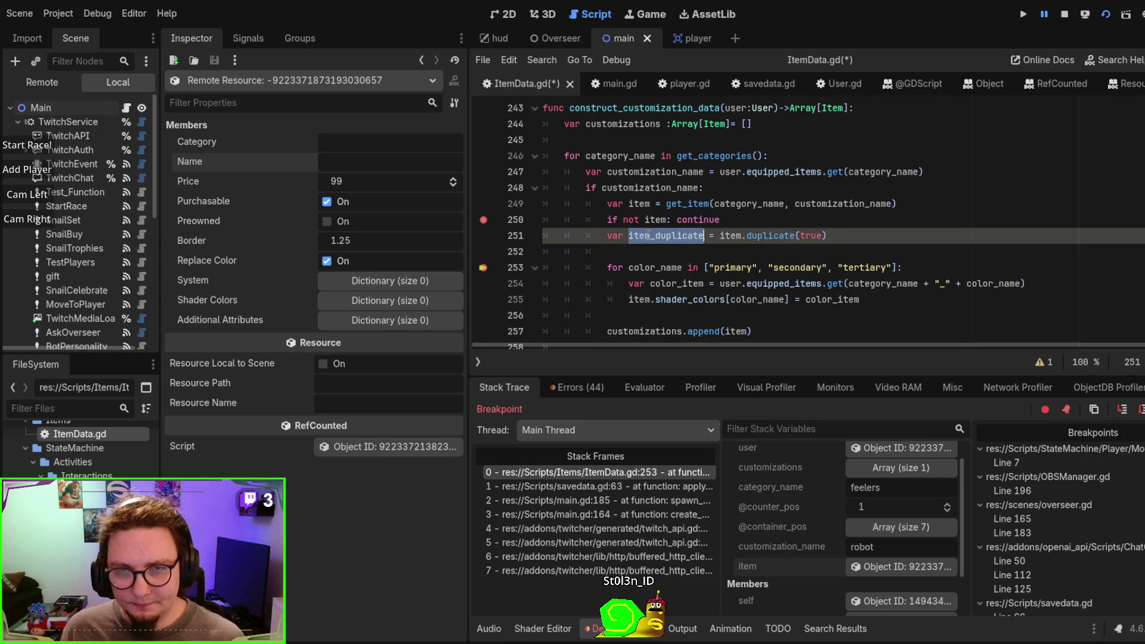
double_click(639, 300)
text(item_duplicate)
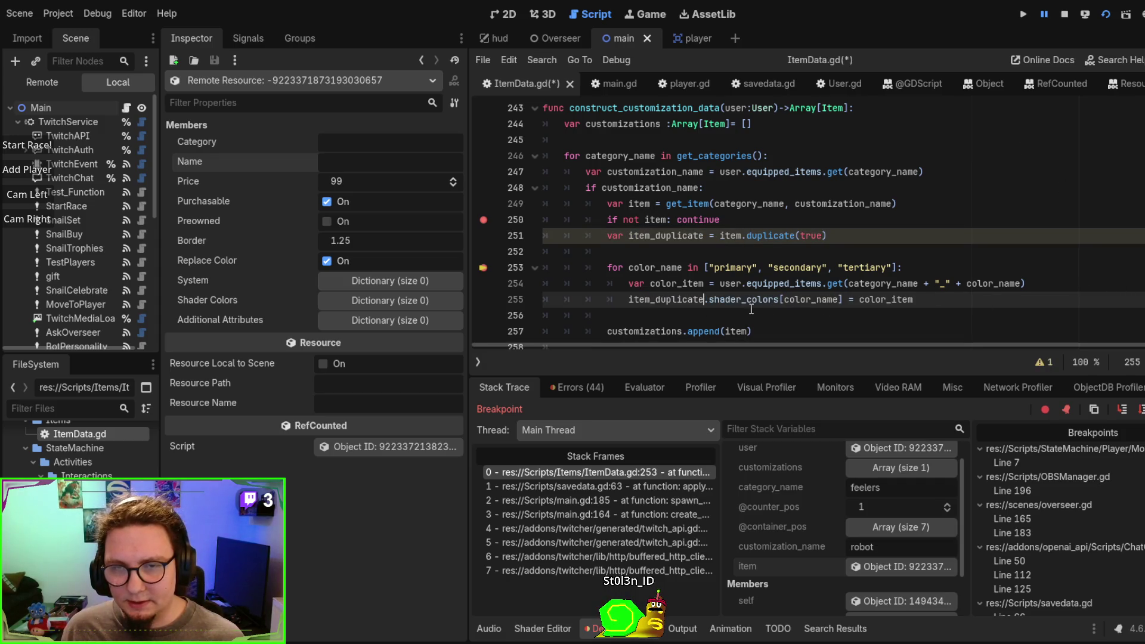
double_click(735, 331)
text(item_duplicate)
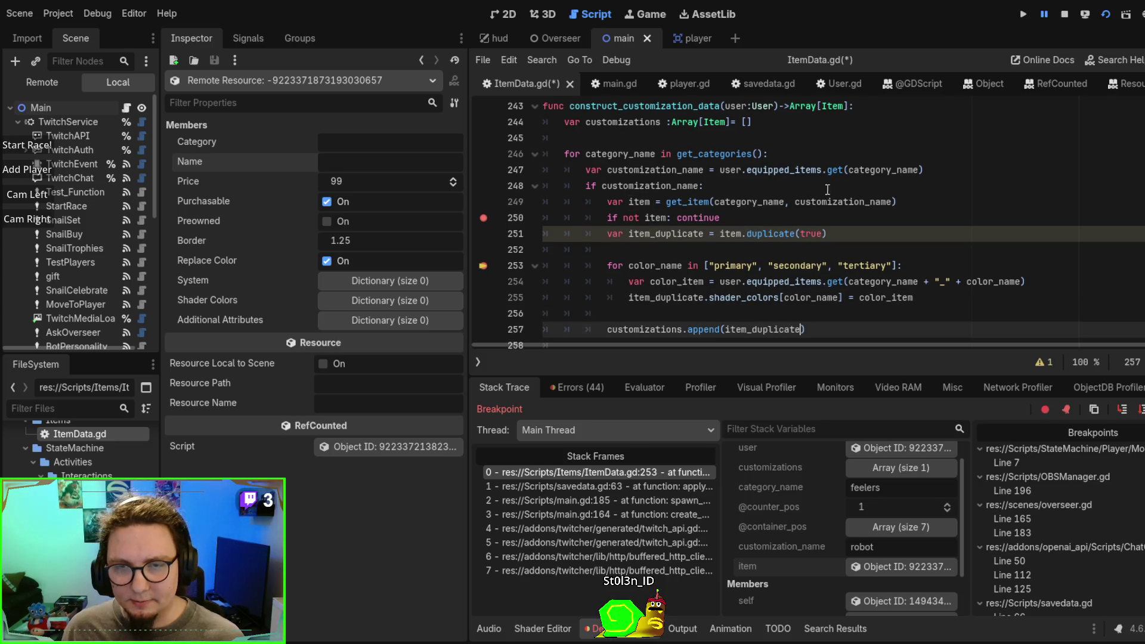
click(897, 201)
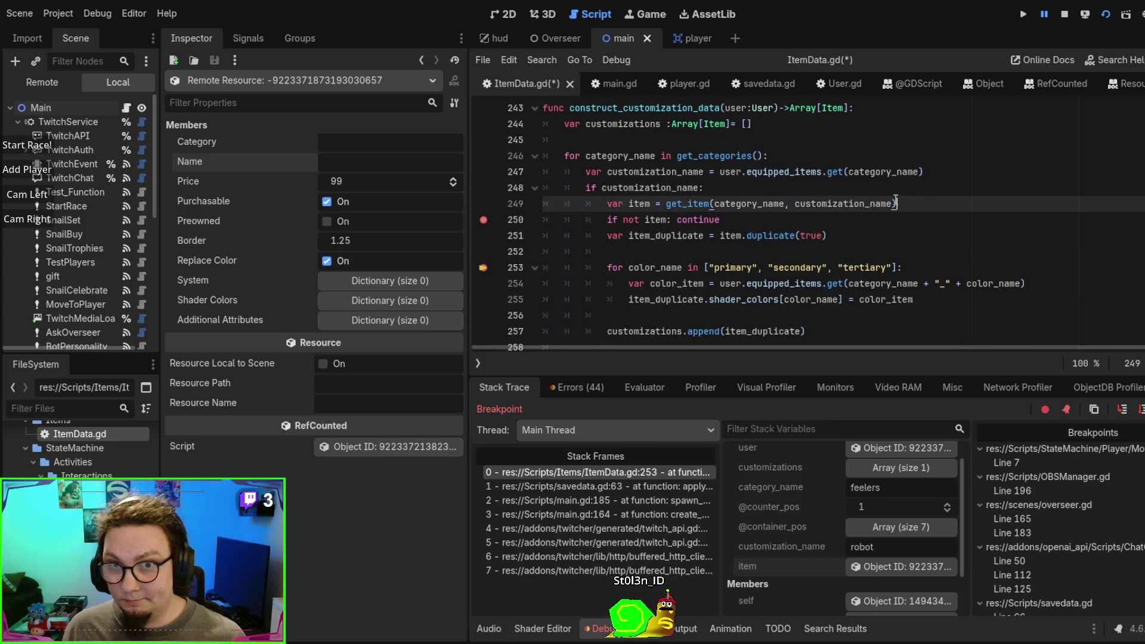
- Save and rerun with F5, continue to line 253, and inspect item_duplicate's properties
key(F5)
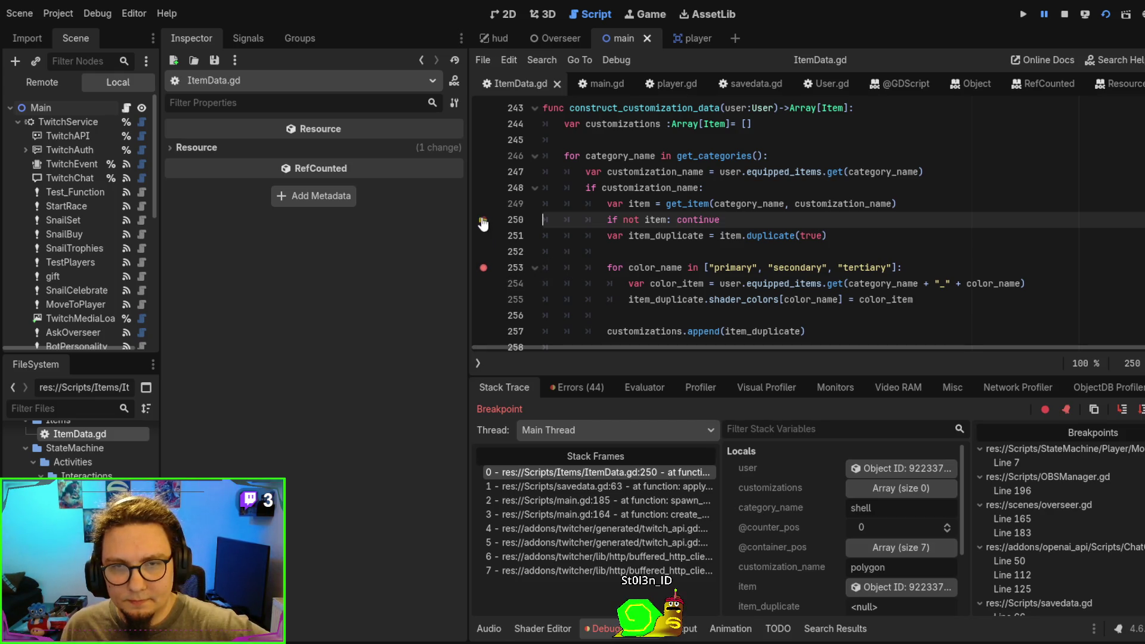
key(F12)
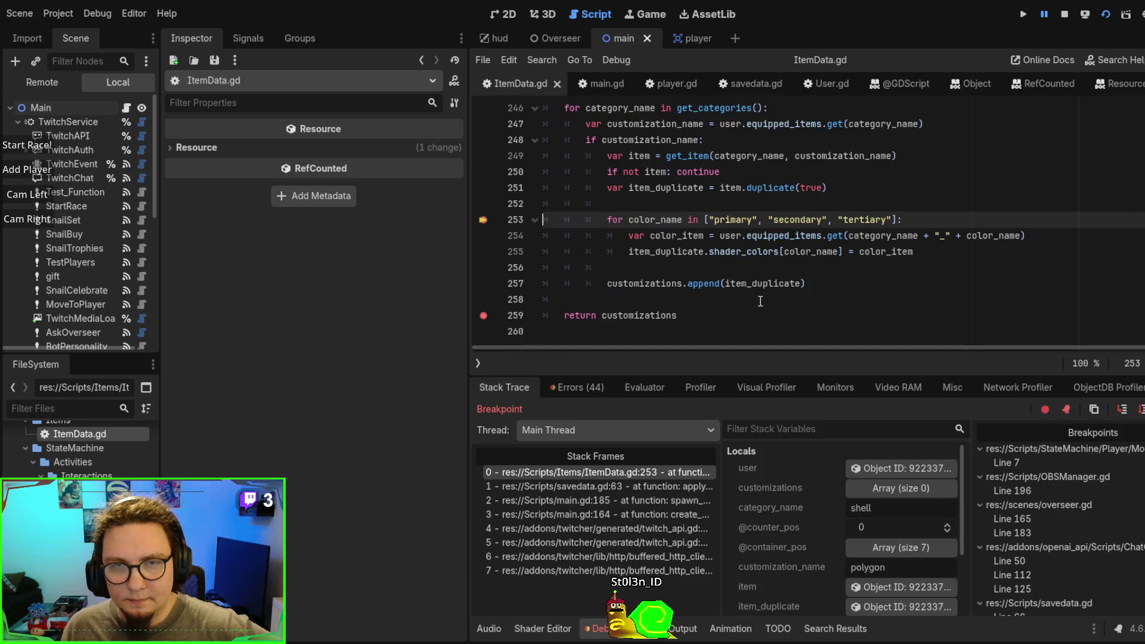
scroll(890, 548, down, 2)
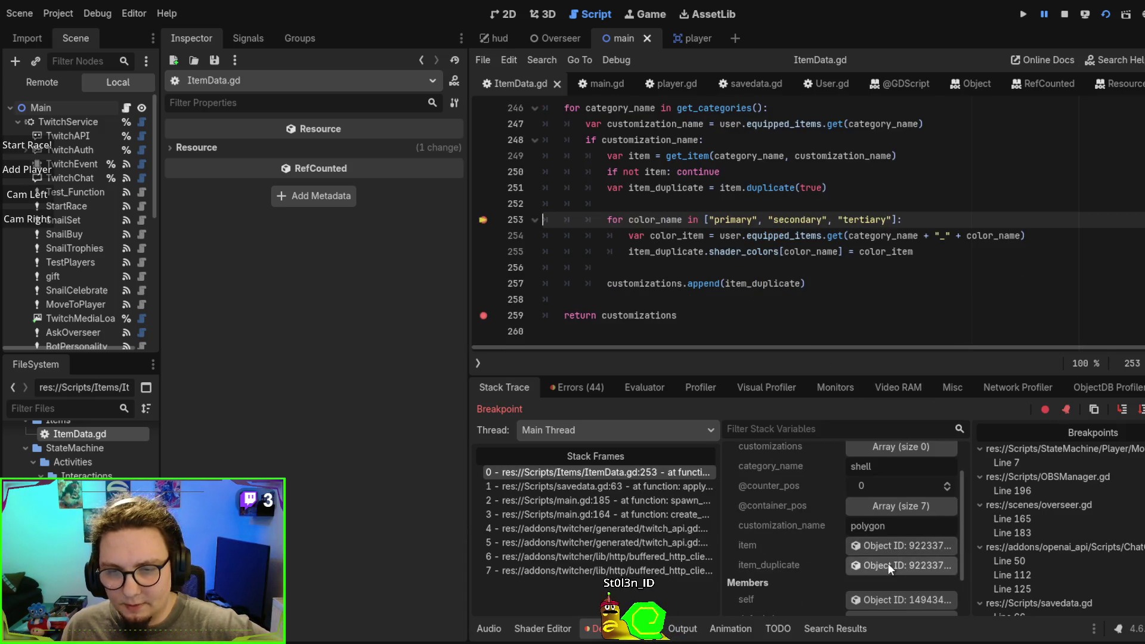
click(889, 564)
scroll(878, 223, up, 1)
scroll(878, 223, up, 2)
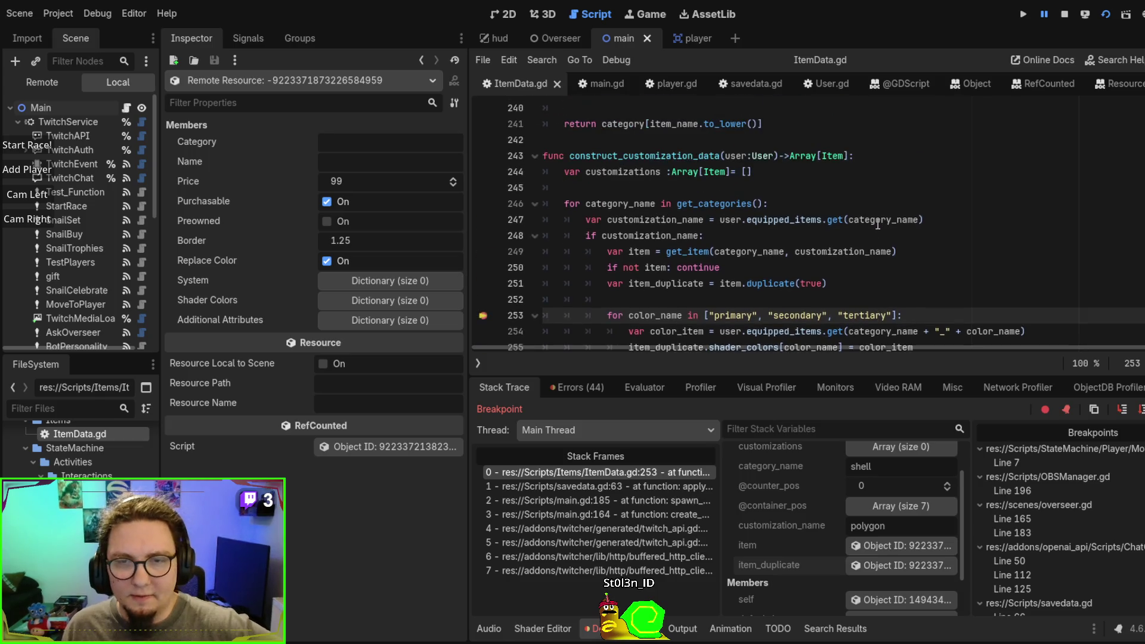
scroll(878, 223, down, 2)
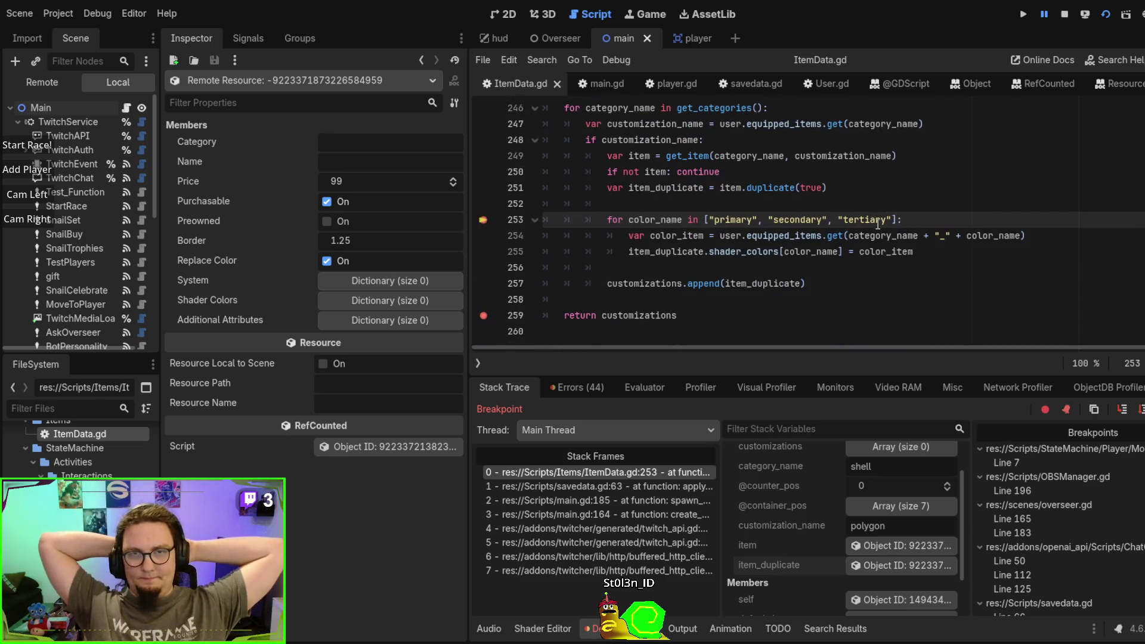
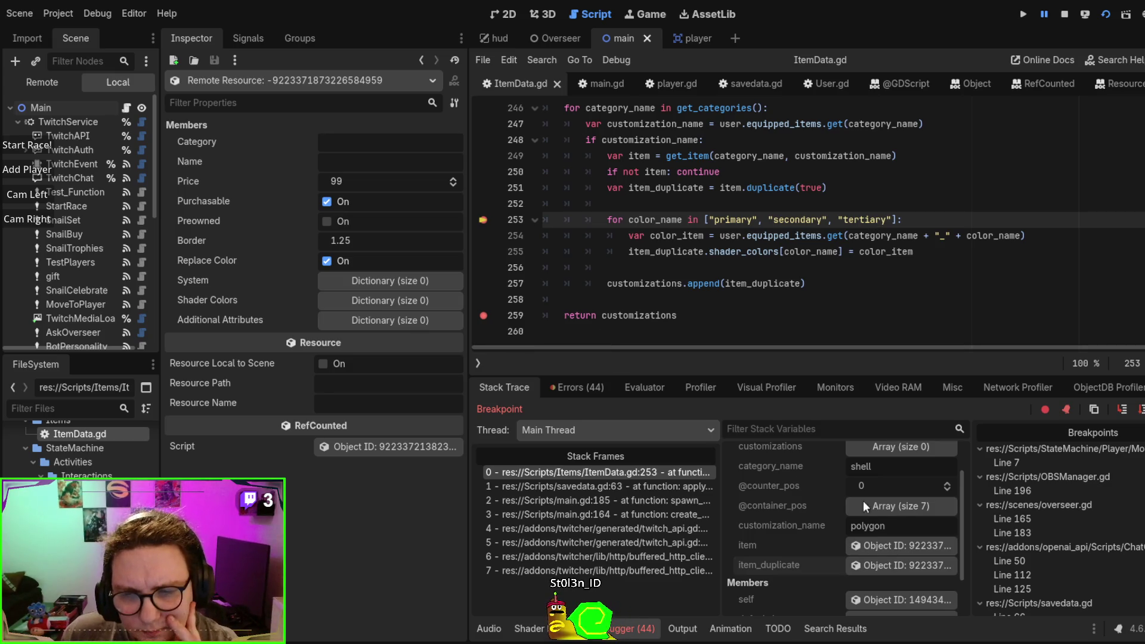
- Compare the original item's properties with item_duplicate's in the debugger Locals
click(891, 553)
click(894, 561)
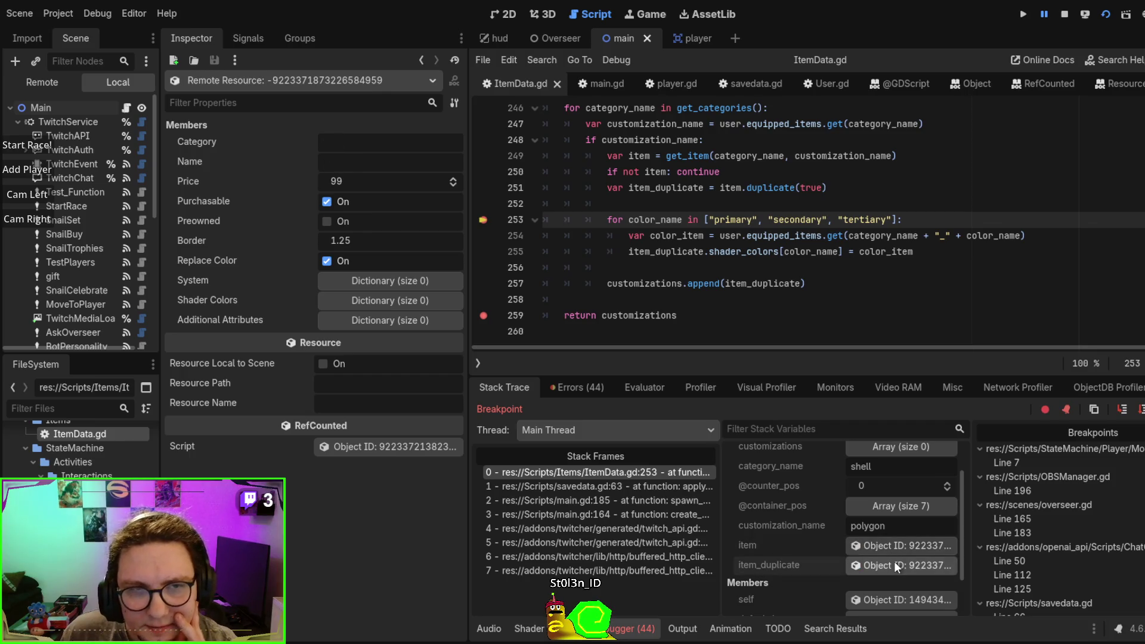
click(894, 551)
click(905, 563)
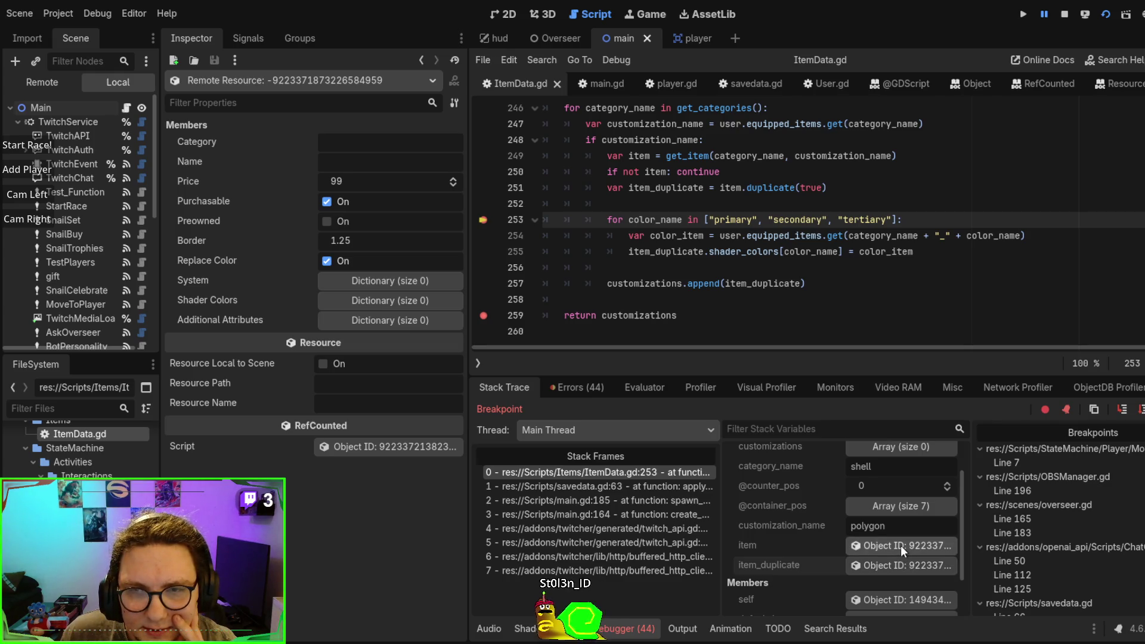
click(901, 546)
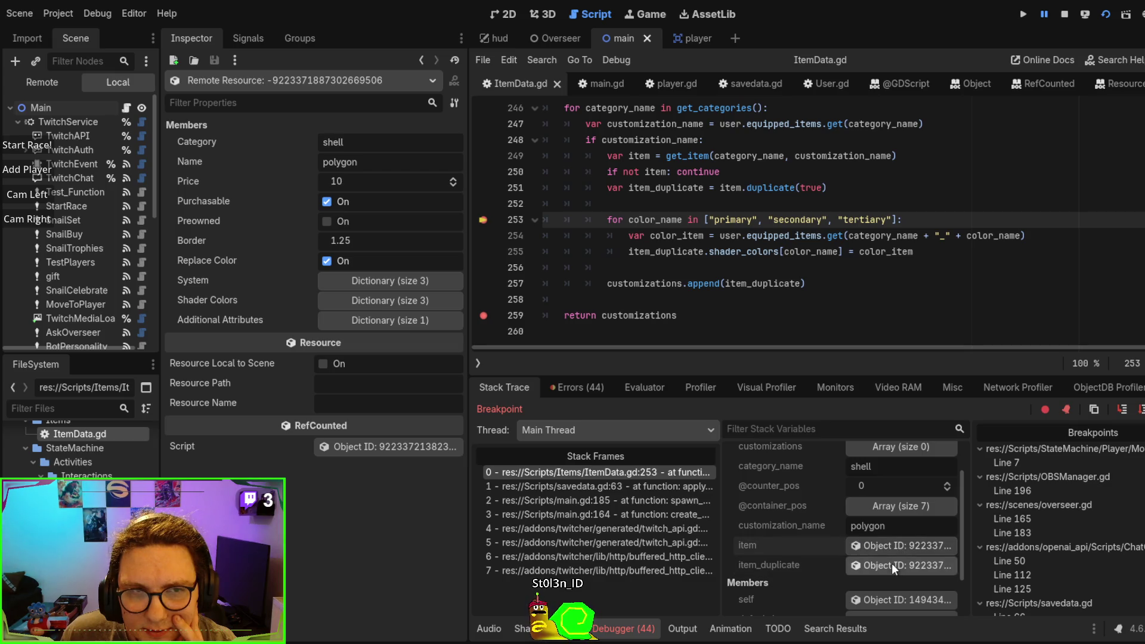
click(893, 564)
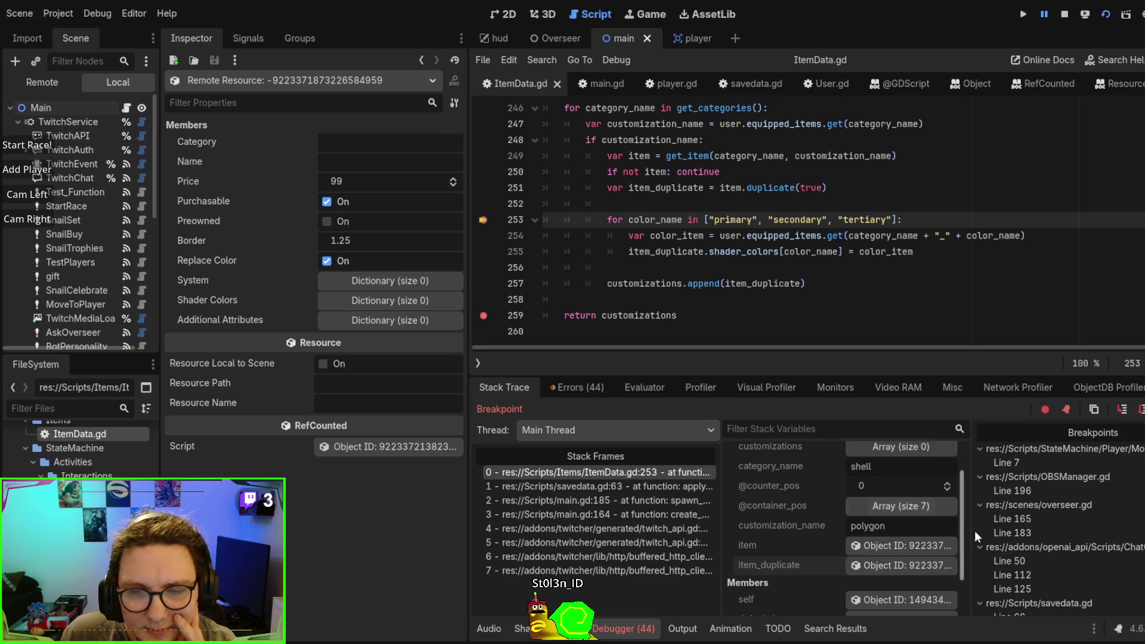
click(936, 543)
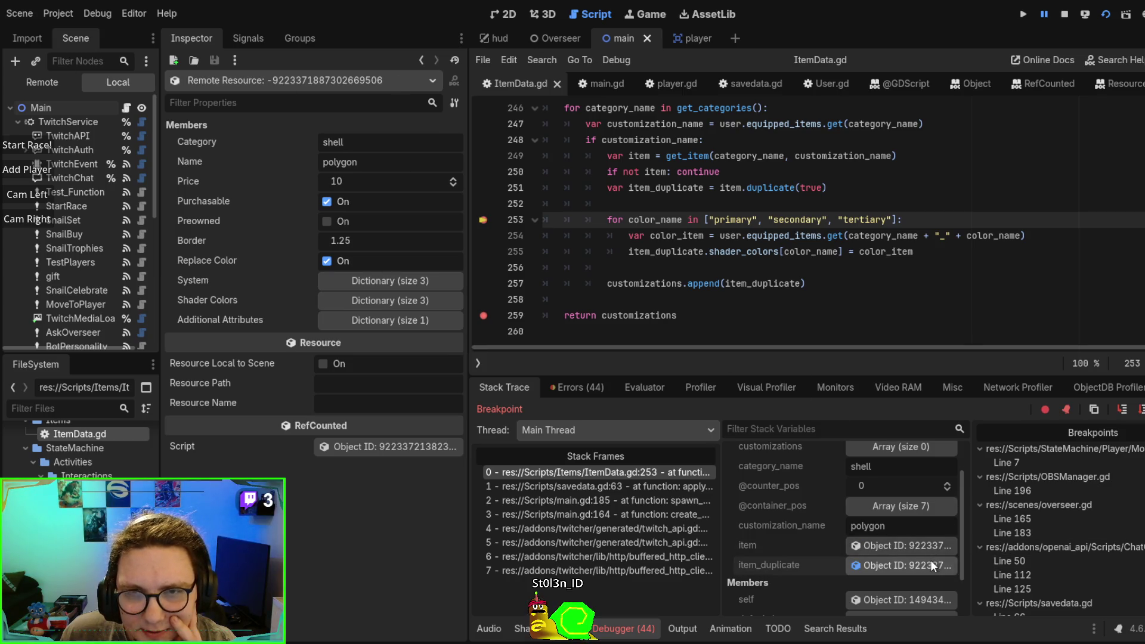
- Confirm the duplicate's properties are empty, then open the Resource duplicate() docs from line 251
click(931, 562)
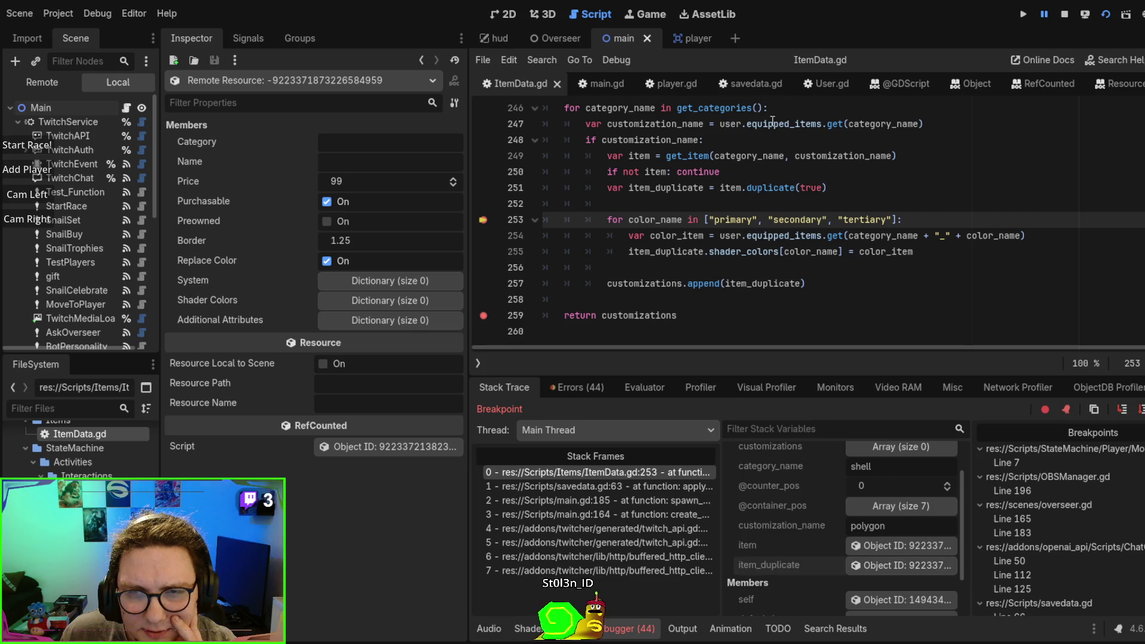
click(773, 189)
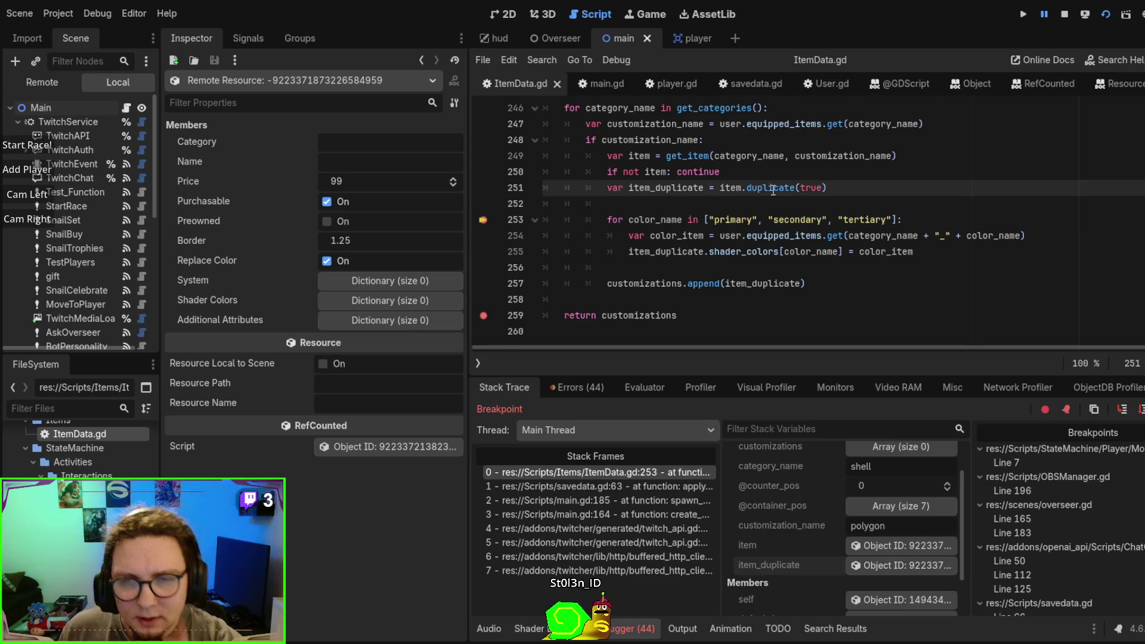
ctrl+click(774, 189)
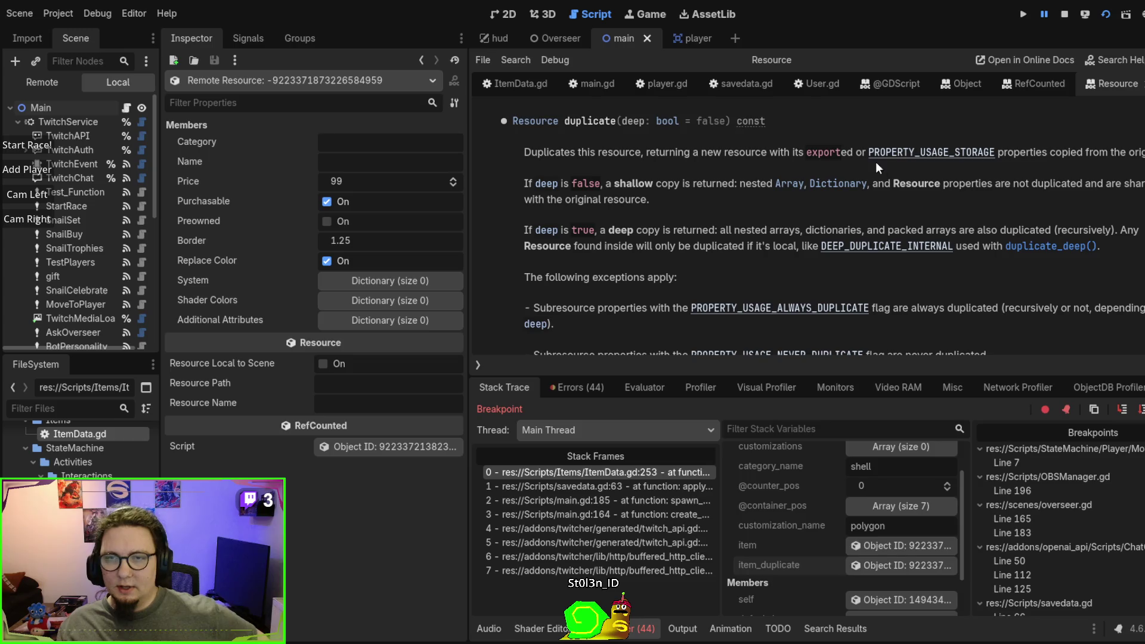
- Highlight the PROPERTY_USAGE_STORAGE note in the duplicate() docs and return to ItemData.gd
drag(867, 153, 1008, 153)
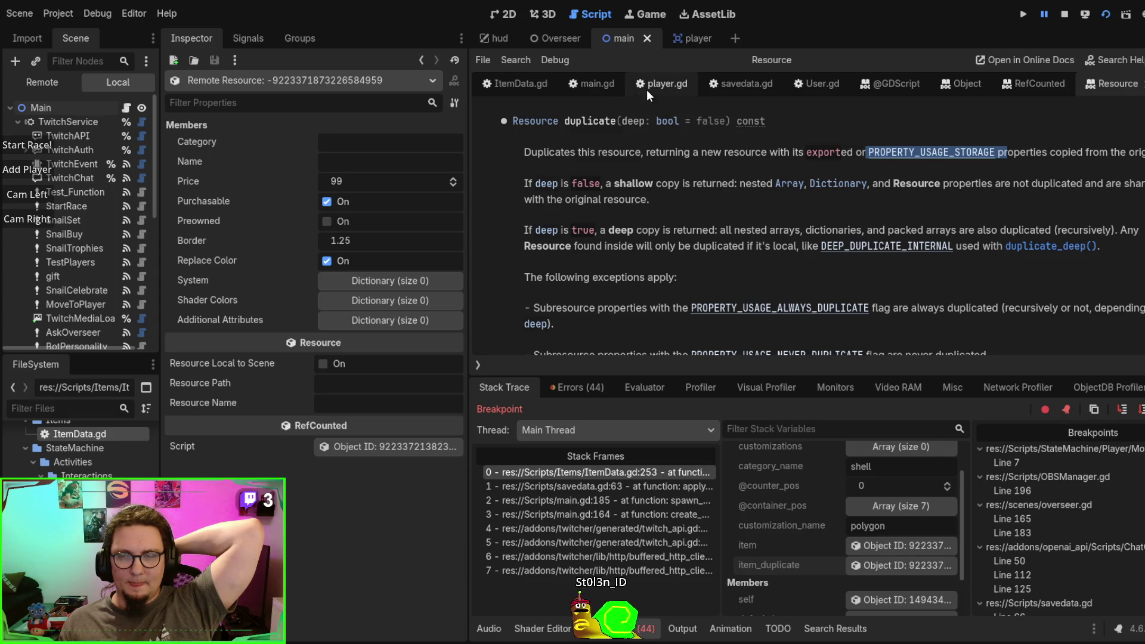
click(495, 84)
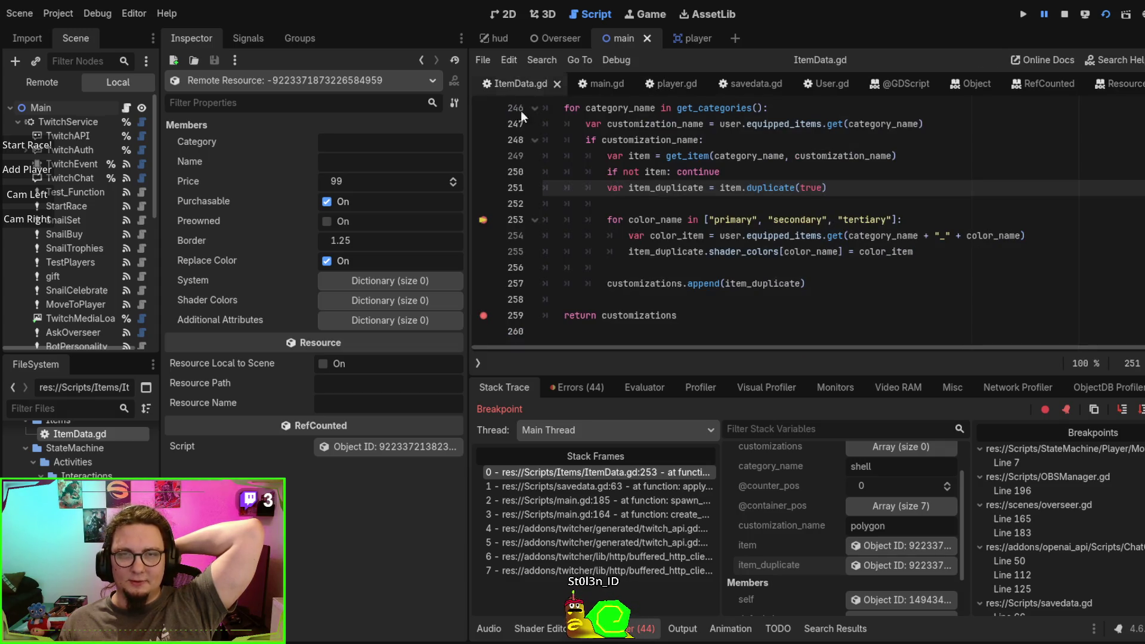
scroll(731, 219, up, 12)
scroll(731, 219, up, 14)
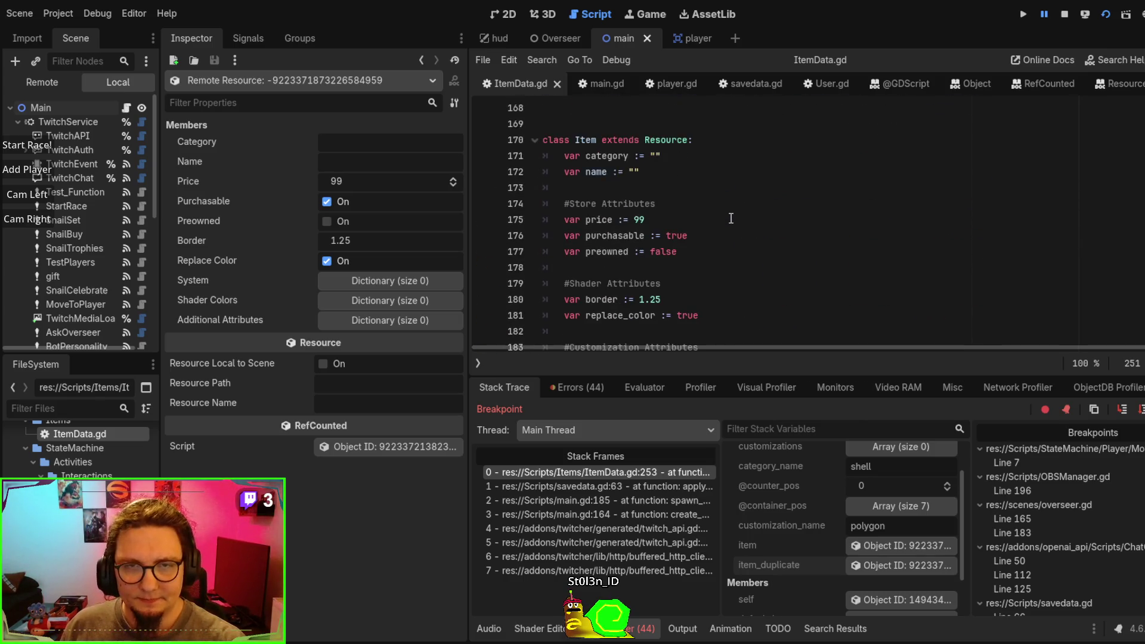
click(563, 156)
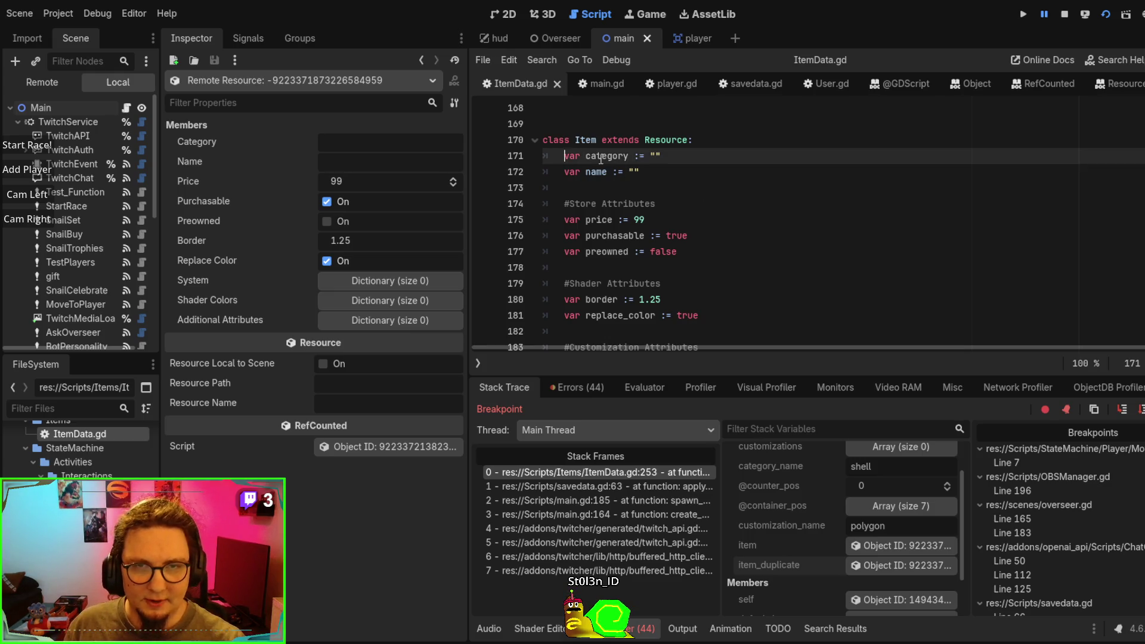
scroll(809, 205, down, 2)
scroll(808, 205, up, 2)
text(@export)
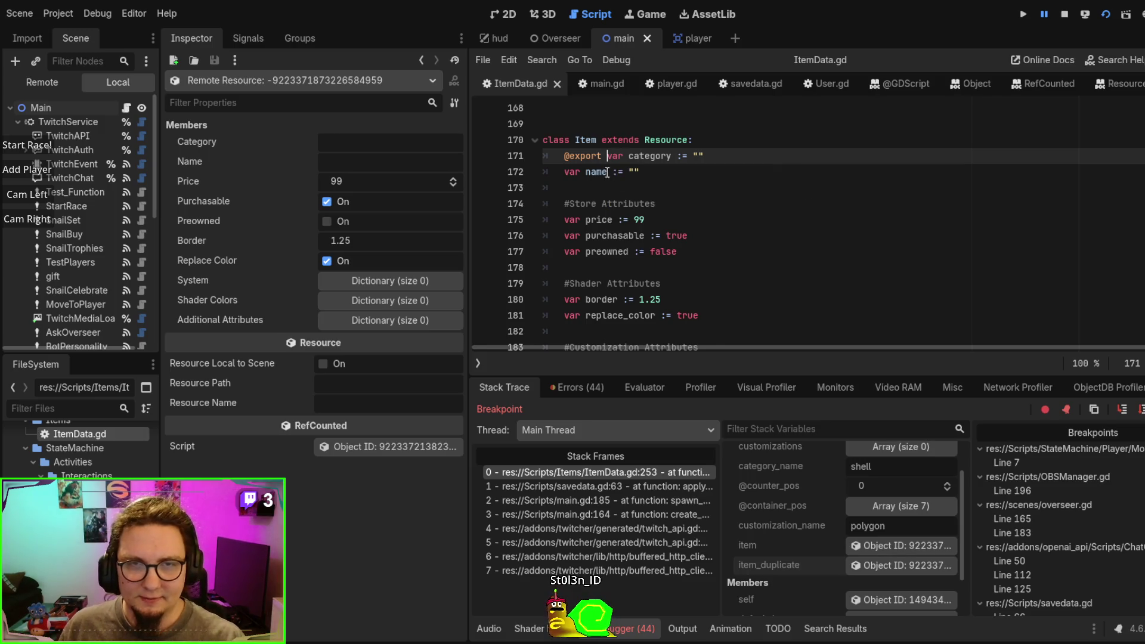
click(564, 172)
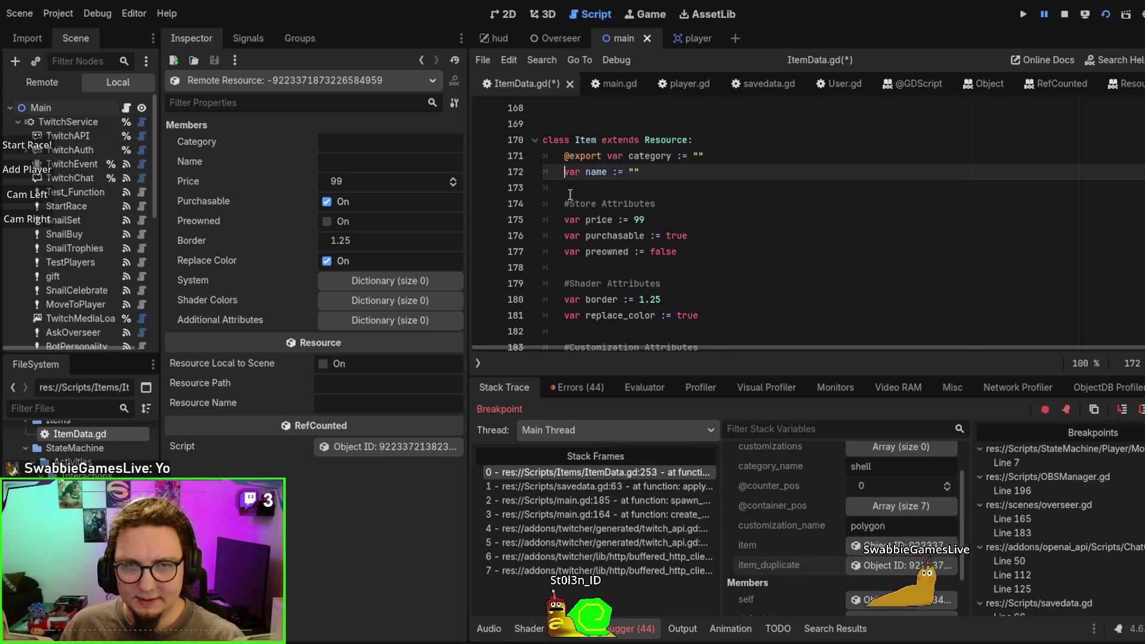
alt+click(565, 220)
alt+click(565, 236)
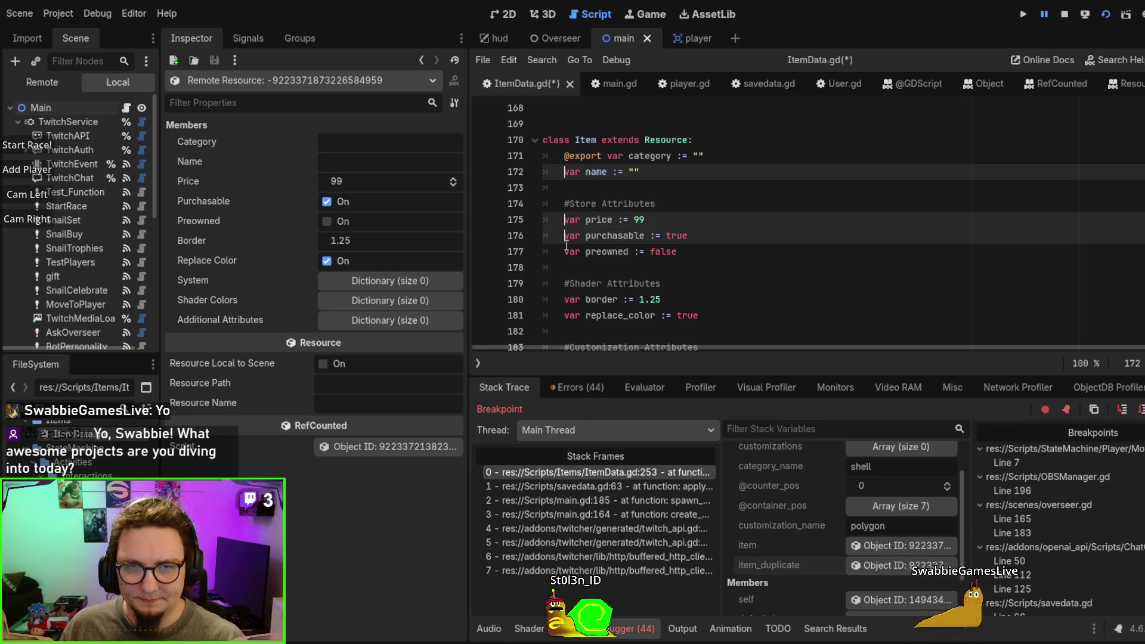
alt+click(564, 251)
alt+click(565, 299)
alt+click(565, 315)
scroll(565, 311, down, 2)
alt+click(565, 267)
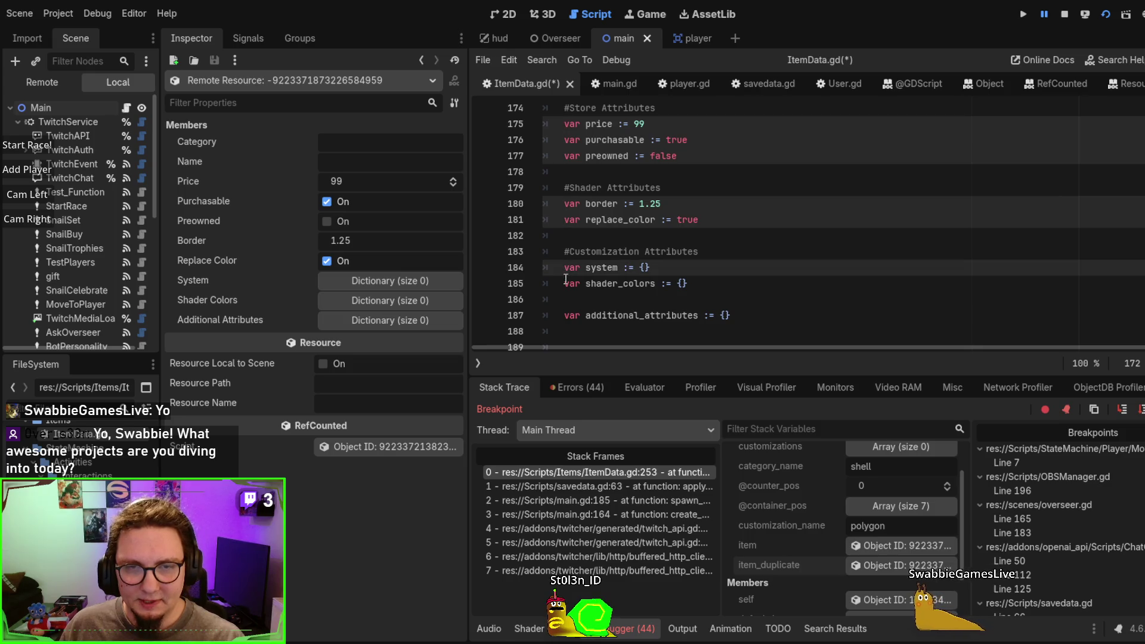
alt+click(566, 282)
alt+click(565, 317)
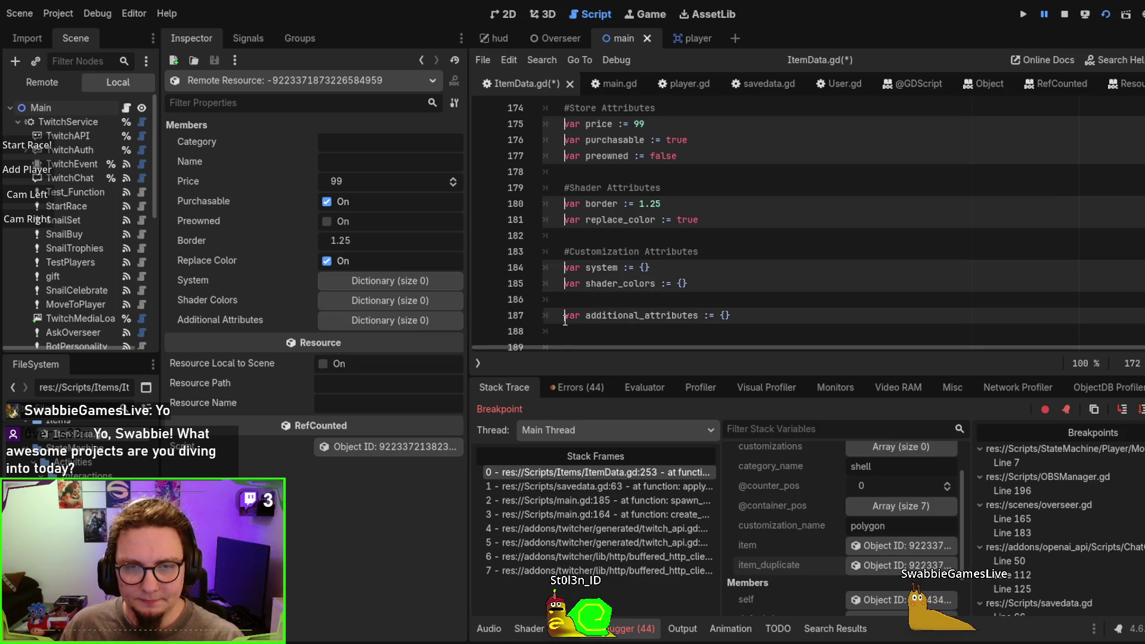
scroll(686, 217, down, 5)
text(@export)
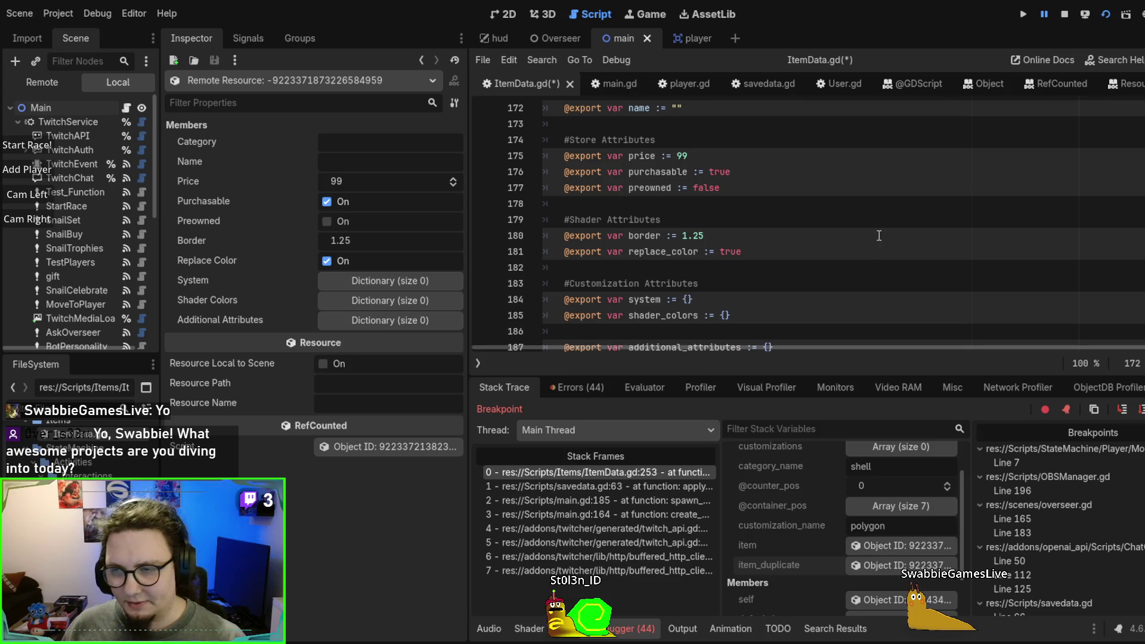
scroll(879, 235, down, 15)
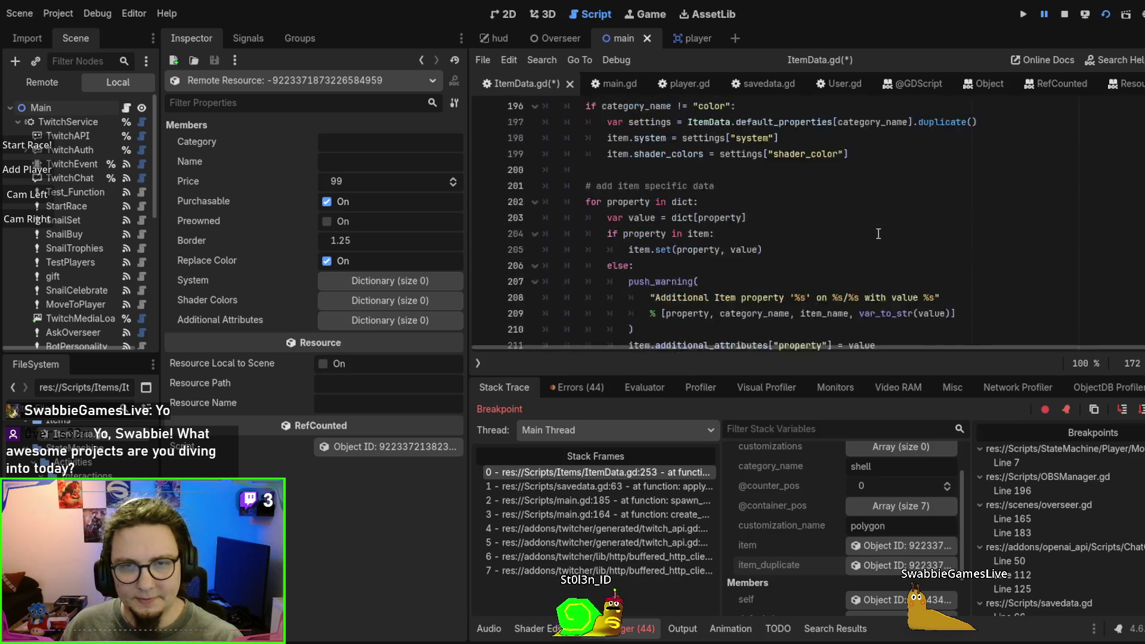
key(F5)
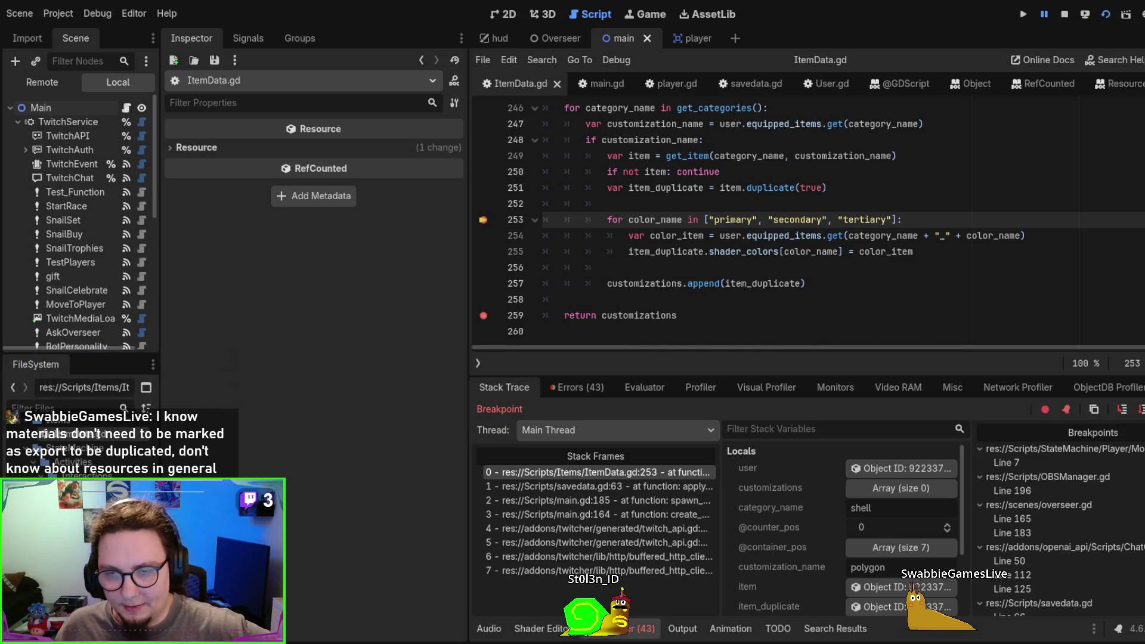
- Inspect the new run's item and duplicate properties: category shell, name polygon, price 10, border 1.25
scroll(874, 479, down, 1)
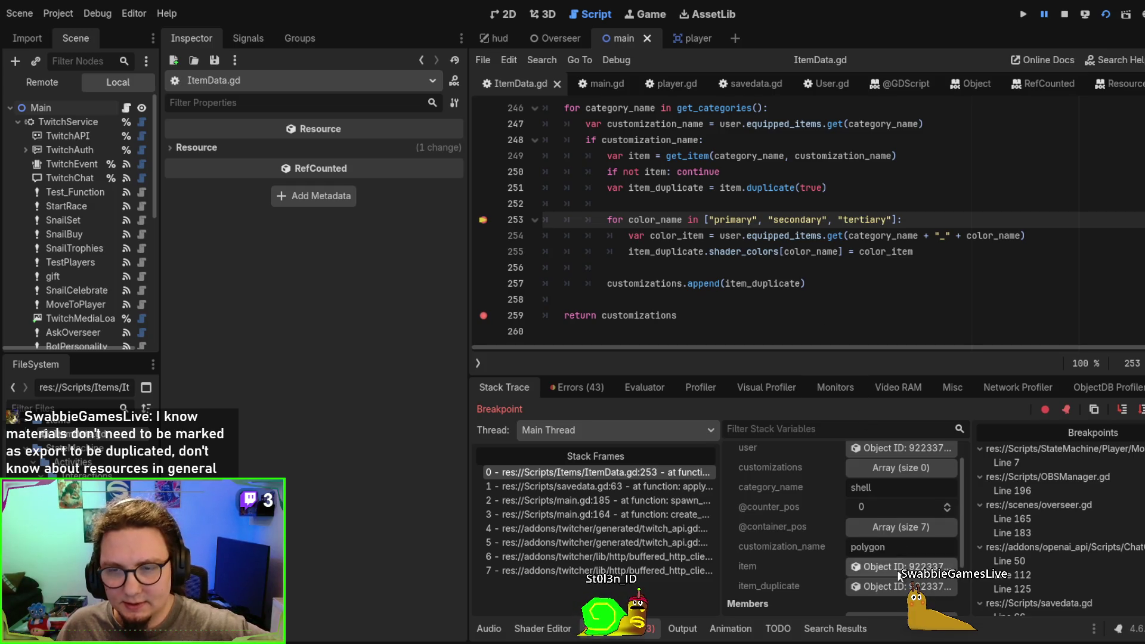
scroll(896, 534, down, 2)
click(902, 527)
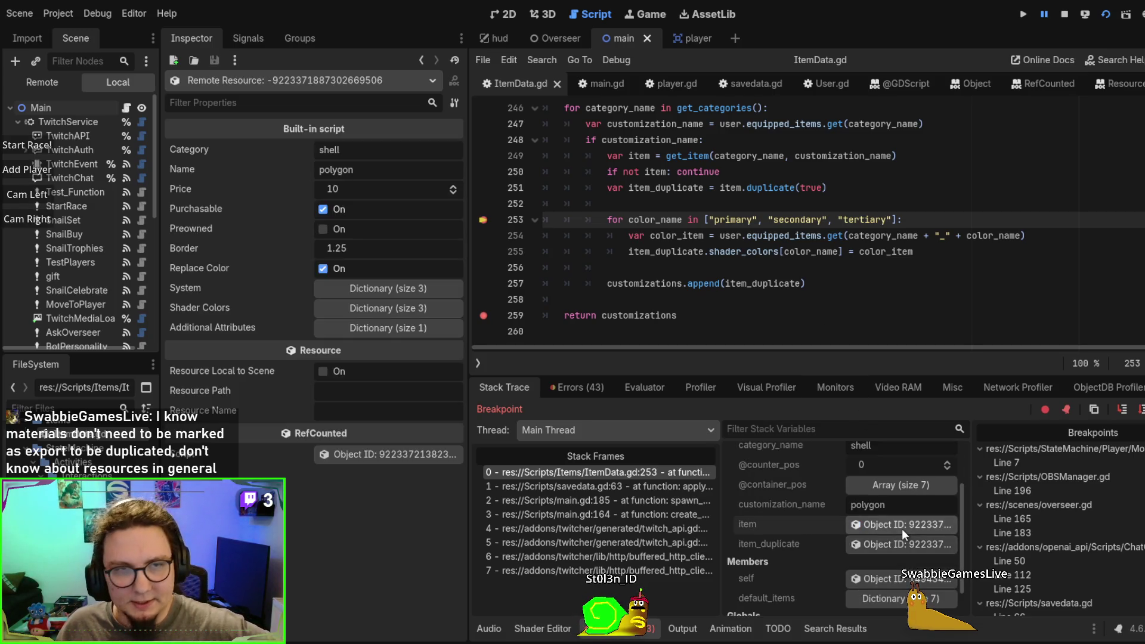
scroll(729, 218, up, 1)
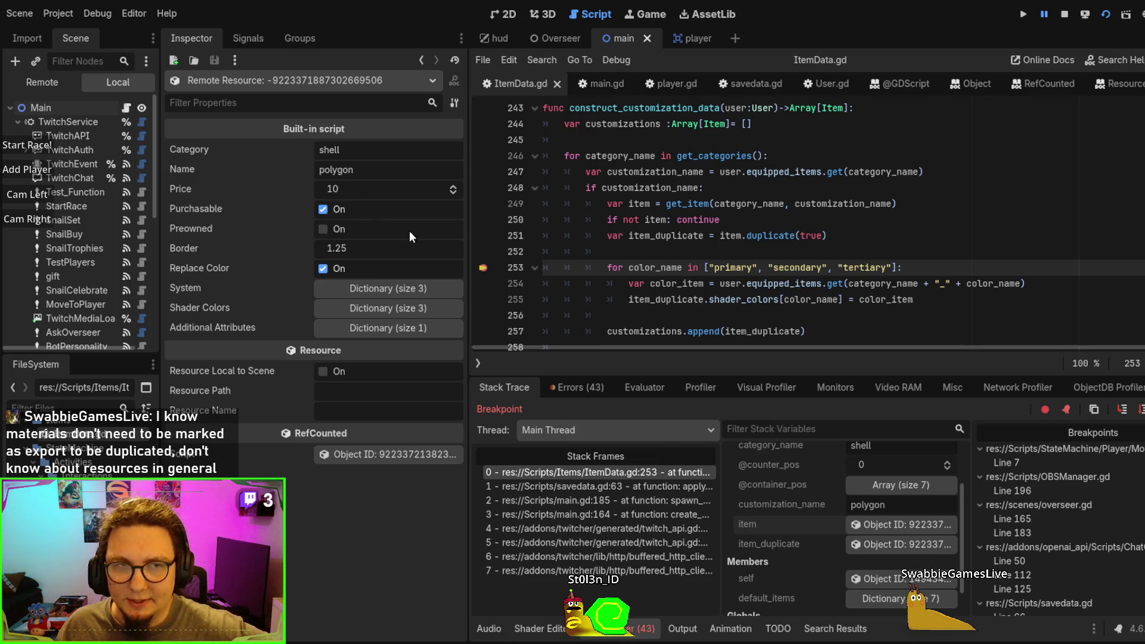
click(896, 543)
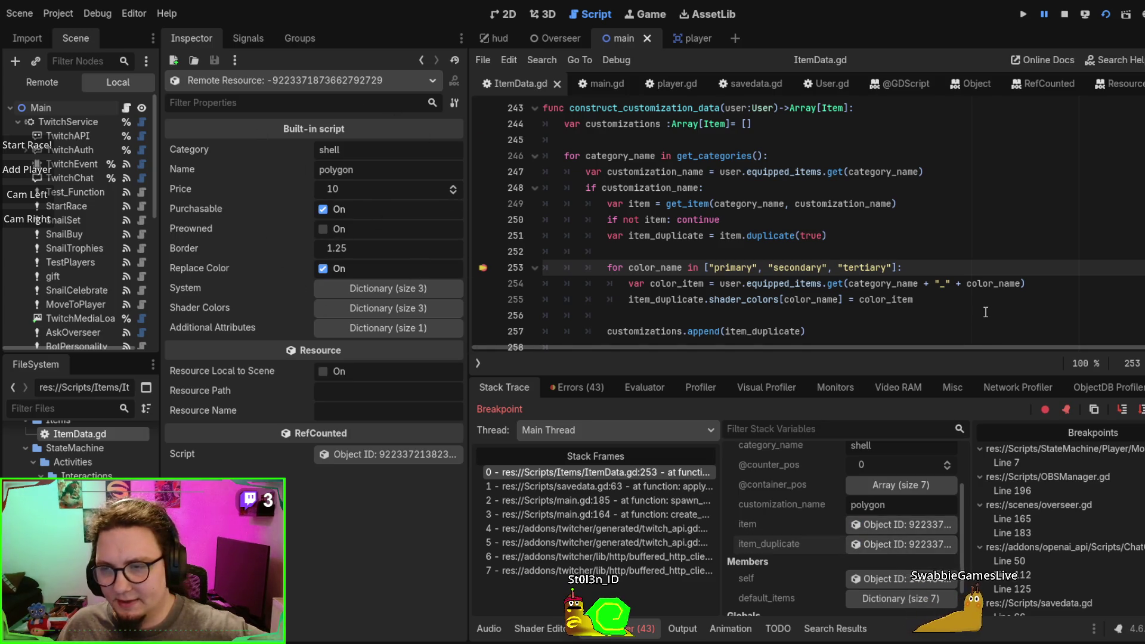
- Scroll the script to the construct-customization loop at line 253
scroll(958, 272, up, 10)
scroll(958, 272, up, 5)
scroll(958, 272, down, 4)
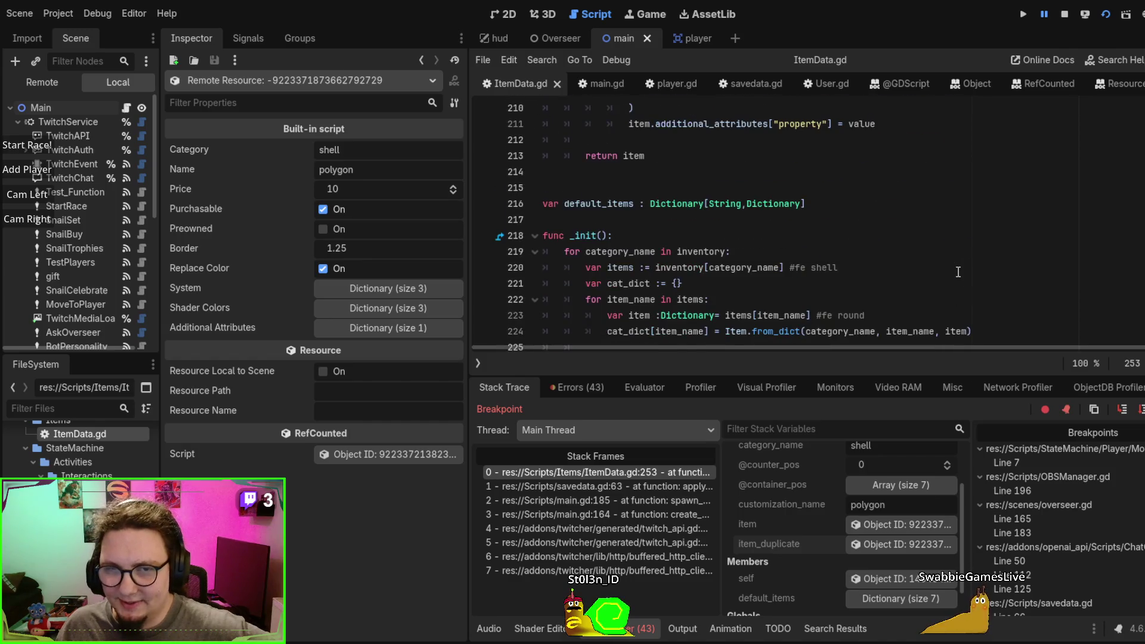
scroll(958, 272, up, 15)
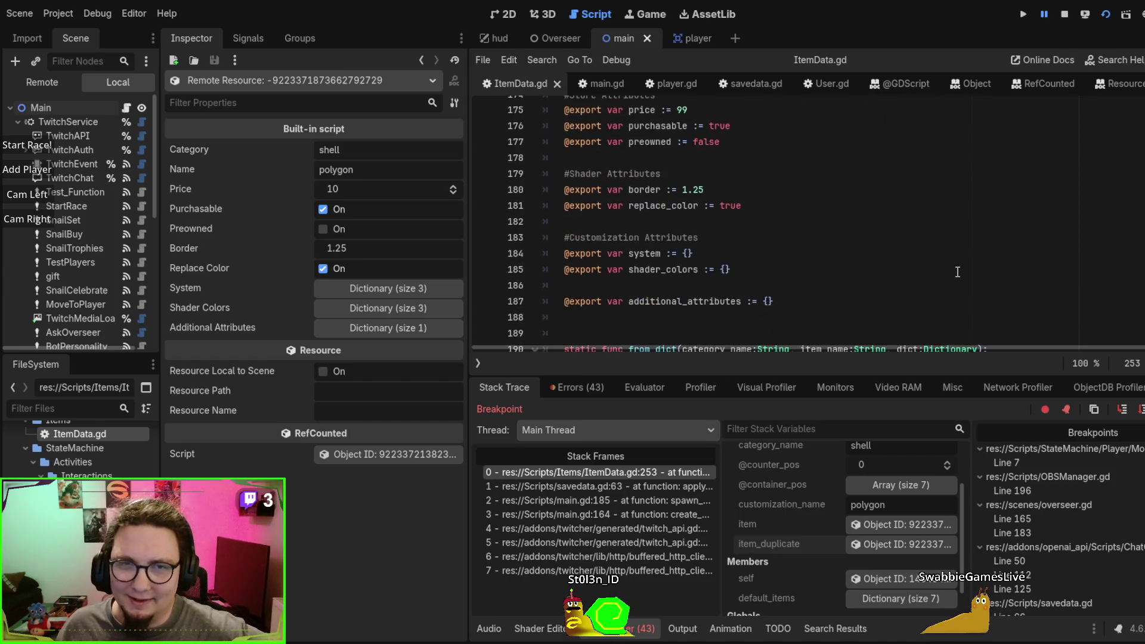
scroll(958, 272, down, 1)
scroll(587, 182, down, 3)
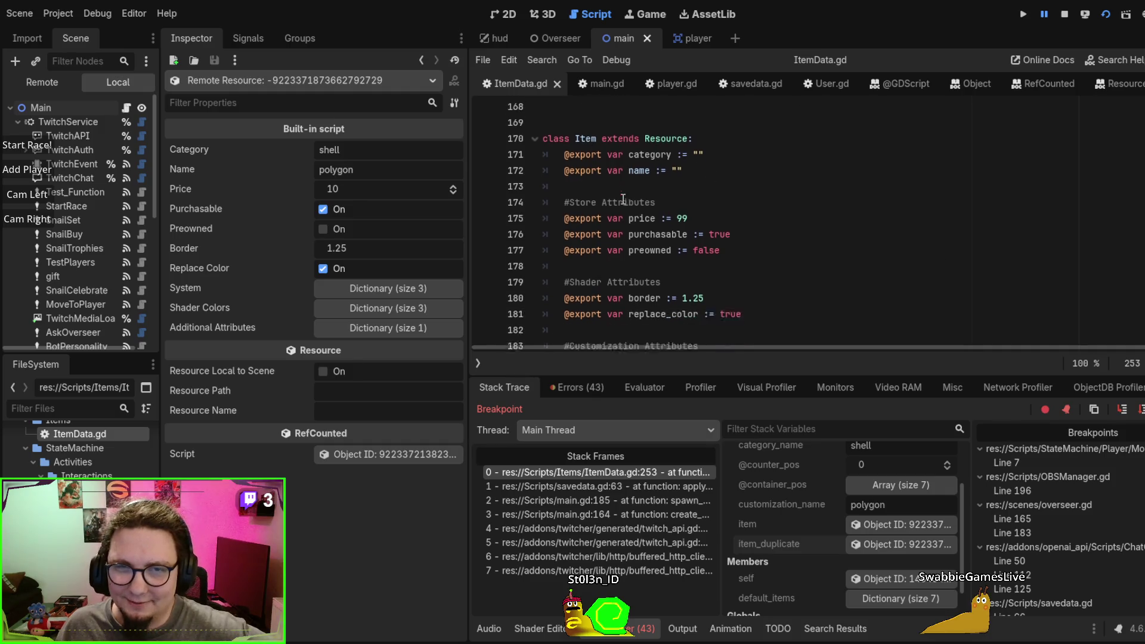
scroll(582, 234, up, 2)
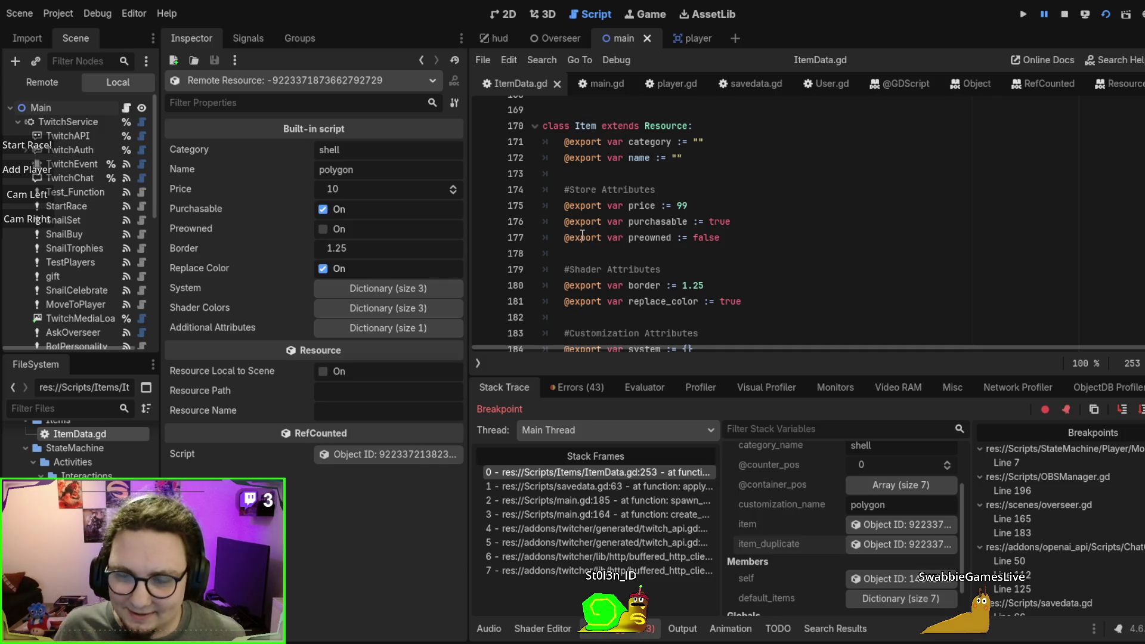
scroll(661, 241, down, 2)
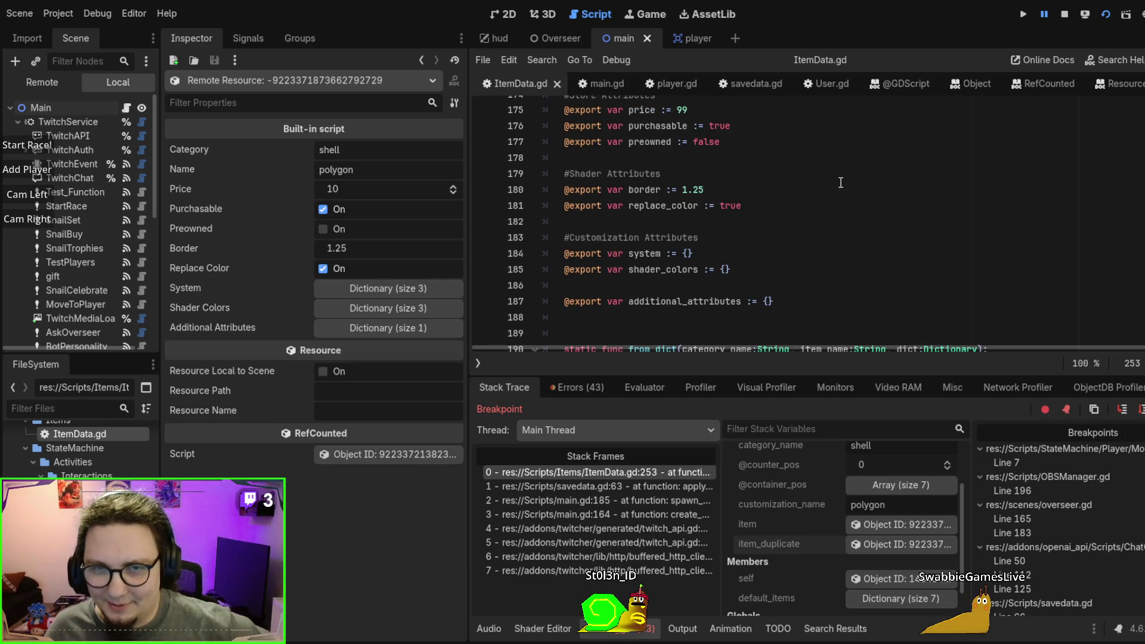
scroll(841, 183, down, 2)
scroll(841, 183, down, 16)
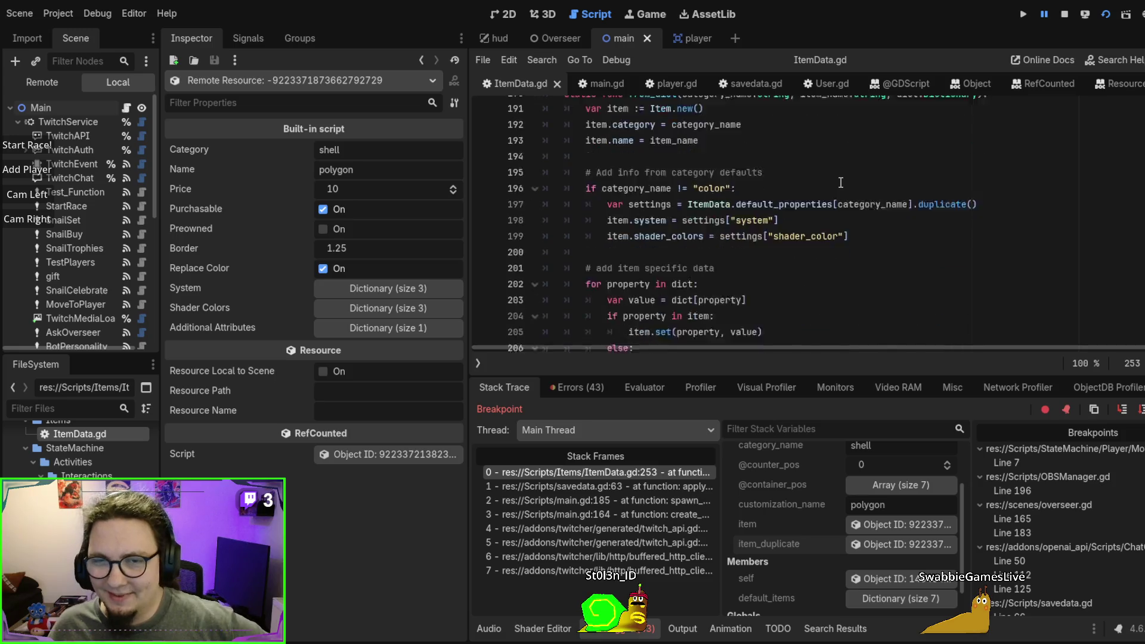
scroll(841, 183, down, 6)
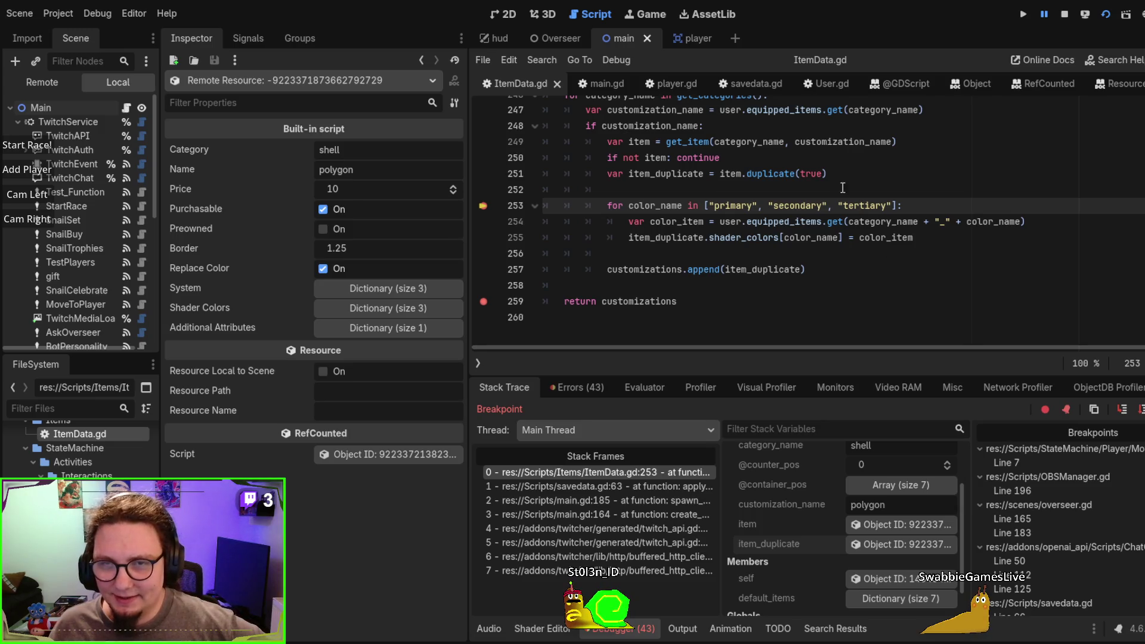
- Step over the colour loop five times until execution reaches line 257
click(1124, 411)
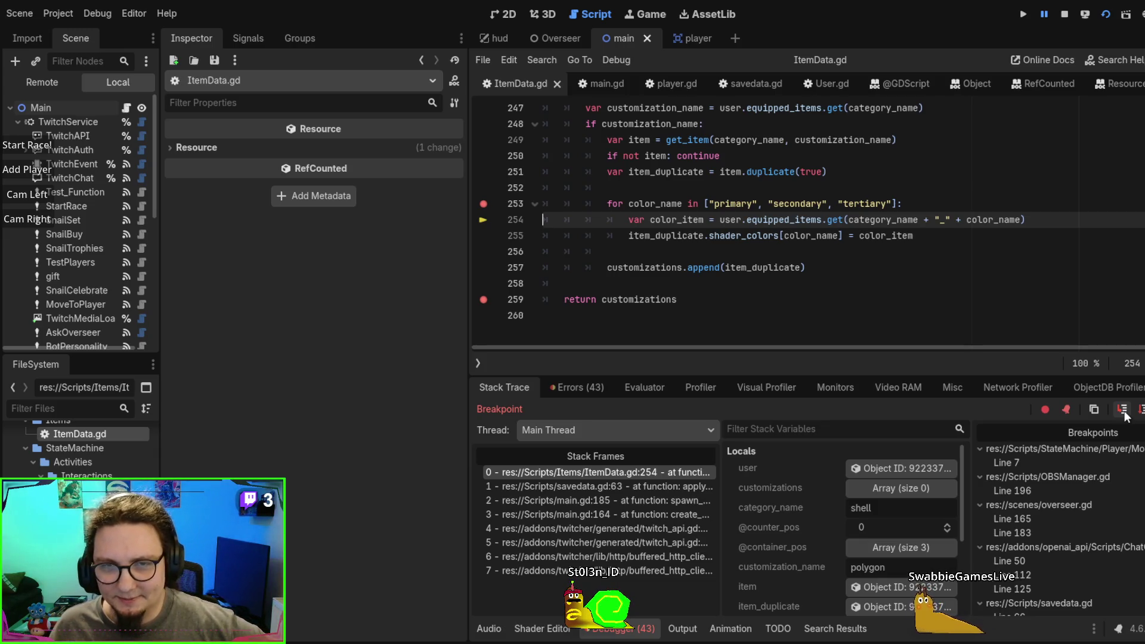
click(1124, 411)
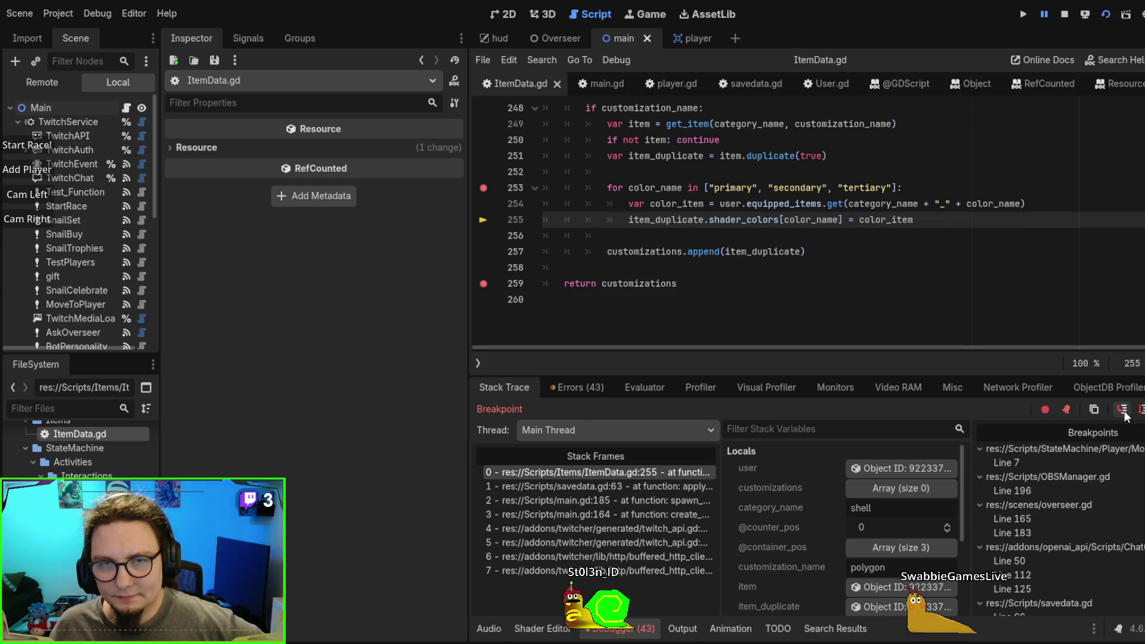
click(1125, 411)
click(1123, 411)
click(1124, 411)
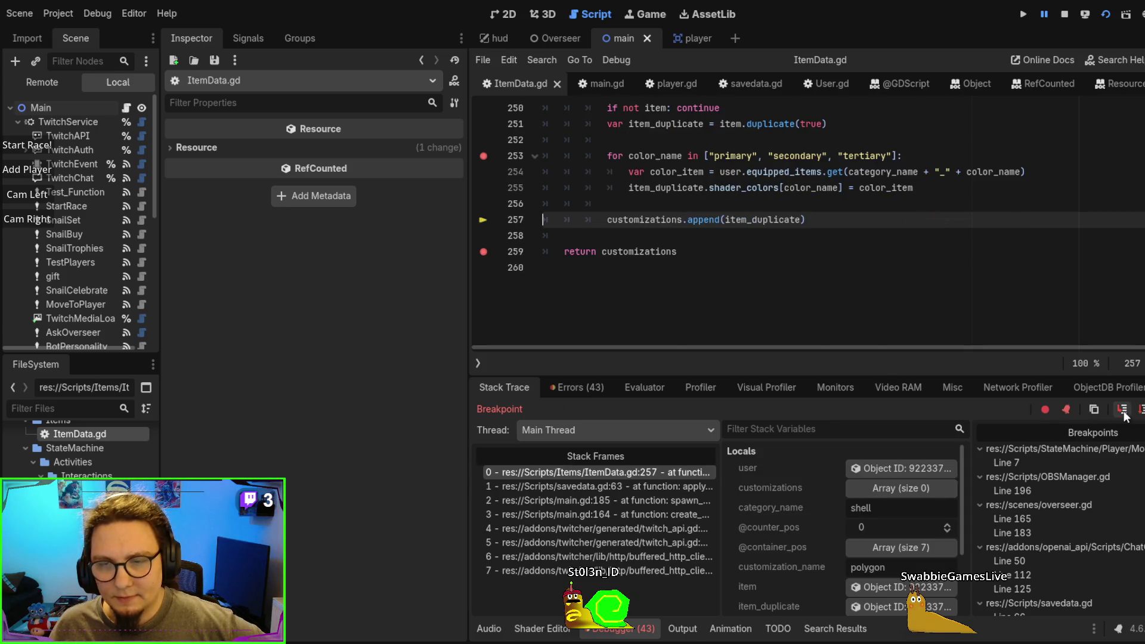
- Inspect item_duplicate's Shader Colors: primary Green, secondary yellow, tertiary null
scroll(896, 535, down, 2)
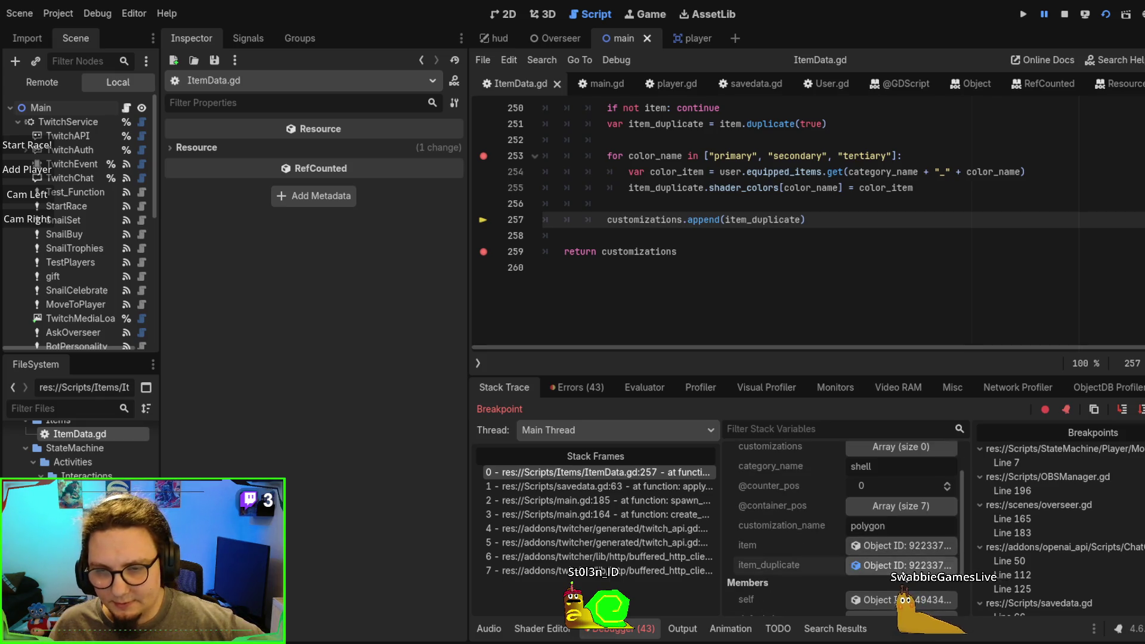
click(904, 566)
click(389, 309)
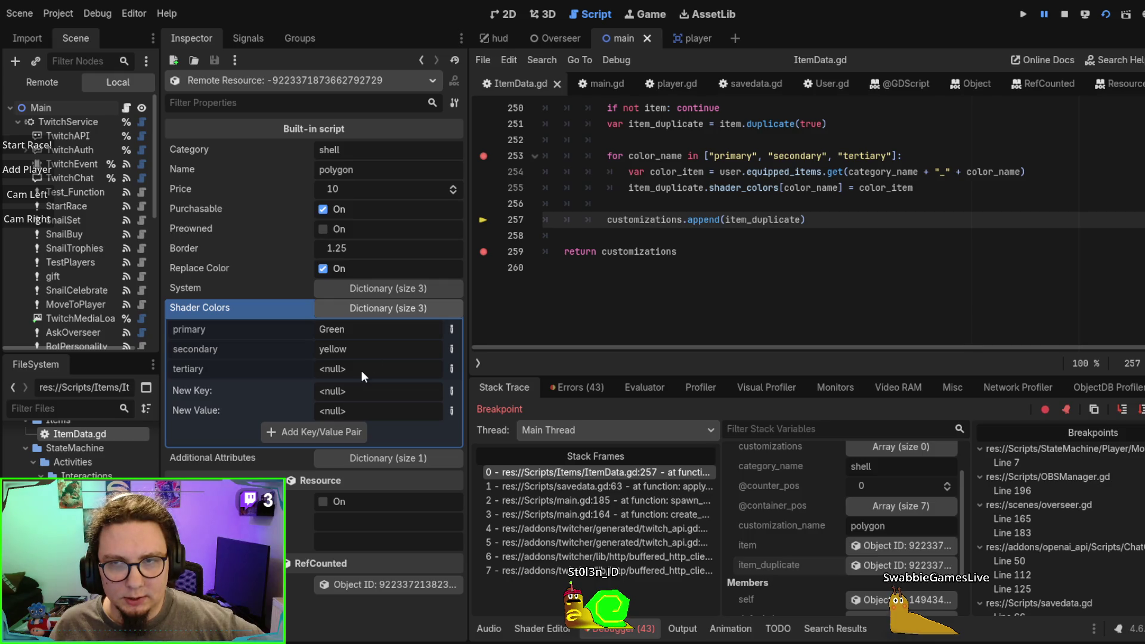
- Wrap the shader-colour assignment in an 'if color_item:' check
scroll(1014, 239, up, 2)
click(1068, 220)
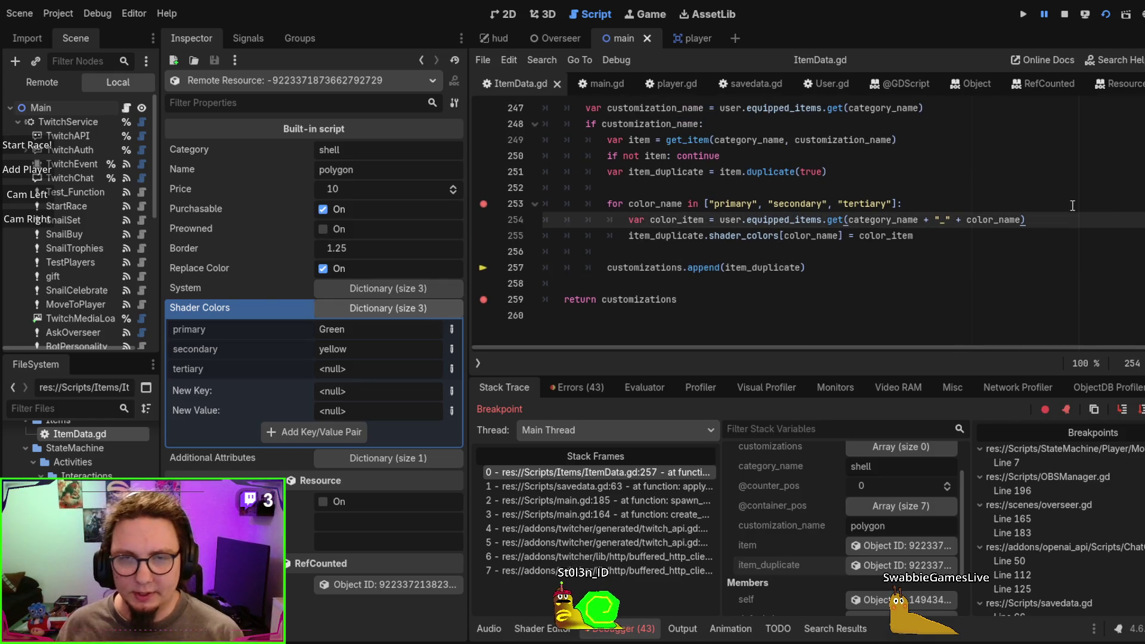
key(Return)
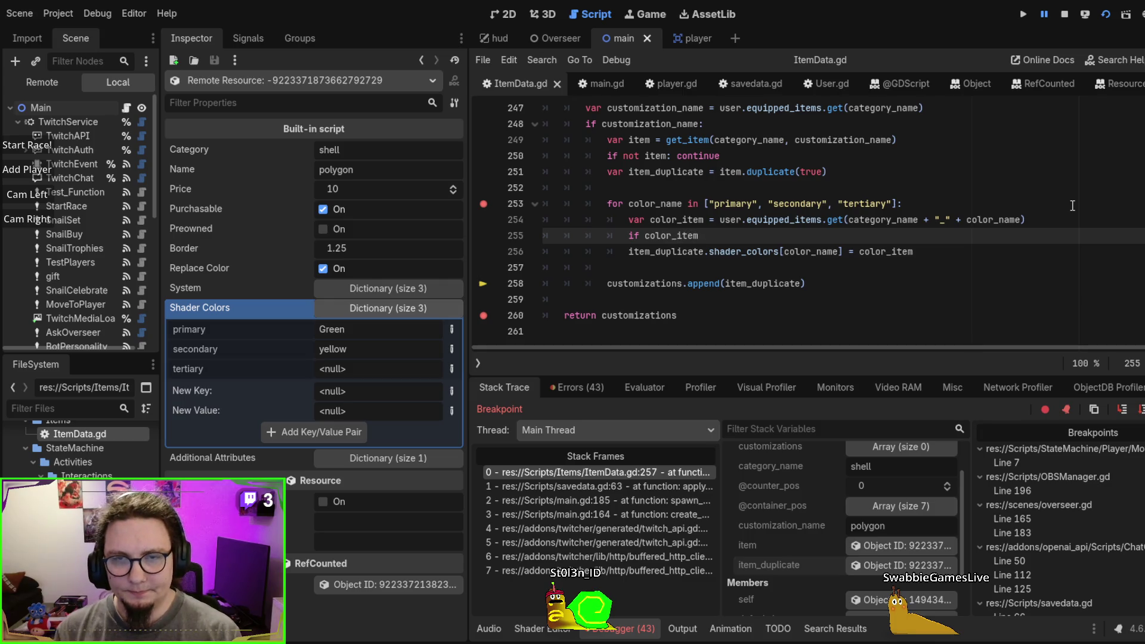
key(Down)
key(Home)
key(Home)
key(Tab)
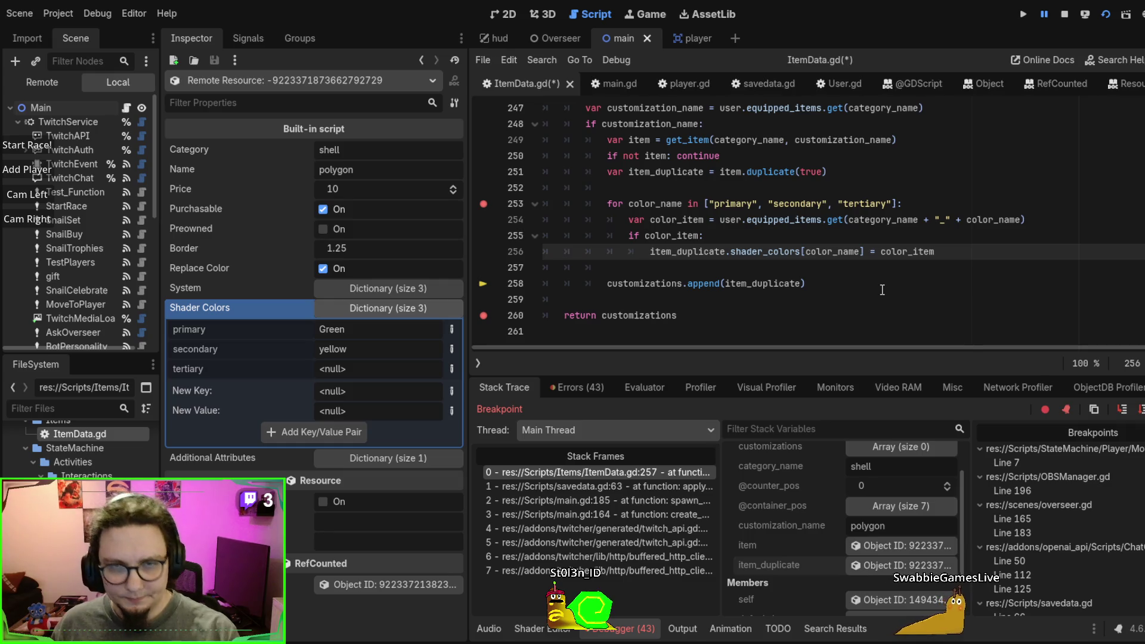
- Remove the line-253 breakpoint and glance at the savedata.gd calling frame
click(483, 206)
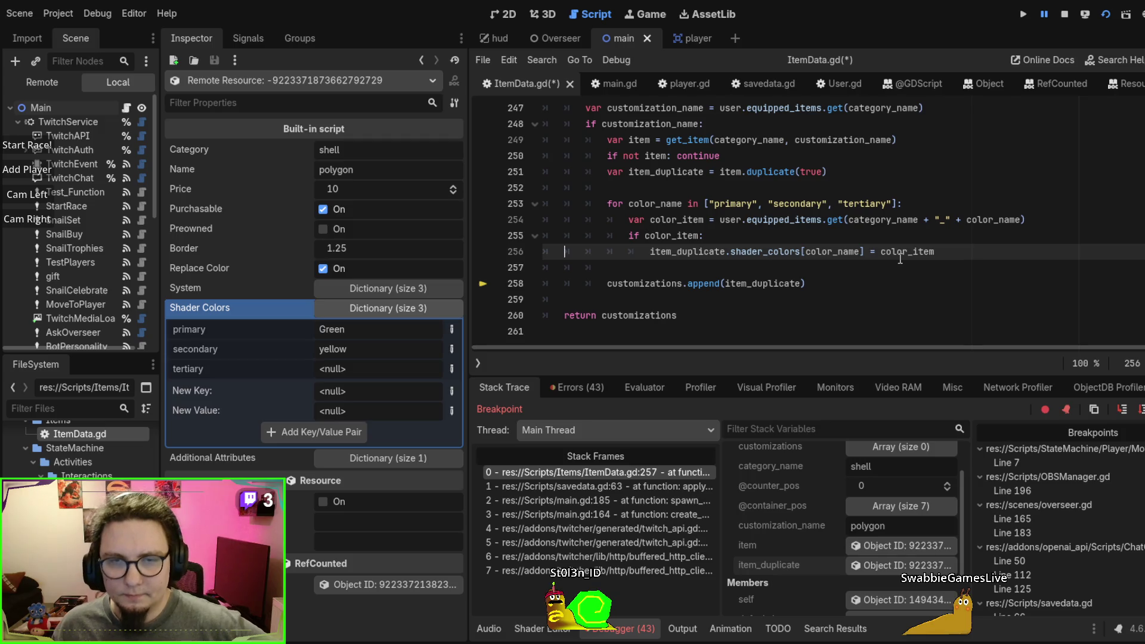
click(940, 221)
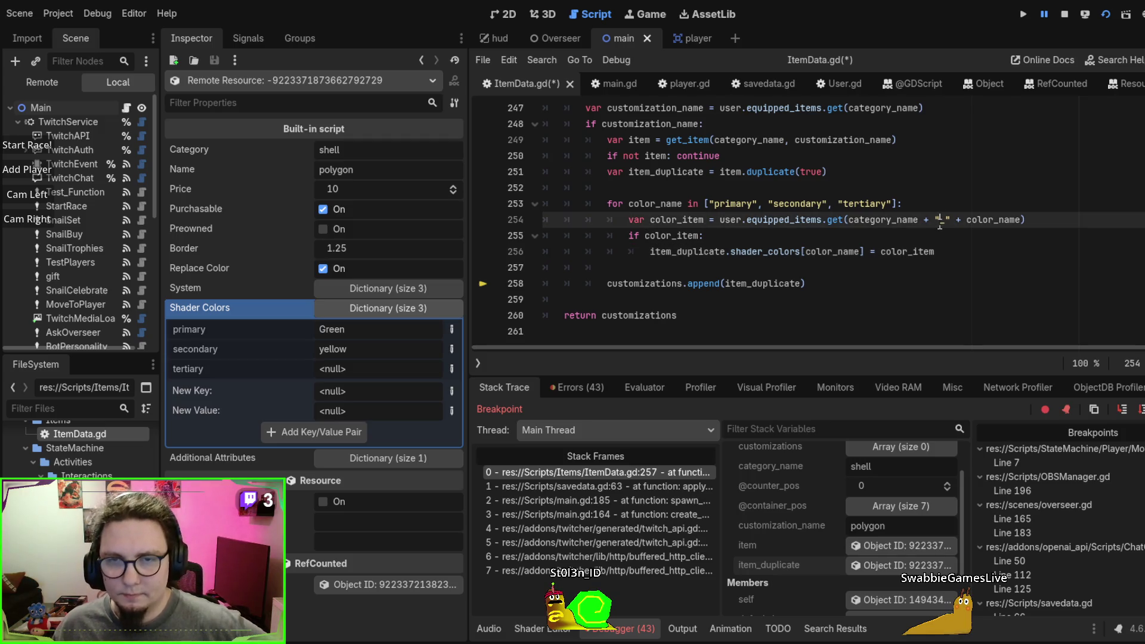
scroll(940, 225, down, 2)
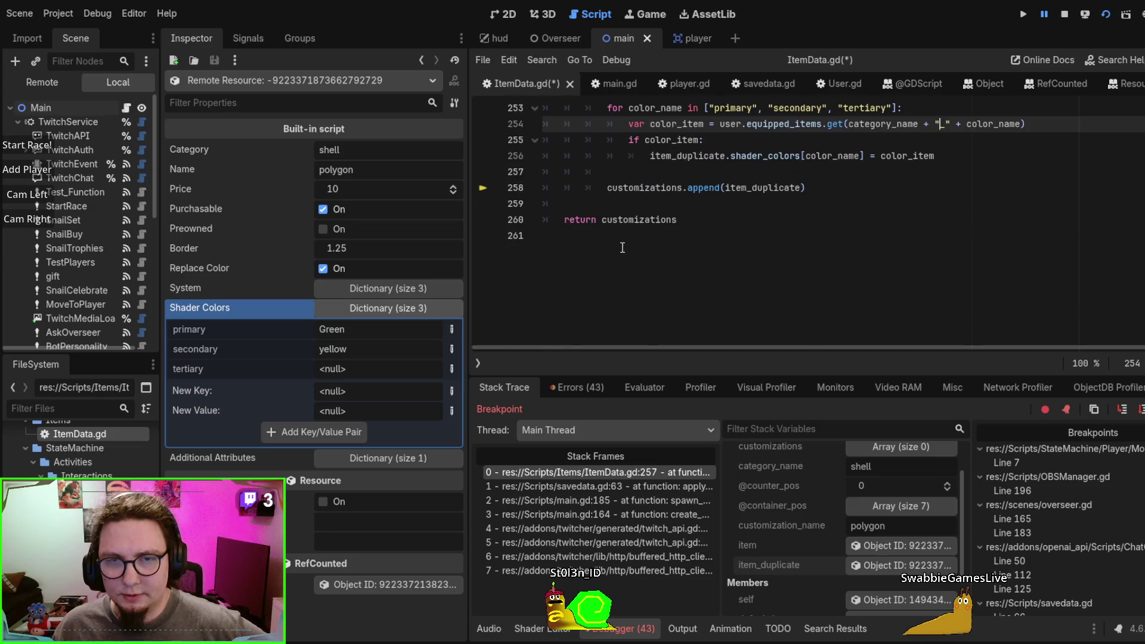
click(614, 219)
click(614, 486)
click(628, 471)
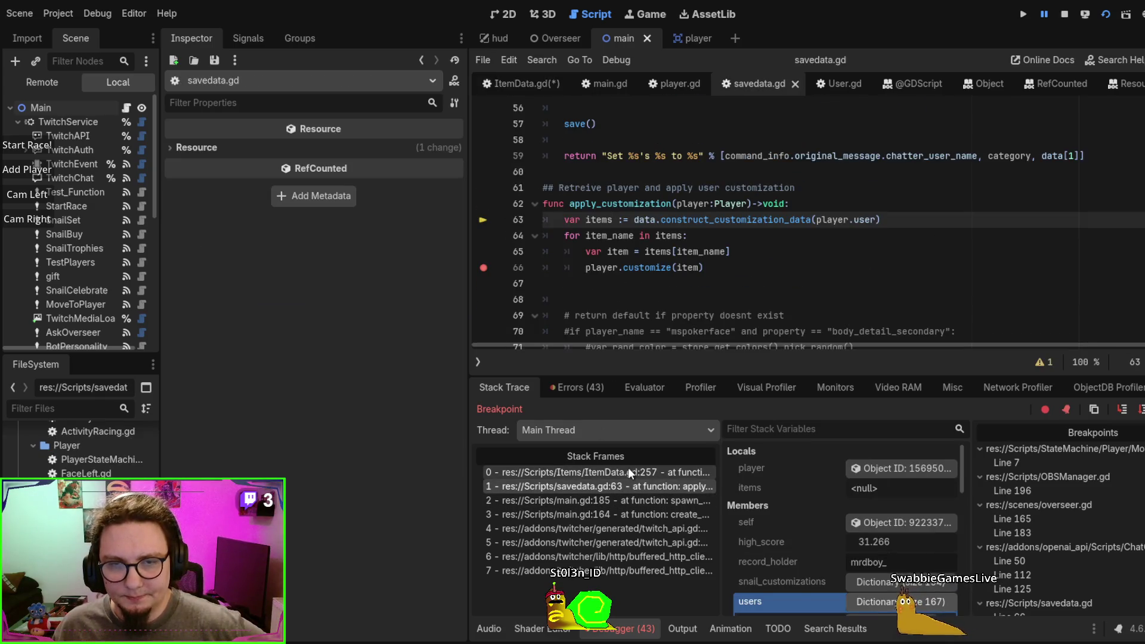
- Rename the item_duplicate declaration on line 251 to item
double_click(658, 220)
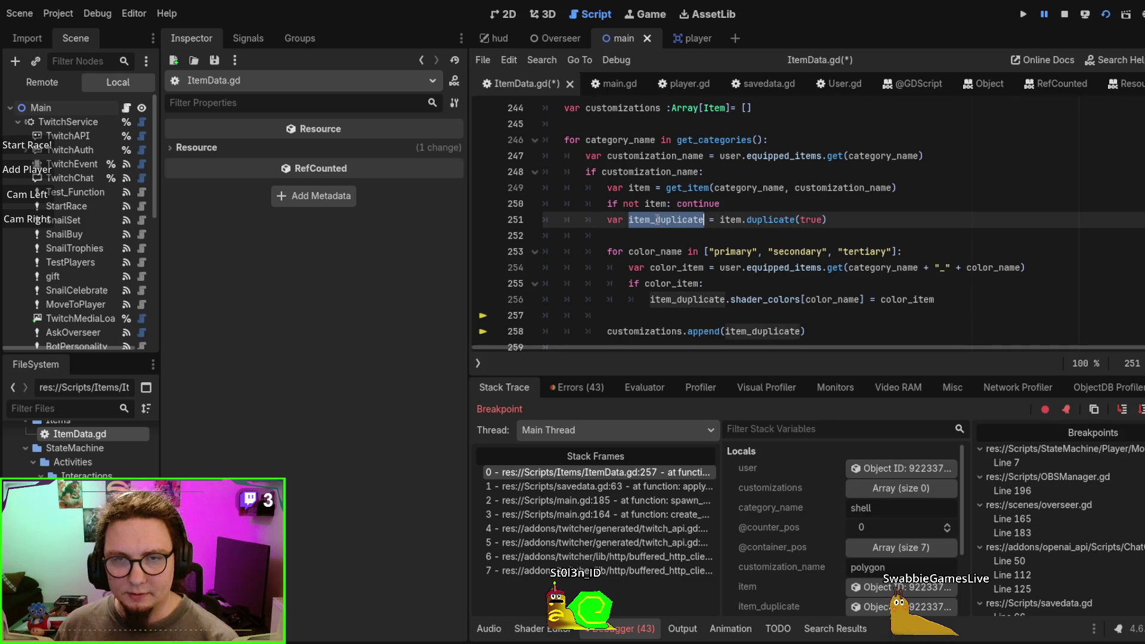
click(705, 230)
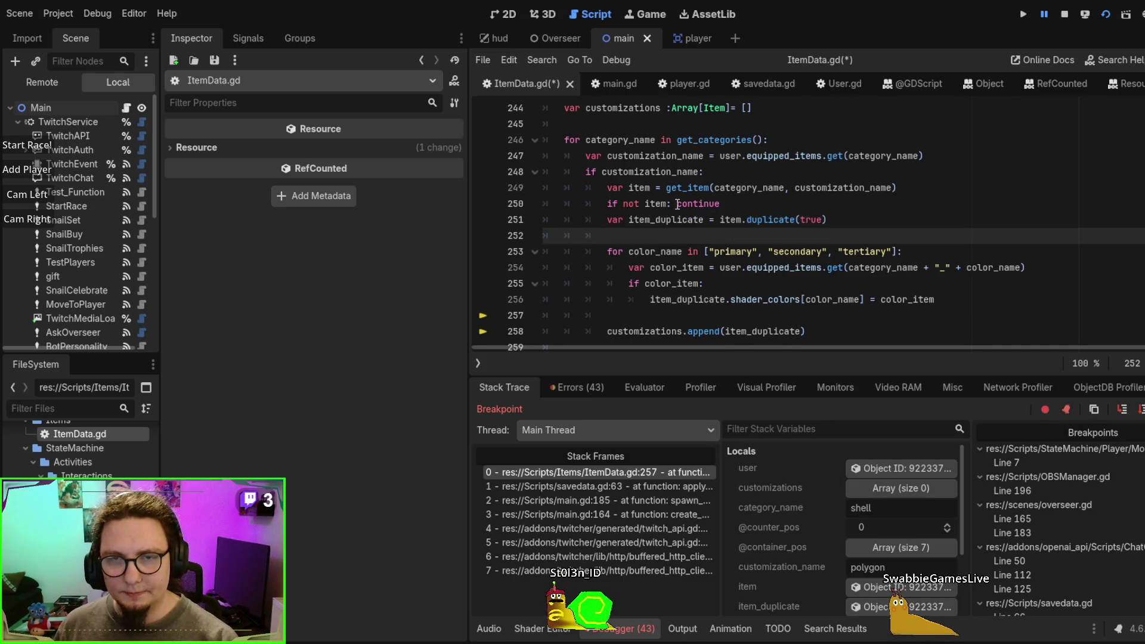
double_click(640, 187)
drag(703, 219, 606, 221)
text(item)
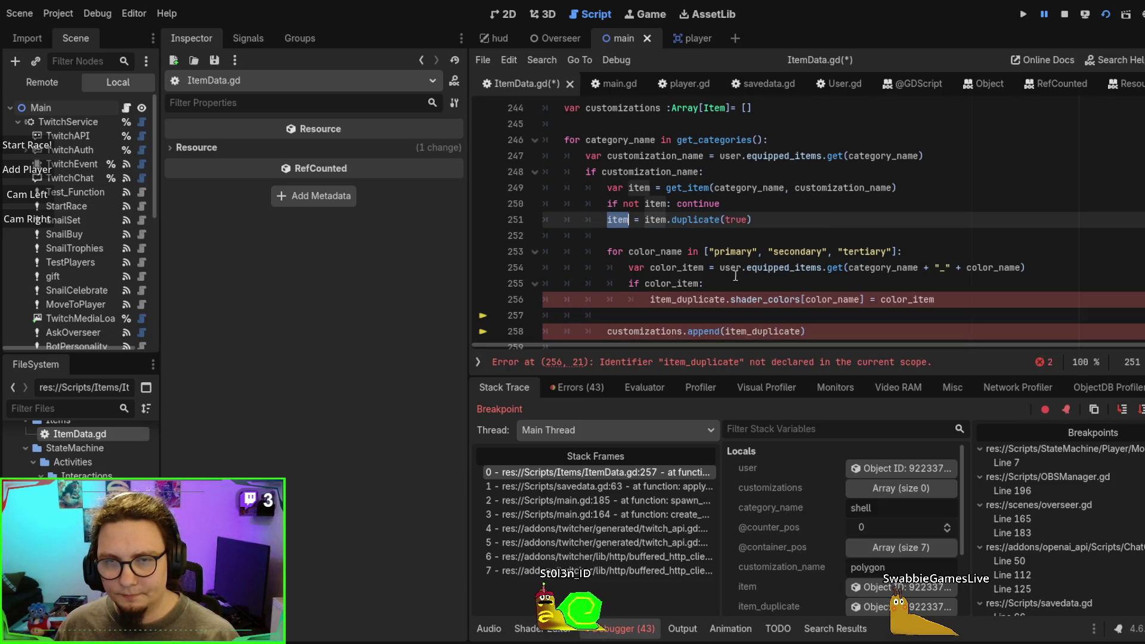
- Replace item_duplicate with item on lines 256 and 258
scroll(743, 255, down, 1)
double_click(695, 252)
text(item)
double_click(748, 280)
text(item)
scroll(776, 251, up, 1)
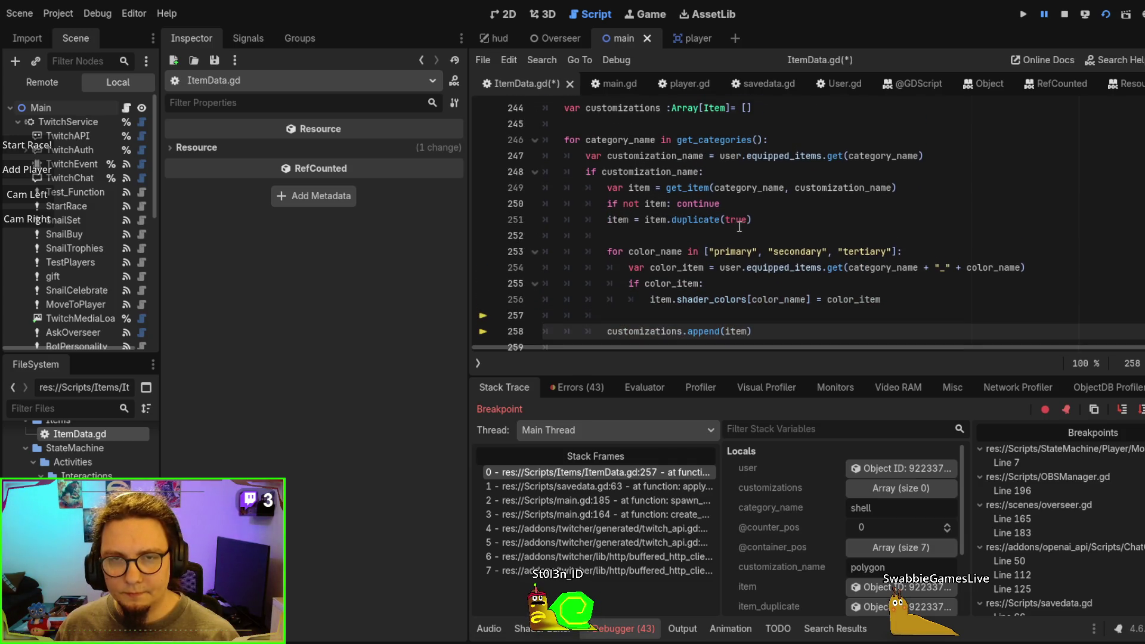
click(841, 220)
scroll(841, 219, down, 2)
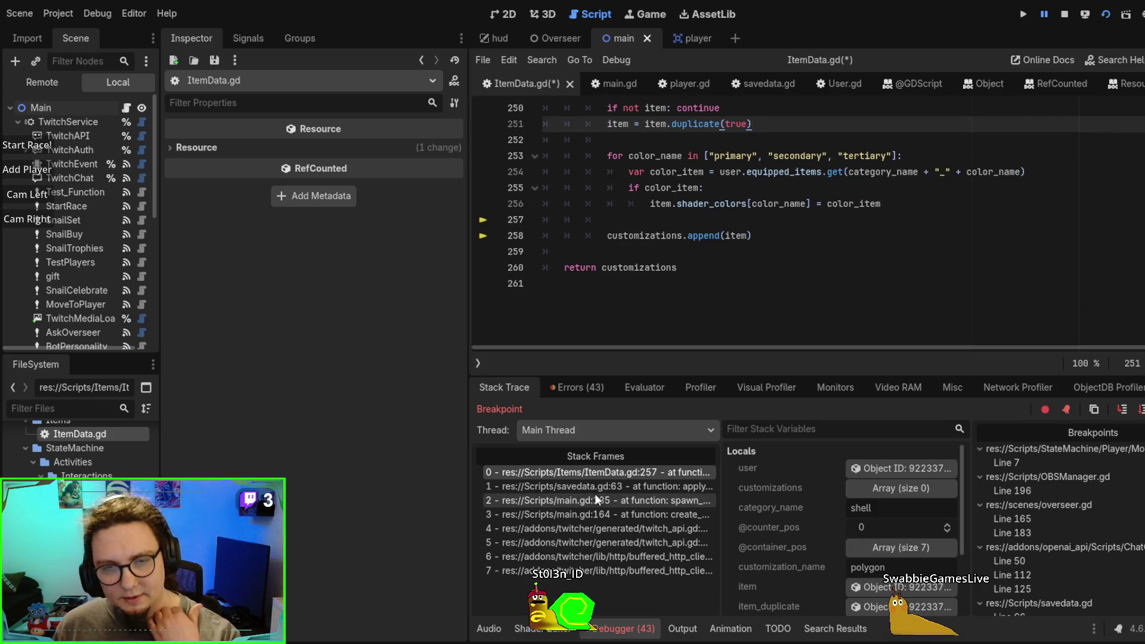
click(630, 500)
- Toggle a breakpoint on savedata.gd line 64 on and off, then stop and relaunch the game
click(643, 491)
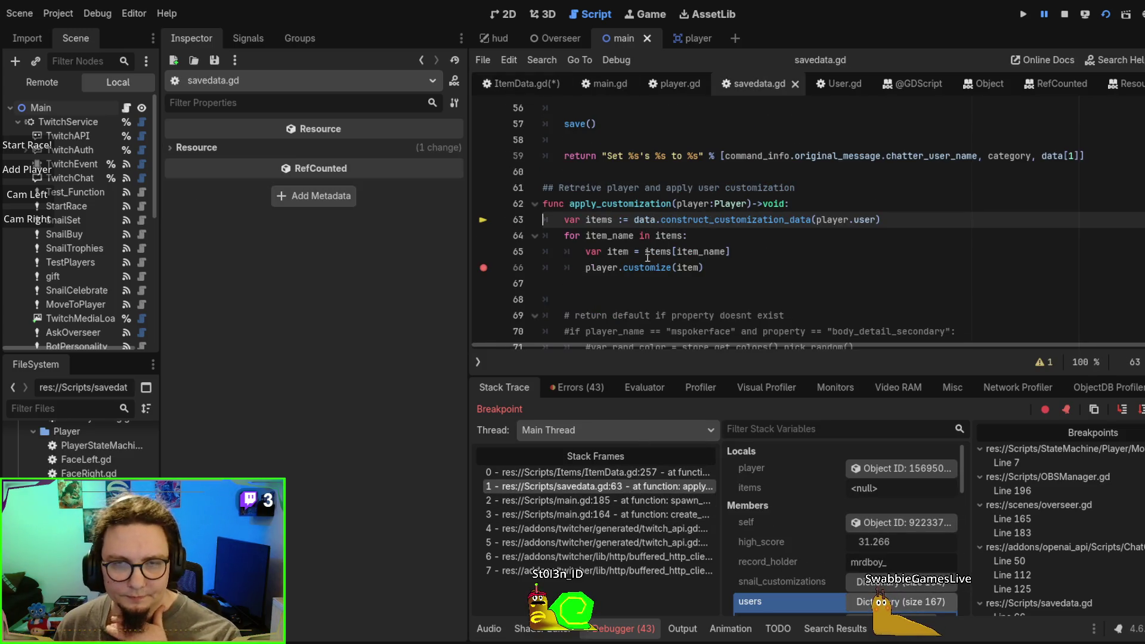
click(478, 236)
scroll(746, 279, up, 1)
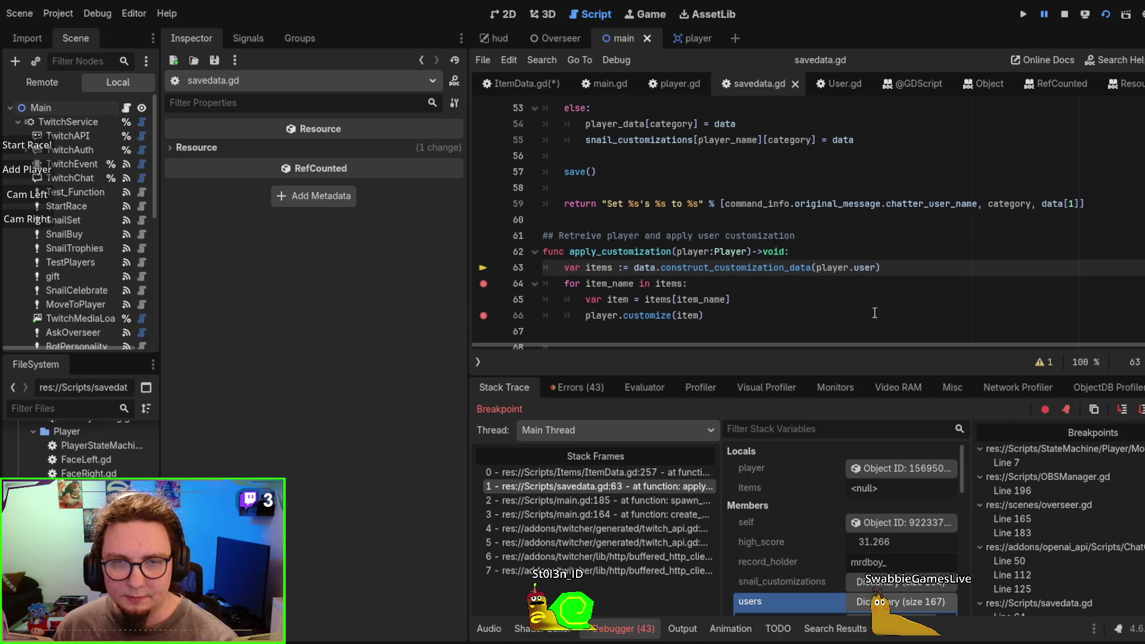
click(484, 284)
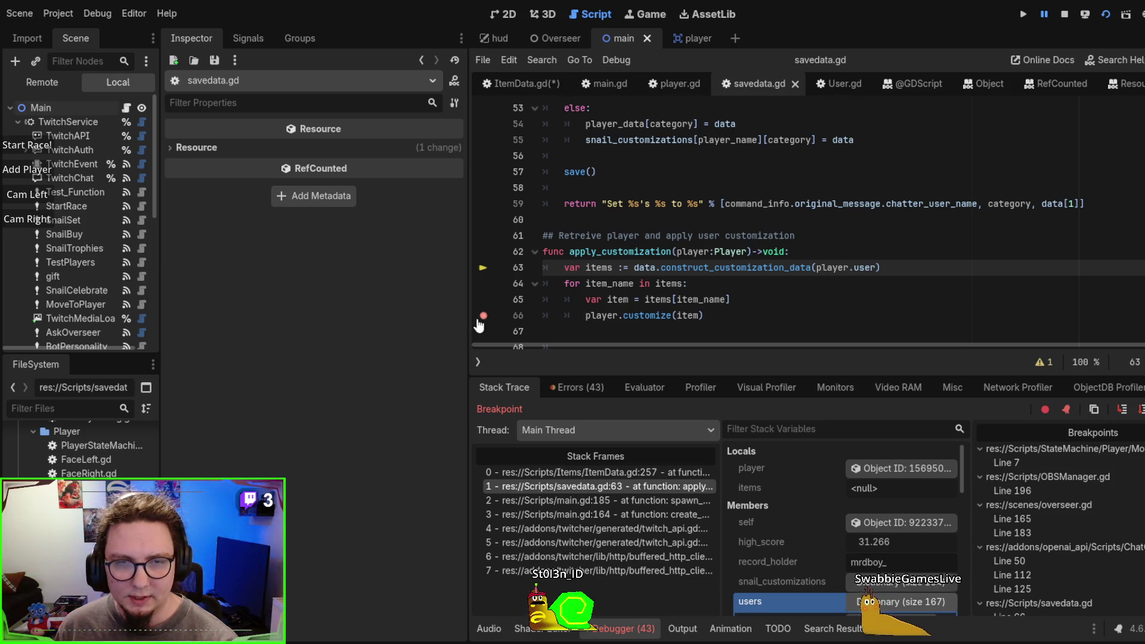
key(F8)
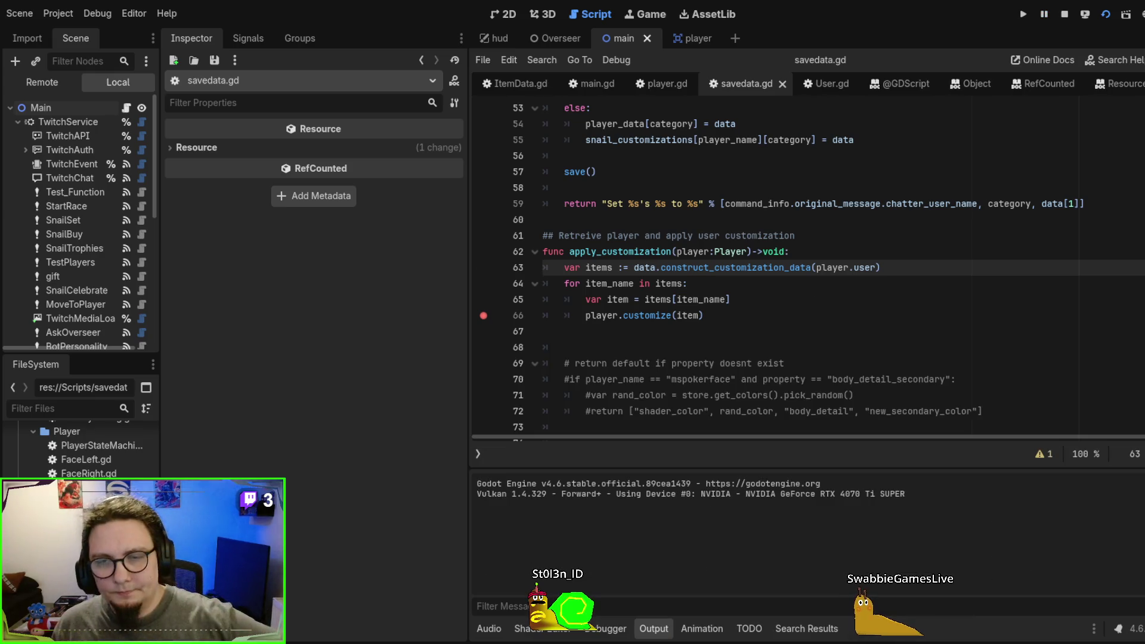
key(F5)
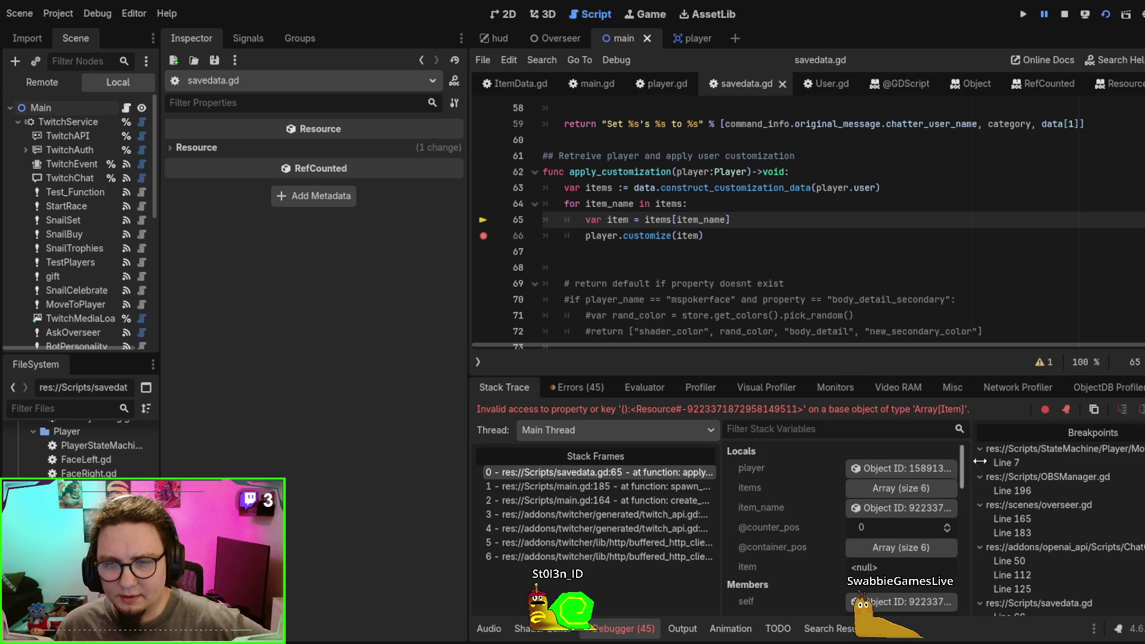
- Check the items array, then rename the loop variable item_name to item on line 64
click(892, 489)
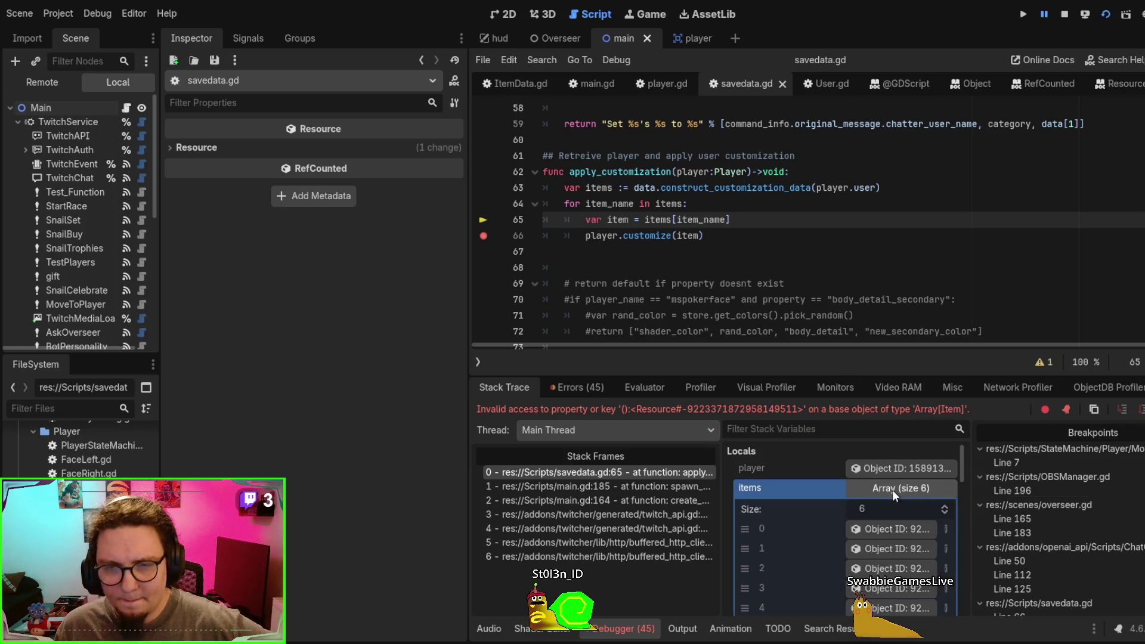
click(893, 489)
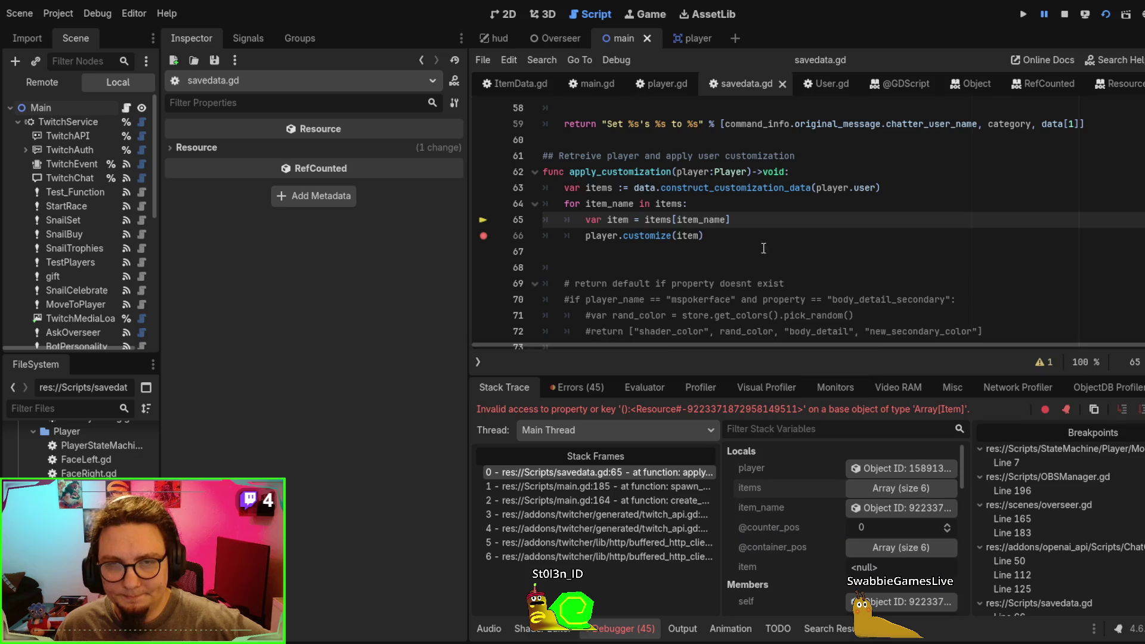
scroll(598, 258, up, 1)
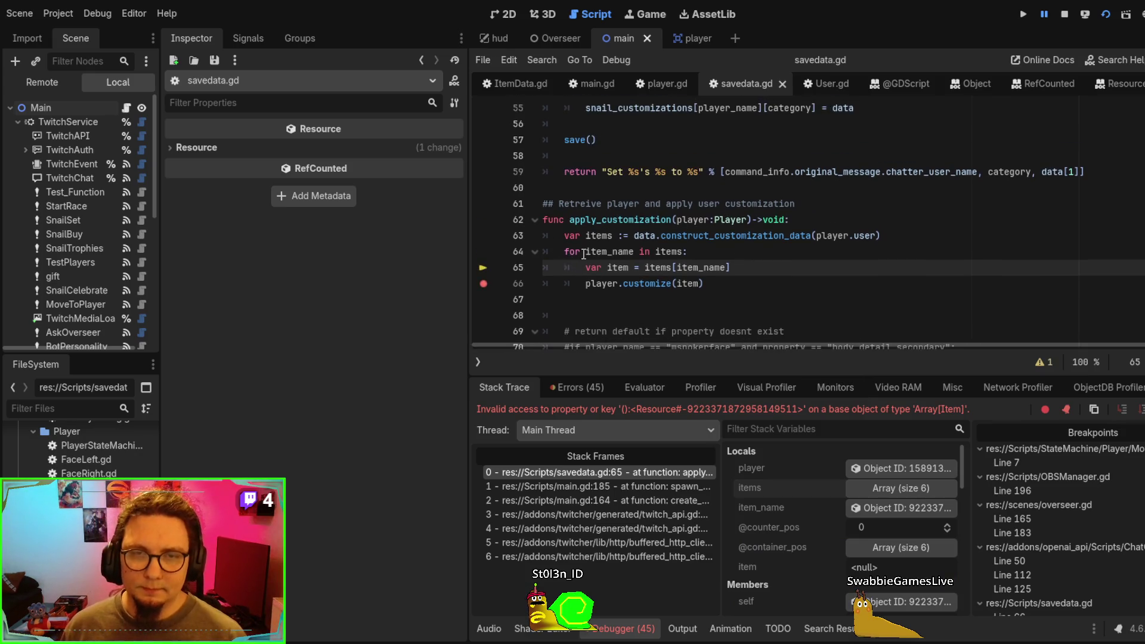
double_click(597, 252)
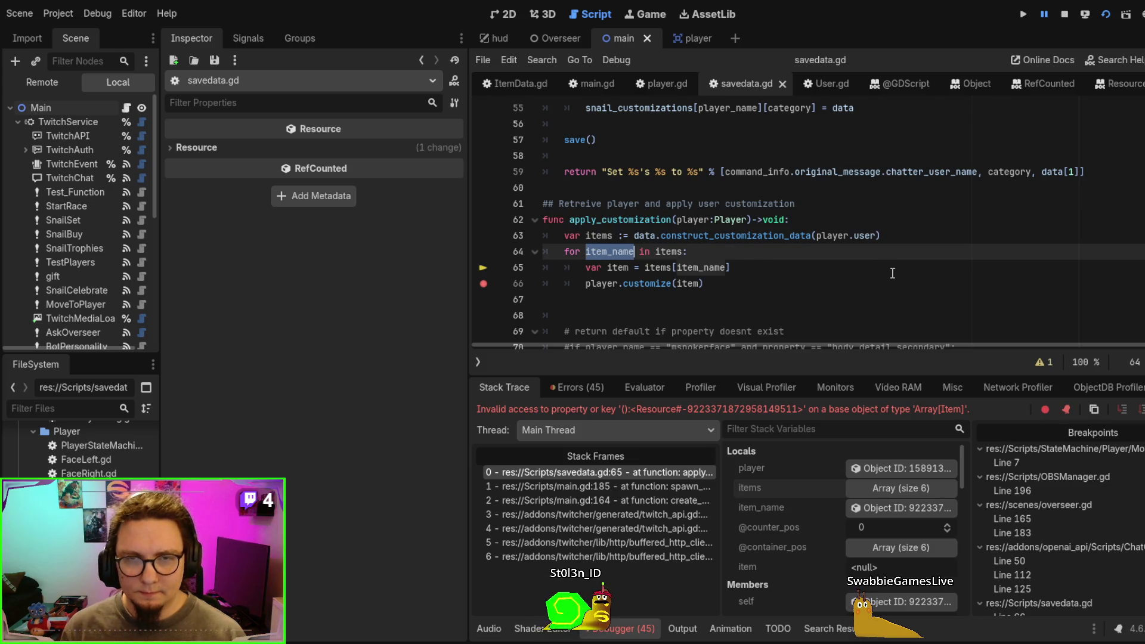
text(item)
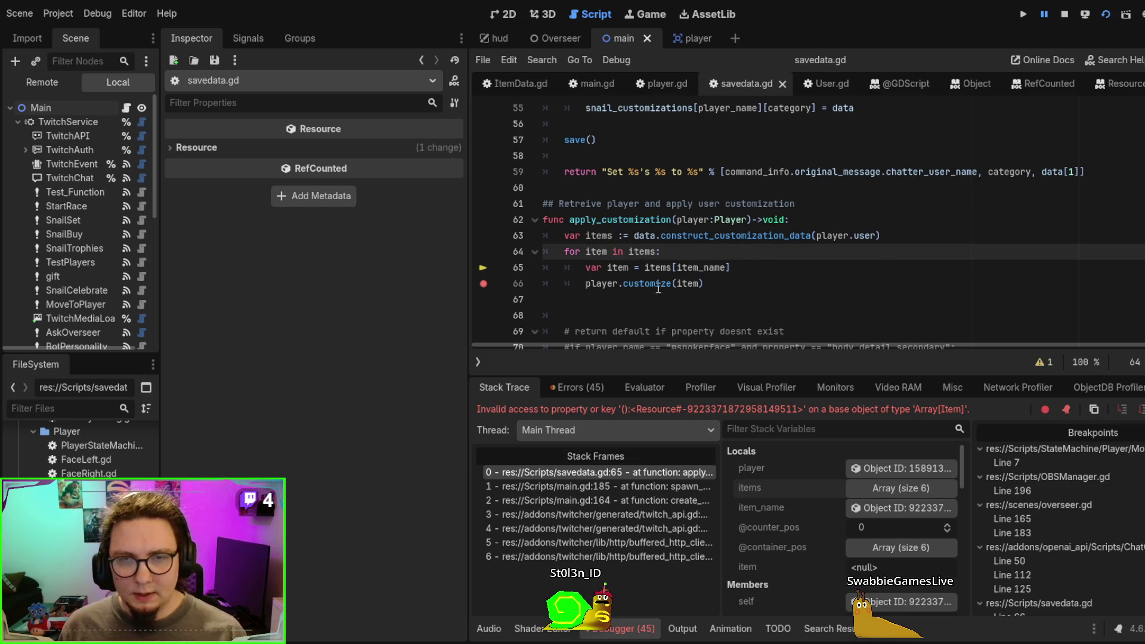
- Delete the 'var item = items[item_name]' line and rerun the project
triple_click(729, 267)
key(BackSpace)
key(BackSpace)
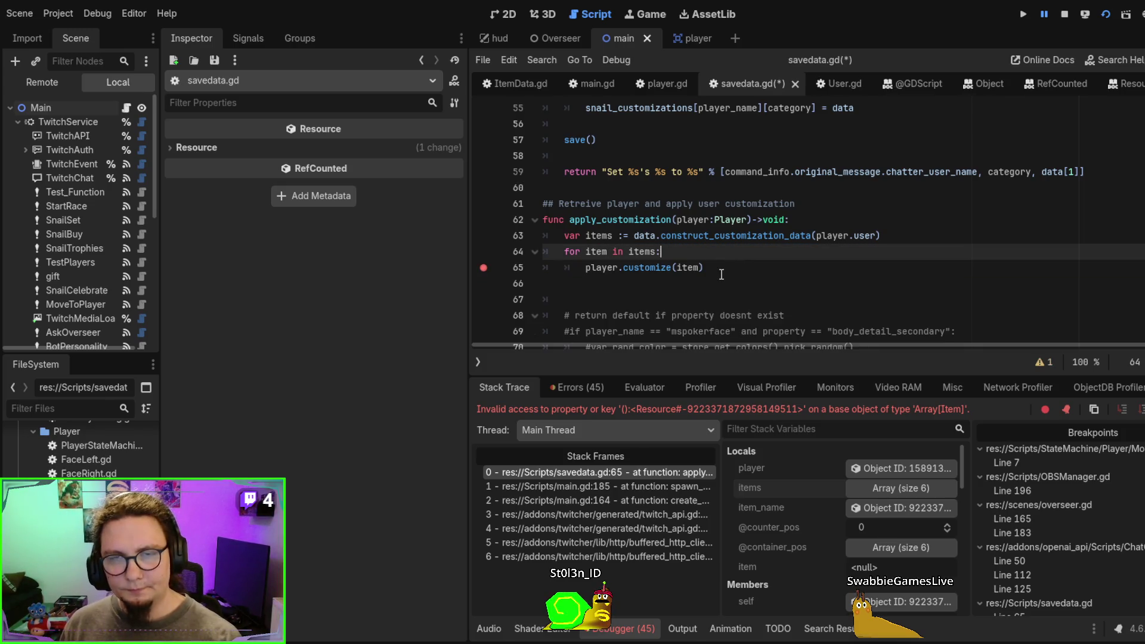
key(F5)
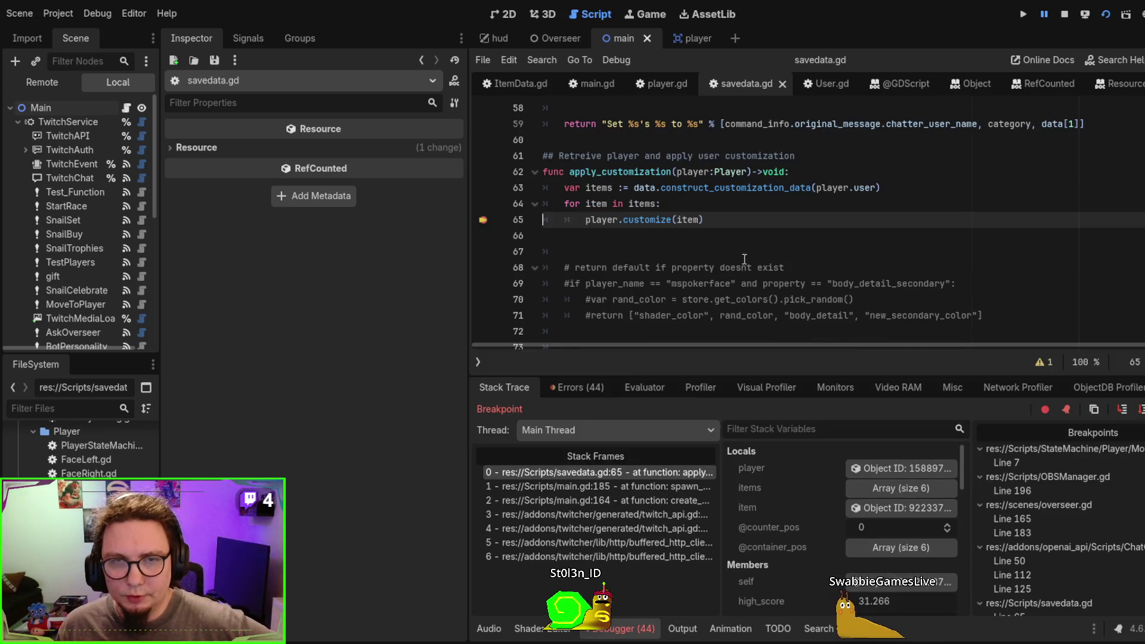
- Step into player.gd customize(), look through its body, then stop the debug session
click(1122, 409)
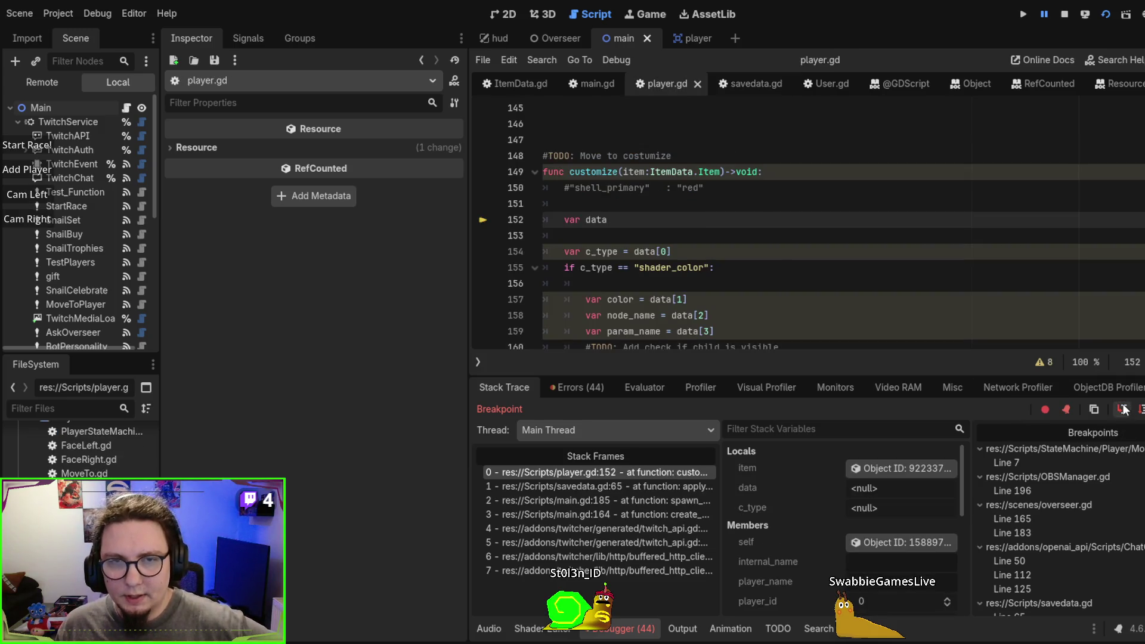
scroll(961, 230, down, 4)
scroll(958, 229, up, 3)
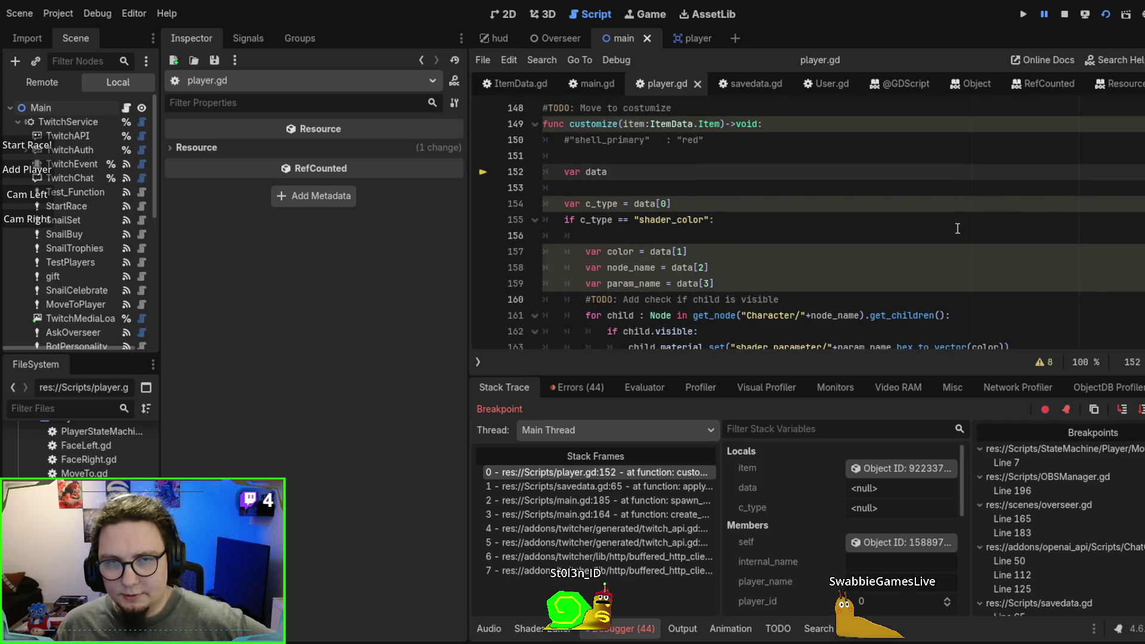
scroll(958, 228, down, 1)
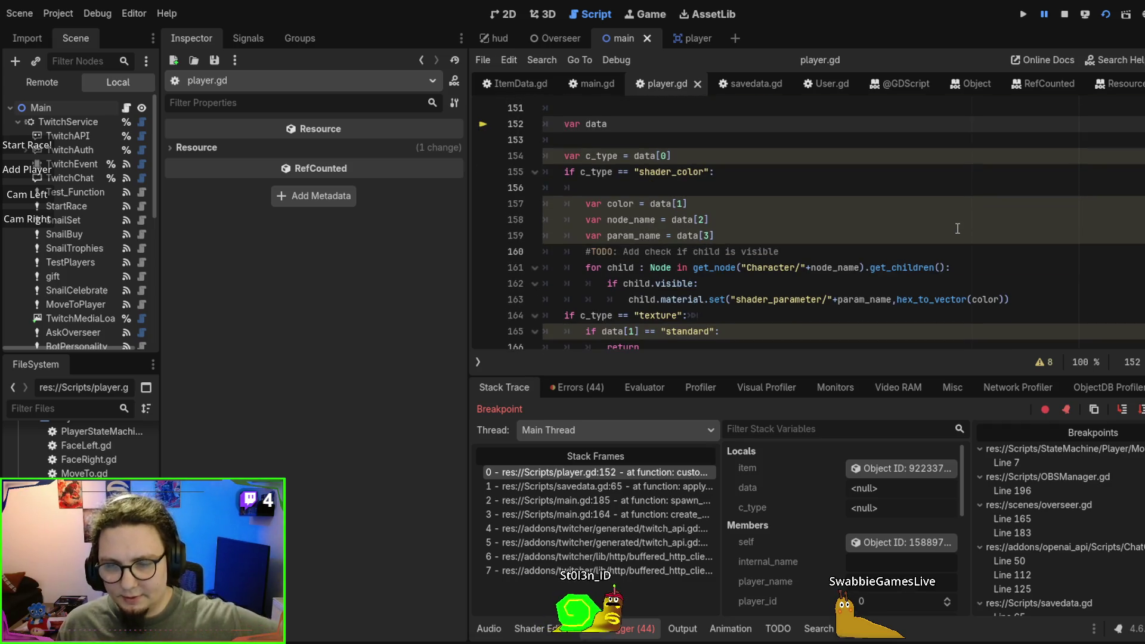
scroll(957, 228, down, 1)
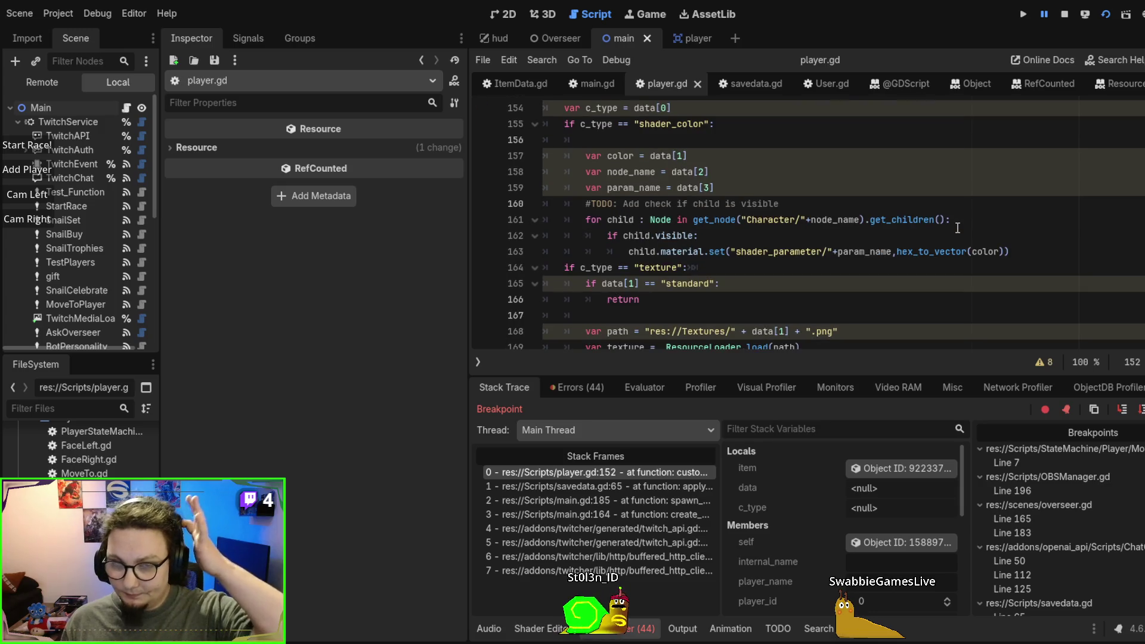
scroll(958, 228, up, 2)
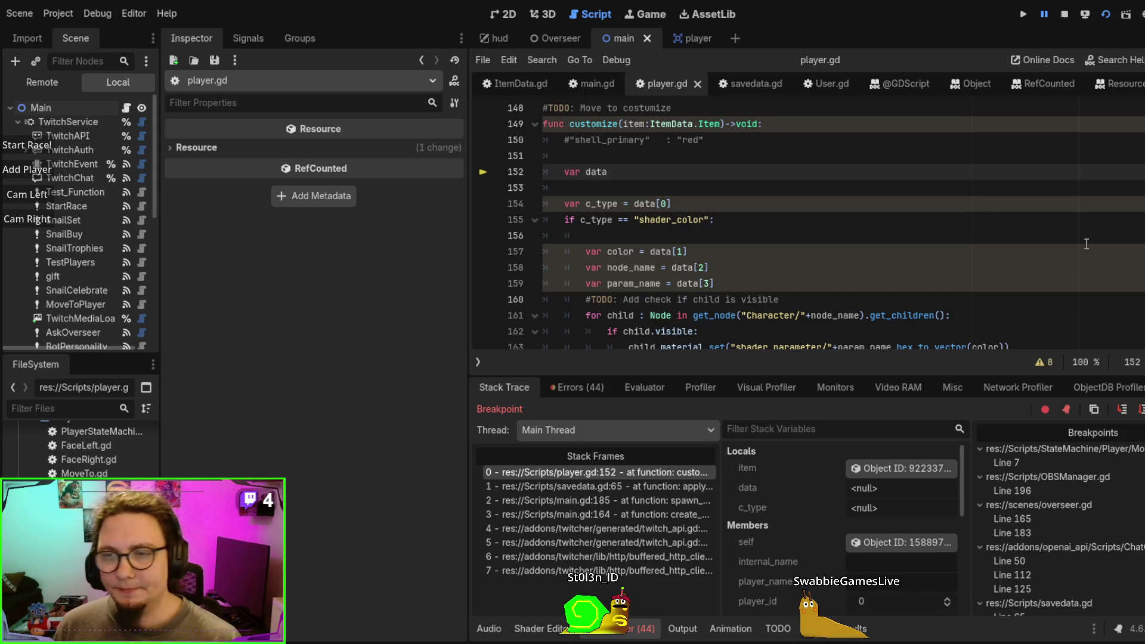
click(1065, 14)
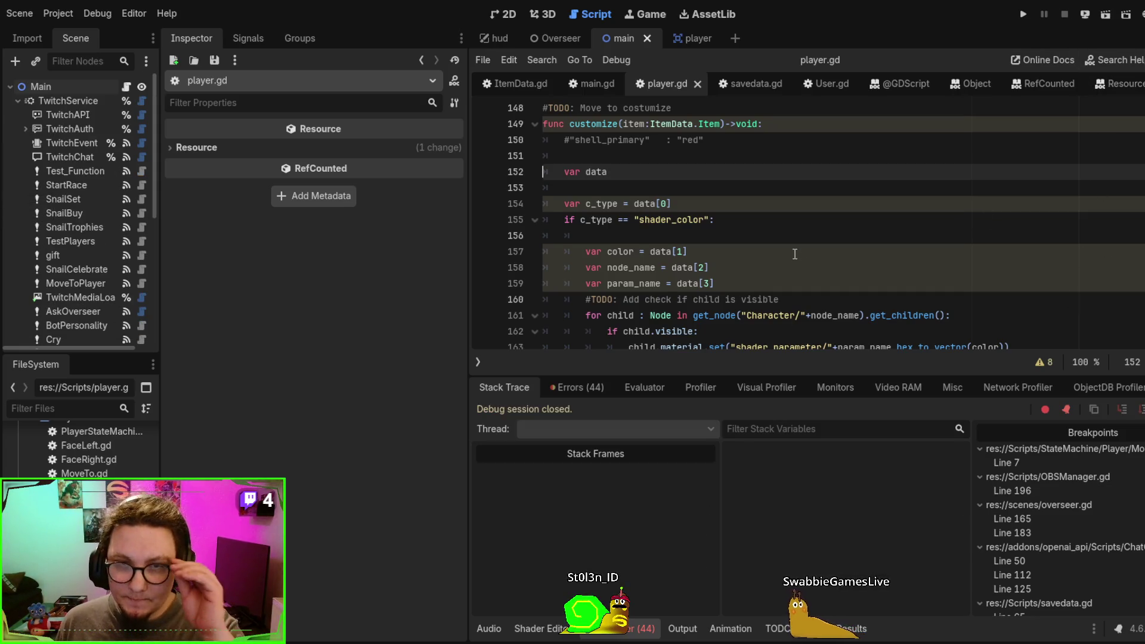
scroll(795, 254, up, 1)
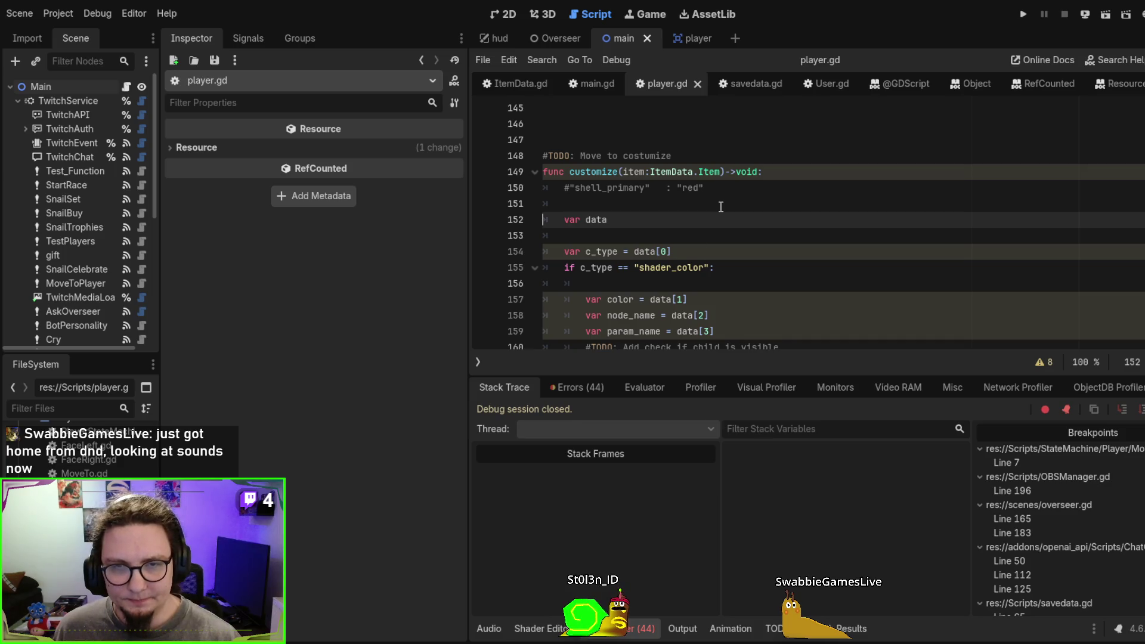
scroll(711, 248, down, 2)
scroll(714, 247, up, 2)
scroll(715, 247, down, 4)
scroll(713, 246, up, 4)
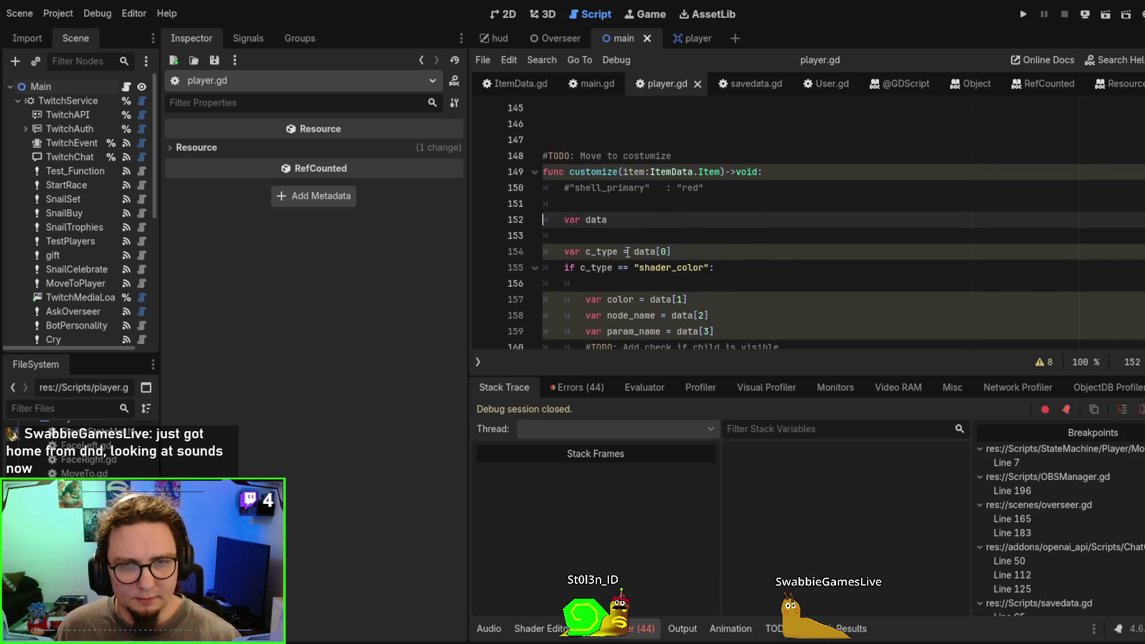
scroll(633, 248, down, 3)
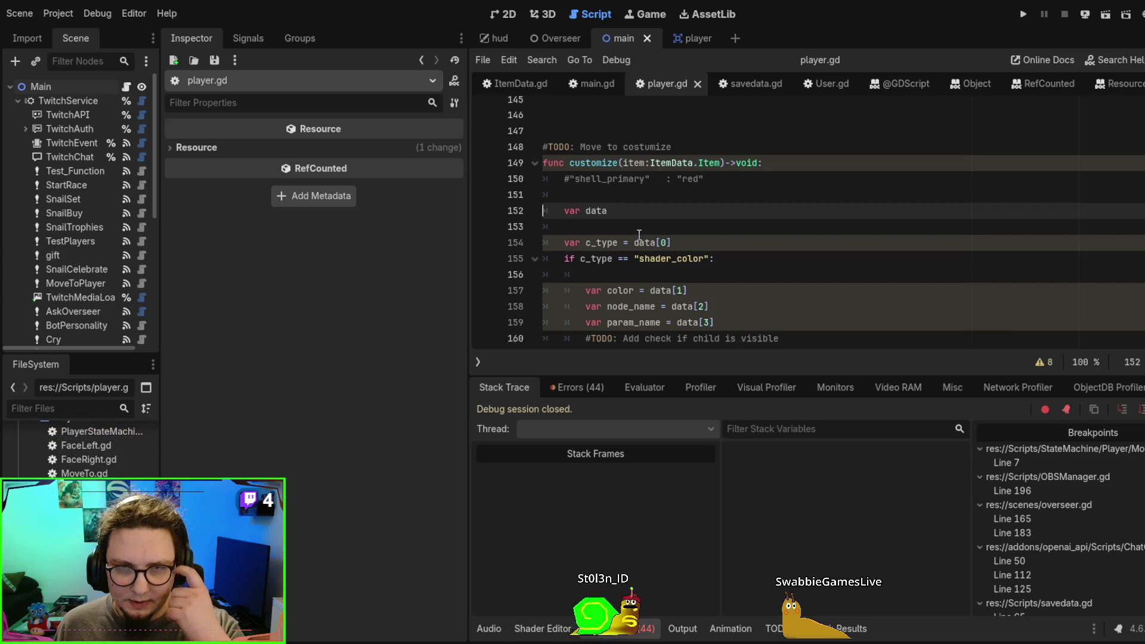
scroll(635, 253, up, 3)
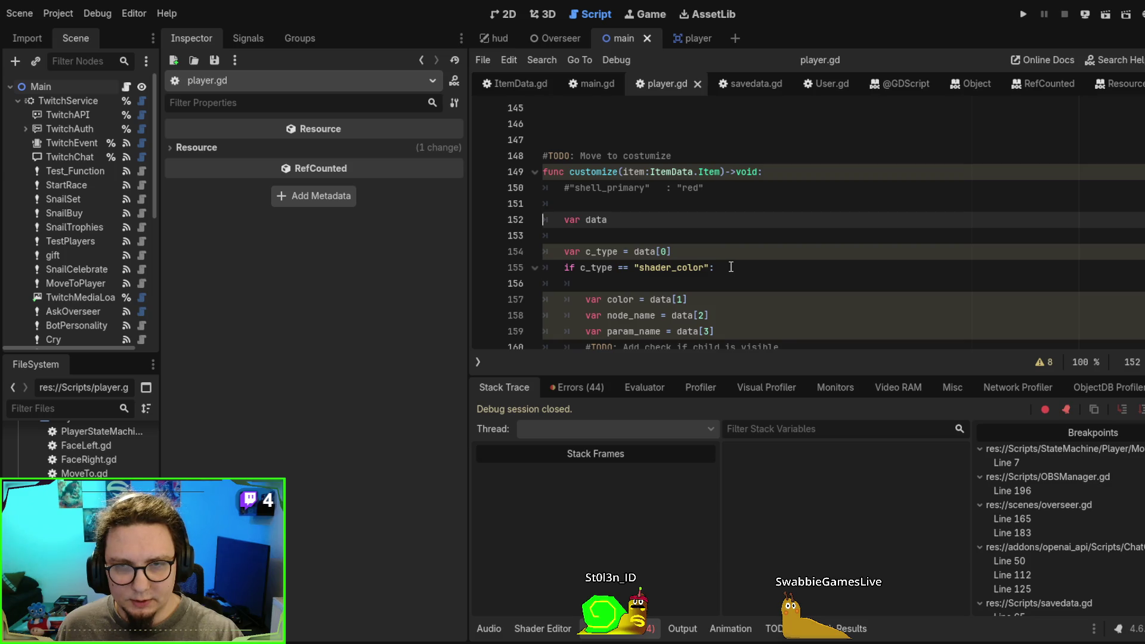
- Replace the var data and c_type lines with 'for color in item.shader_colors:'
drag(727, 268, 562, 250)
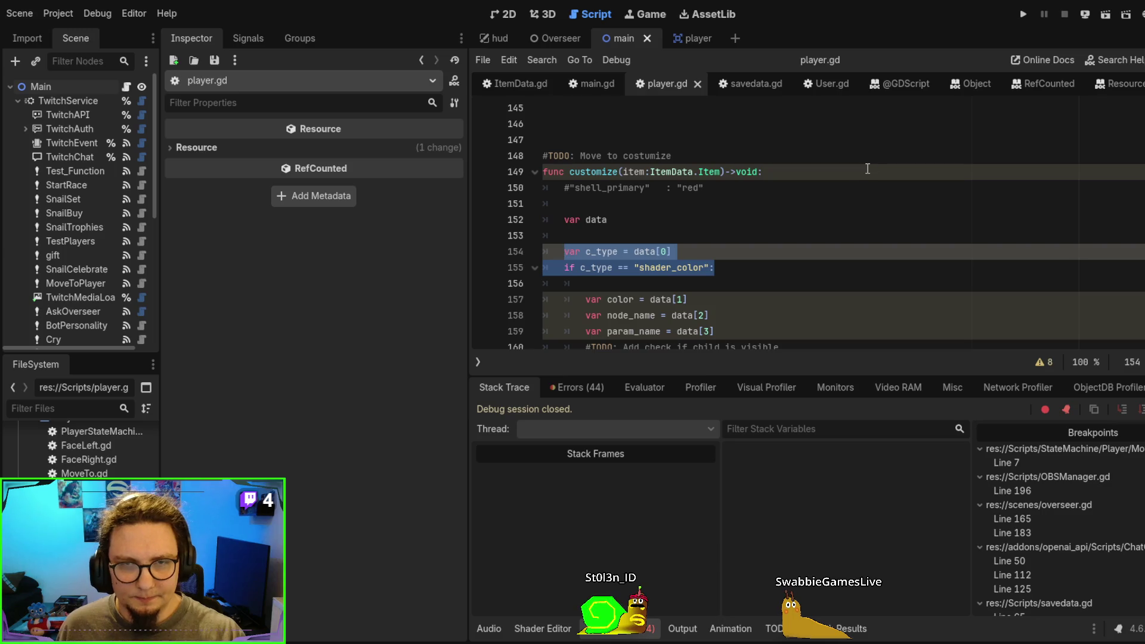
key(shift+Up)
key(shift+Up)
key(BackSpace)
key(BackSpace)
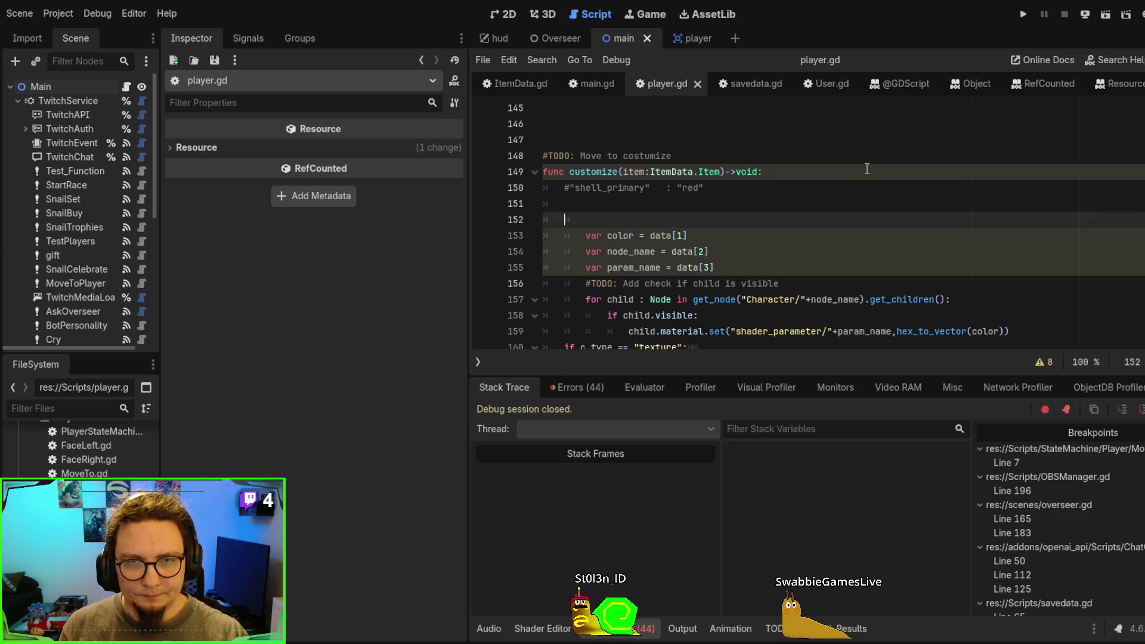
key(BackSpace)
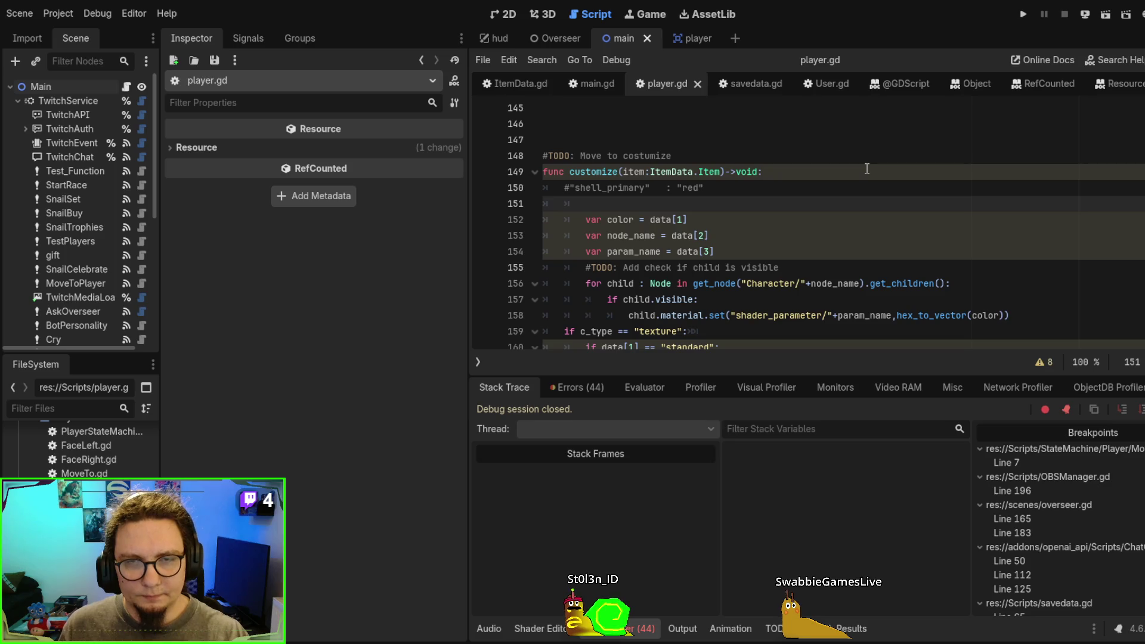
key(BackSpace)
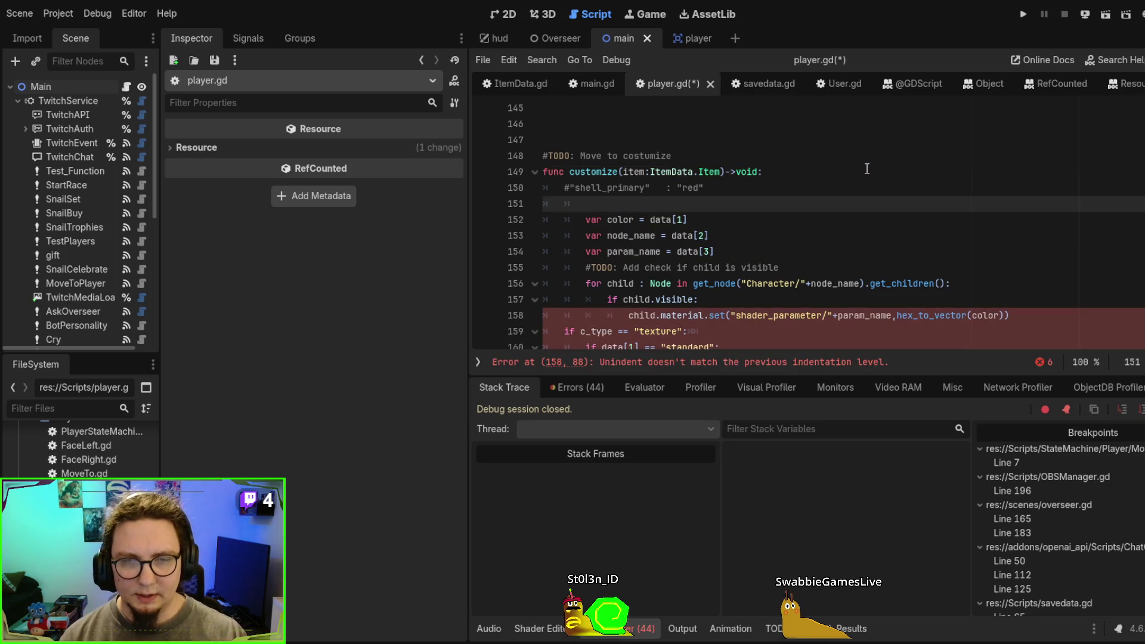
key(Return)
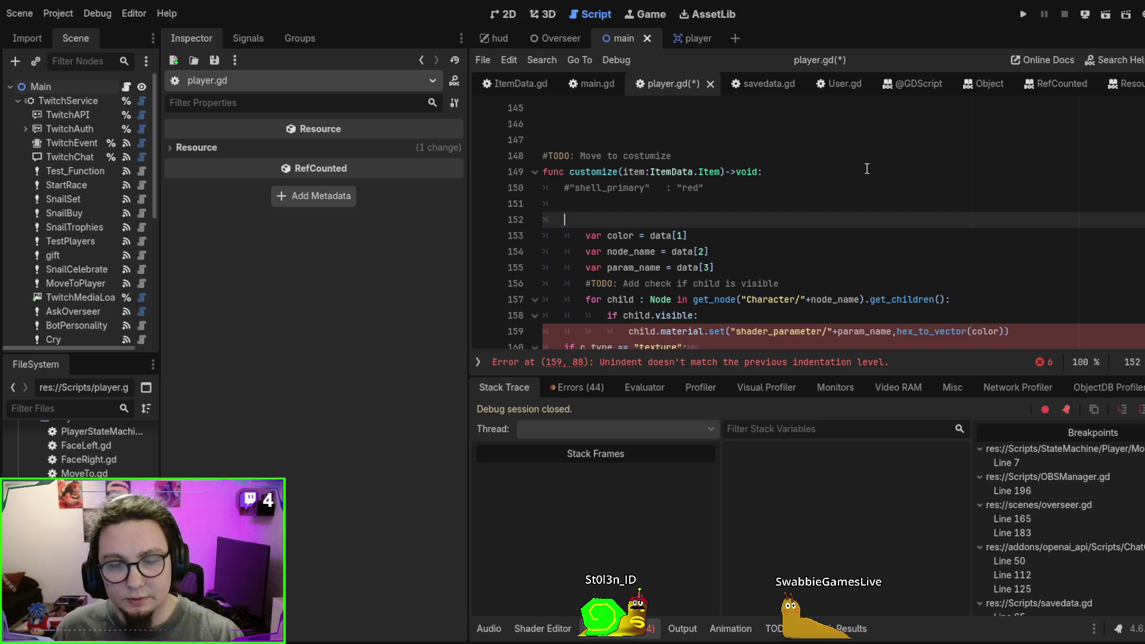
text(for )
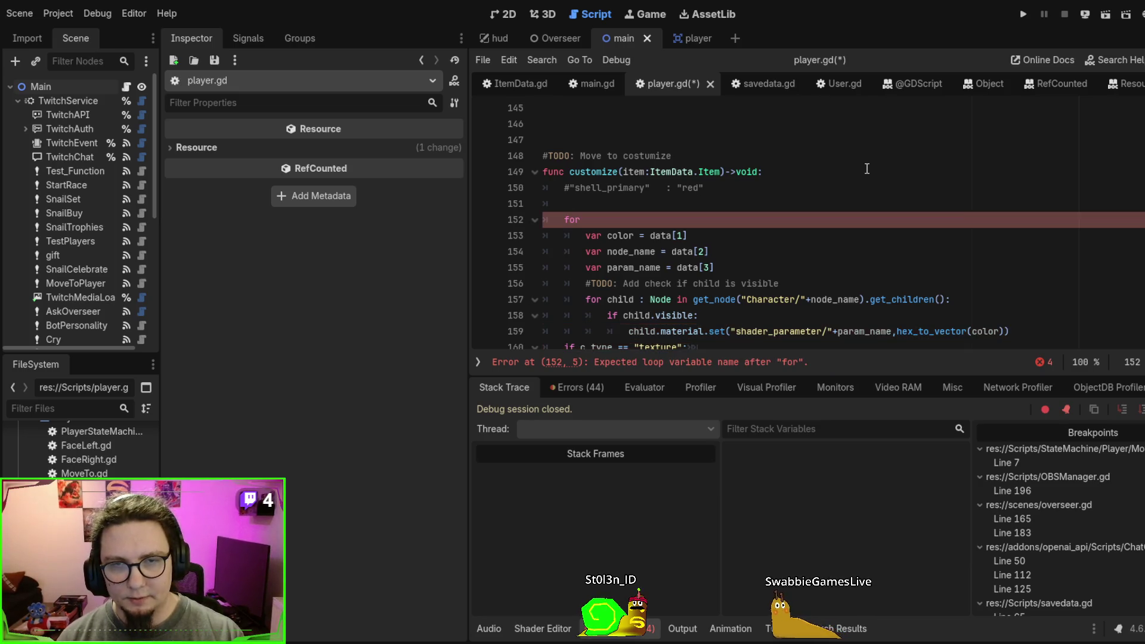
text(col)
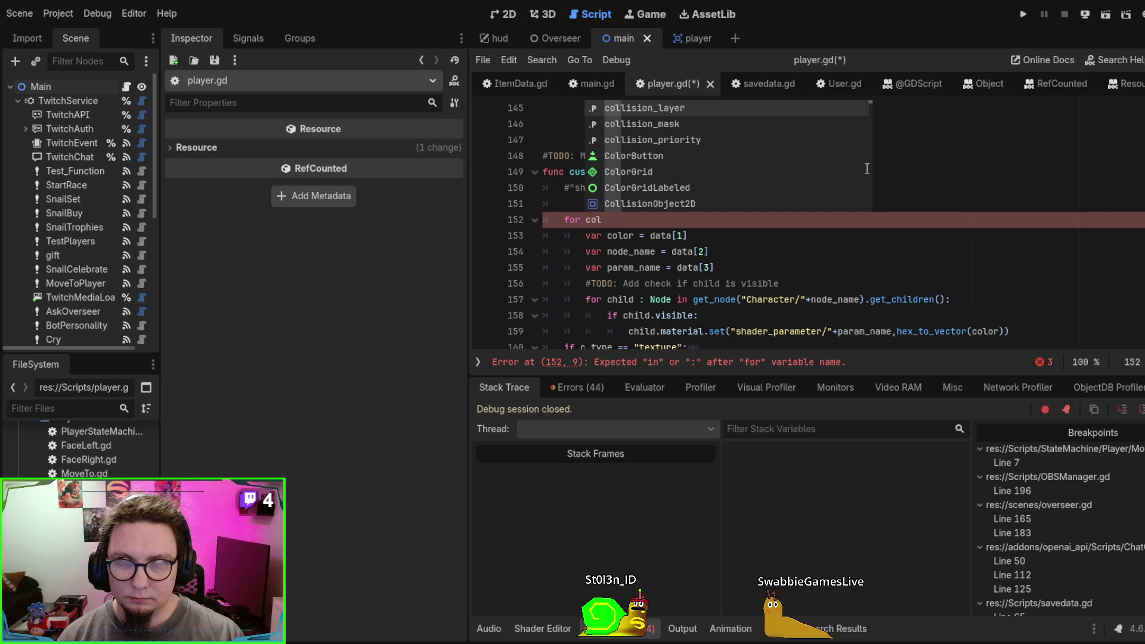
text(or in )
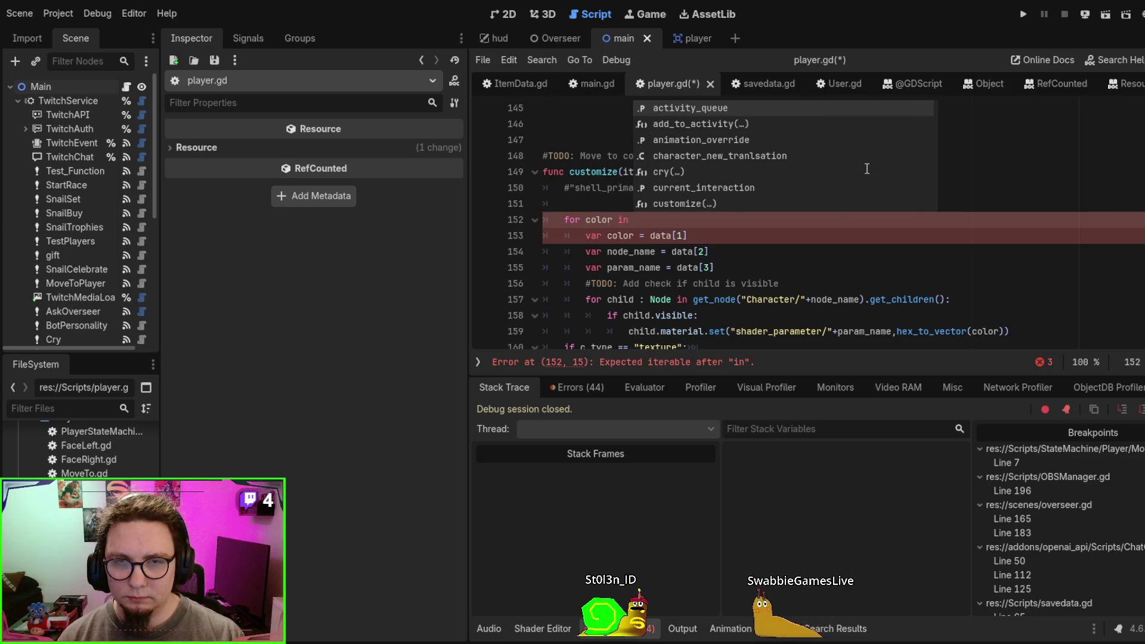
text(item.shader_color)
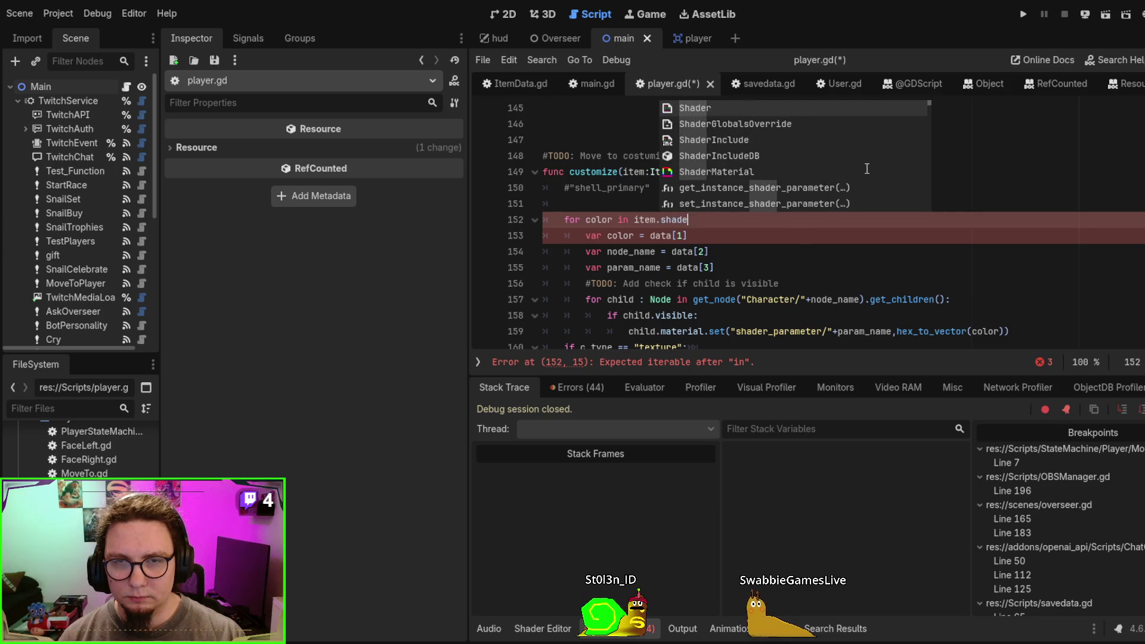
text(s:)
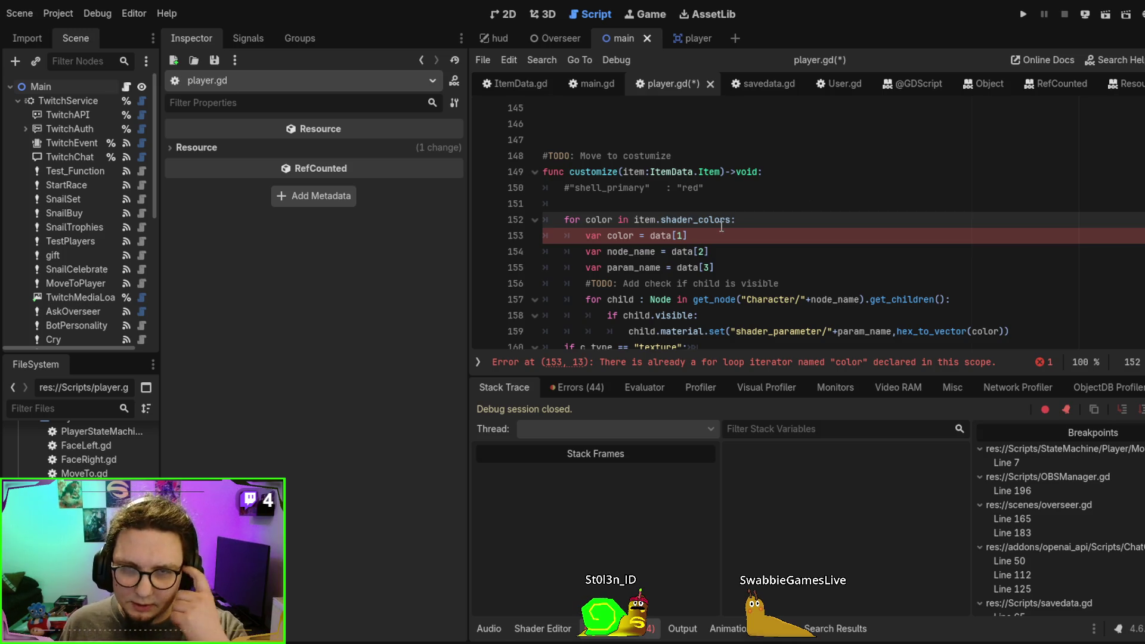
- Change node_name to item.name in the line-157 node path and select param_name on line 159
scroll(755, 239, up, 1)
scroll(755, 238, down, 1)
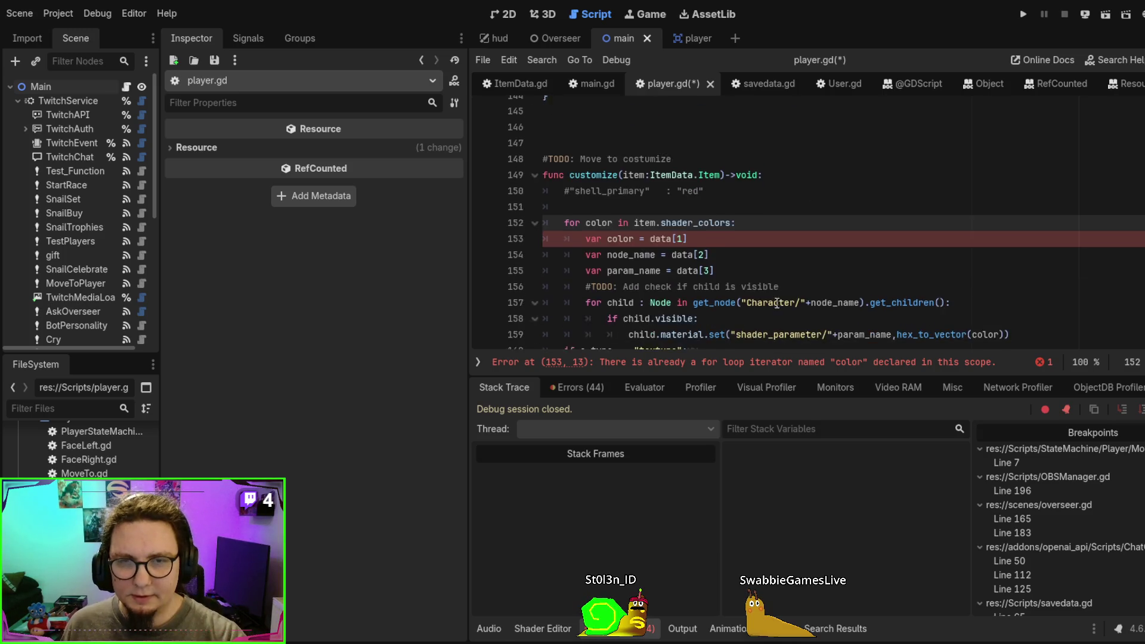
double_click(620, 237)
scroll(913, 215, down, 2)
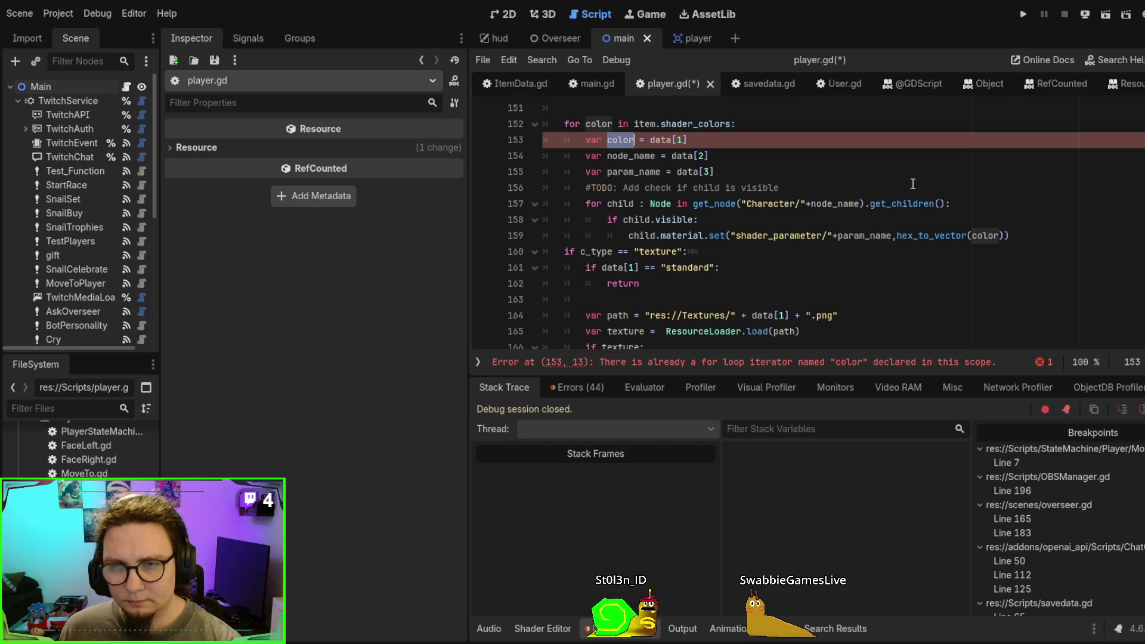
scroll(913, 184, up, 1)
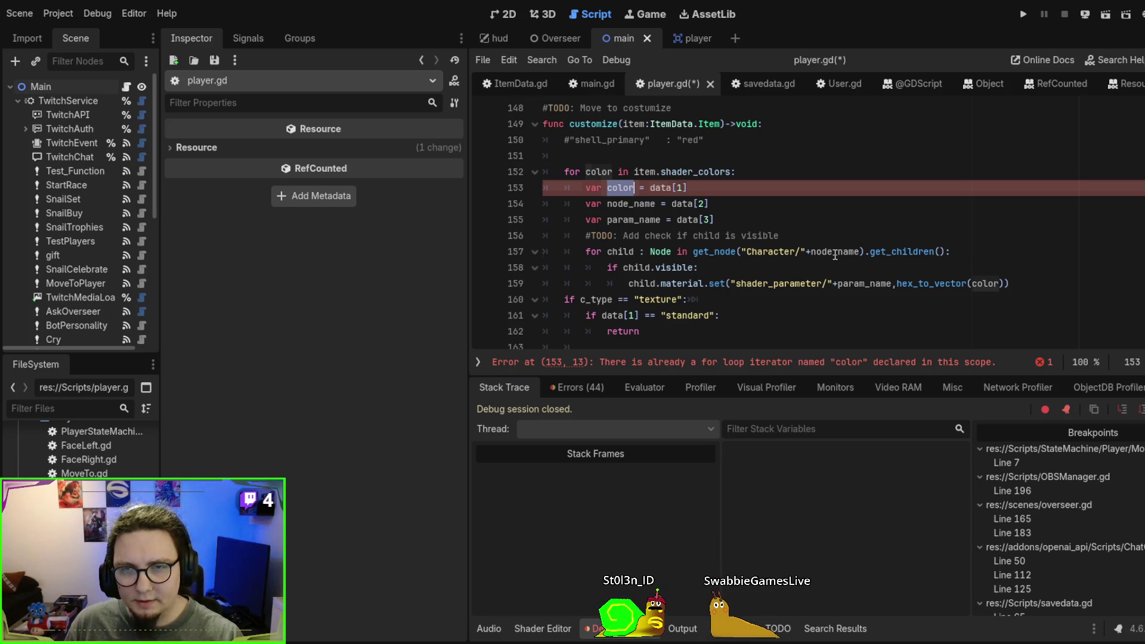
double_click(835, 251)
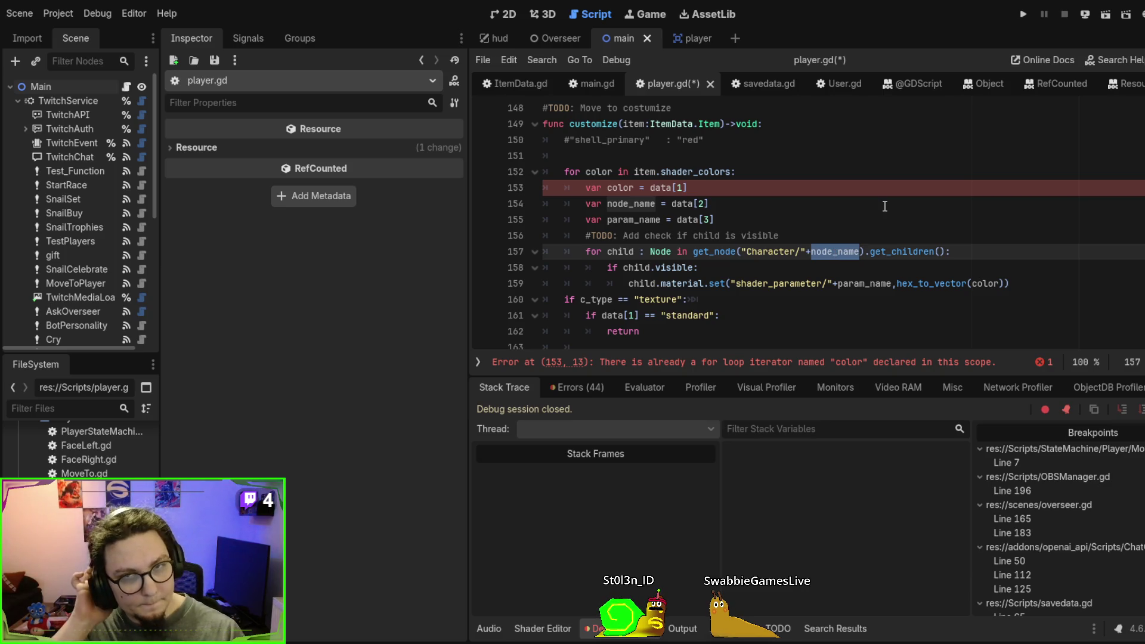
text(item.name)
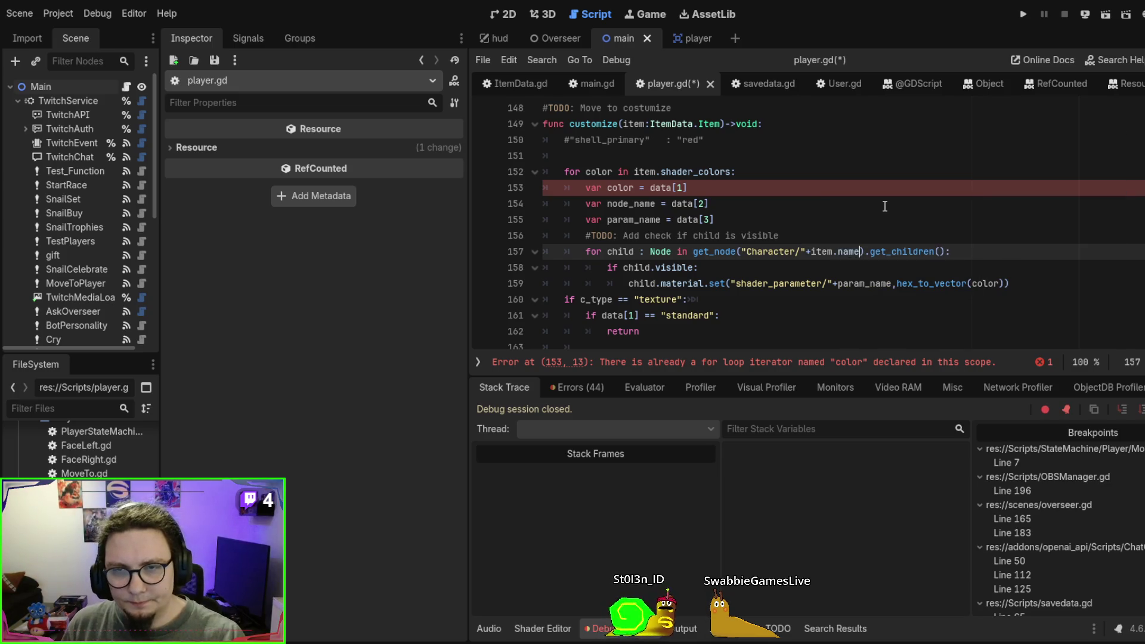
double_click(862, 285)
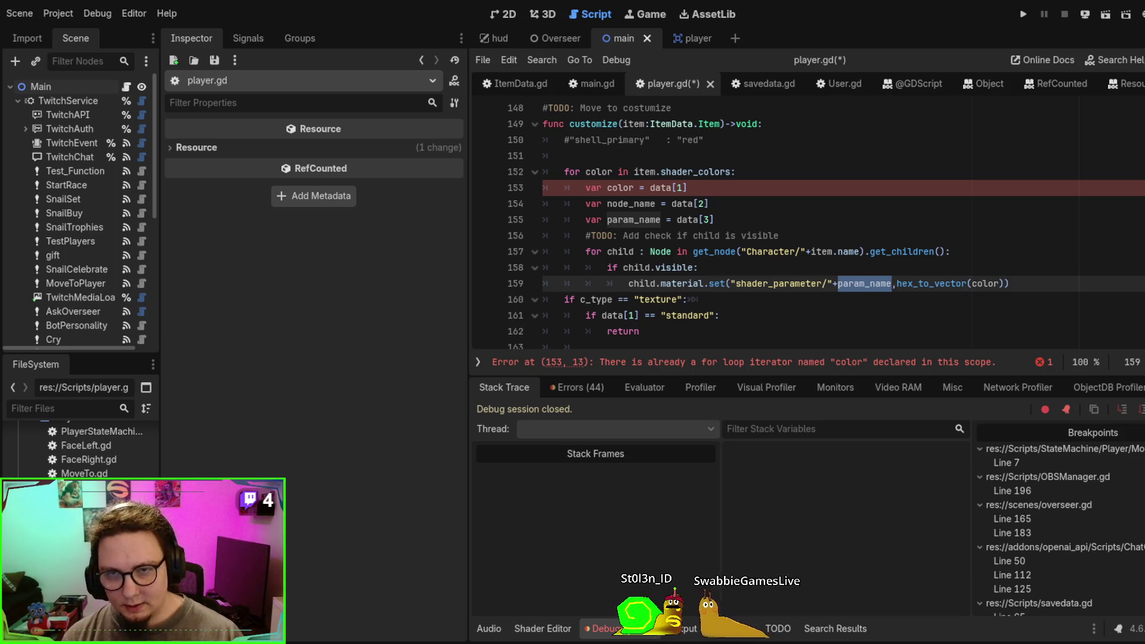
- Replace the param_name concatenation on line 159 with "shader_parameter/%s_color" and go to the player scene
key(BackSpace)
key(BackSpace)
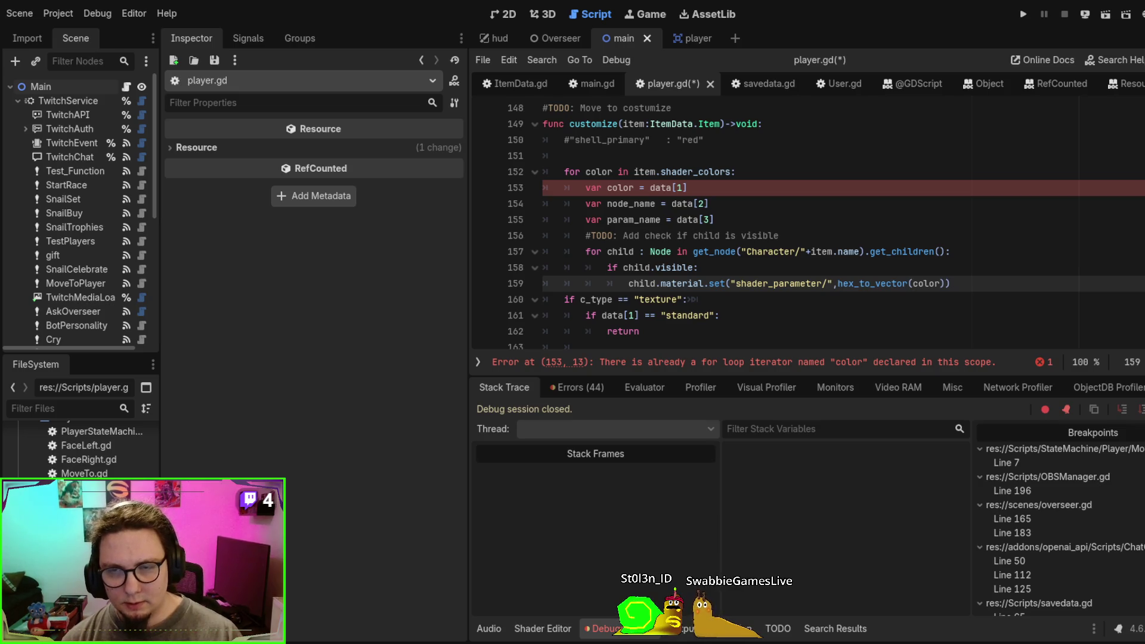
text(%s)
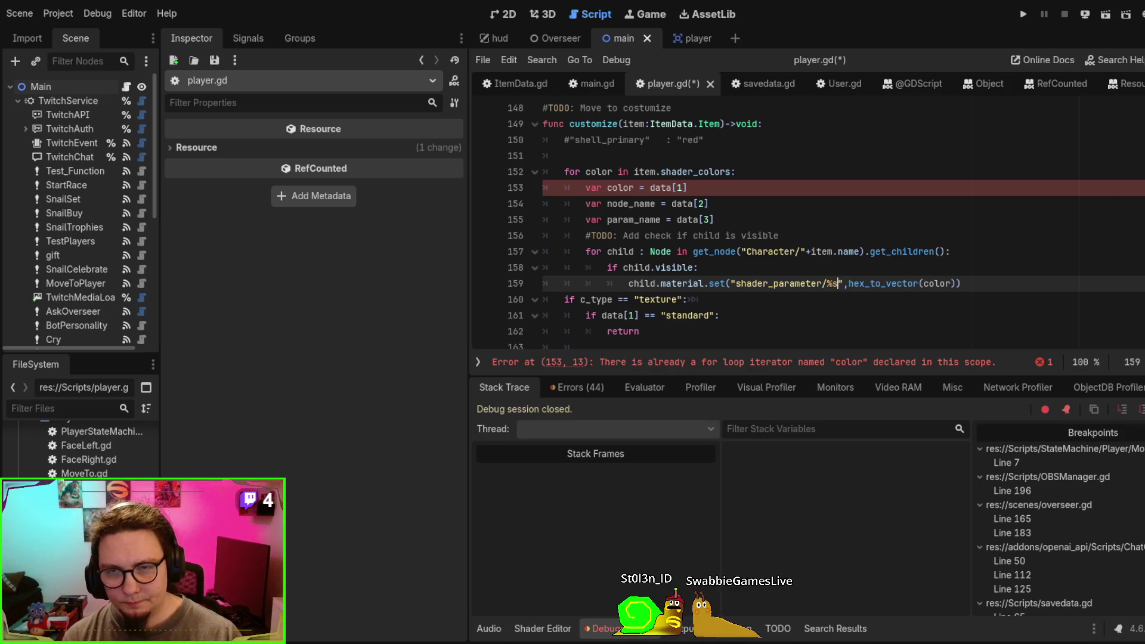
text(_)
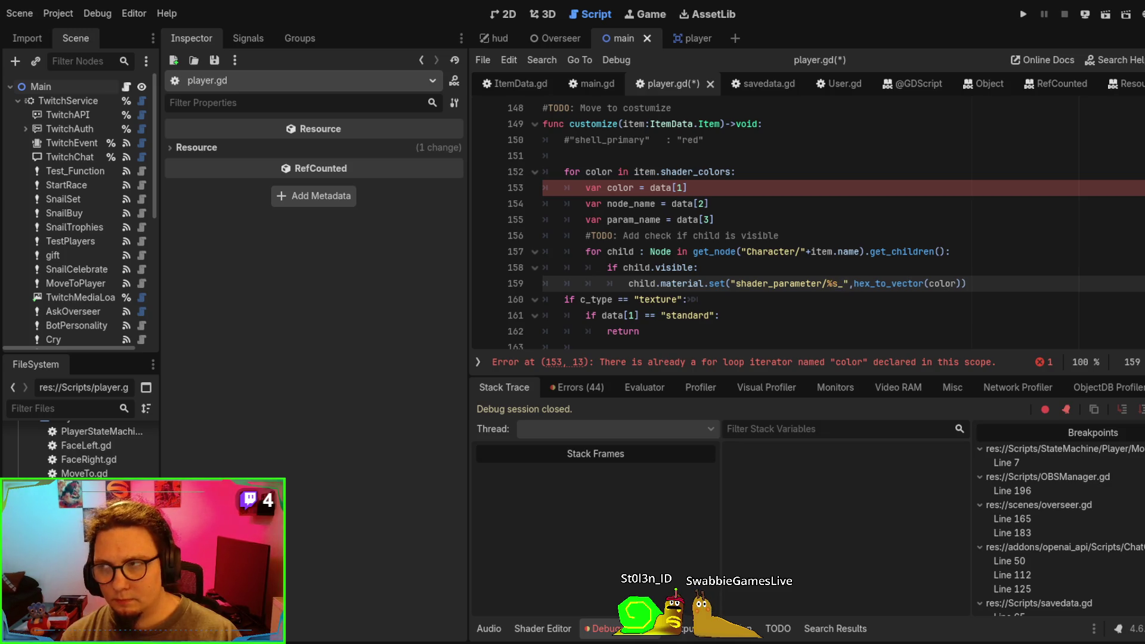
text(color)
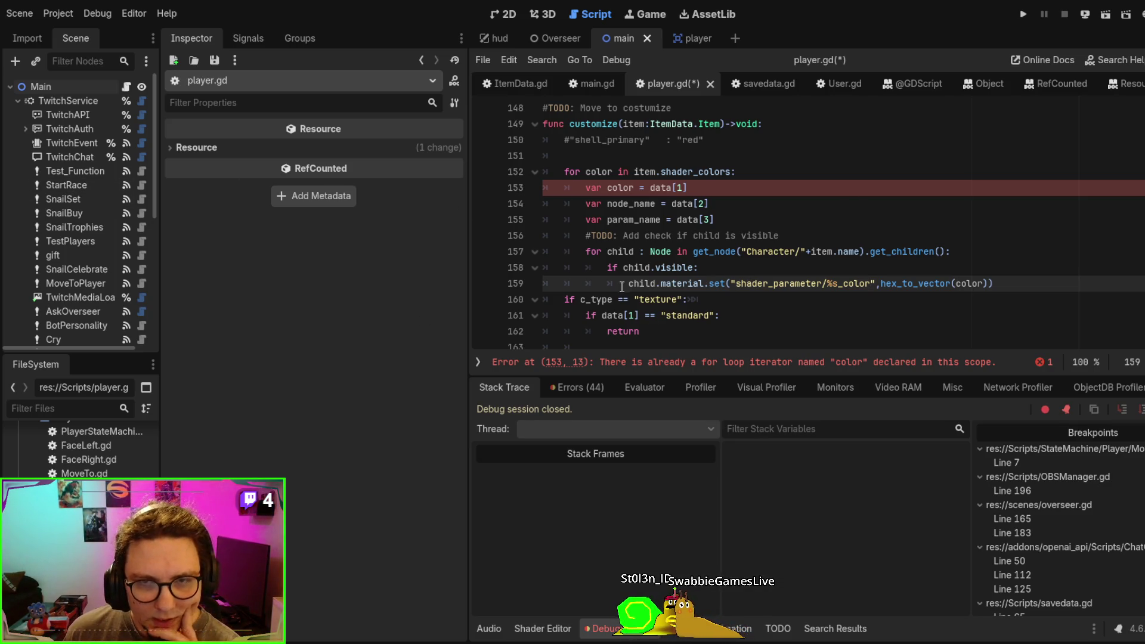
scroll(79, 193, down, 3)
scroll(89, 185, up, 3)
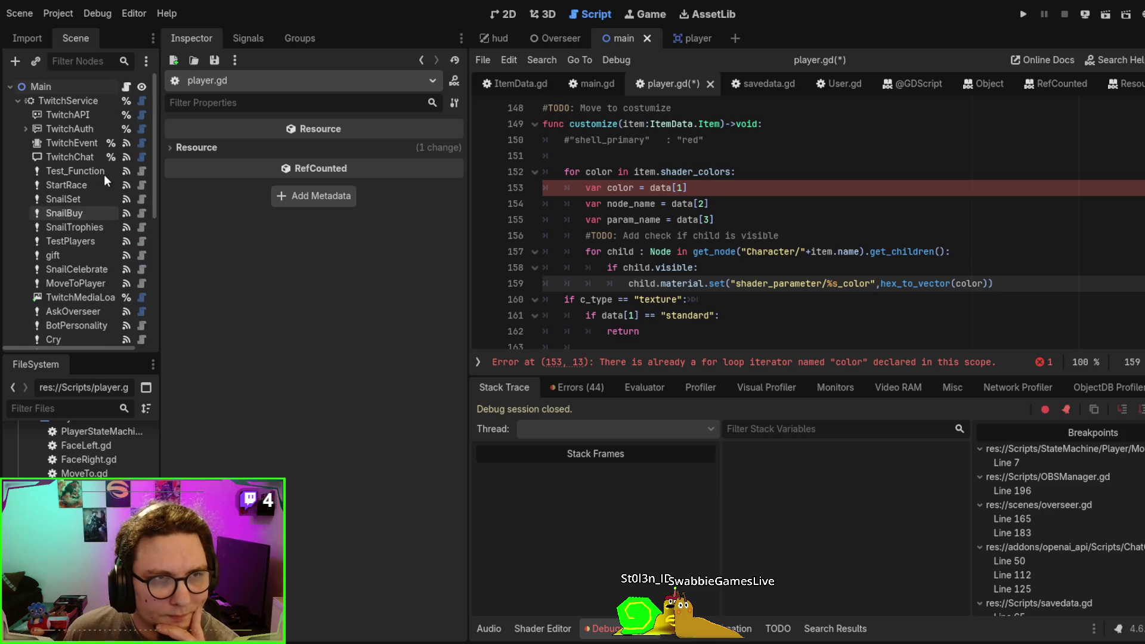
click(689, 40)
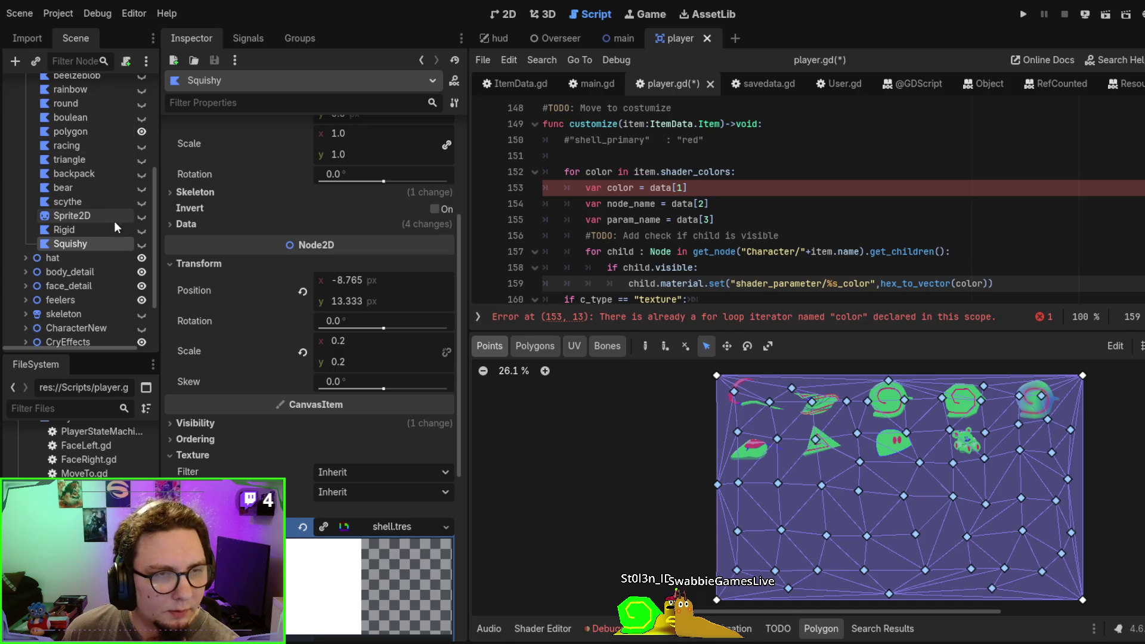
- Select the triangle node and expand its shell.tres material to show New Primary, Secondary and Tertiary Color
click(67, 161)
scroll(364, 298, down, 10)
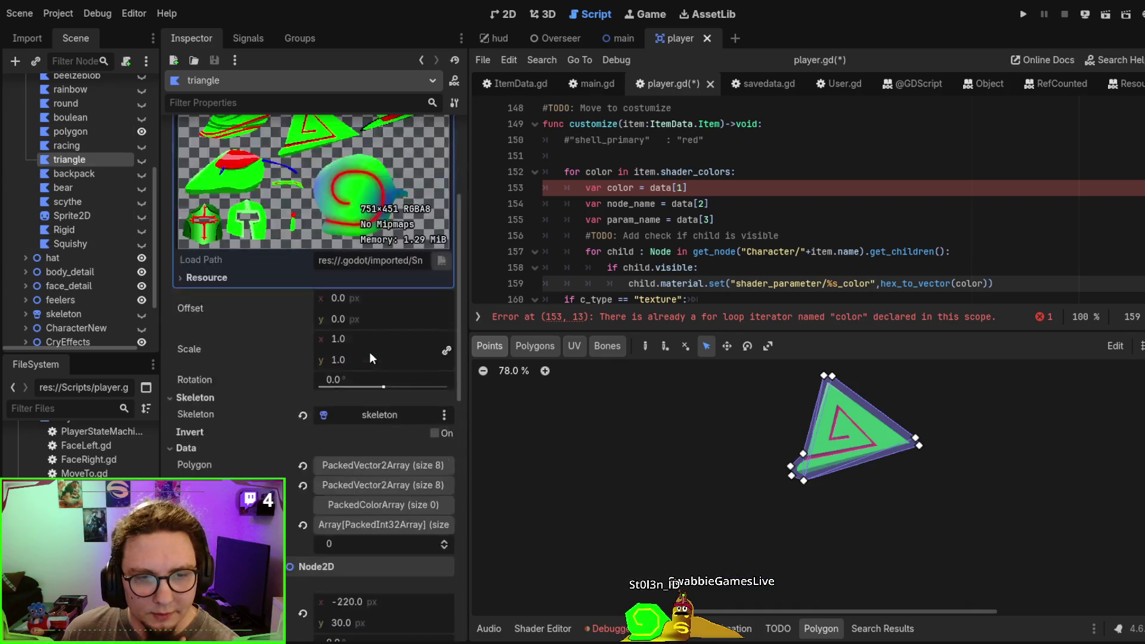
scroll(388, 346, down, 5)
click(402, 471)
scroll(395, 394, down, 5)
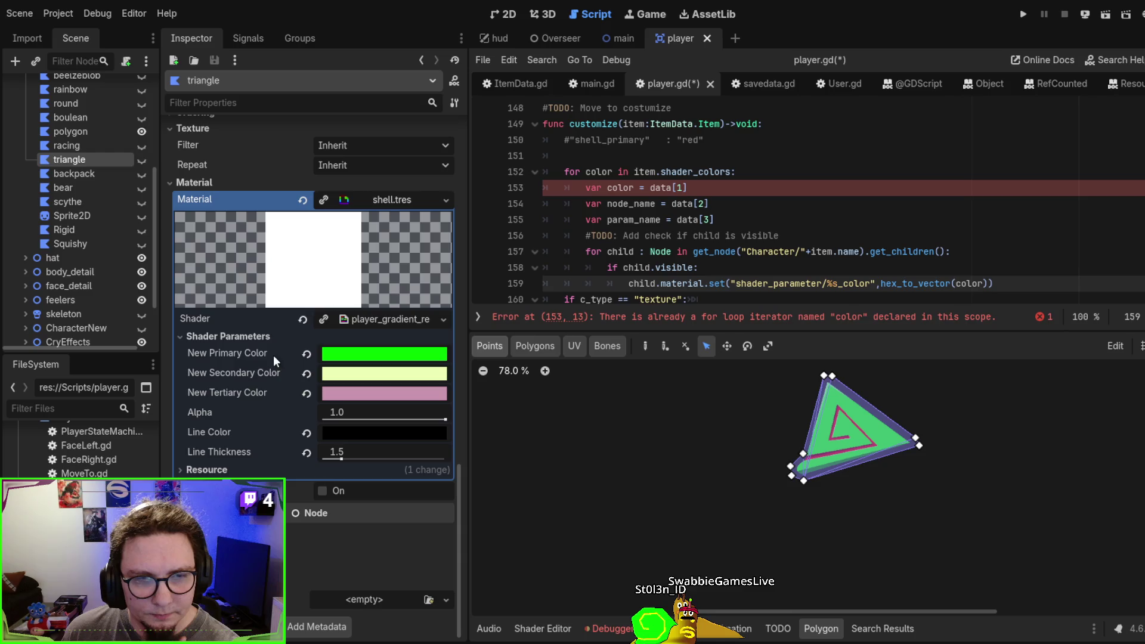
- Change line 159 to set "shader_parameter/new_%s_color"%color
text(new_)
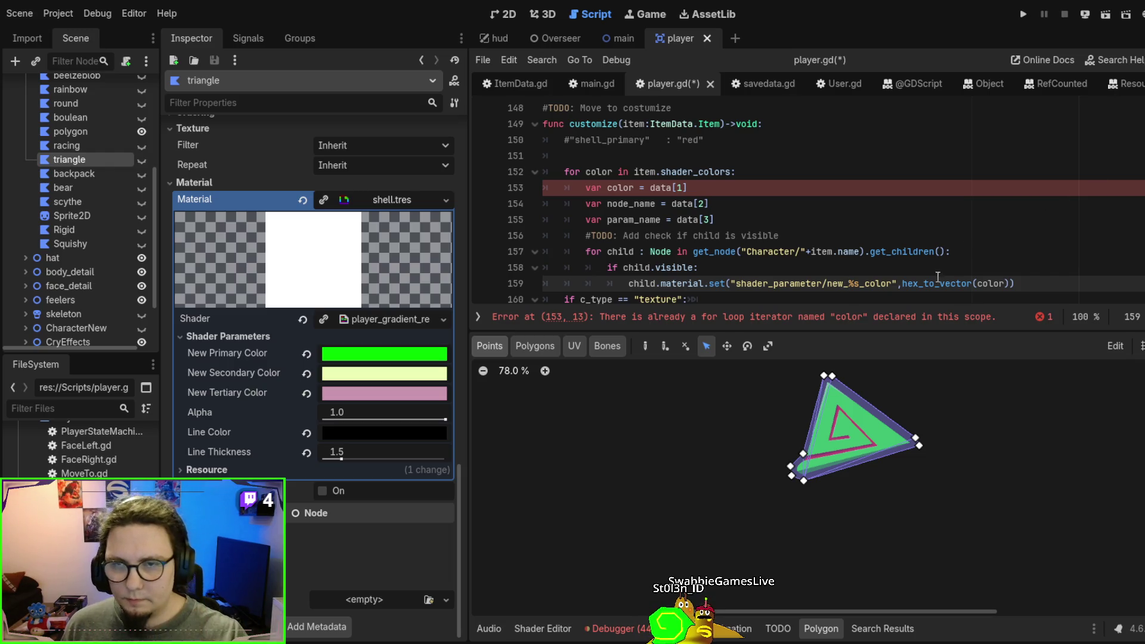
key(shift+Right)
text(%)
key(BackSpace)
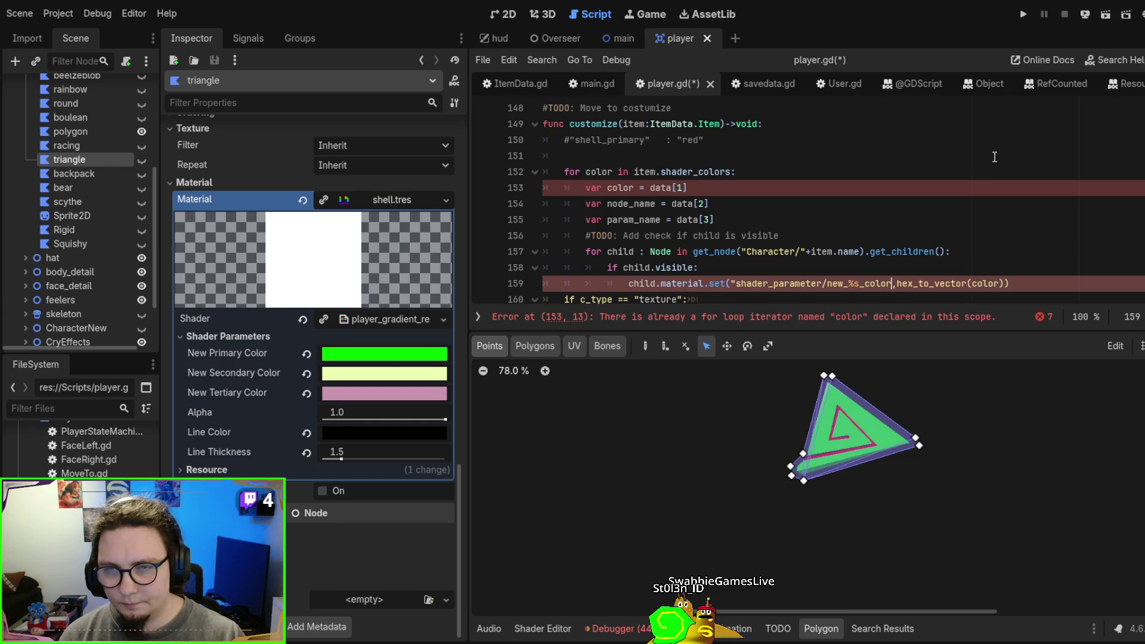
text("%)
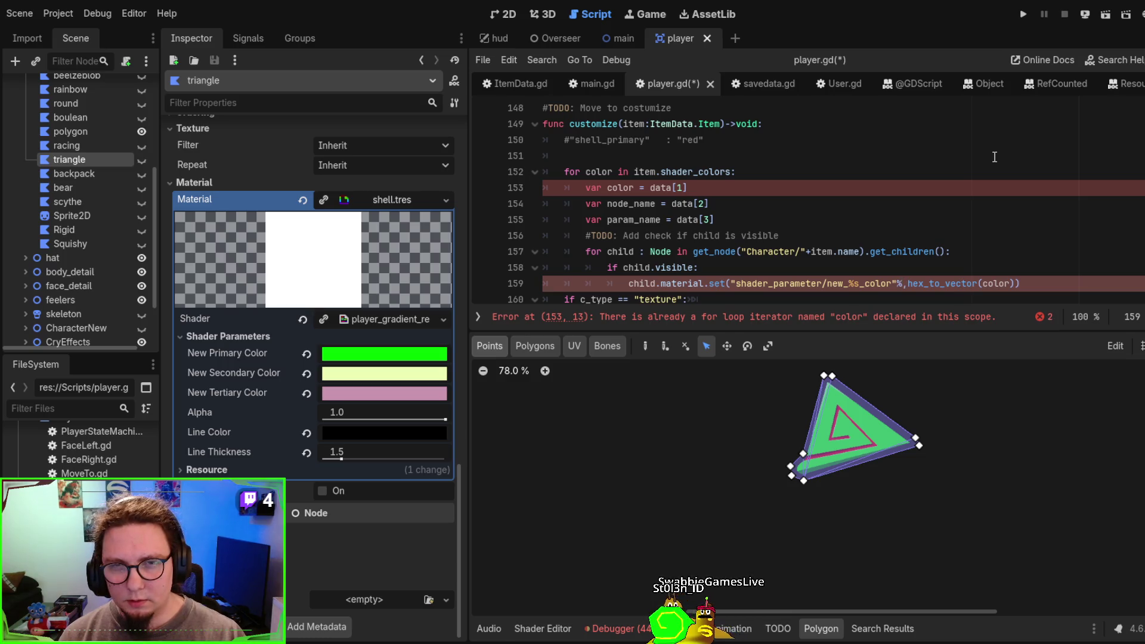
text(color)
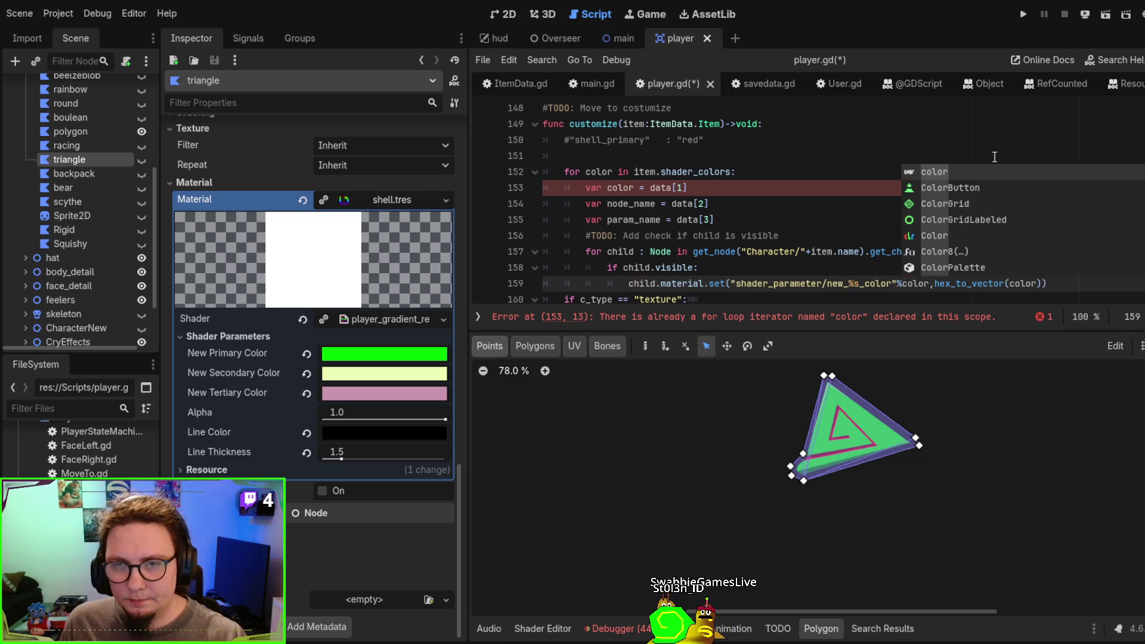
click(716, 188)
- Delete the var color, param_name and node_name lines inside the loop
shift+click(763, 176)
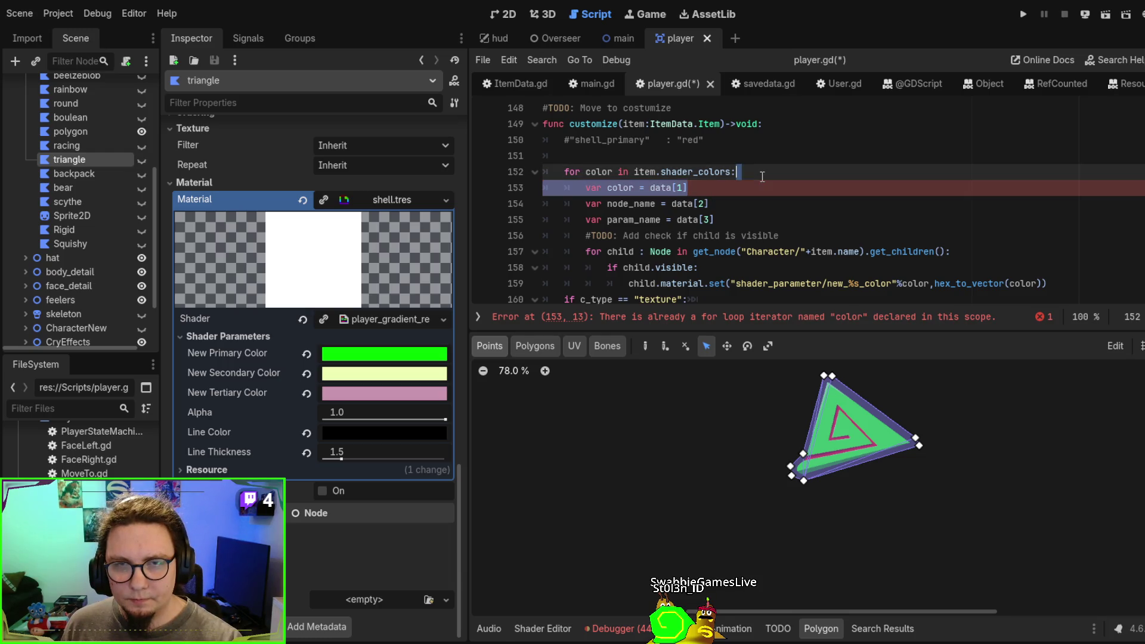
key(BackSpace)
key(BackSpace)
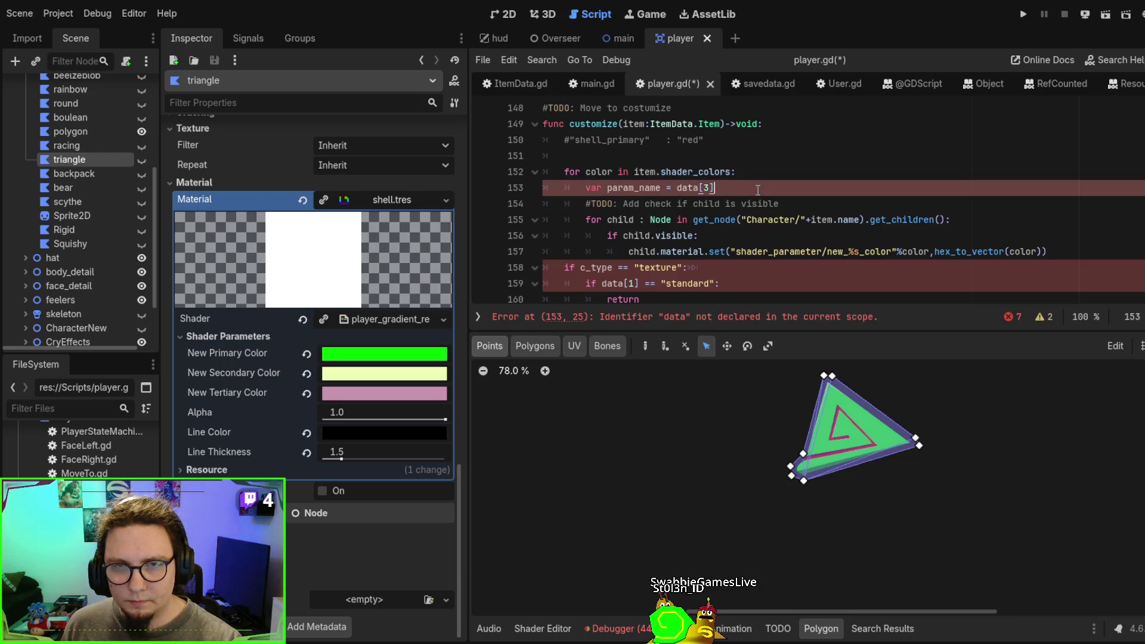
shift+click(768, 179)
key(BackSpace)
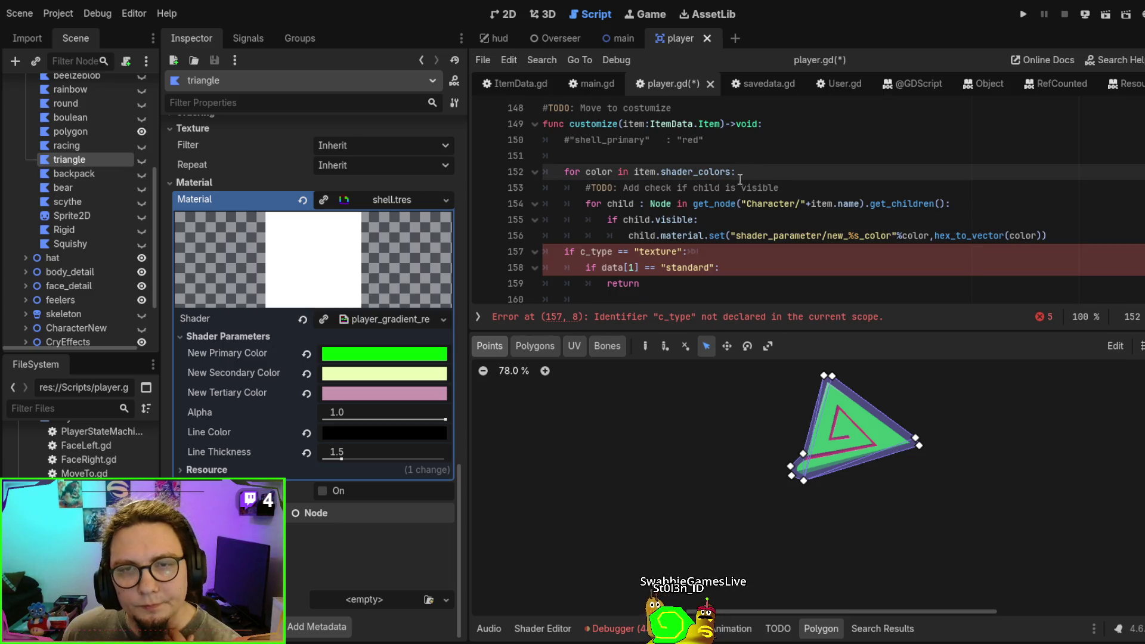
scroll(721, 177, down, 1)
scroll(721, 177, up, 1)
- Try deleting the shader_colors loop block, then restore it with undo
click(571, 264)
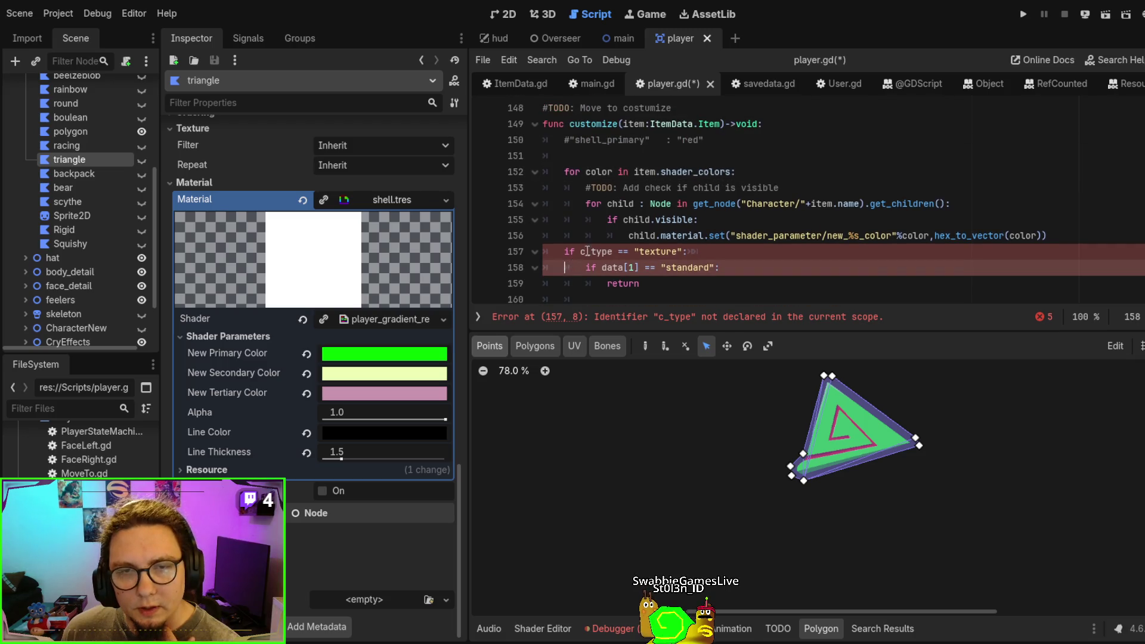
scroll(598, 210, down, 2)
scroll(614, 181, up, 2)
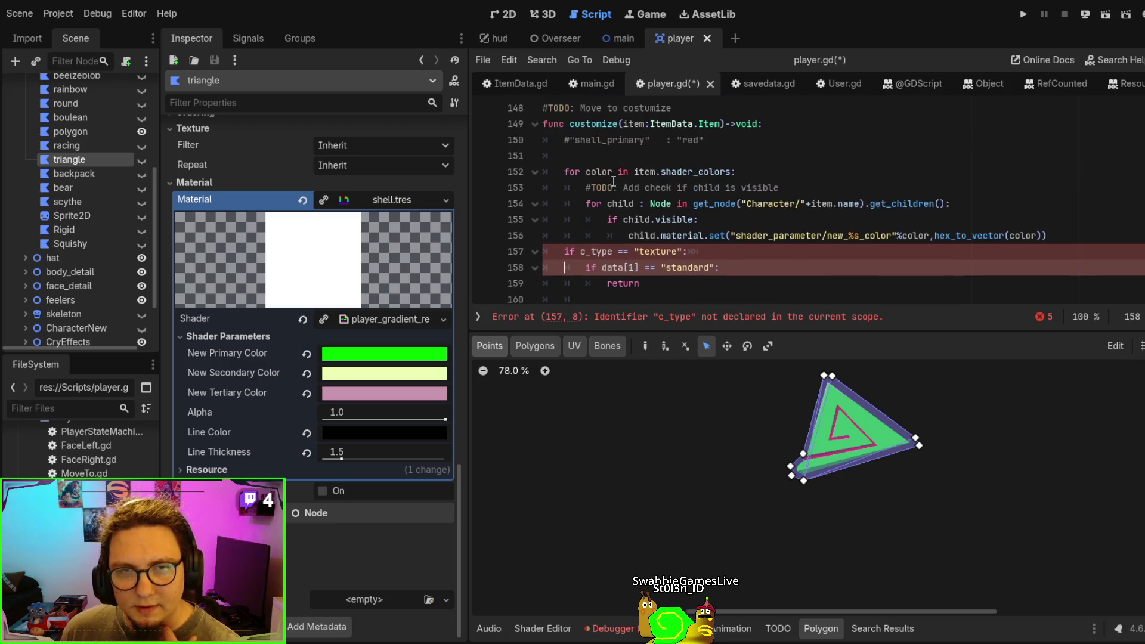
scroll(617, 179, down, 1)
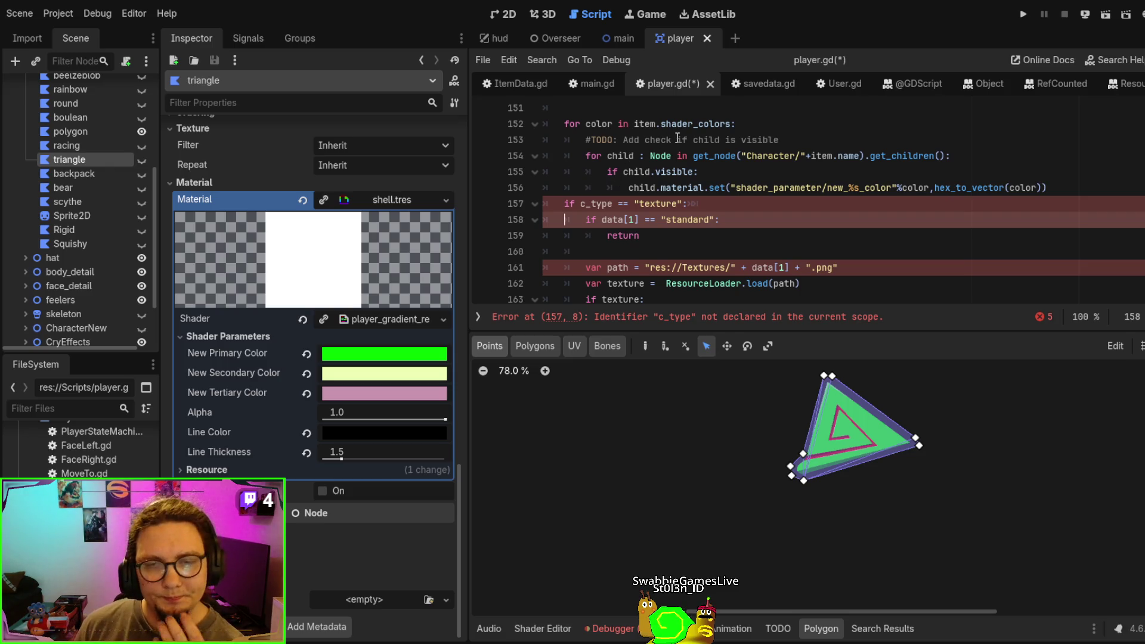
scroll(647, 198, down, 1)
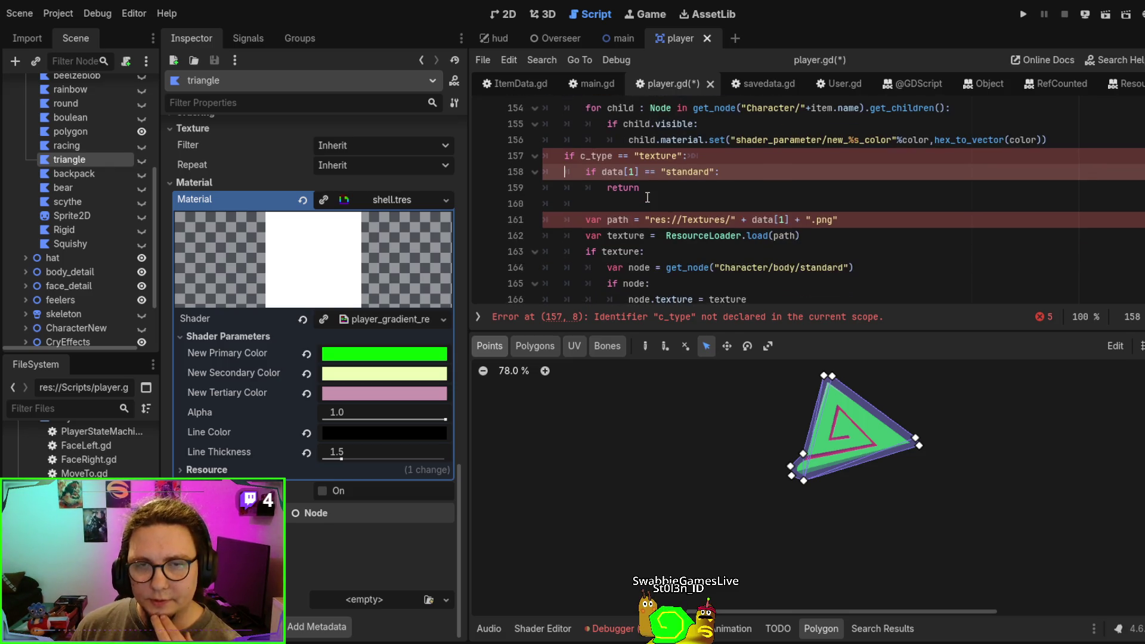
scroll(646, 194, up, 3)
mouse_move(1092, 279)
mouse_down()
mouse_move(1076, 281)
mouse_move(1065, 206)
mouse_up()
key(BackSpace)
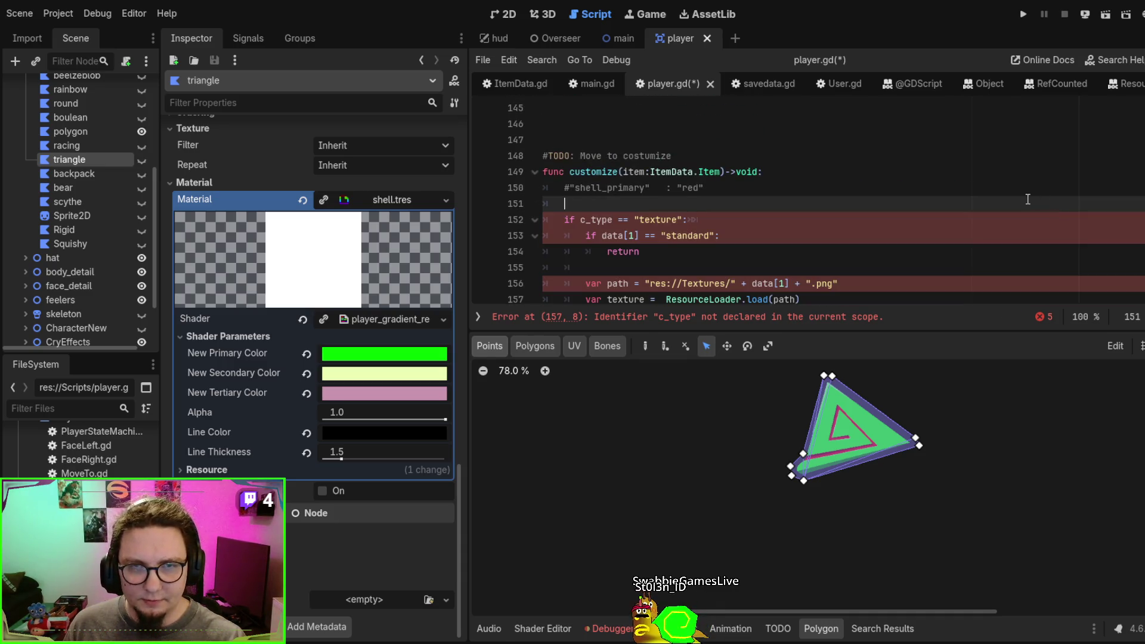
key(ctrl+z)
key(ctrl+y)
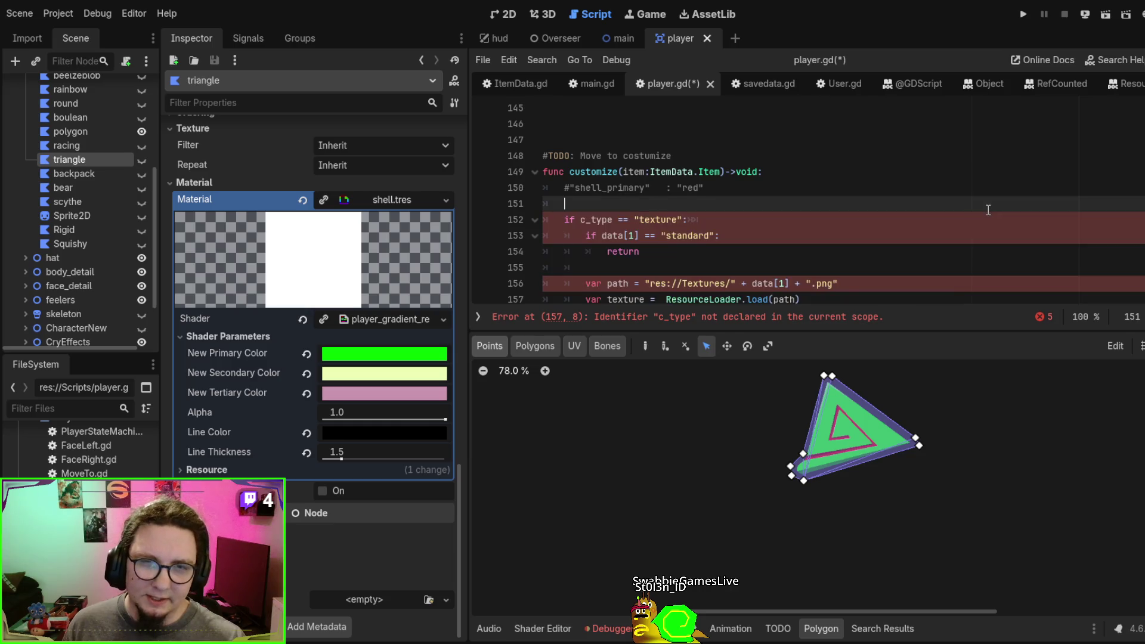
key(ctrl+z)
scroll(988, 210, down, 3)
scroll(989, 210, up, 2)
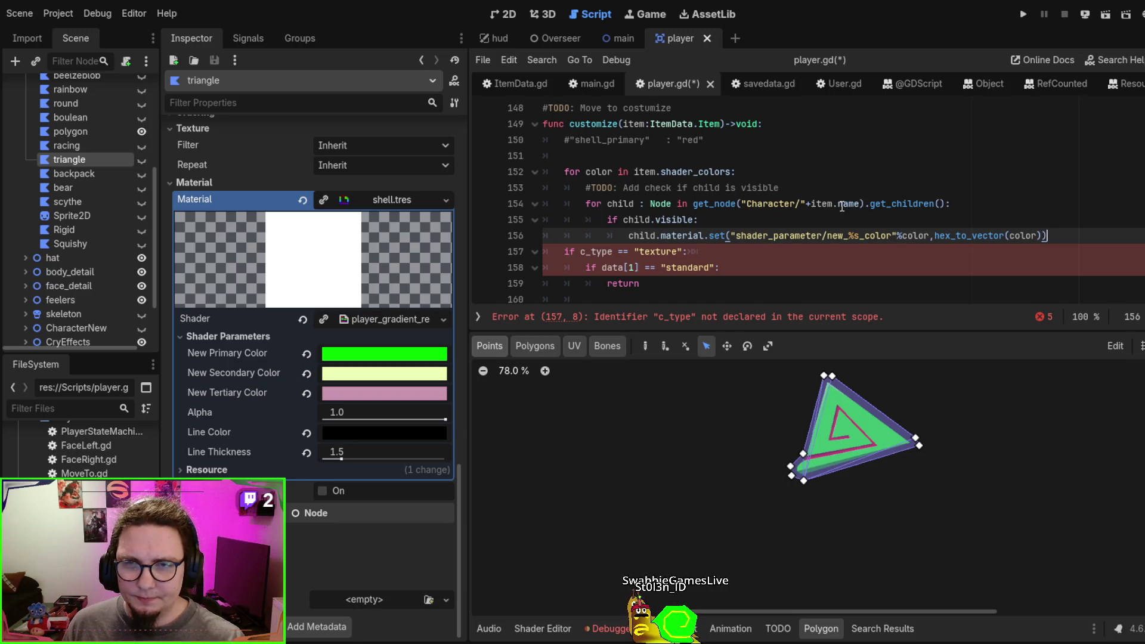
click(803, 204)
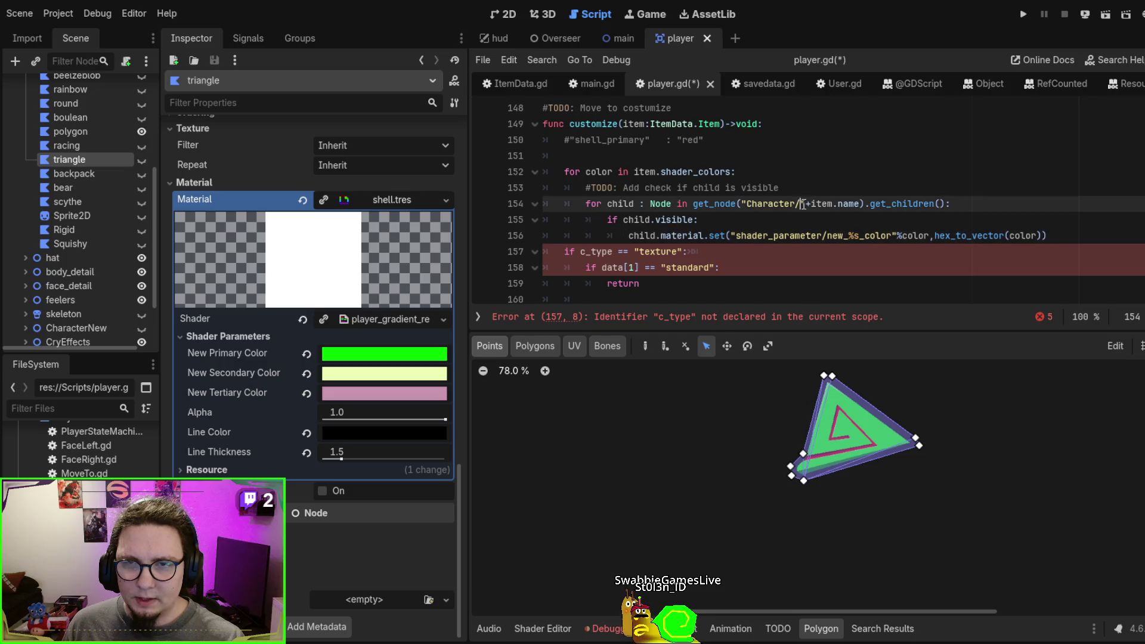
- Rewrite the line 154 node path as "Character/%s/%s" % [item.category, item.name]
text(")
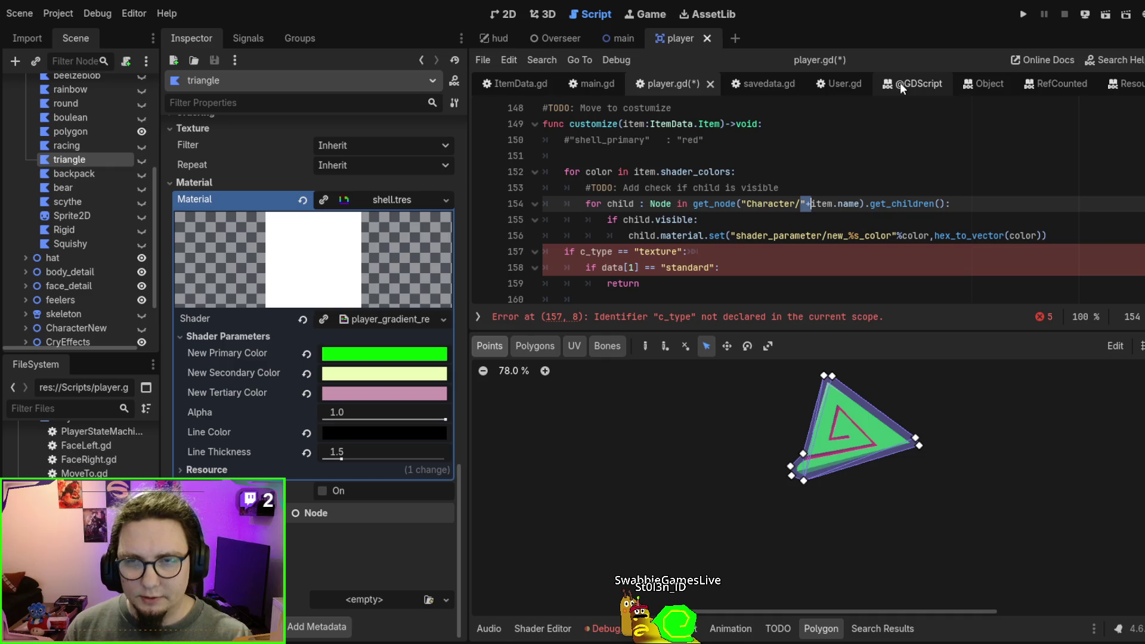
text(%s/%s)
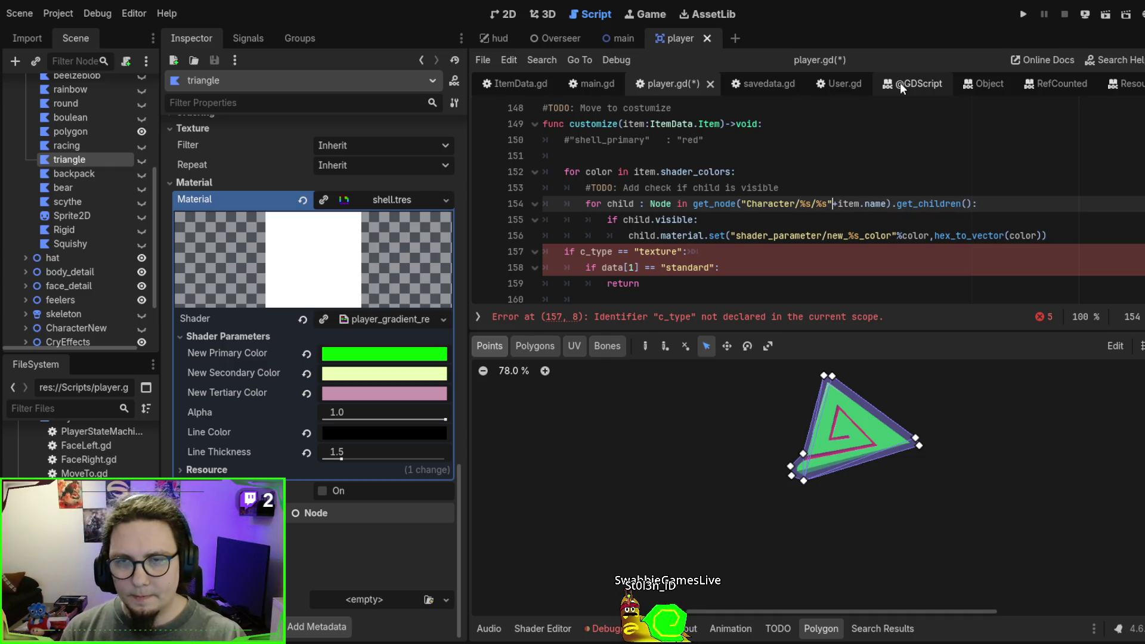
text( ^)
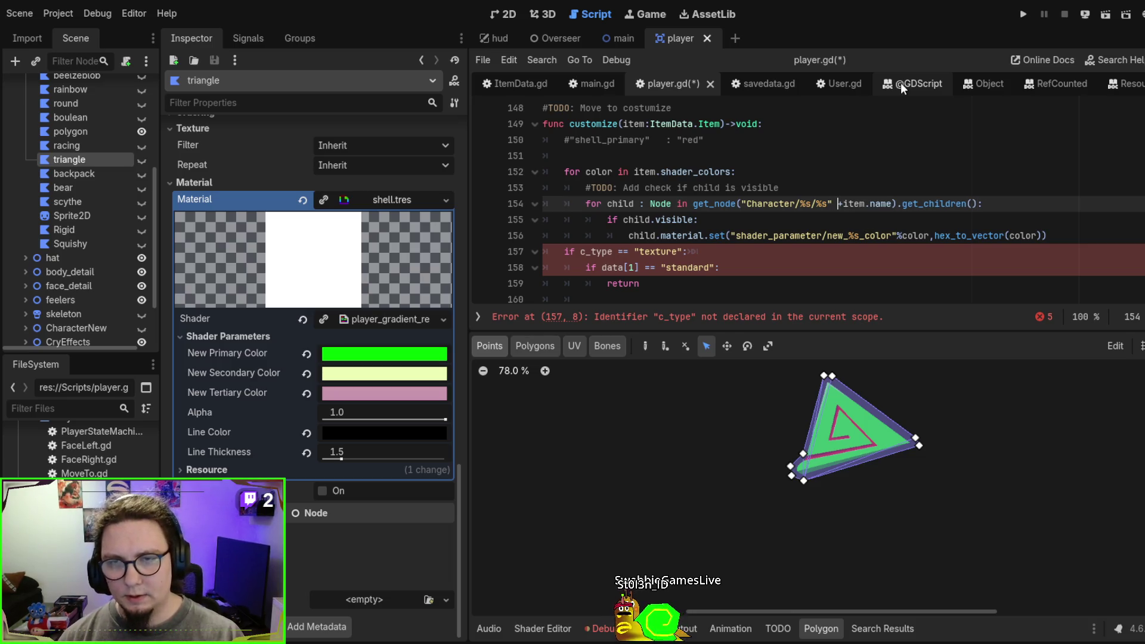
key(BackSpace)
text(%)
key(Delete)
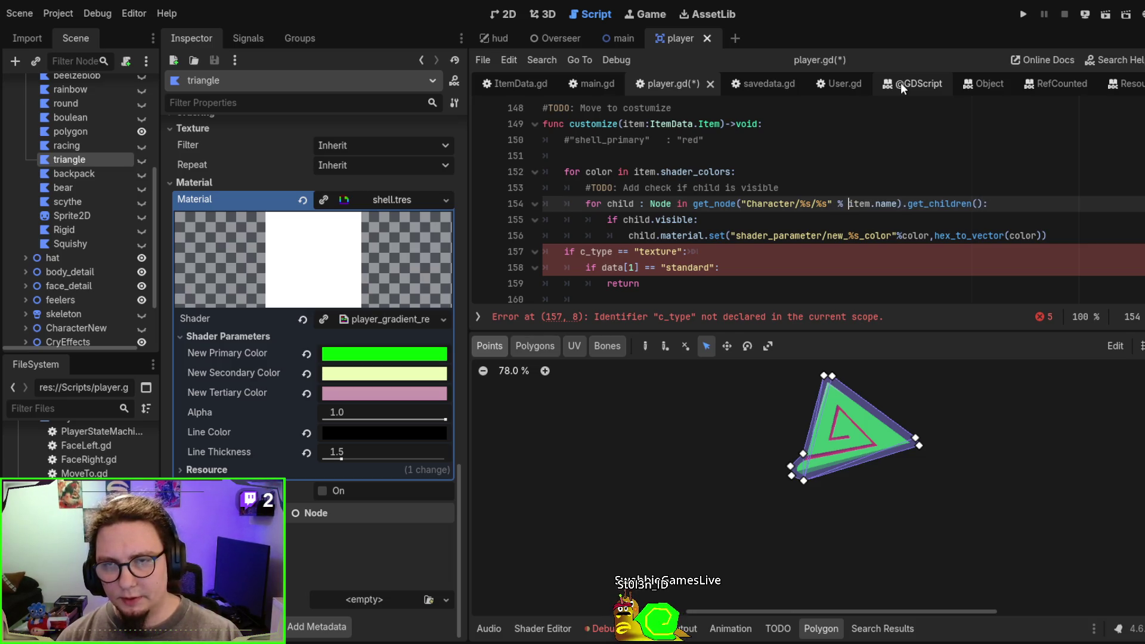
text(item.ca)
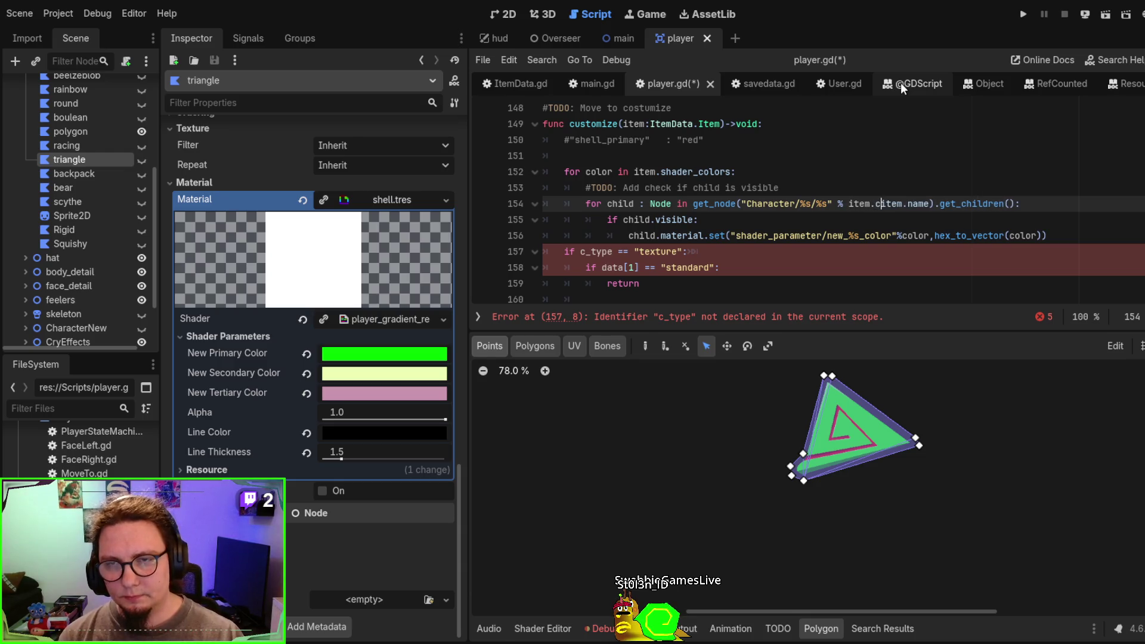
text(tegory)
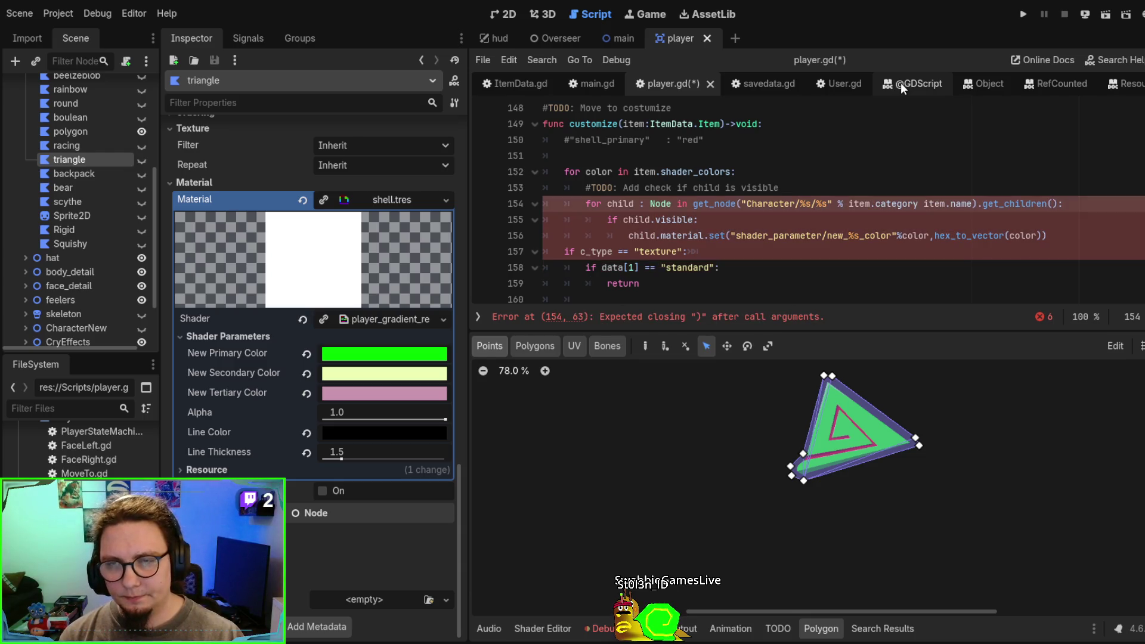
key(BackSpace)
key(BackSpace)
key(BackSpace)
text([)
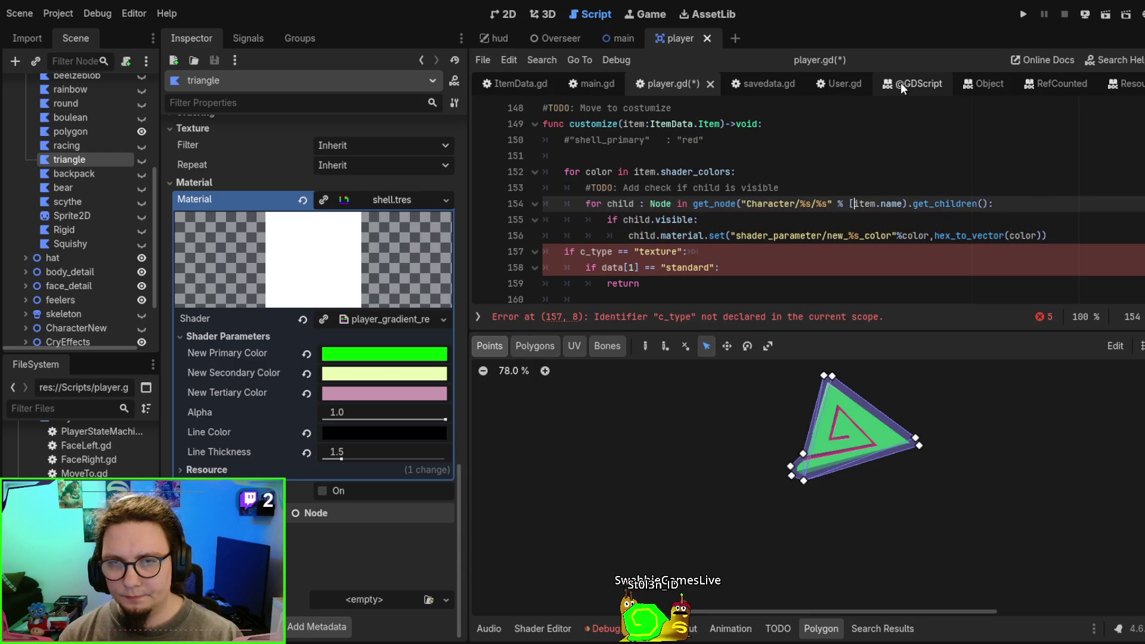
key(BackSpace)
text(item.category)
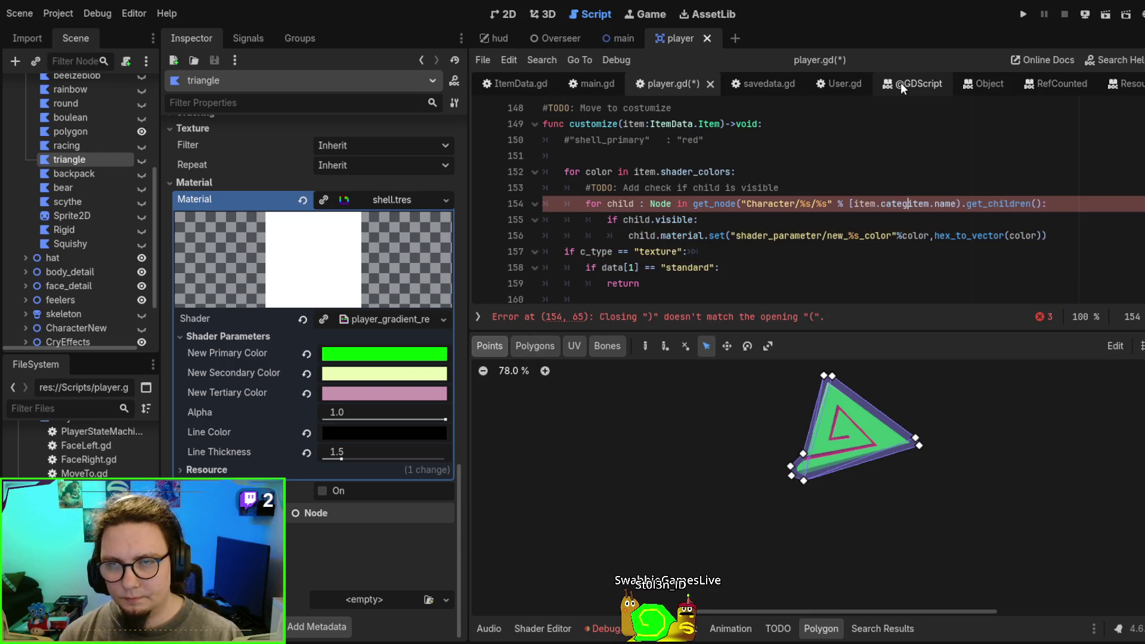
text(,)
key(Delete)
key(Delete)
key(Delete)
text(item.name)
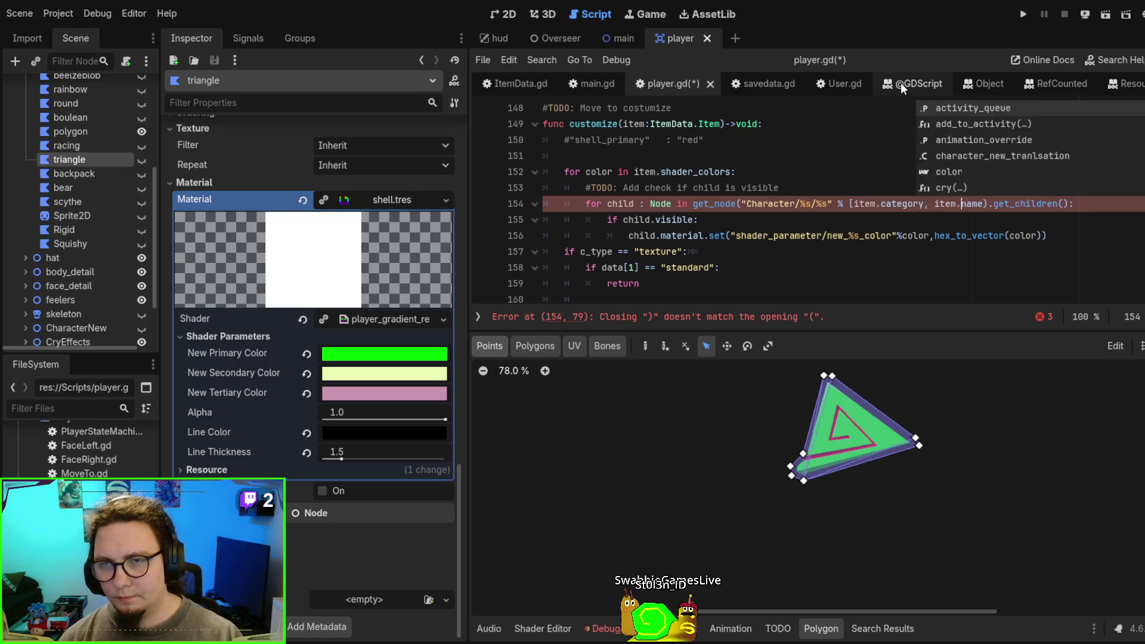
text(])
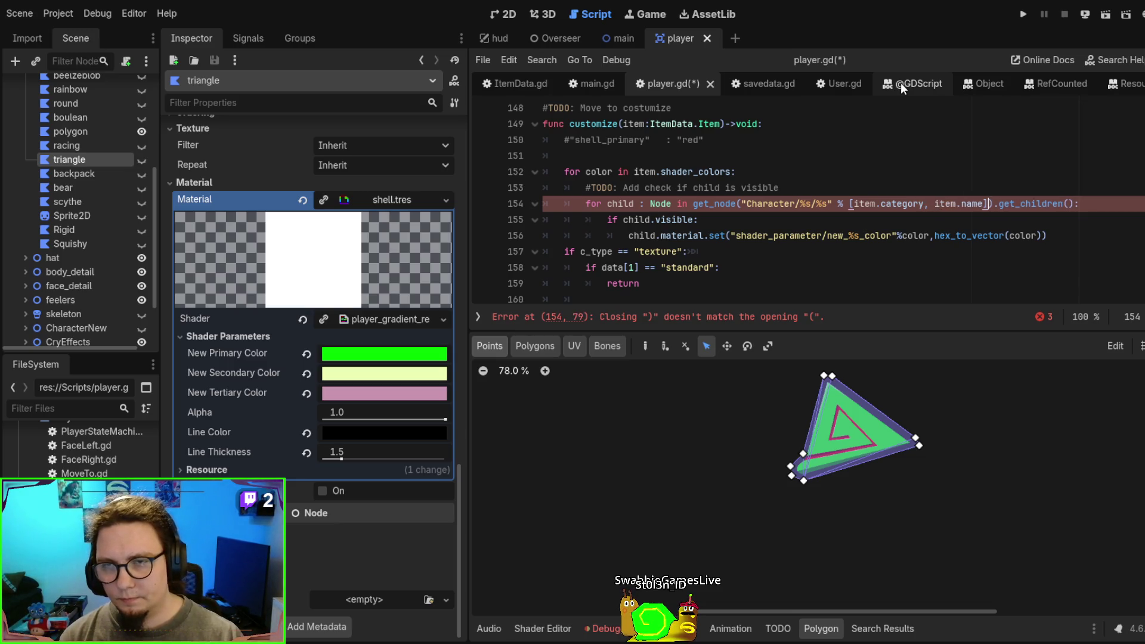
double_click(793, 203)
click(800, 203)
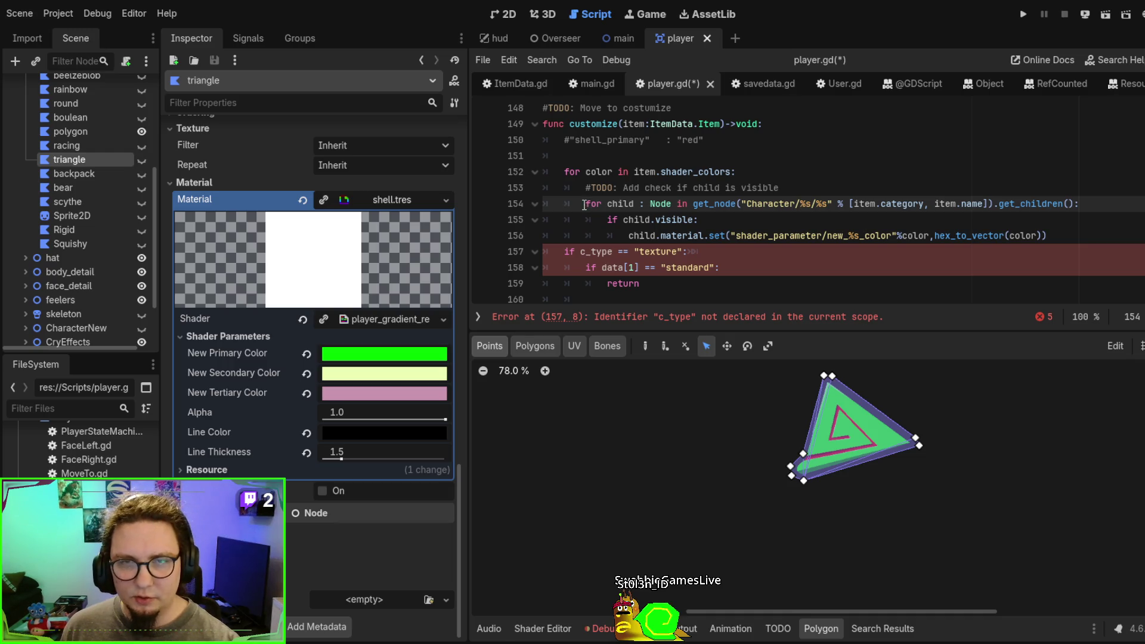
- Delete the for-child loop header in front of get_node on line 154
drag(585, 204, 642, 204)
text(:)
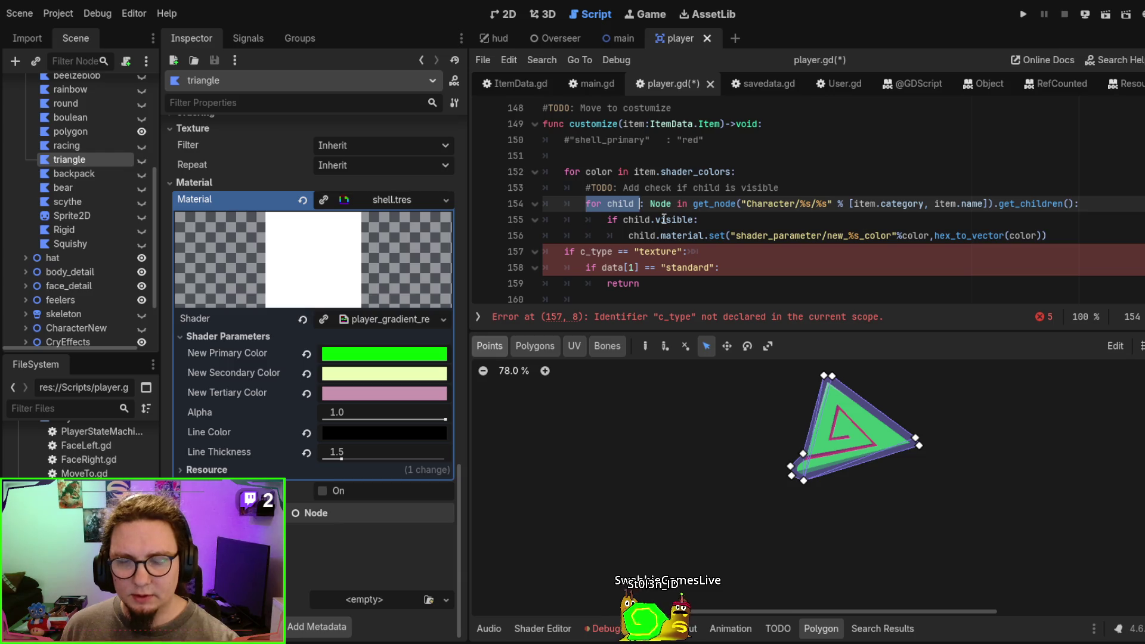
click(653, 236)
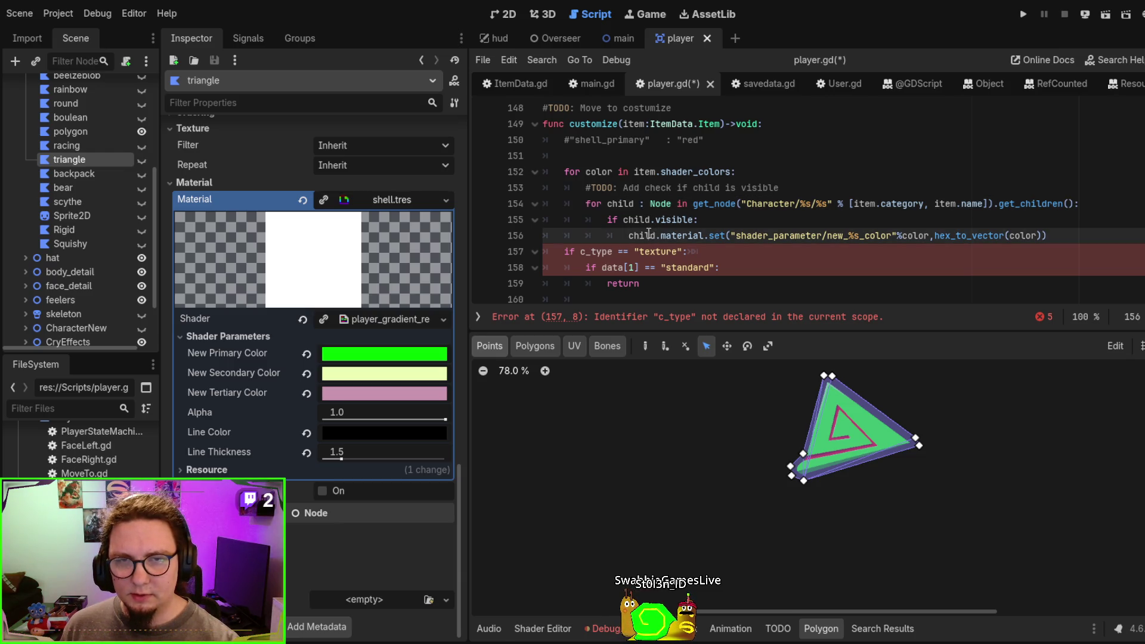
click(636, 221)
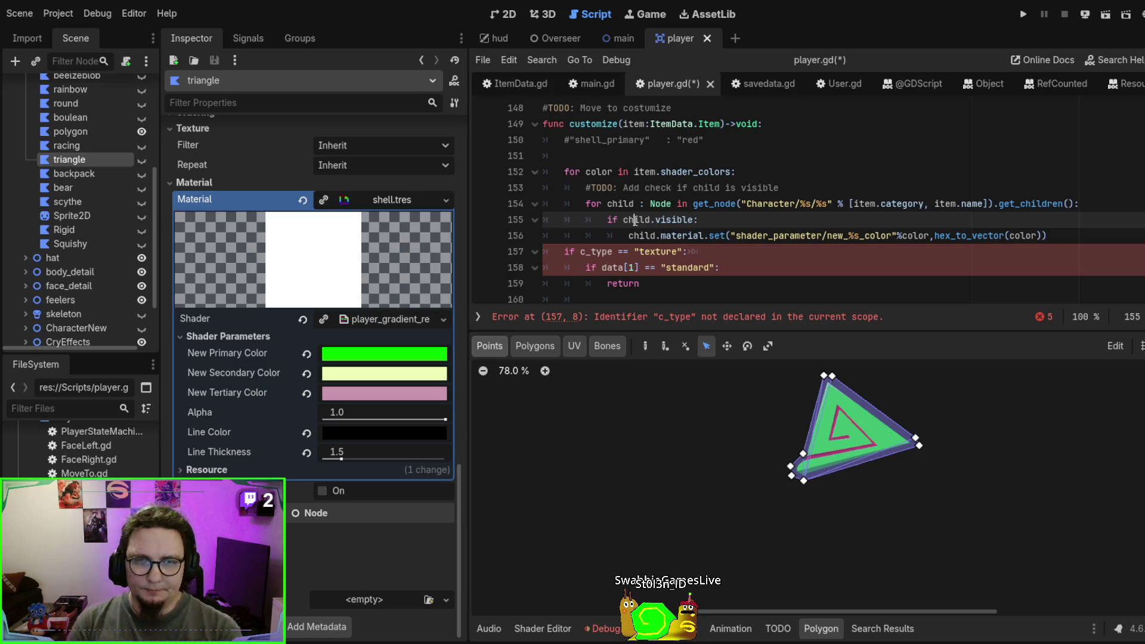
scroll(764, 157, up, 1)
scroll(764, 156, down, 1)
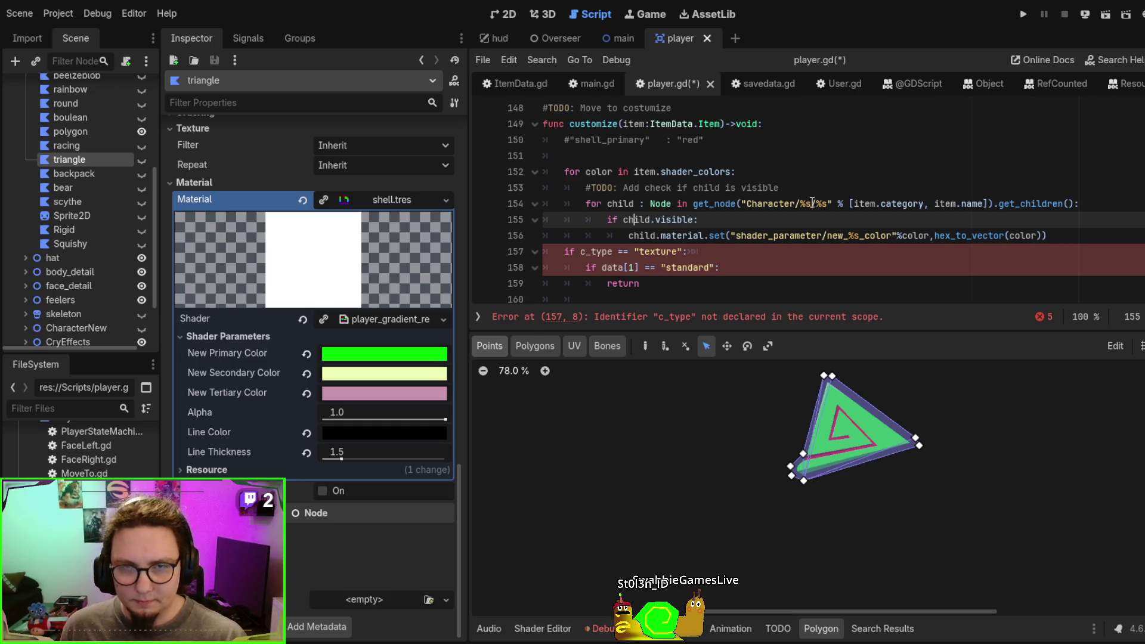
drag(697, 205, 586, 204)
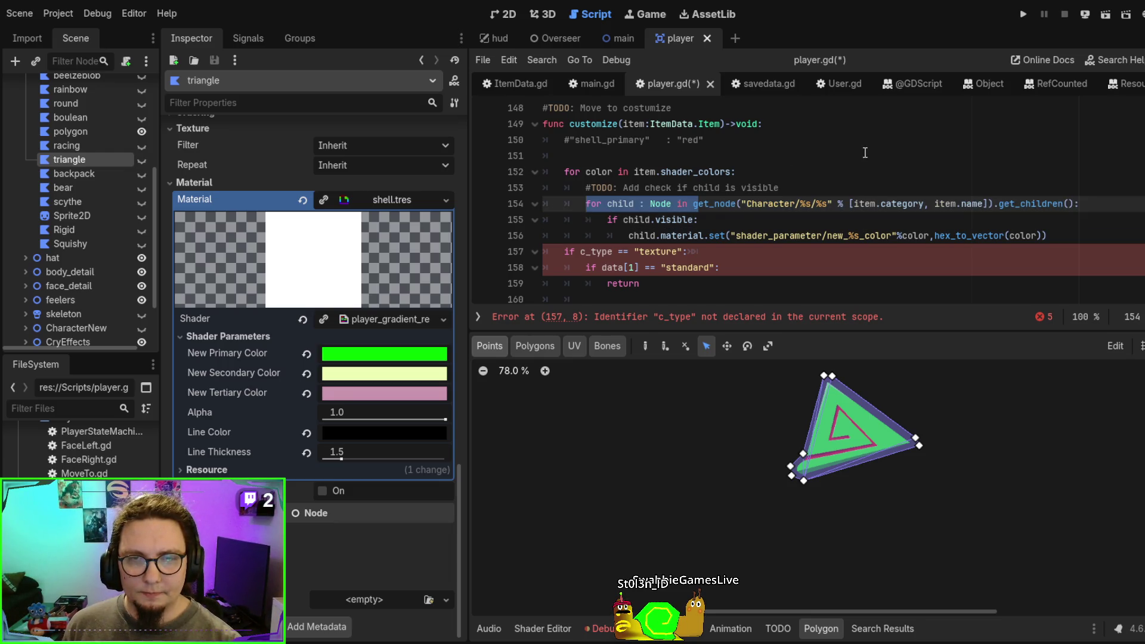
key(BackSpace)
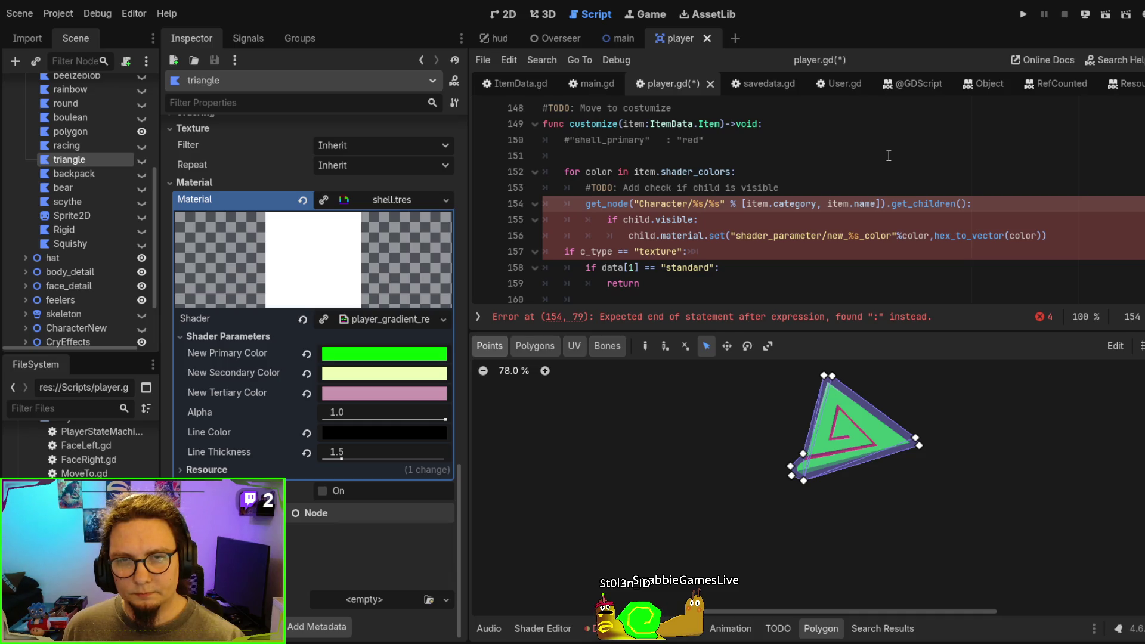
- Remove the .get_children() call and the child.visible check, and fix the set line's indentation
double_click(924, 203)
key(BackSpace)
key(Delete)
key(Delete)
key(BackSpace)
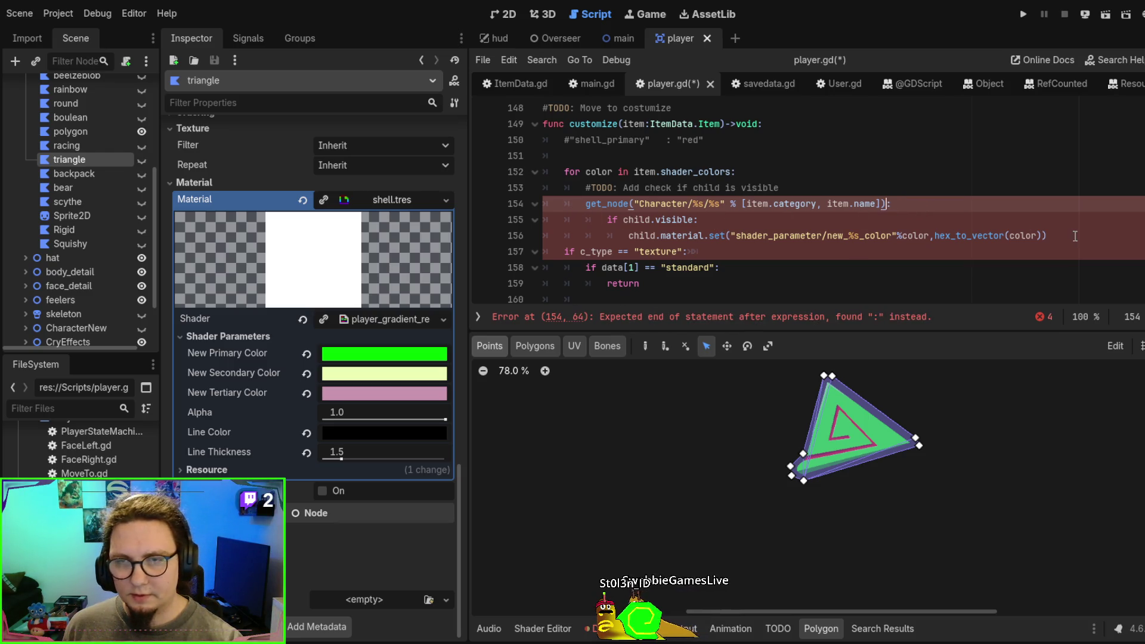
drag(708, 219, 893, 203)
key(BackSpace)
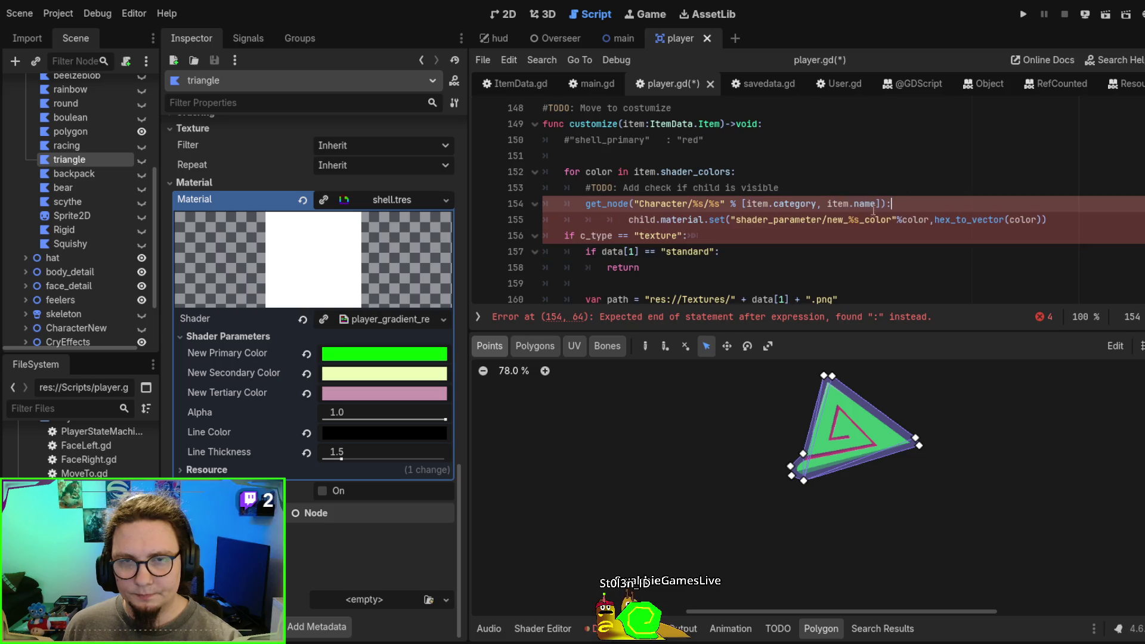
click(625, 219)
drag(624, 219, 594, 223)
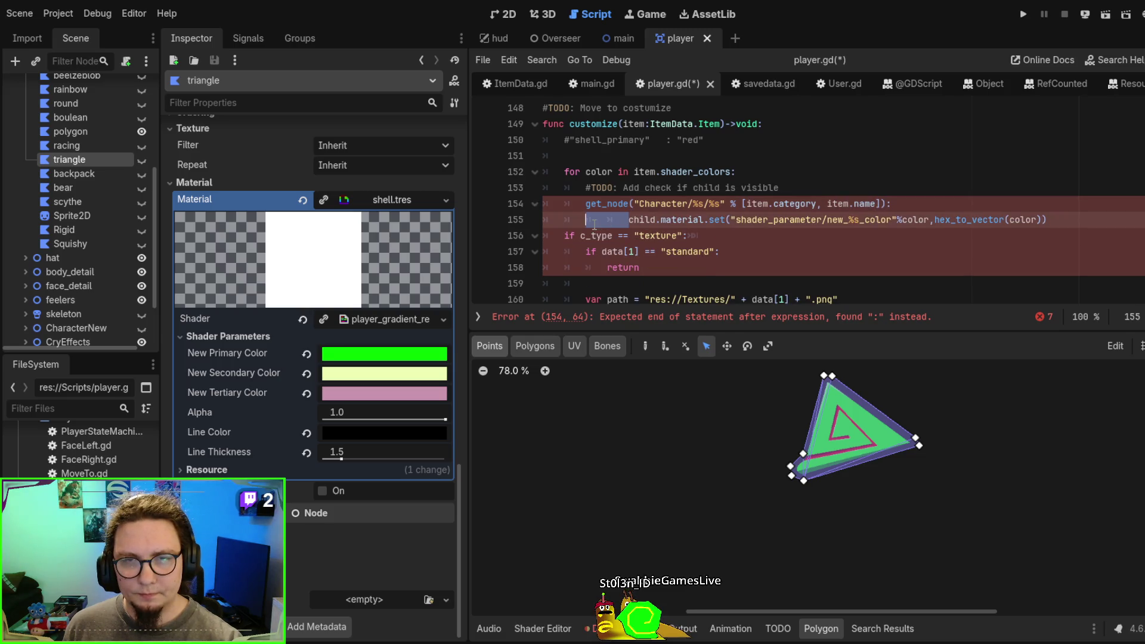
key(BackSpace)
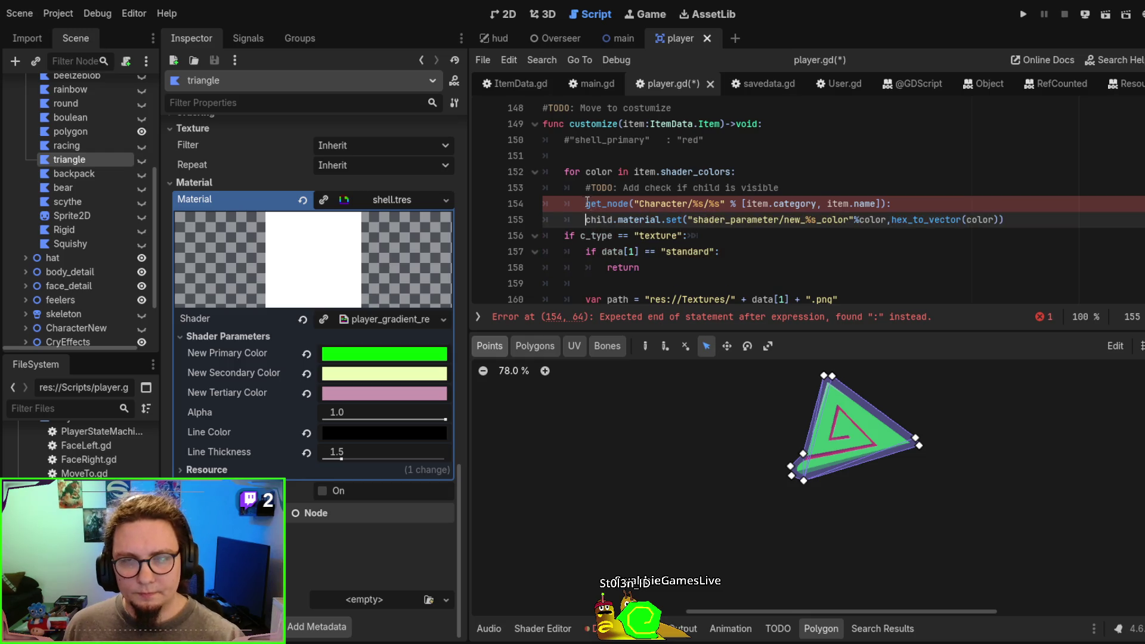
- Declare var item_node = get_node(...) on line 154, removing the leftover colon
click(586, 204)
text(var ite)
key(BackSpace)
key(BackSpace)
key(BackSpace)
text(i)
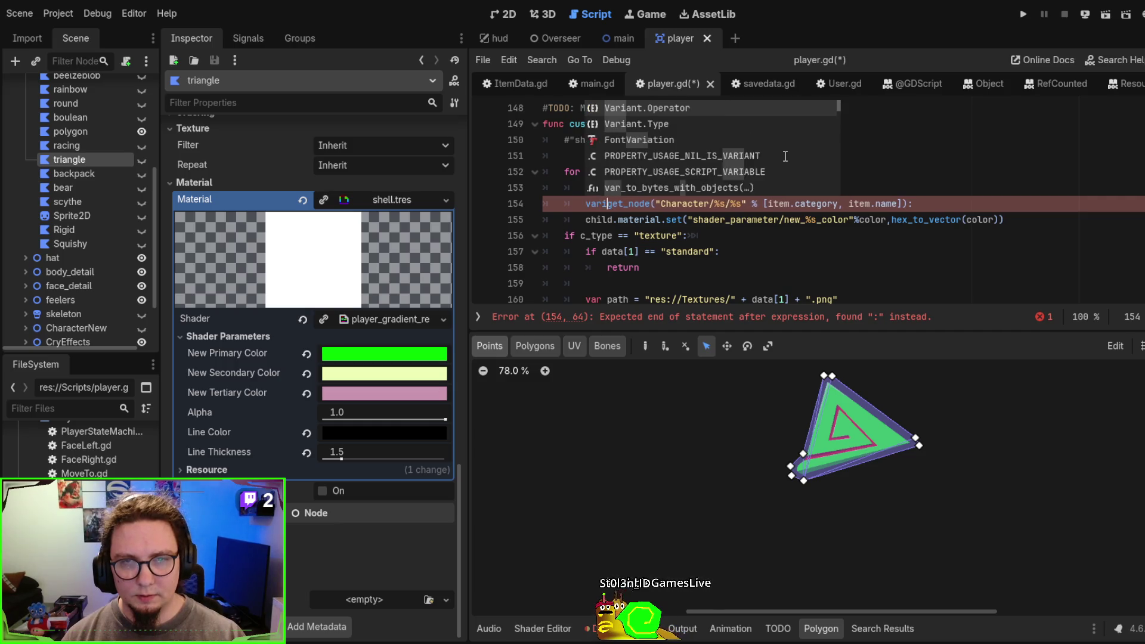
key(BackSpace)
text(item)
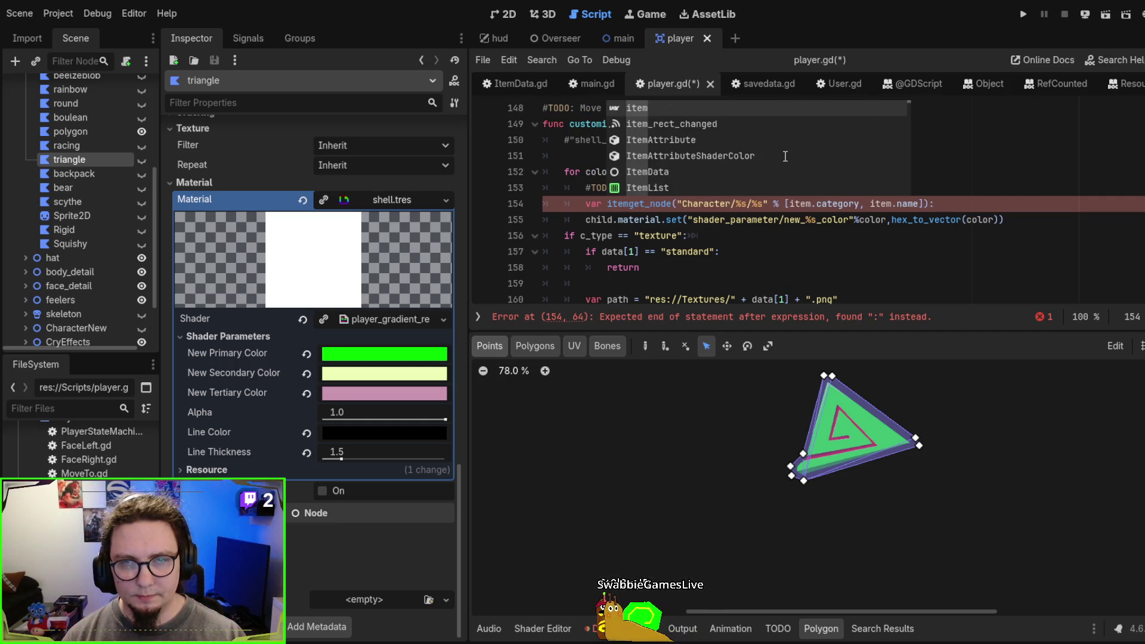
text(_node )
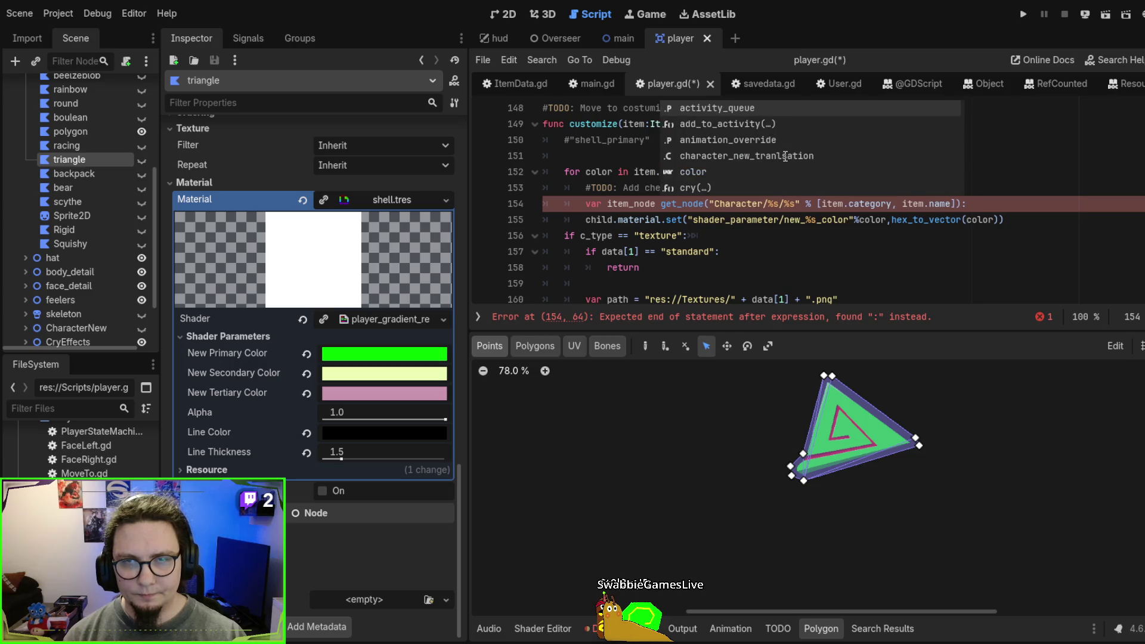
text(=)
key(BackSpace)
key(BackSpace)
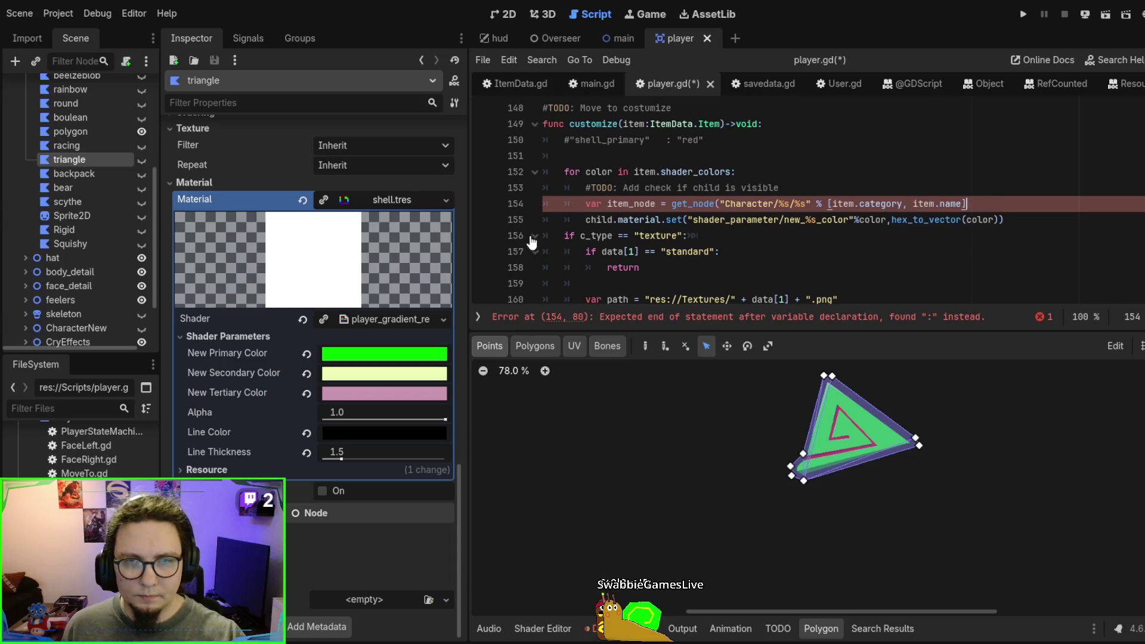
- Rename child to item_node on the set line and close the get_node parenthesis
double_click(595, 220)
text(item_node)
click(1073, 197)
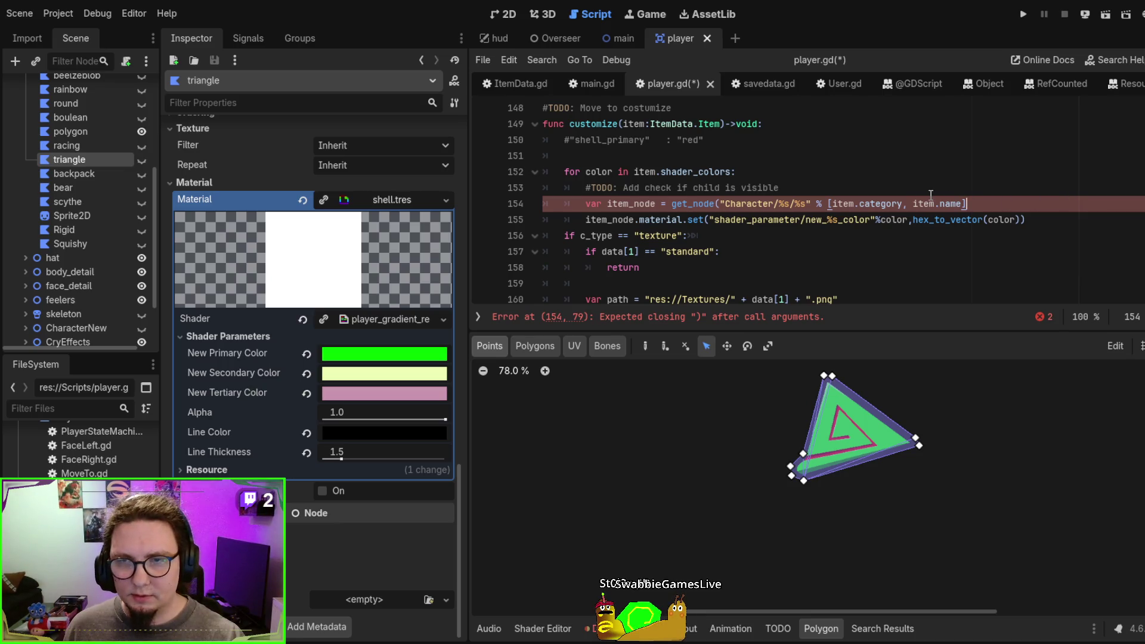
text())
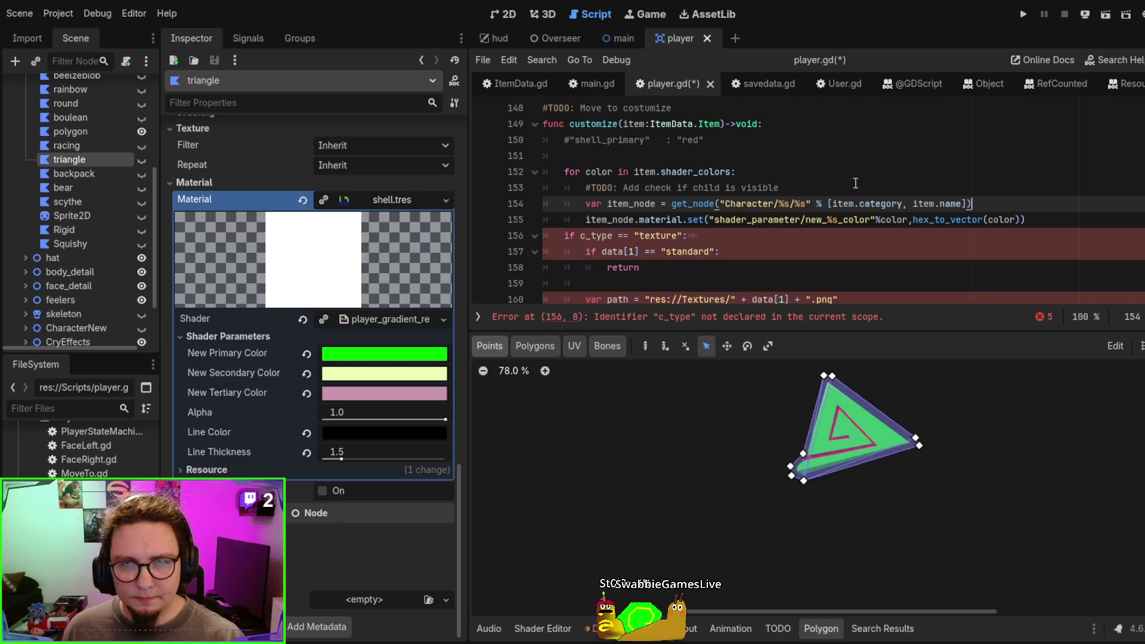
click(740, 240)
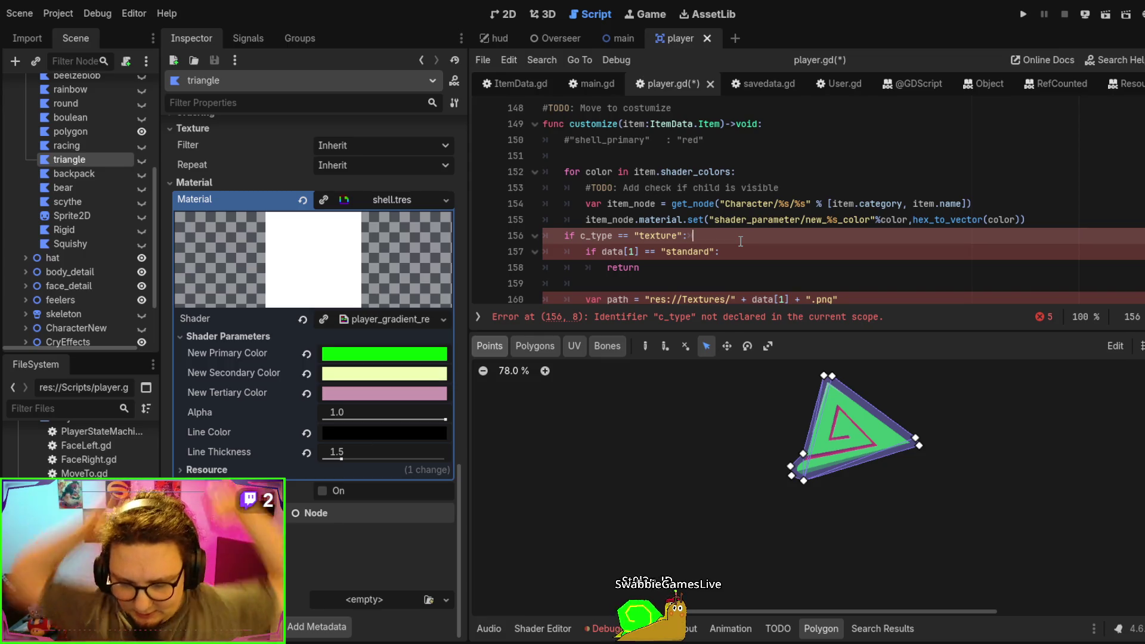
- Insert a blank line after the shader-colour loop
click(1059, 217)
key(Return)
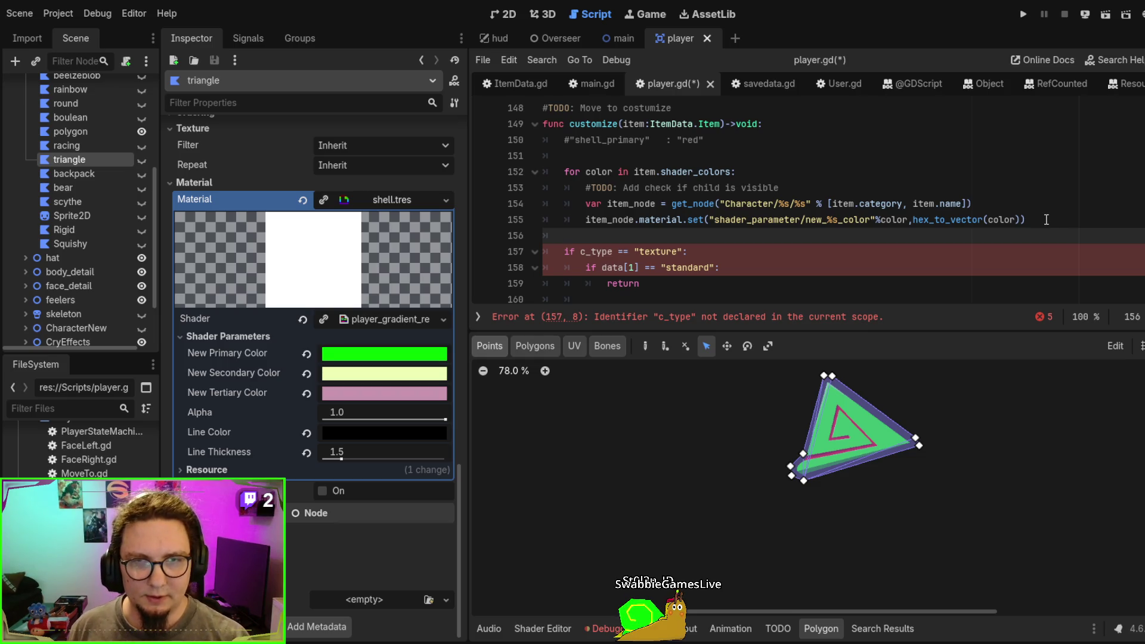
scroll(1038, 216, down, 1)
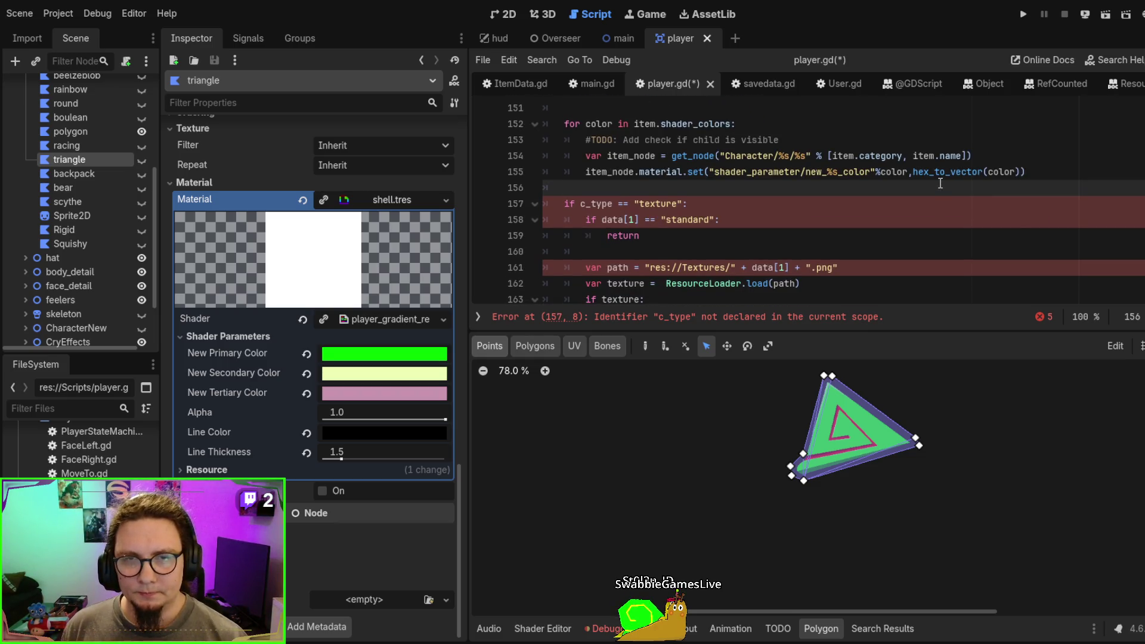
scroll(940, 183, up, 1)
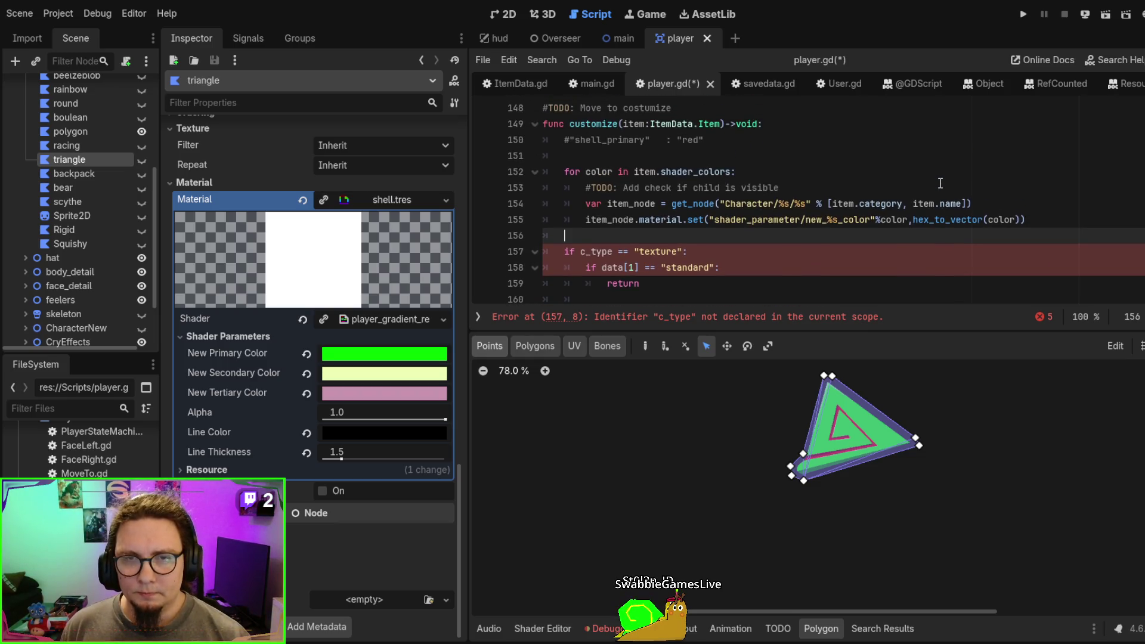
- Replace c_type in the texture check with item.system., then switch to ItemData.gd
double_click(589, 247)
text(item.se)
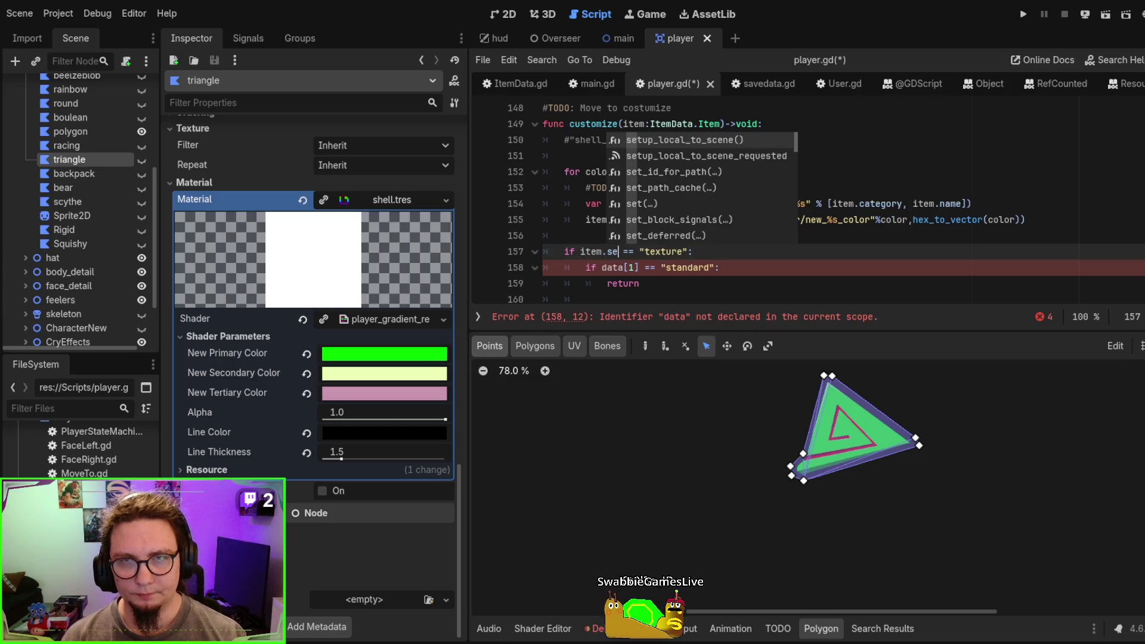
key(BackSpace)
text(y)
key(Return)
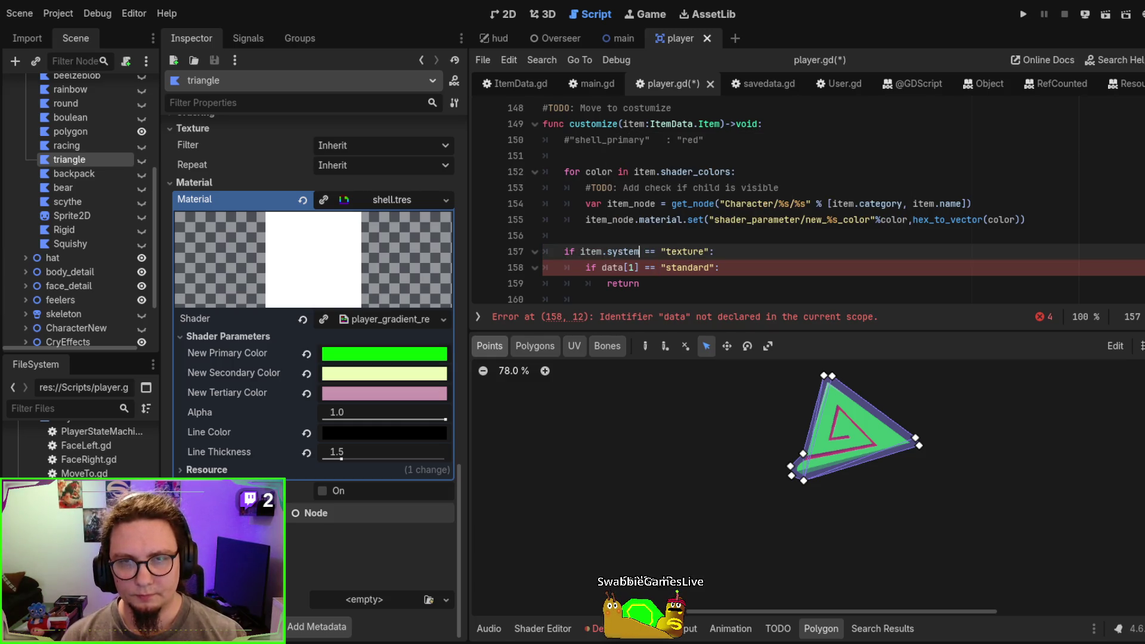
text(.)
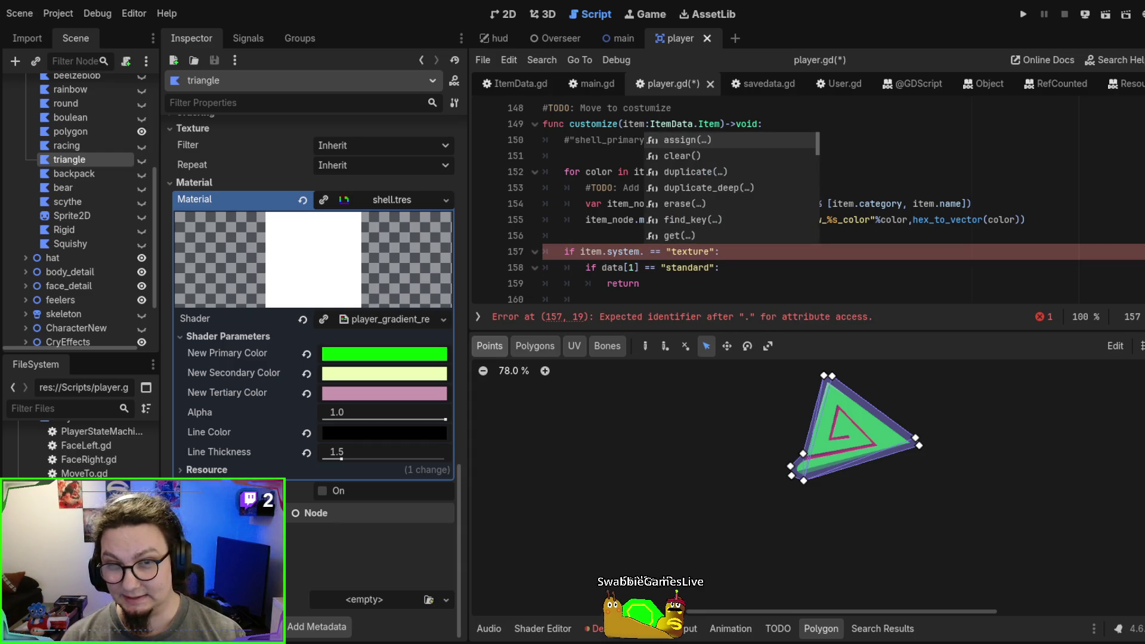
click(515, 84)
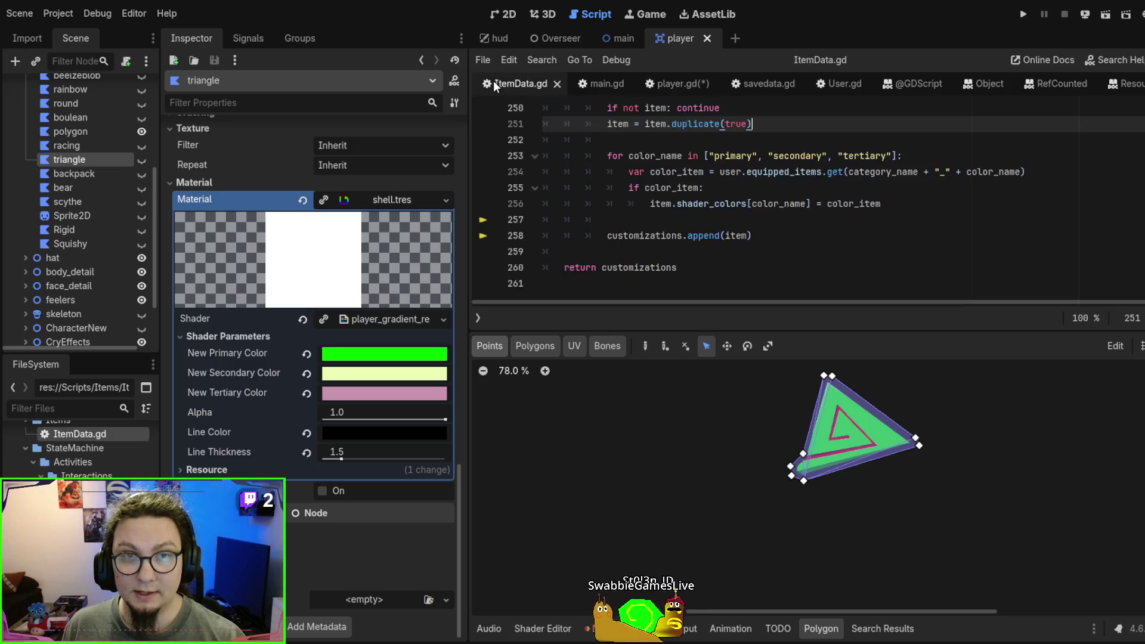
- In ItemData.gd, select and copy the shell's "system" dictionary block
scroll(970, 160, up, 5)
scroll(971, 160, up, 15)
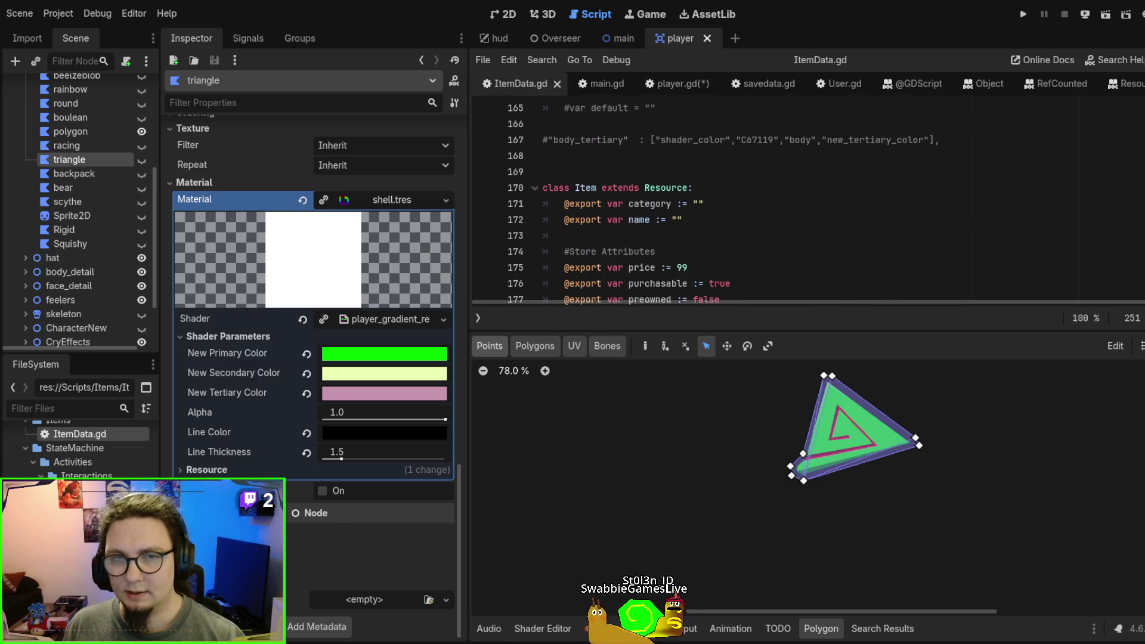
scroll(904, 215, up, 10)
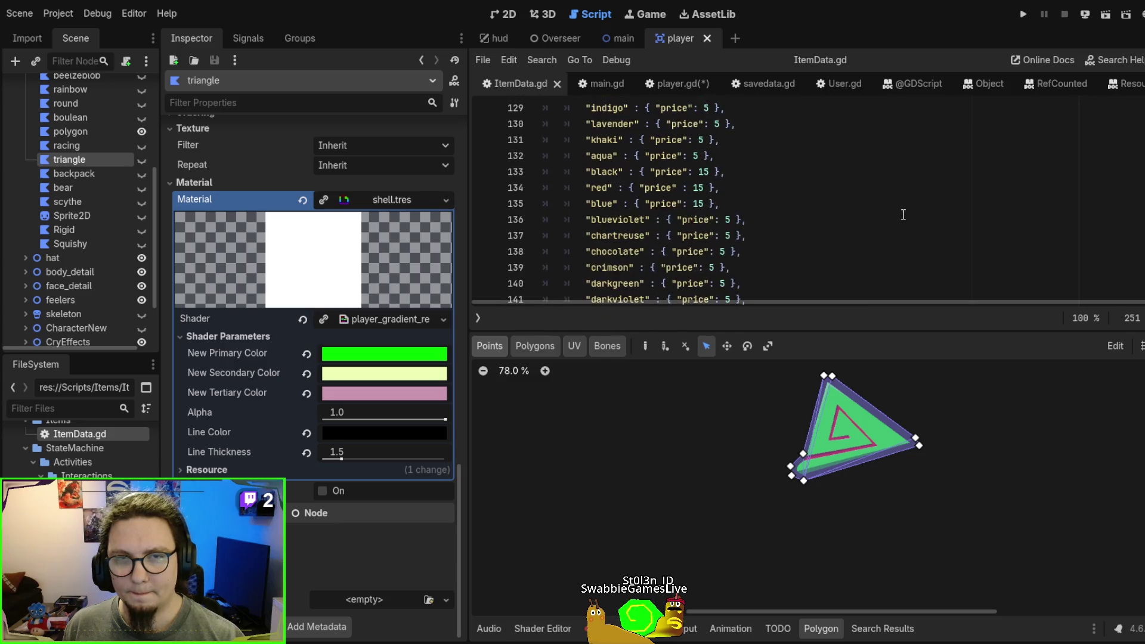
scroll(903, 214, up, 5)
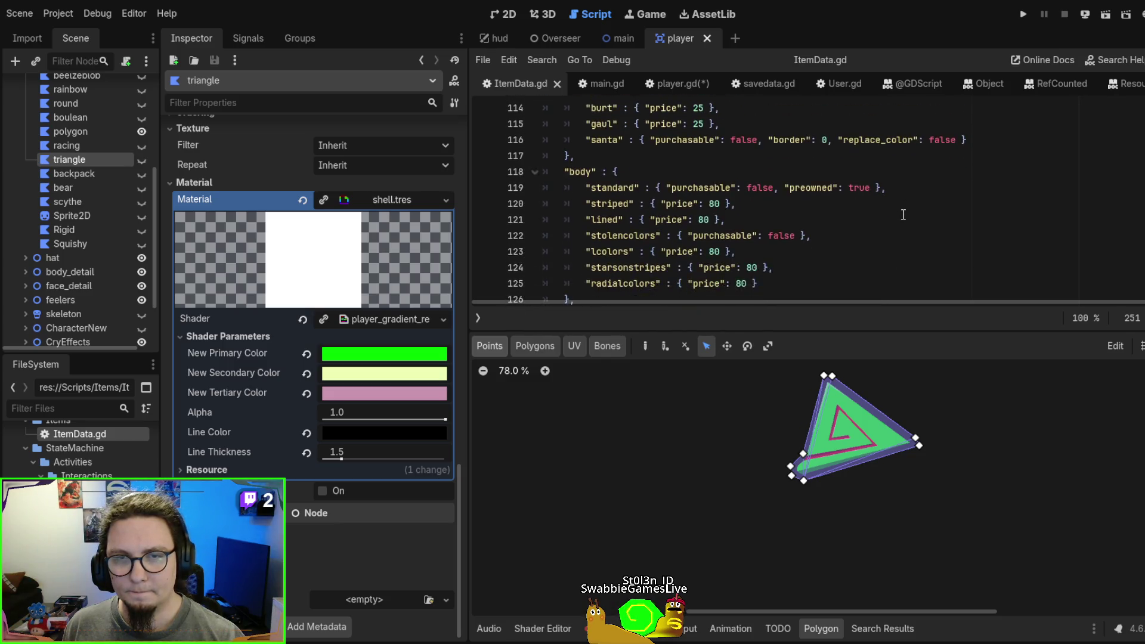
scroll(904, 215, up, 3)
scroll(904, 214, up, 2)
scroll(904, 214, up, 4)
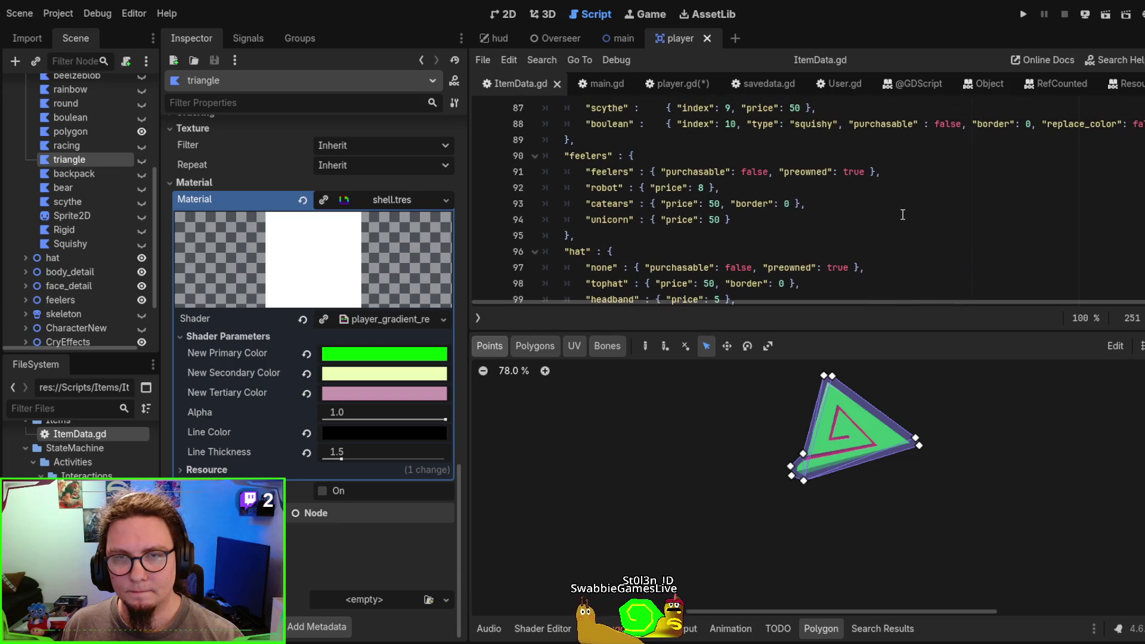
scroll(904, 214, up, 13)
double_click(613, 172)
scroll(735, 190, up, 7)
scroll(735, 190, up, 7)
scroll(730, 189, up, 1)
drag(728, 204, 726, 156)
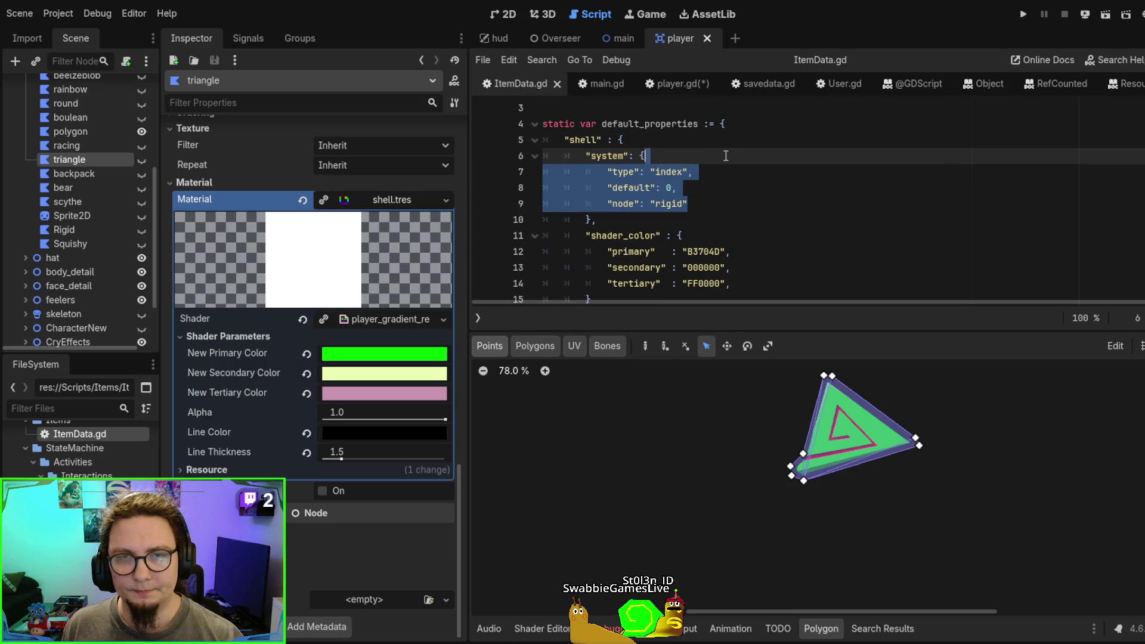
key(shift+Up)
key(ctrl+c)
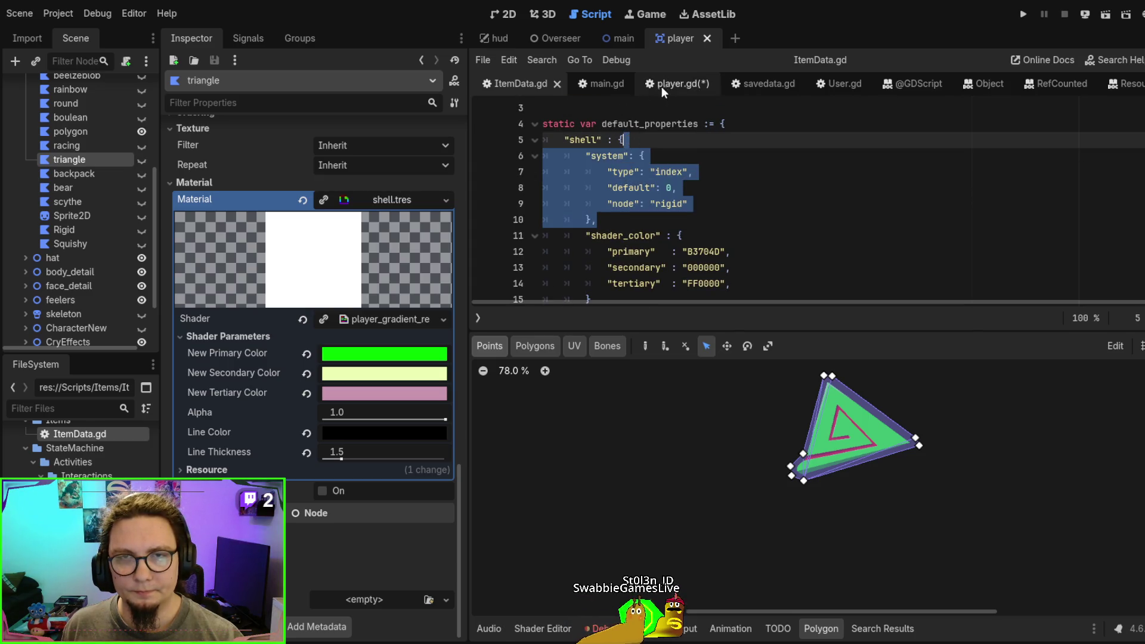
- Paste the system block into player.gd right after the colour loop
click(661, 85)
click(604, 233)
key(ctrl+v)
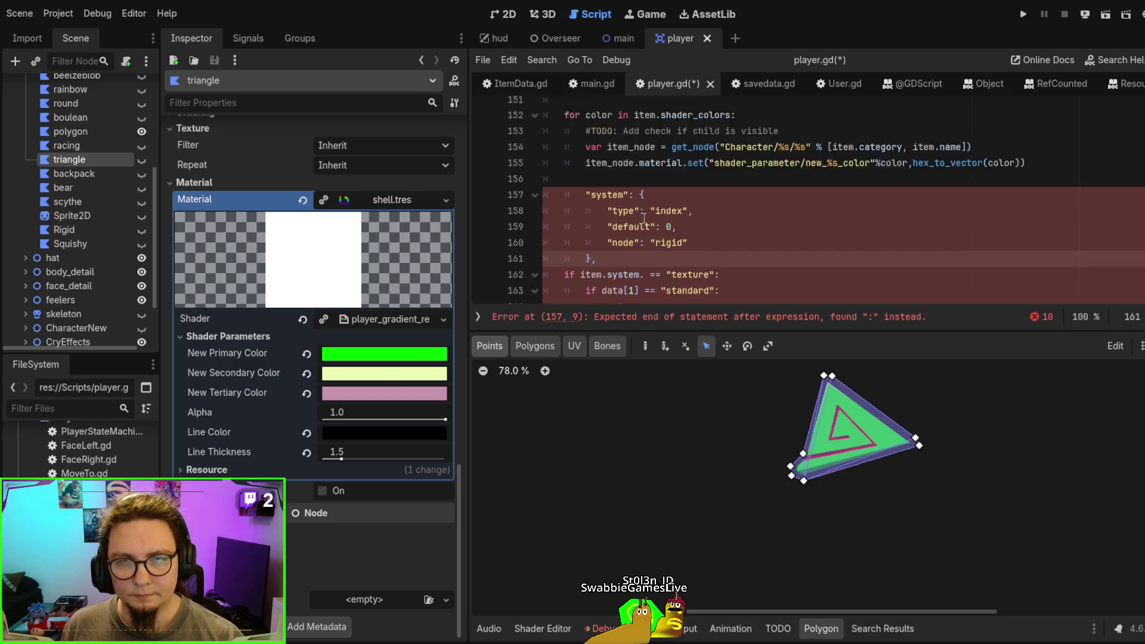
- Comment out the pasted system block and make the texture check use item.system.type
key(ctrl+k)
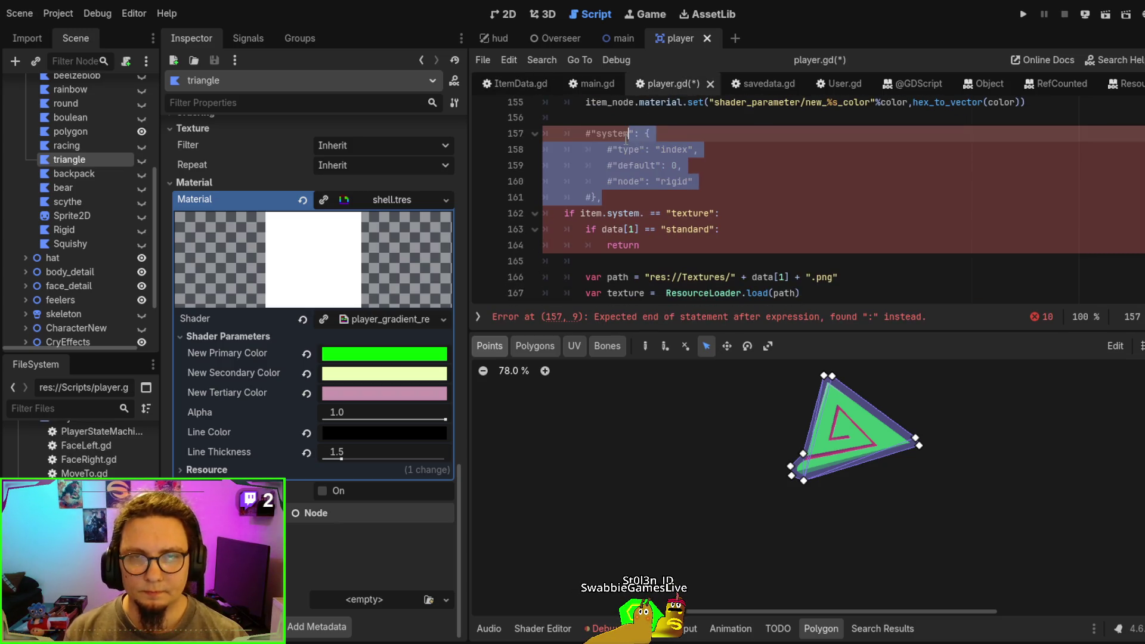
click(748, 228)
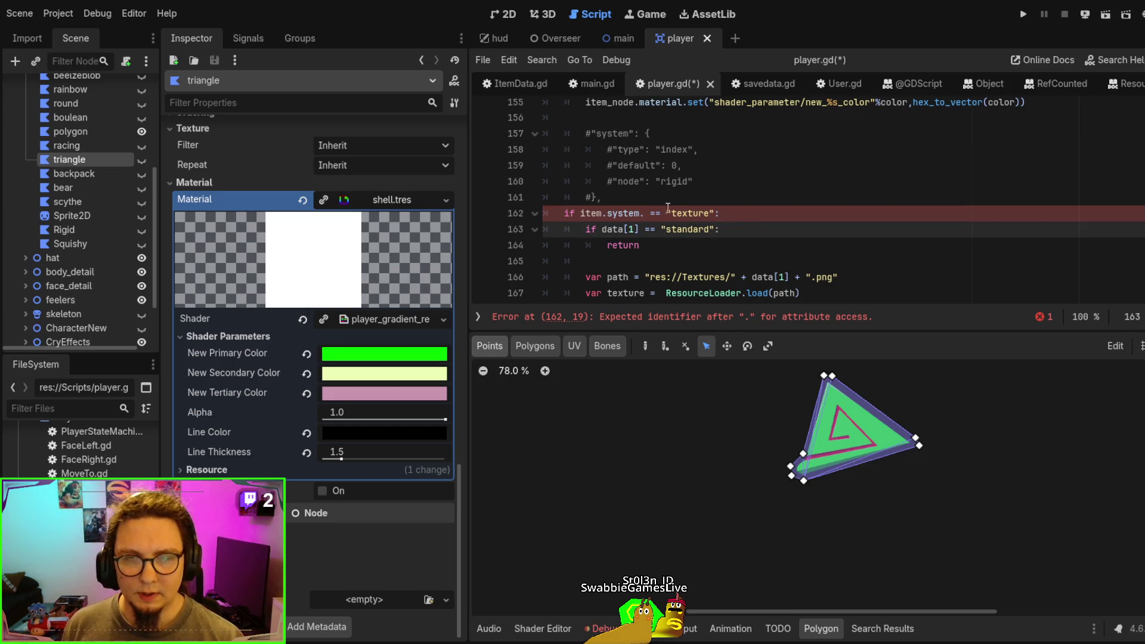
click(644, 213)
text(type)
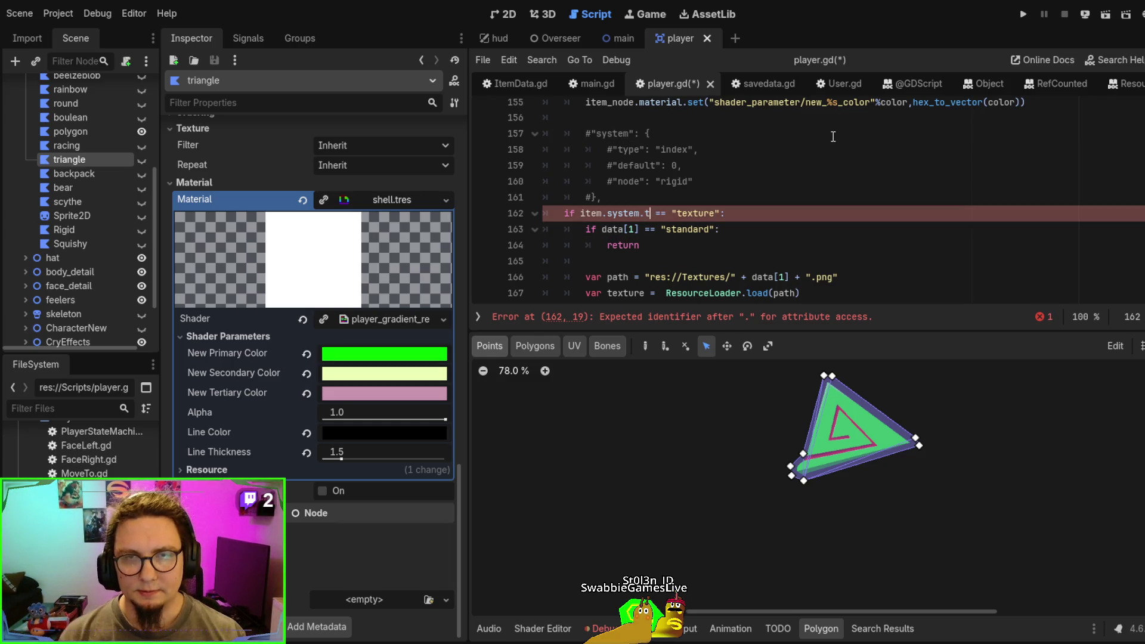
key(Escape)
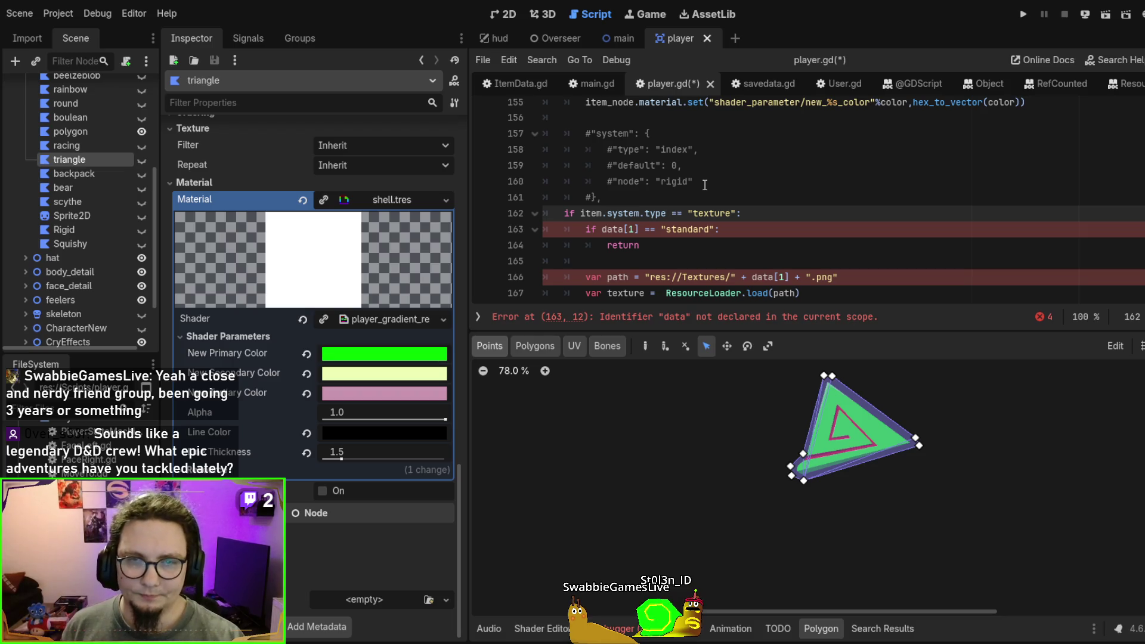
scroll(705, 185, down, 1)
scroll(705, 185, down, 1)
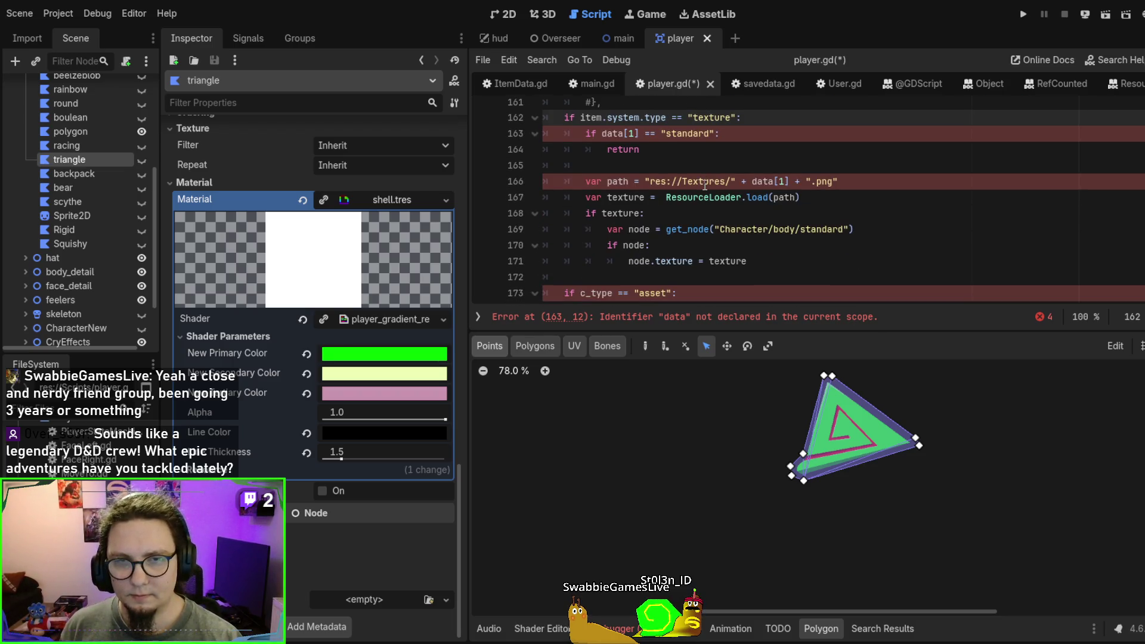
scroll(704, 186, down, 1)
scroll(705, 186, up, 1)
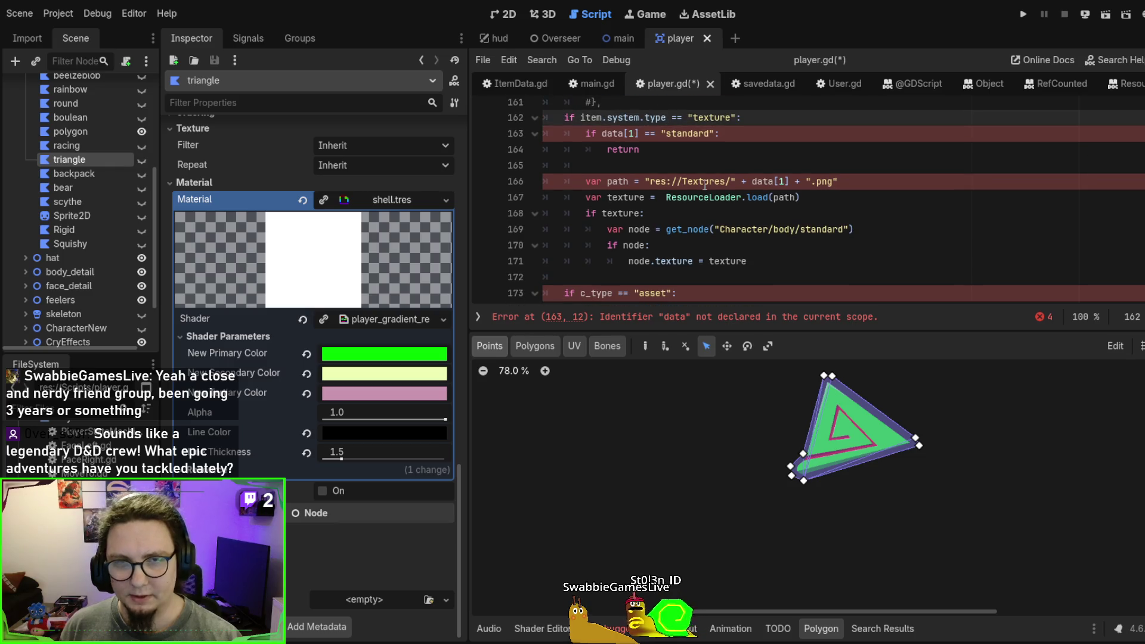
scroll(705, 185, up, 1)
scroll(705, 186, down, 1)
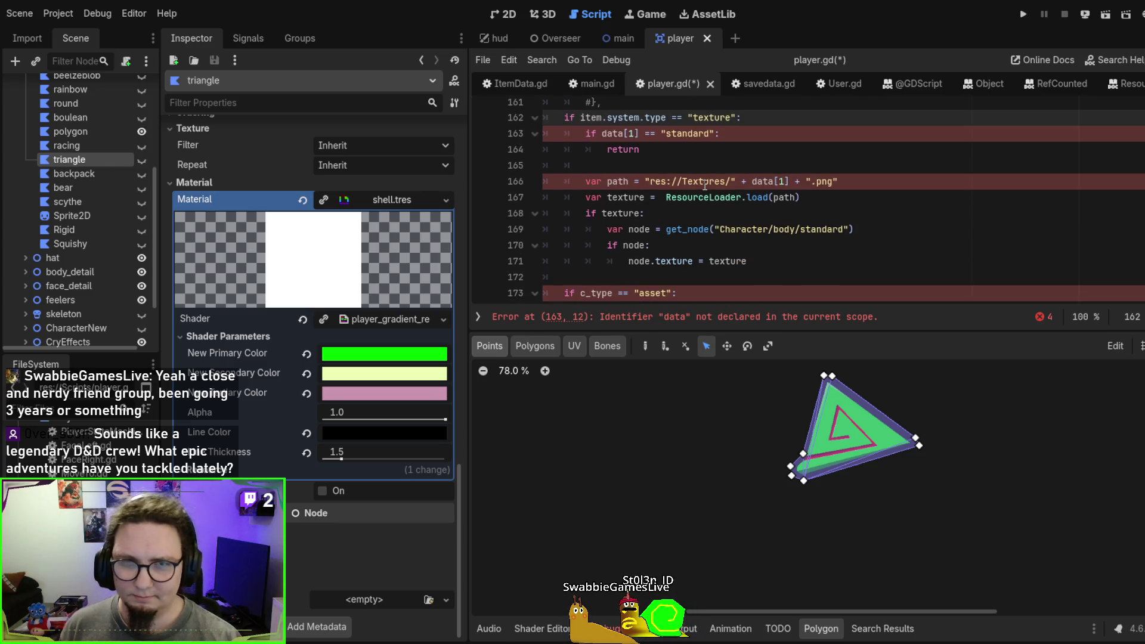
scroll(695, 172, up, 1)
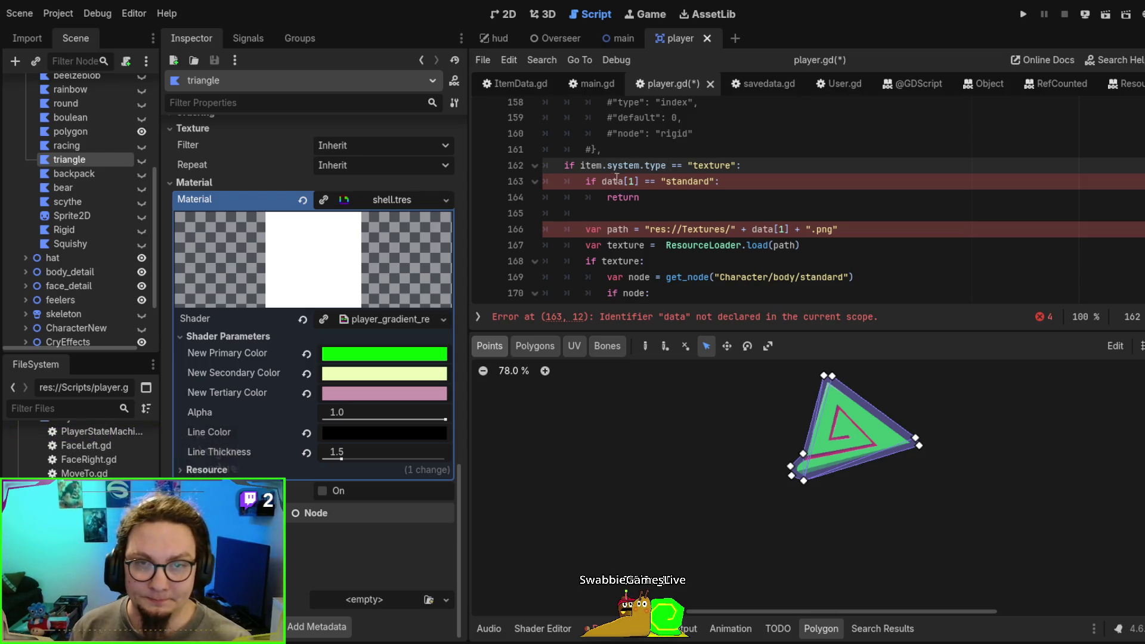
drag(579, 164, 645, 165)
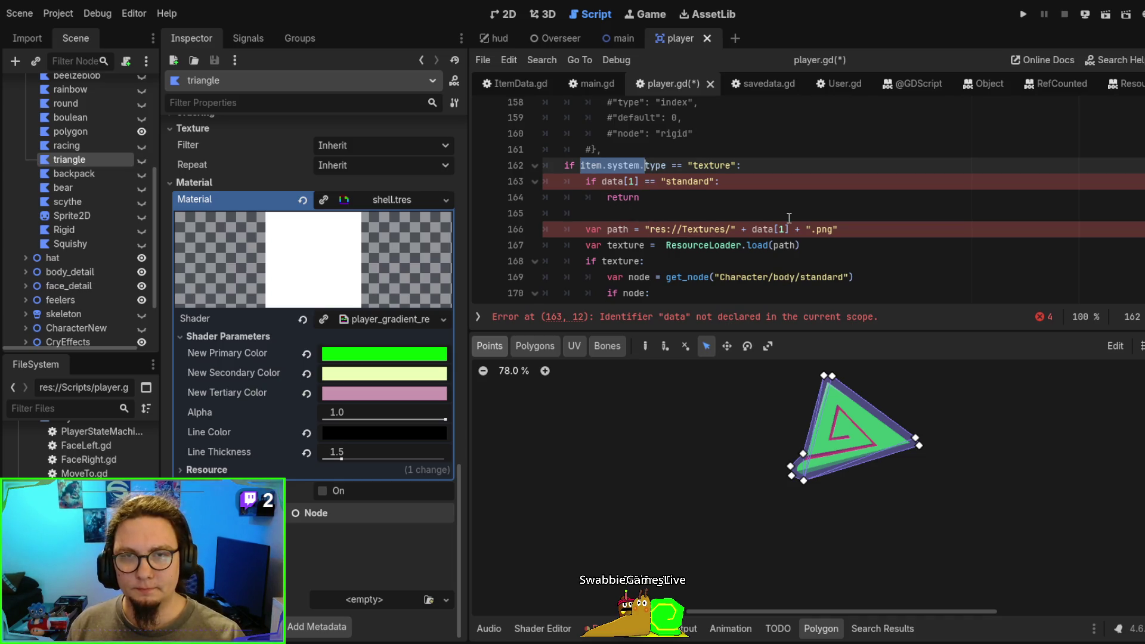
scroll(789, 218, up, 1)
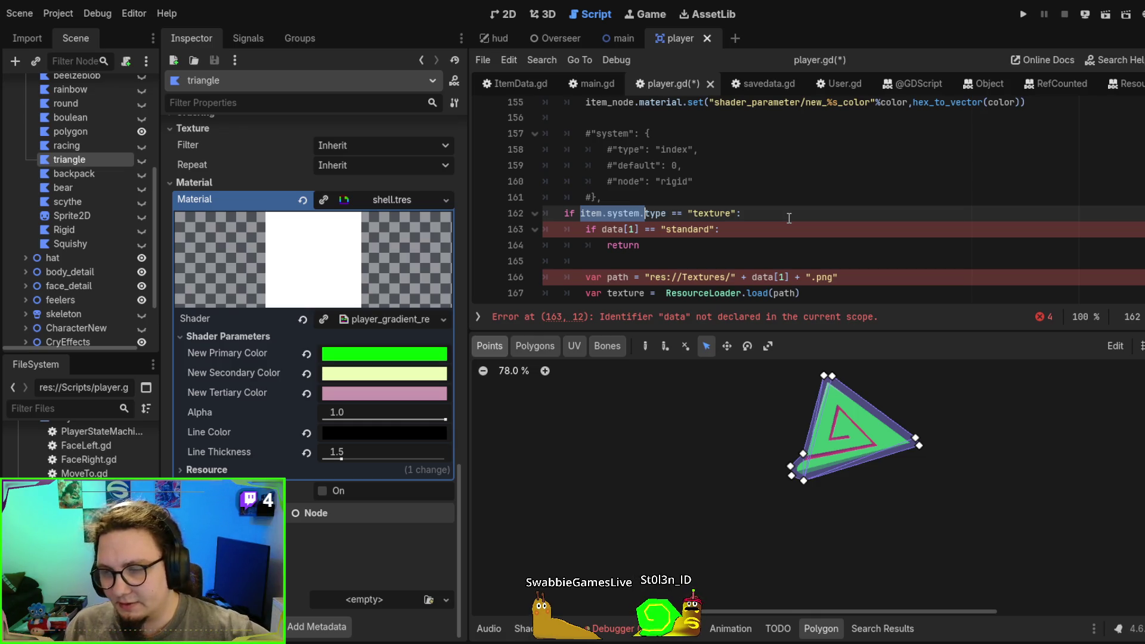
scroll(756, 197, up, 1)
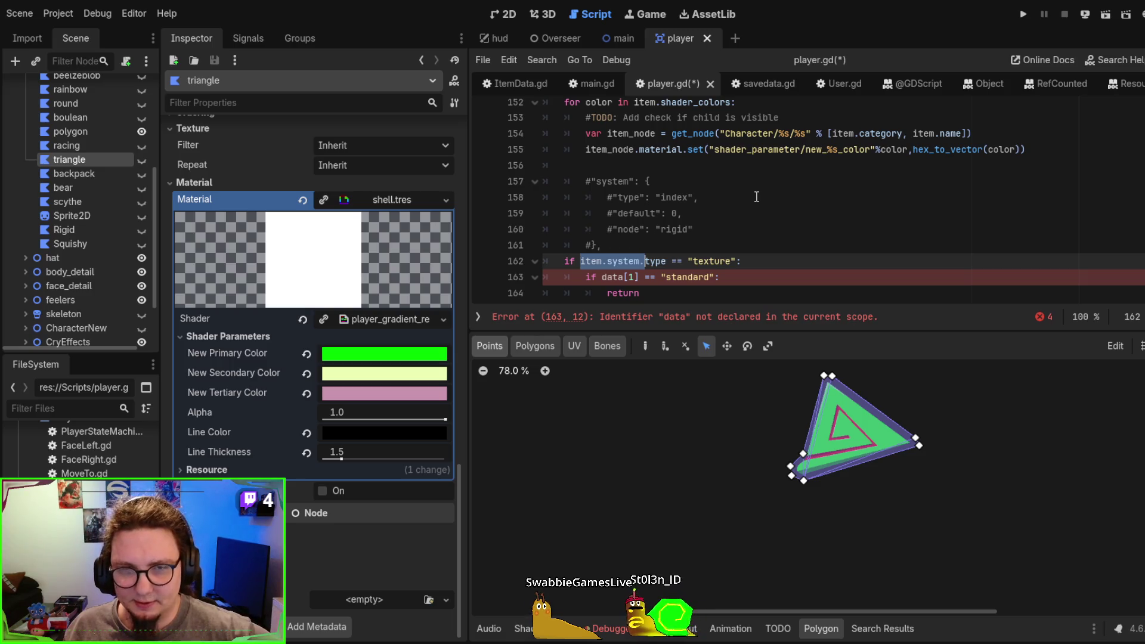
scroll(757, 197, down, 1)
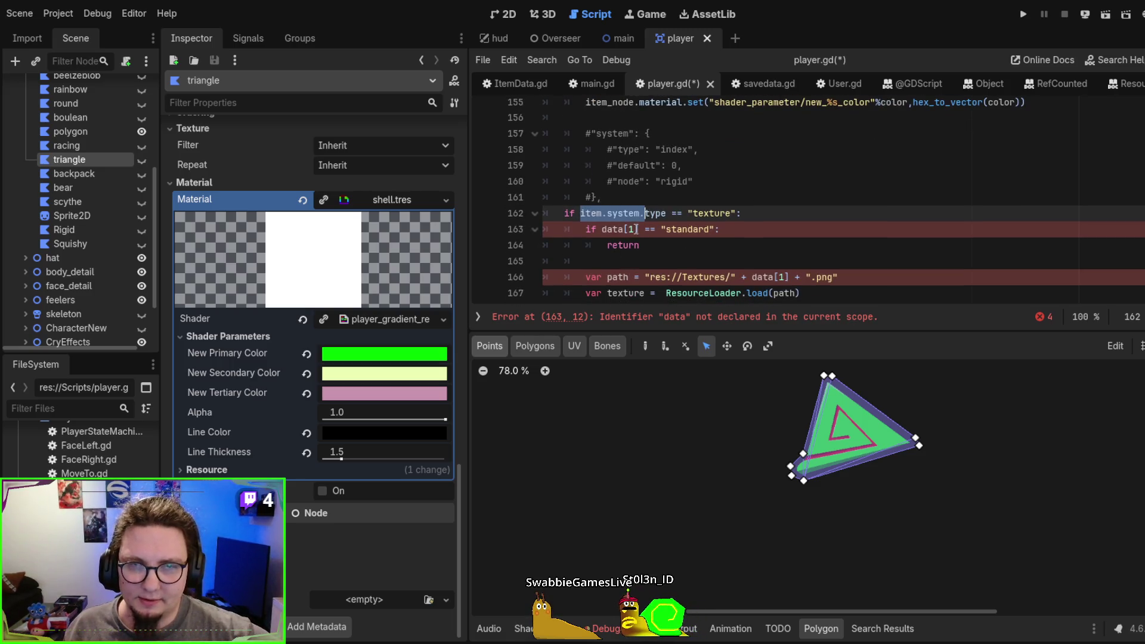
click(713, 243)
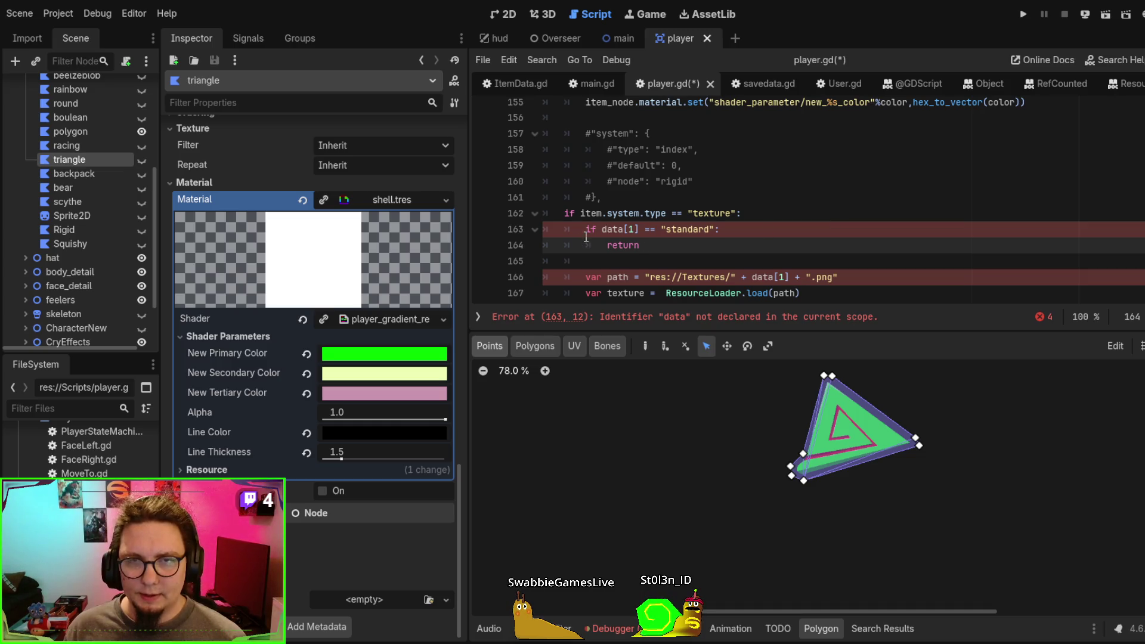
drag(587, 230, 667, 253)
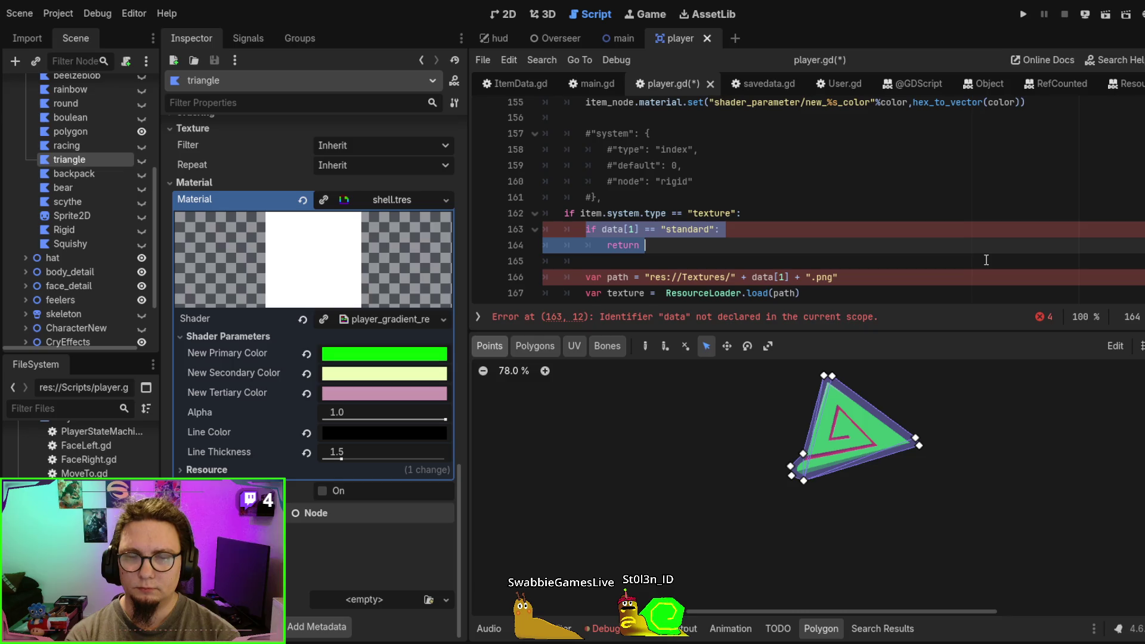
text(item.name`)
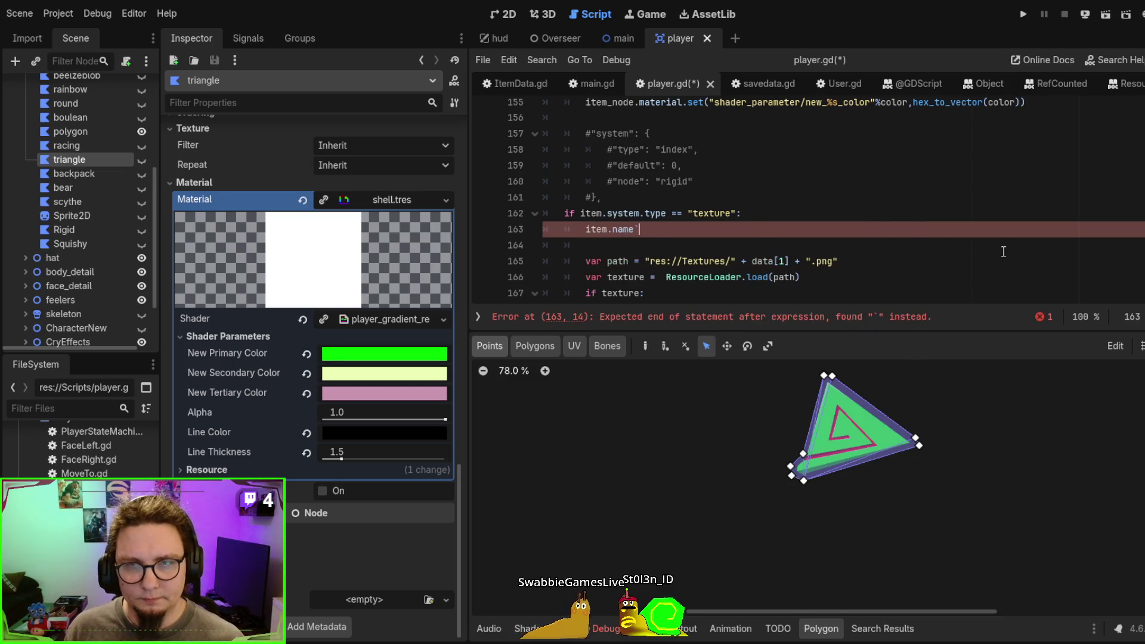
key(ctrl+z)
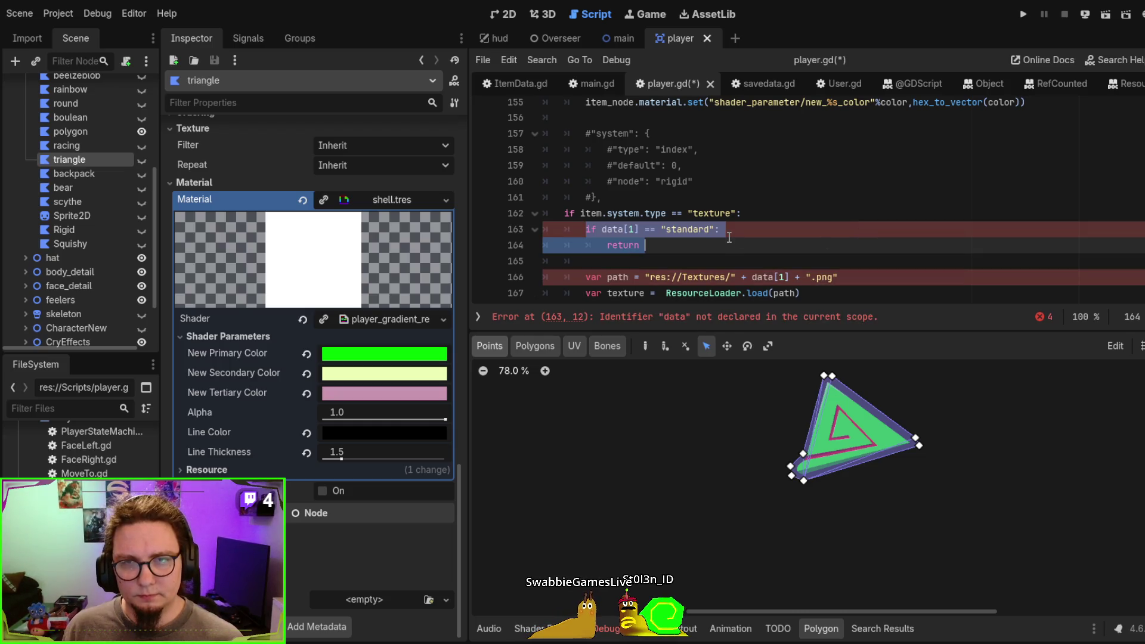
shift+click(793, 209)
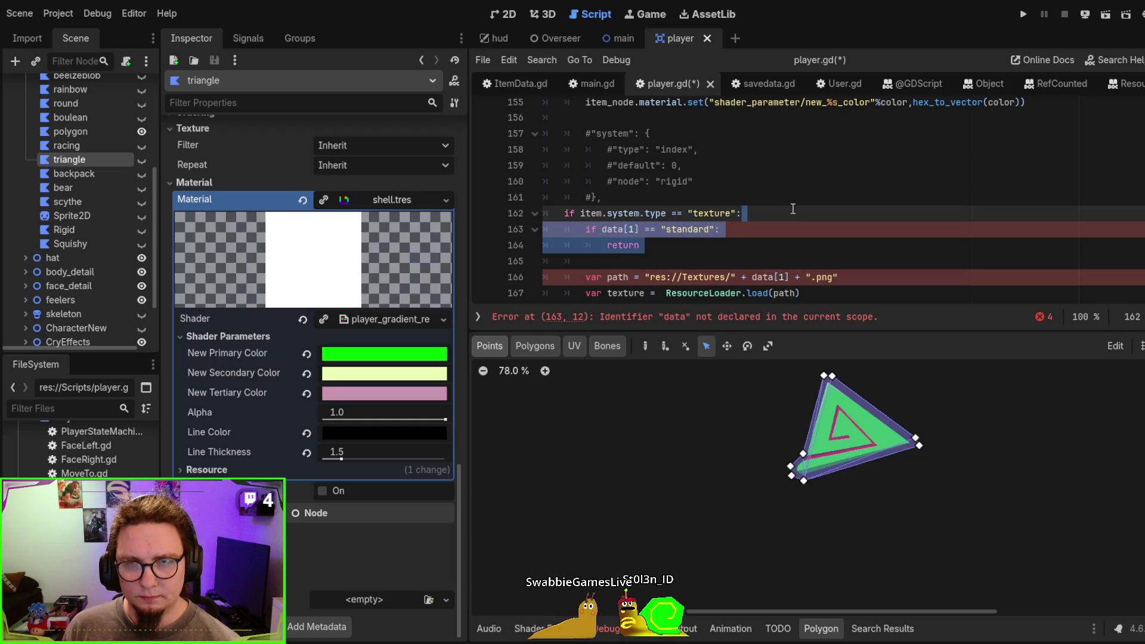